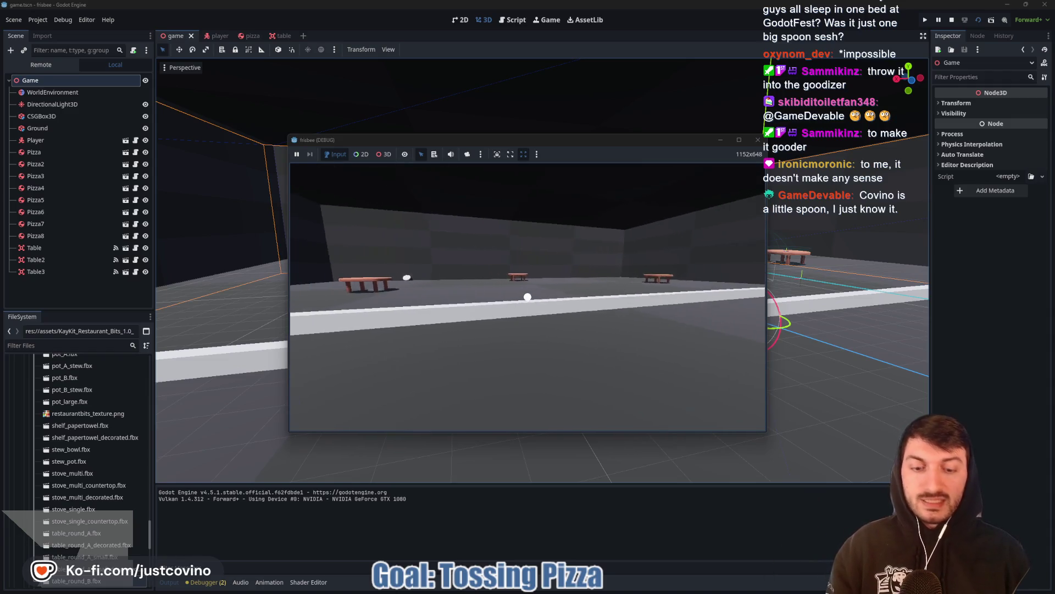
# - Stop the running game and move from the table scene to the pizza scene
pyautogui.press('F8')
pyautogui.click(272, 36)
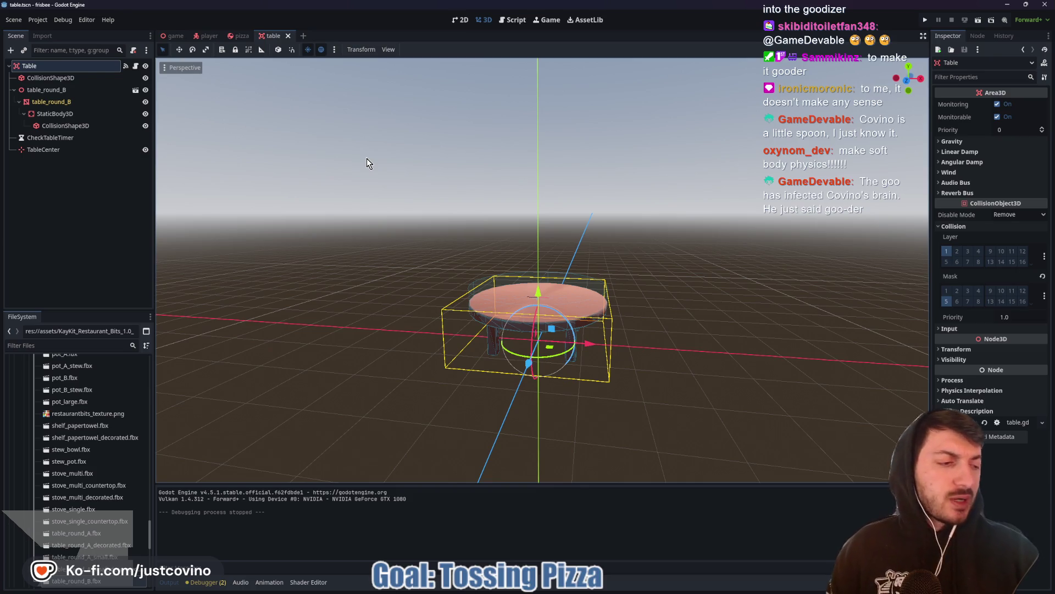
pyautogui.click(238, 34)
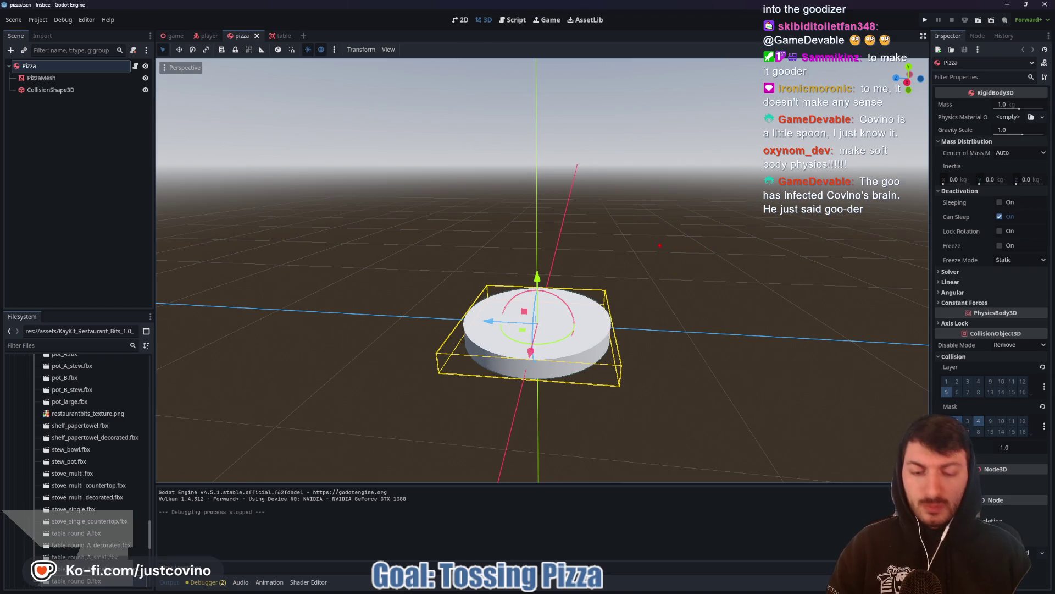
# - Orbit around the pizza model, then select the Pizza RigidBody3D node and bring up its actions
pyautogui.moveTo(711, 214)
pyautogui.mouseDown()
pyautogui.moveTo(620, 211)
pyautogui.moveTo(801, 295)
pyautogui.mouseUp()
pyautogui.moveTo(713, 215); pyautogui.dragTo(834, 212)
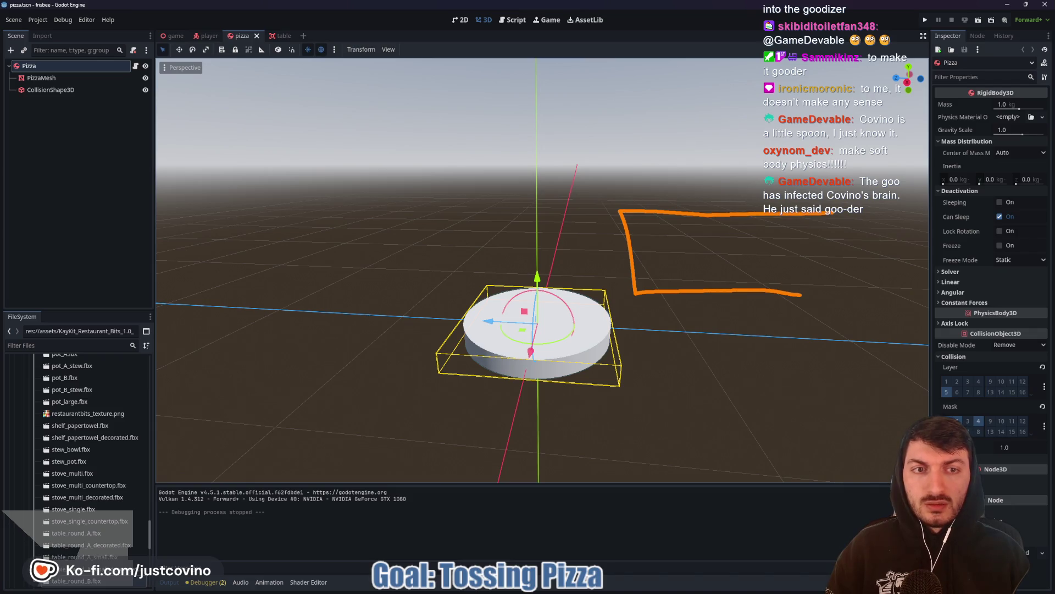
pyautogui.moveTo(677, 184)
pyautogui.mouseDown()
pyautogui.moveTo(600, 214)
pyautogui.moveTo(666, 211)
pyautogui.moveTo(715, 187)
pyautogui.mouseUp()
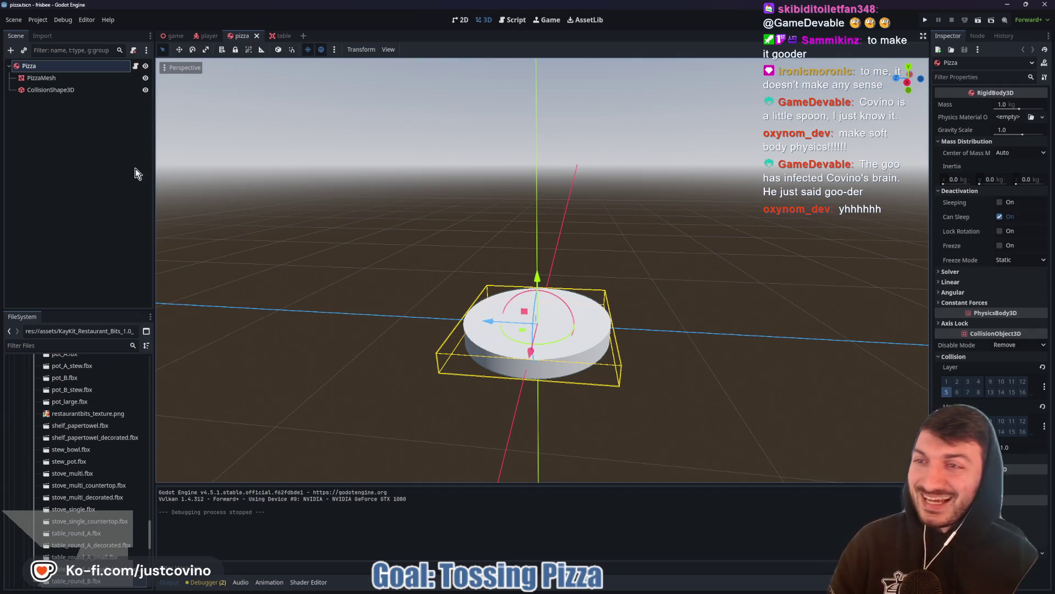
pyautogui.click(44, 68)
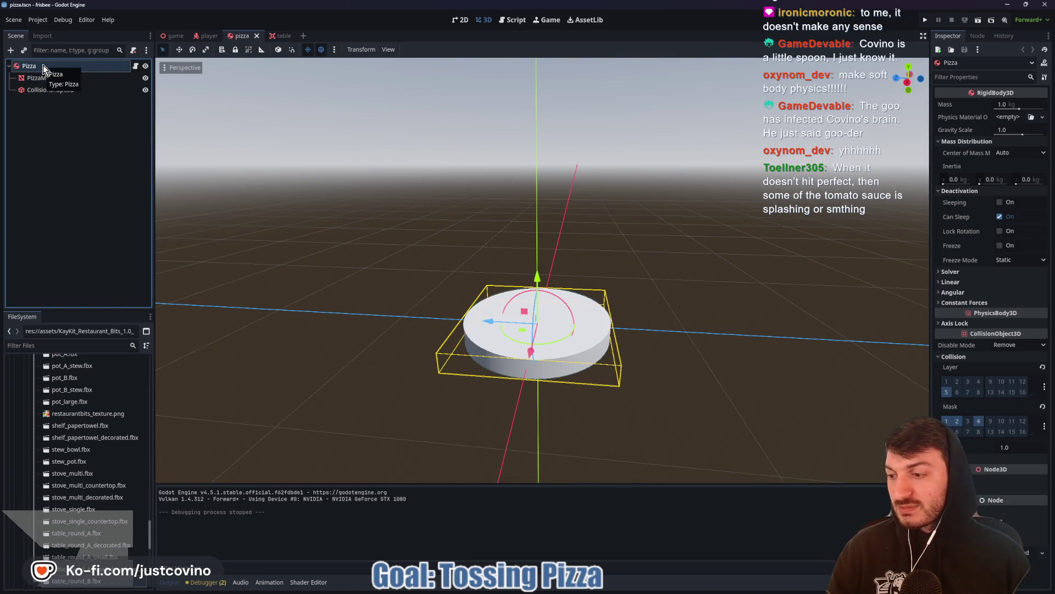
pyautogui.rightClick(43, 64)
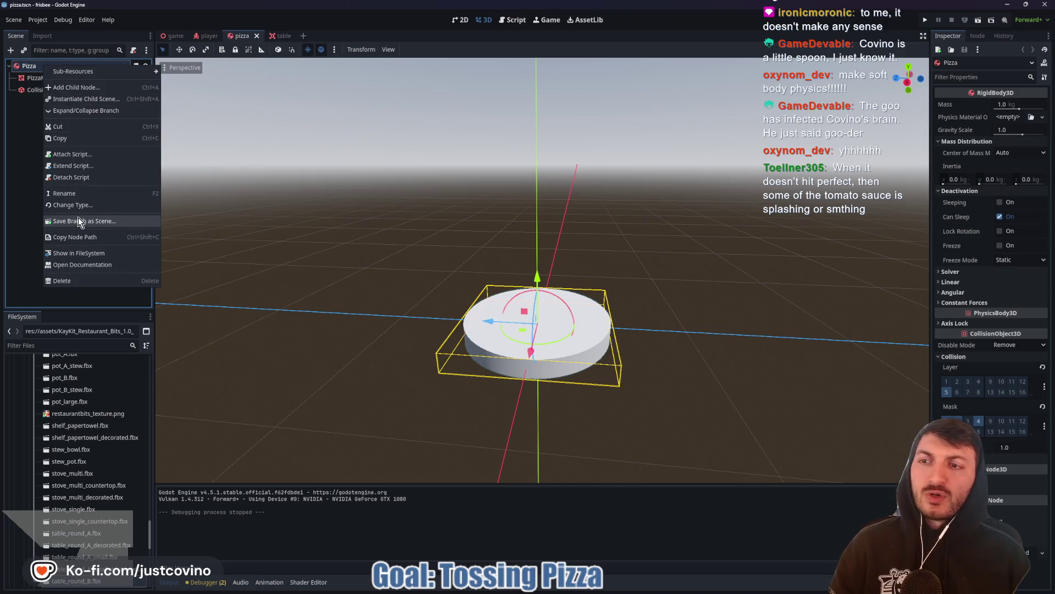
# - Change the Pizza node's type to SoftBody3D, then select its CollisionShape3D child
pyautogui.click(68, 204)
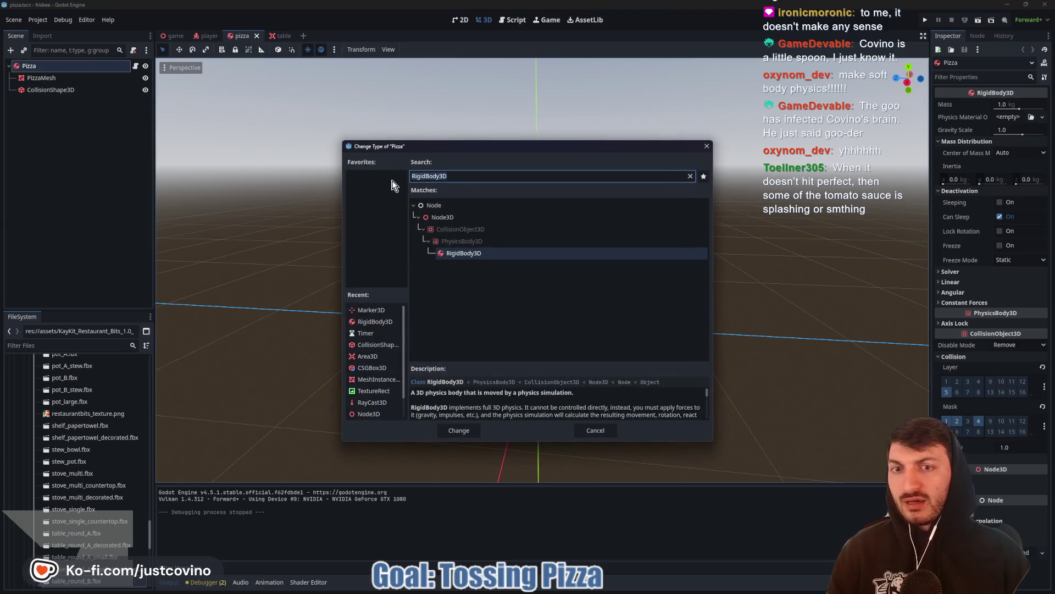
pyautogui.write('soft')
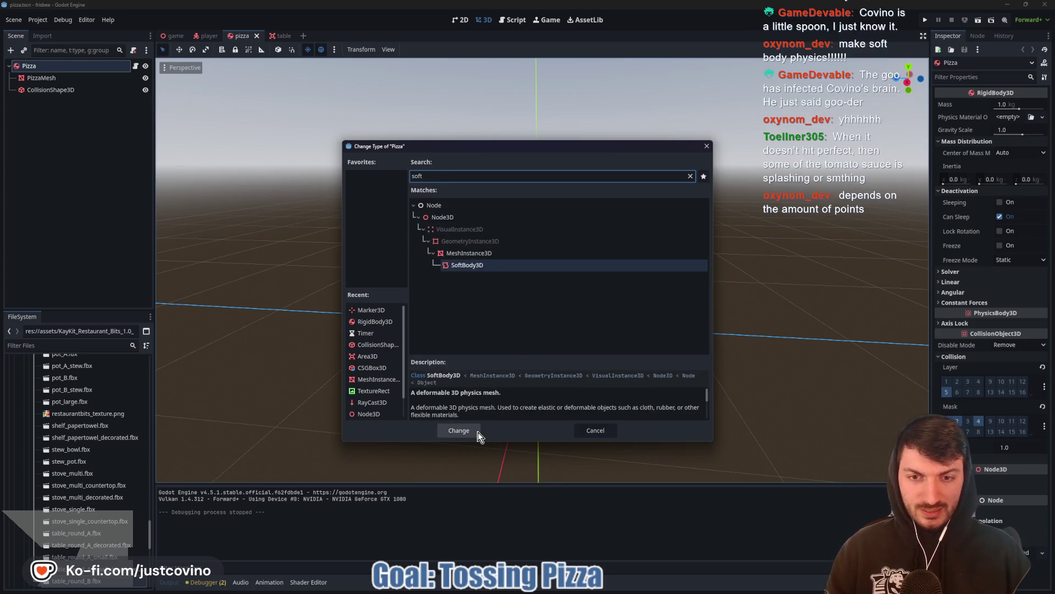
pyautogui.click(459, 430)
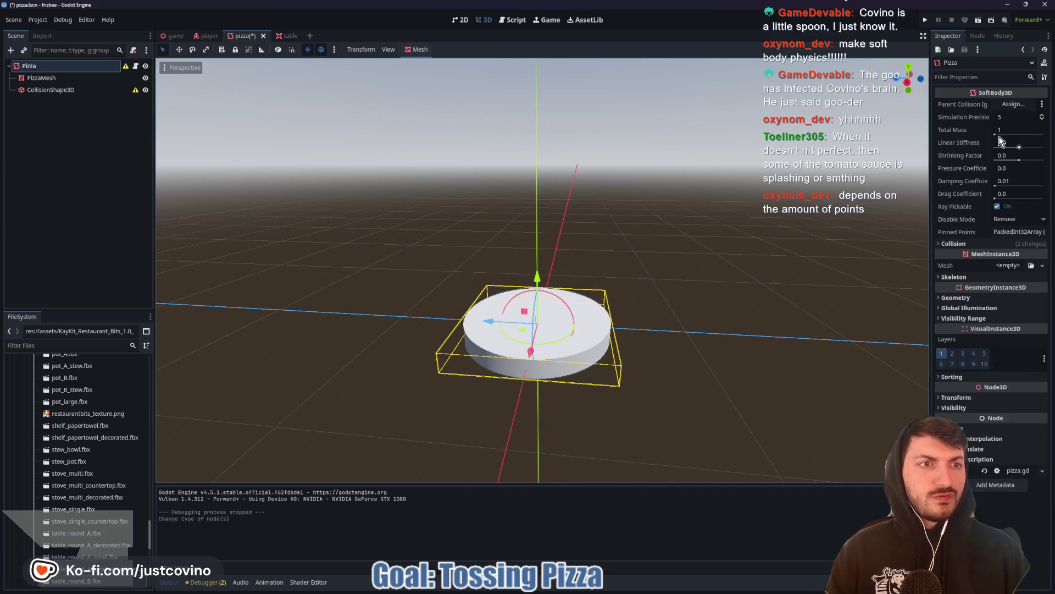
pyautogui.moveTo(958, 107)
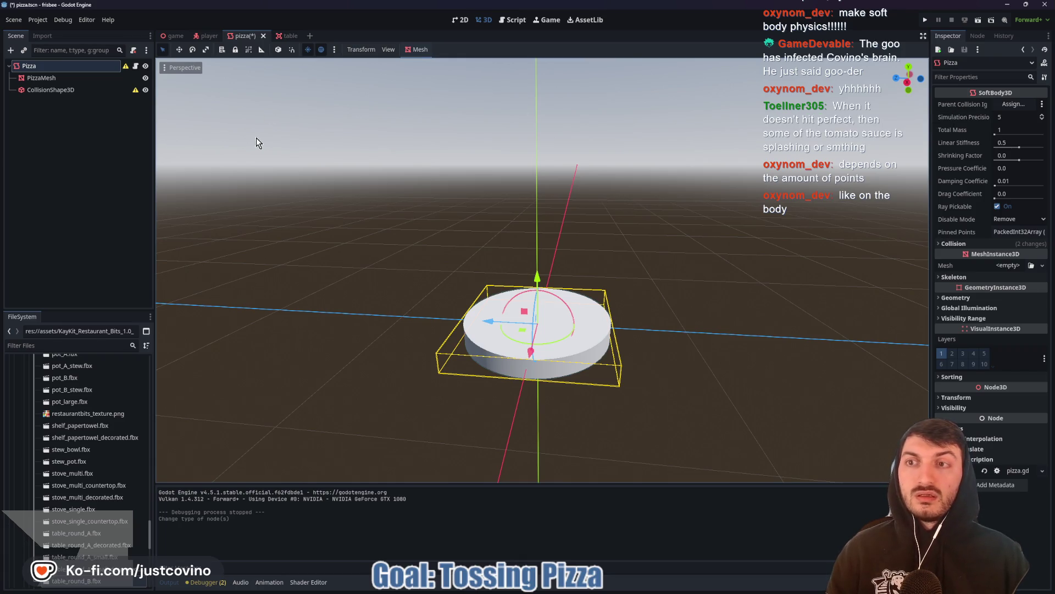
pyautogui.moveTo(137, 94)
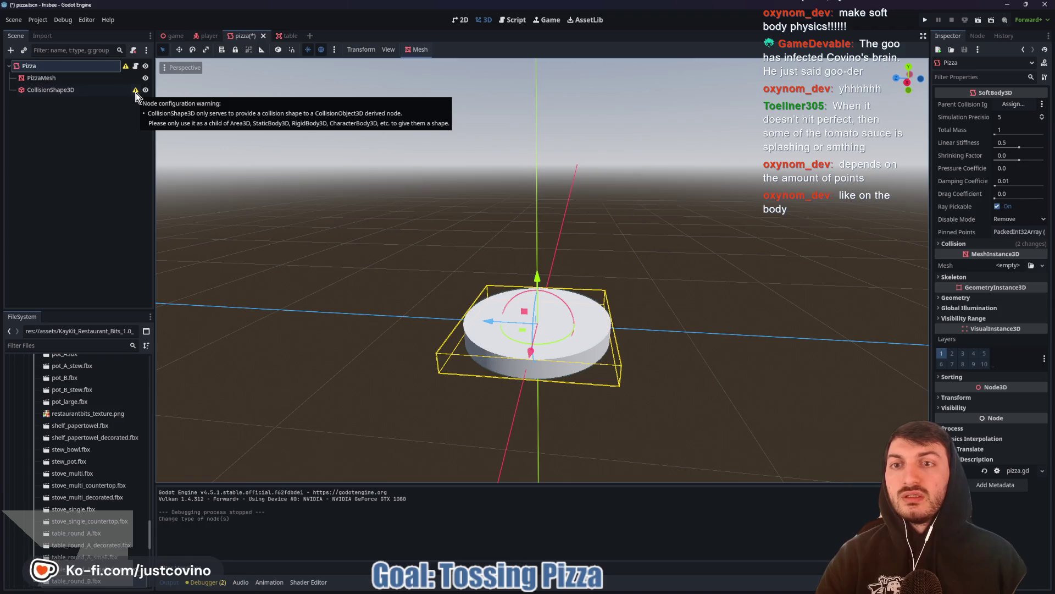
pyautogui.click(88, 93)
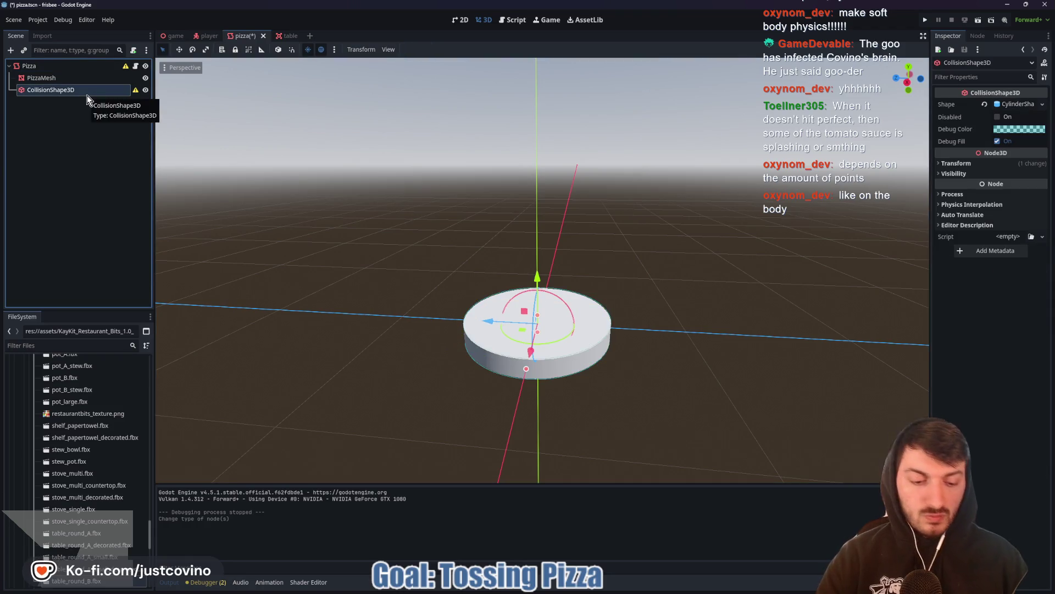
# - Delete the CollisionShape3D child, then try and cancel assigning Pizza's Parent Collision Ignore
pyautogui.press('Delete')
pyautogui.press('Return')
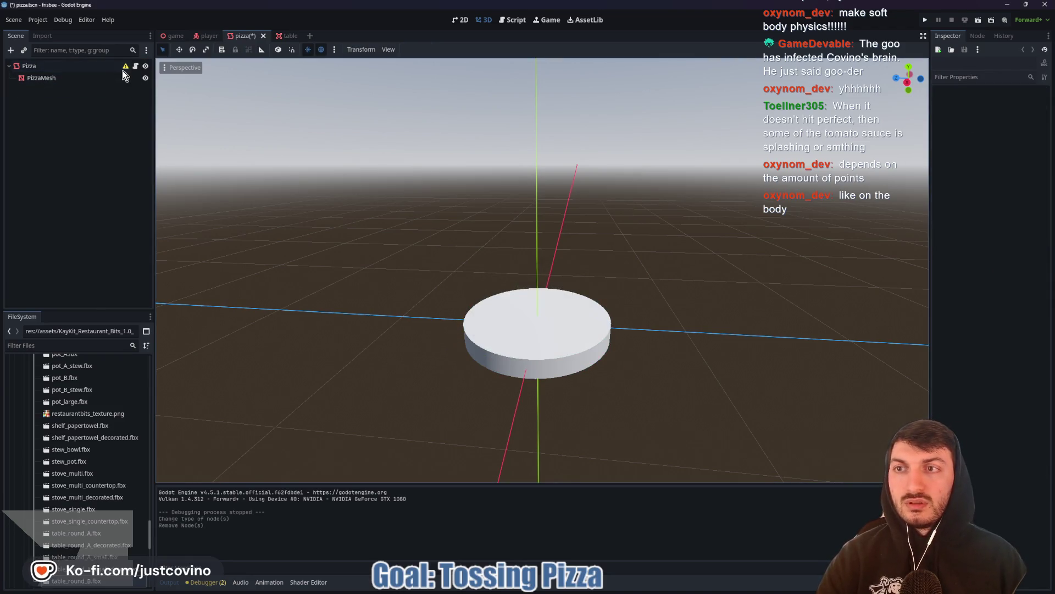
pyautogui.moveTo(123, 68)
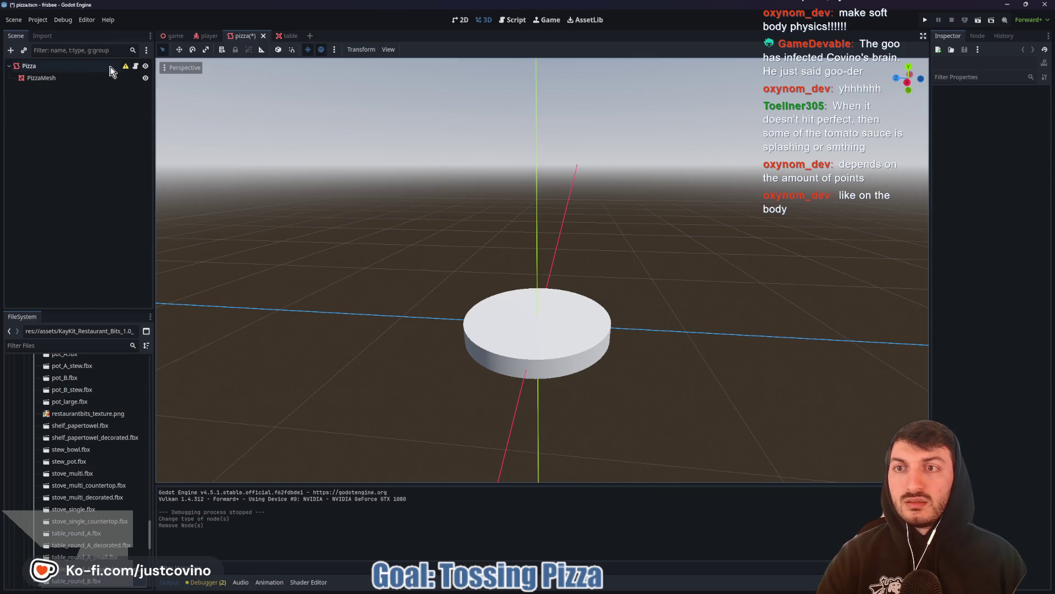
pyautogui.click(82, 66)
pyautogui.click(1013, 104)
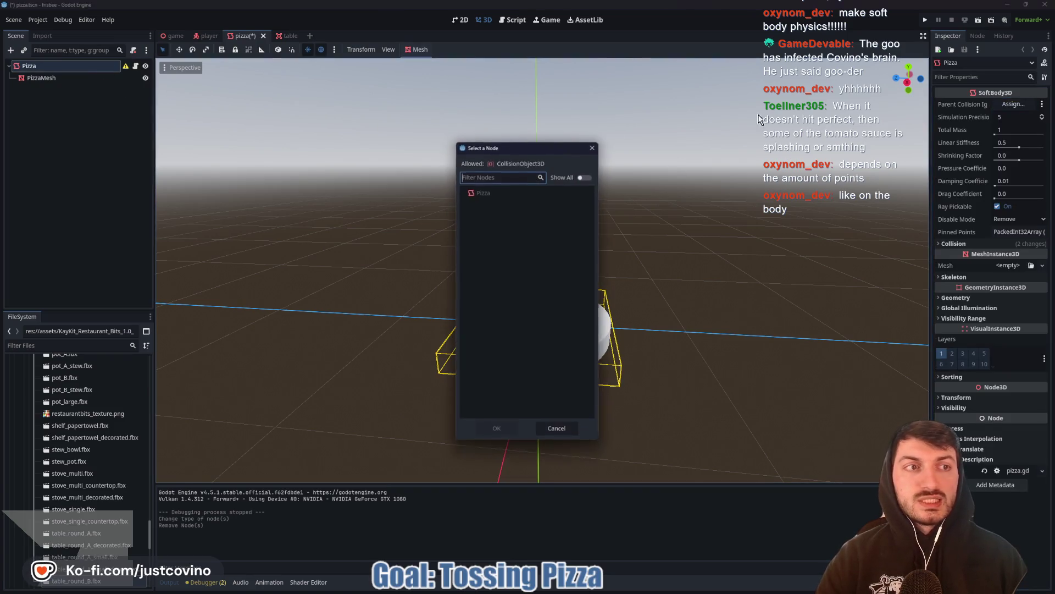
pyautogui.click(478, 192)
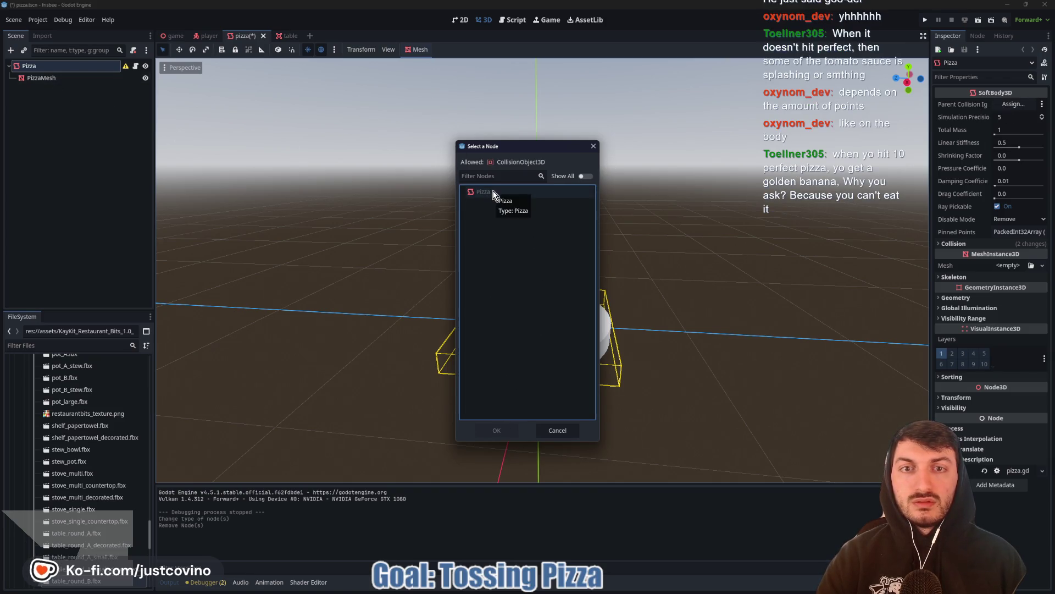
pyautogui.click(593, 148)
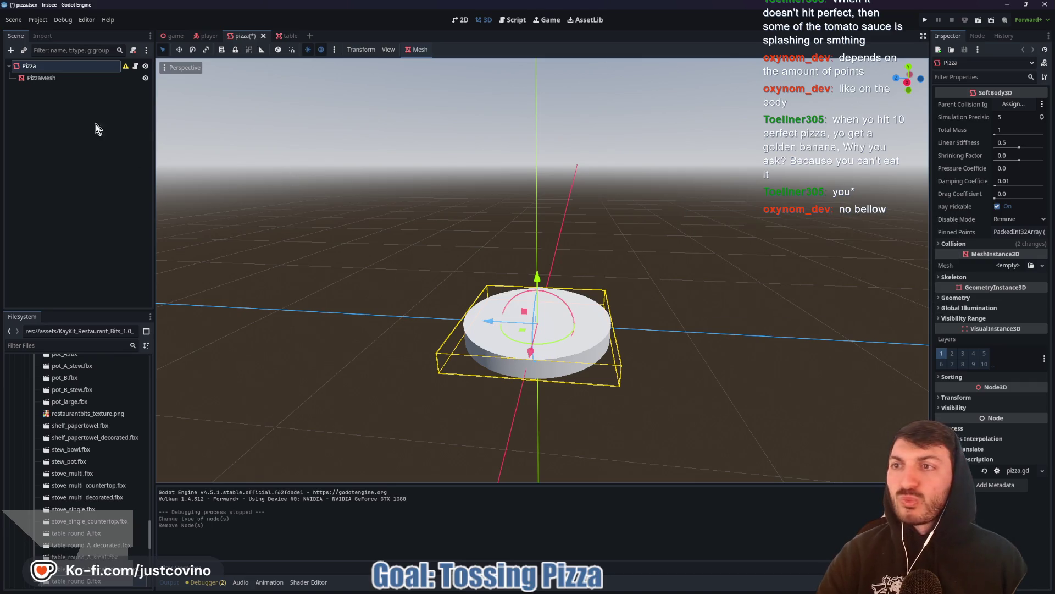
pyautogui.moveTo(126, 70)
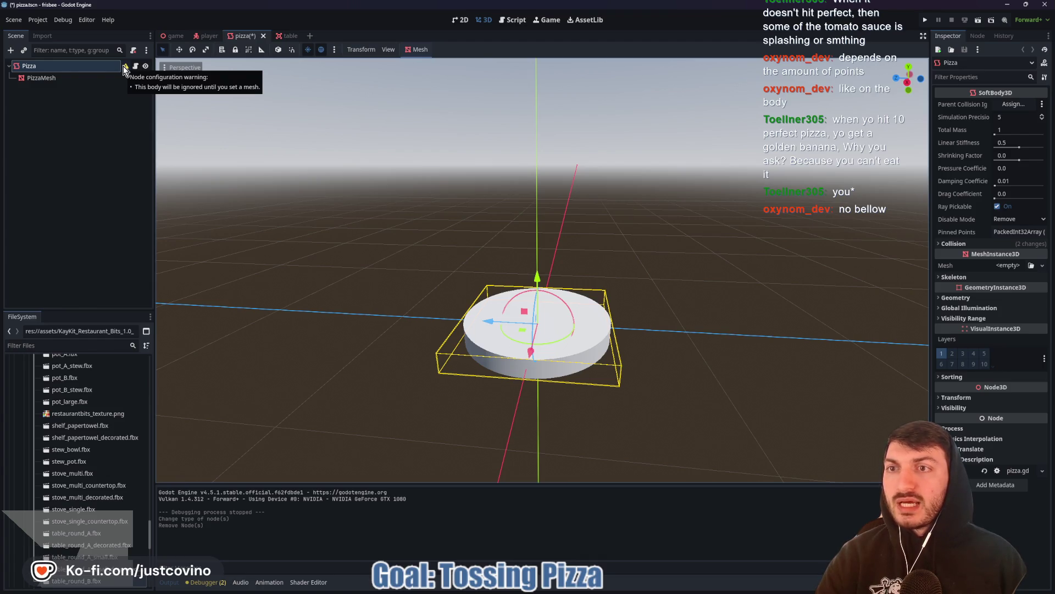
pyautogui.click(55, 78)
pyautogui.click(60, 67)
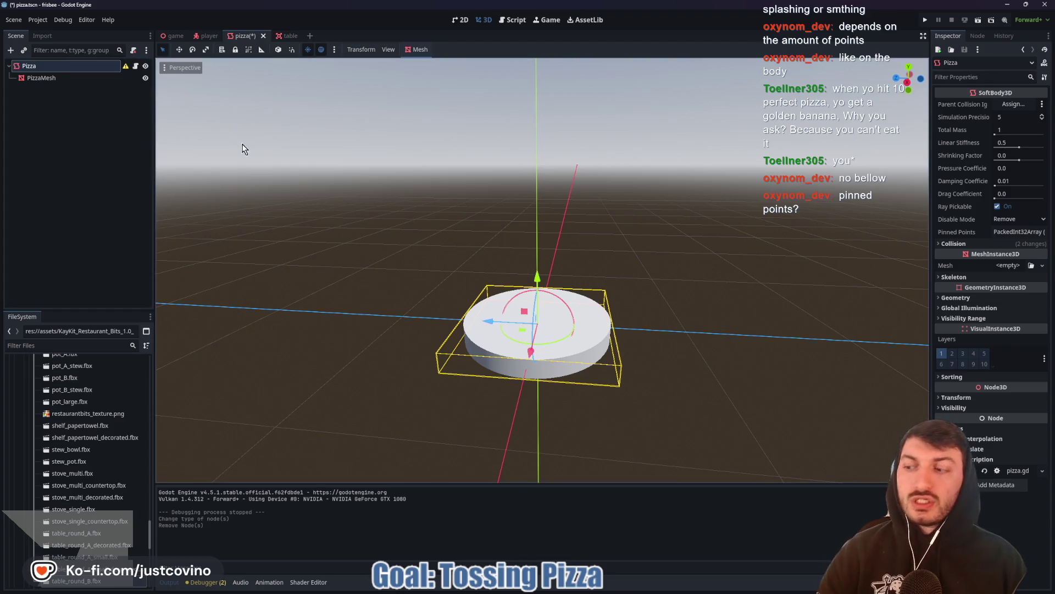
pyautogui.hotkey('ctrl', 'a')
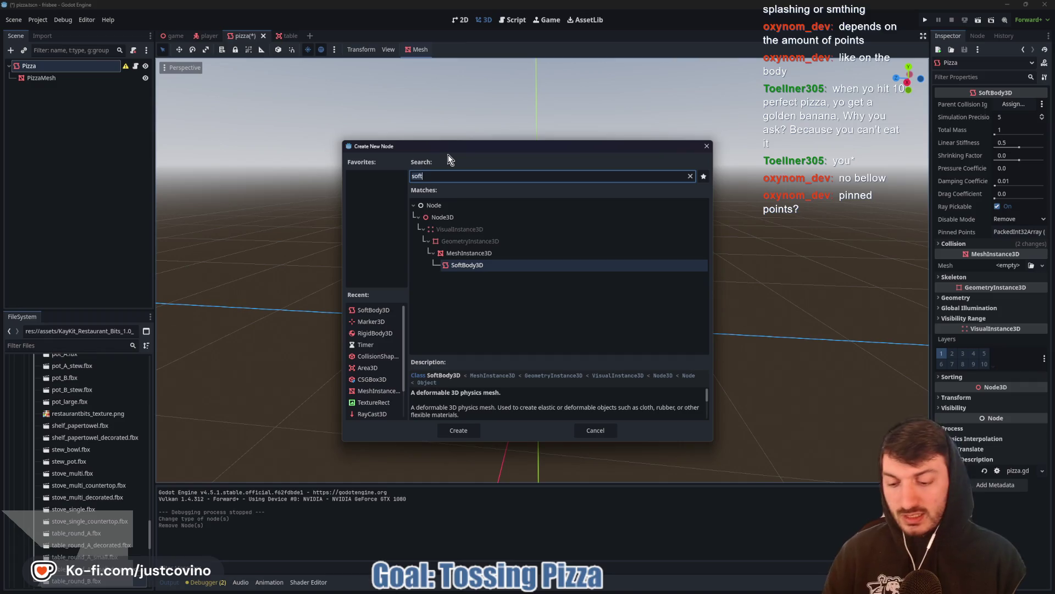
pyautogui.press('BackSpace')
pyautogui.press('BackSpace')
pyautogui.press('BackSpace')
pyautogui.write('collison')
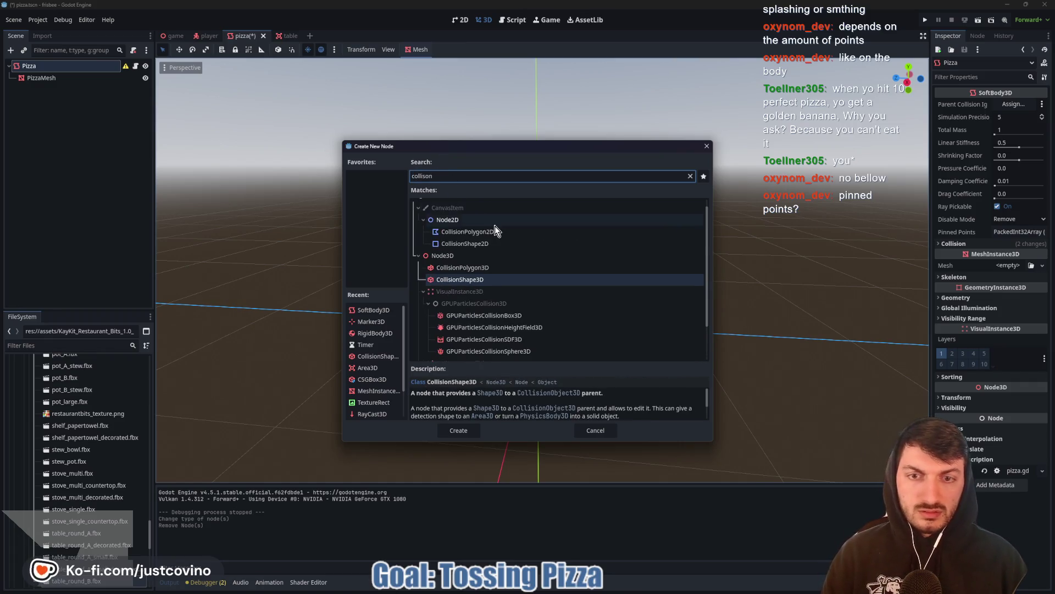
pyautogui.scroll(-2, 493, 236)
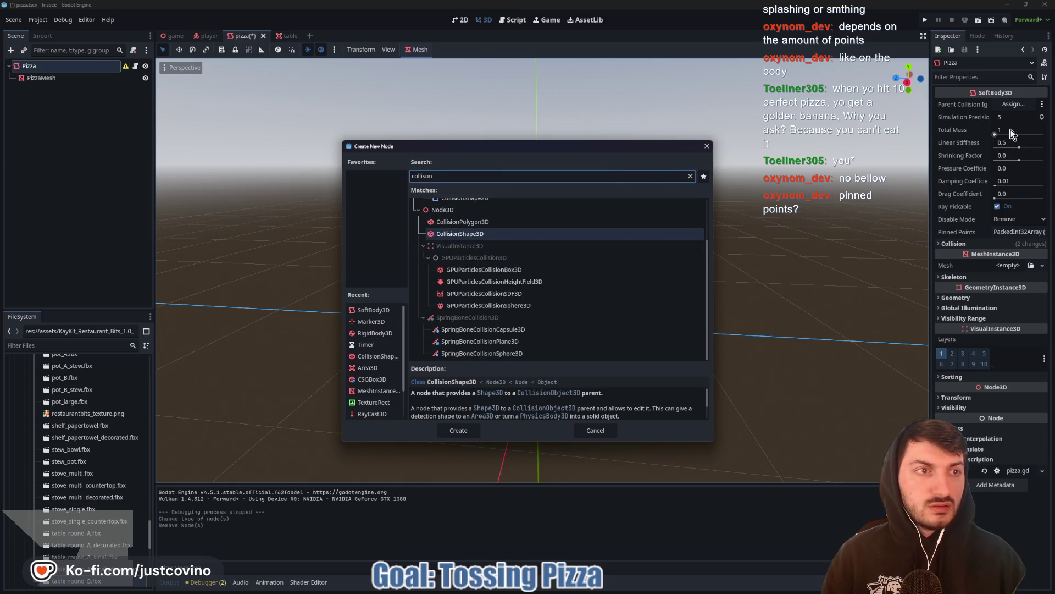
pyautogui.click(706, 145)
pyautogui.click(1013, 104)
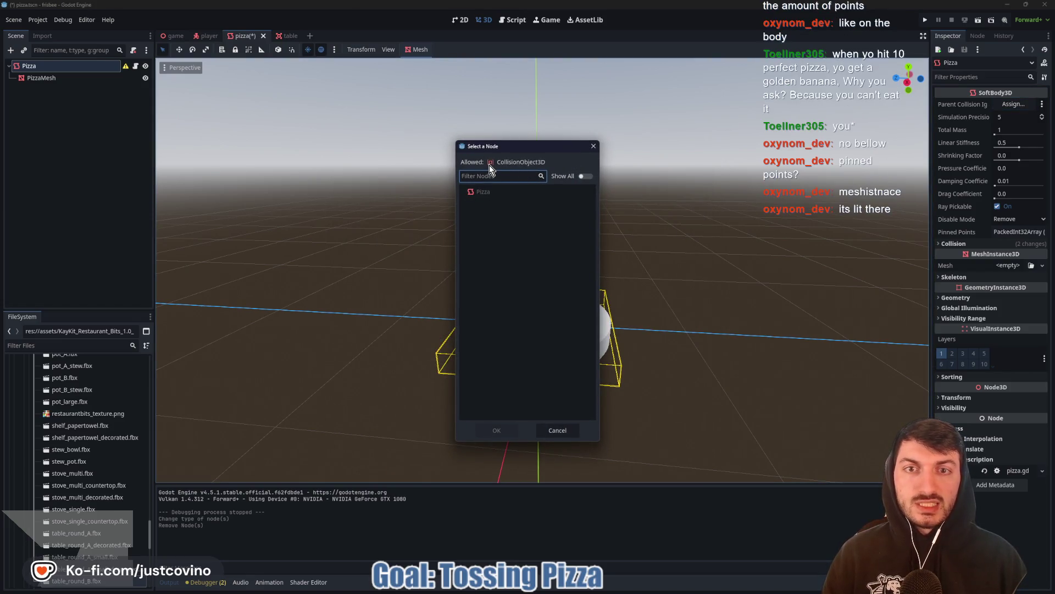
pyautogui.click(594, 146)
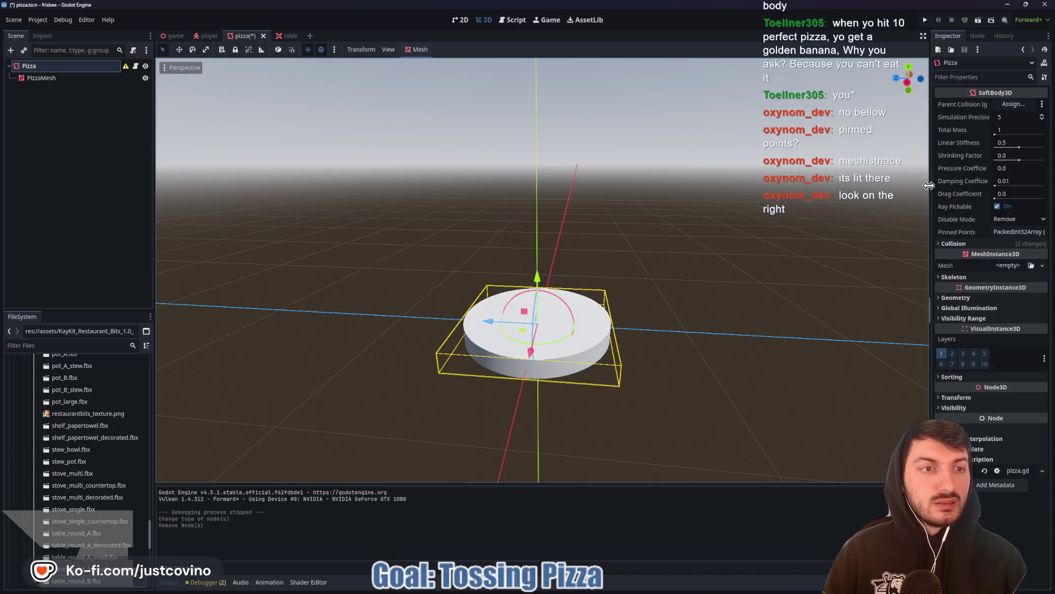
# - Widen the Inspector labels and try the Pinned Points and Collision settings, leaving them unchanged
pyautogui.moveTo(931, 185); pyautogui.dragTo(852, 186)
pyautogui.click(994, 231)
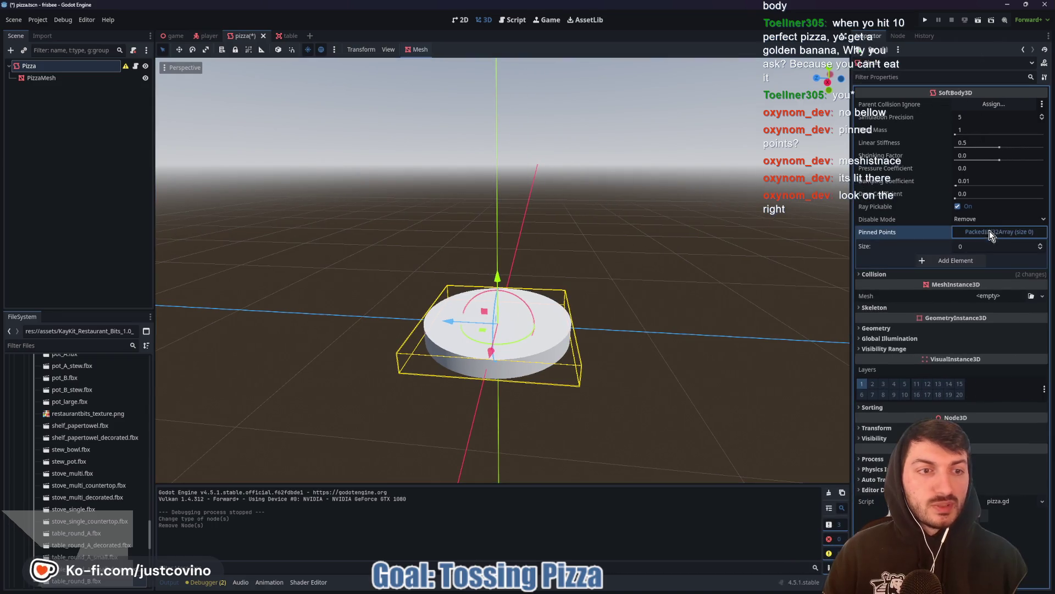
pyautogui.click(977, 261)
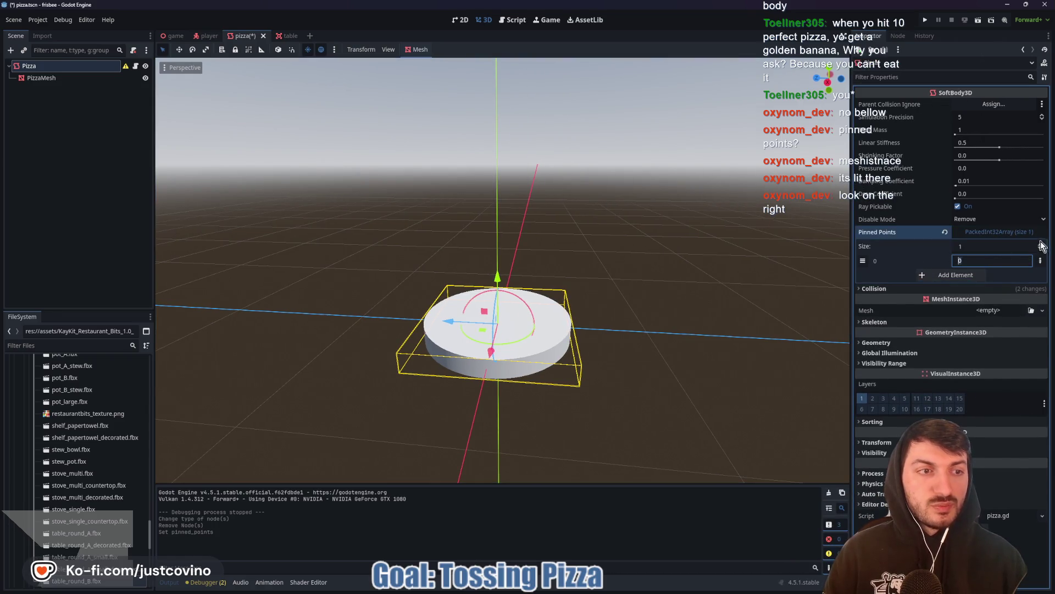
pyautogui.click(945, 232)
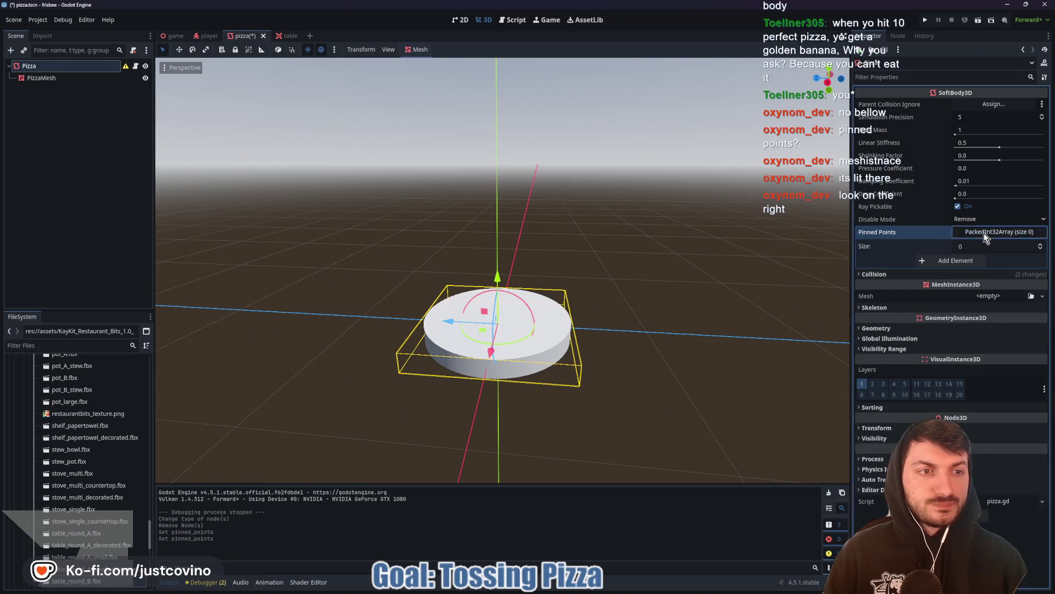
pyautogui.click(943, 244)
pyautogui.click(883, 247)
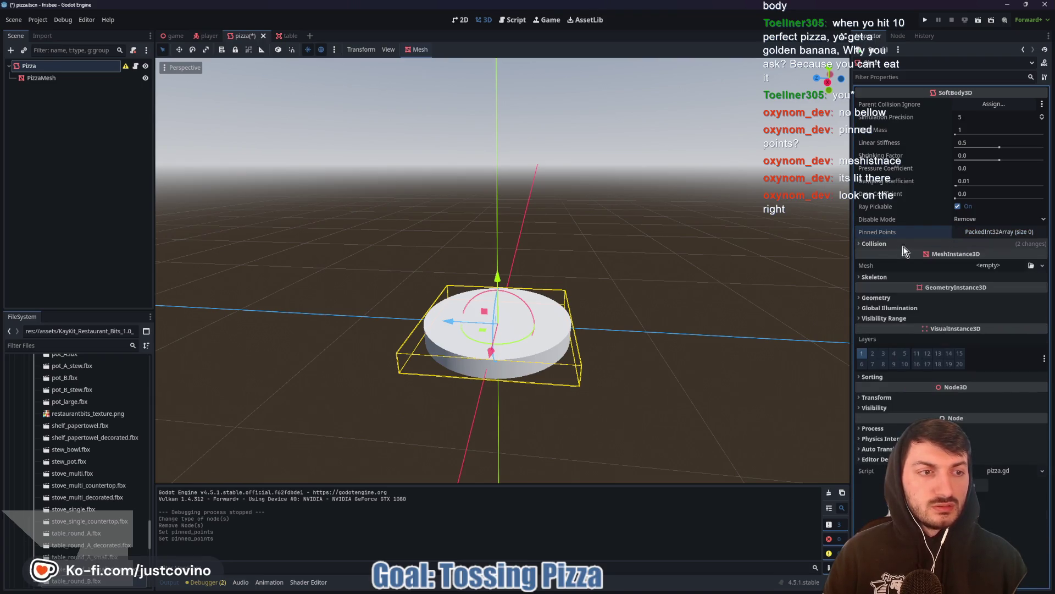
# - Give the soft body a new CylinderMesh, inspect it, and save and run the game
pyautogui.click(1003, 265)
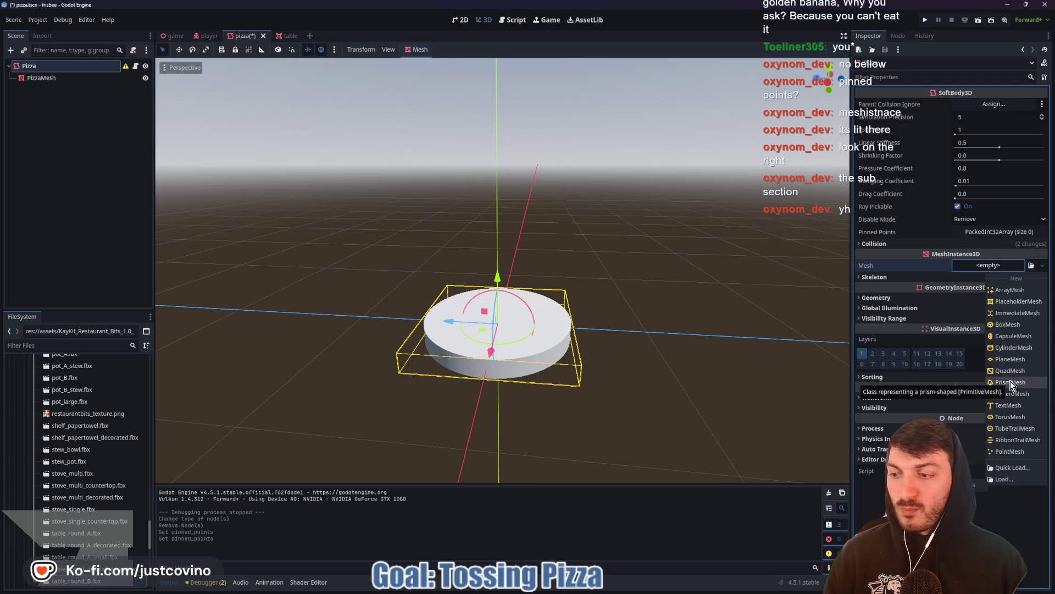
pyautogui.click(1014, 348)
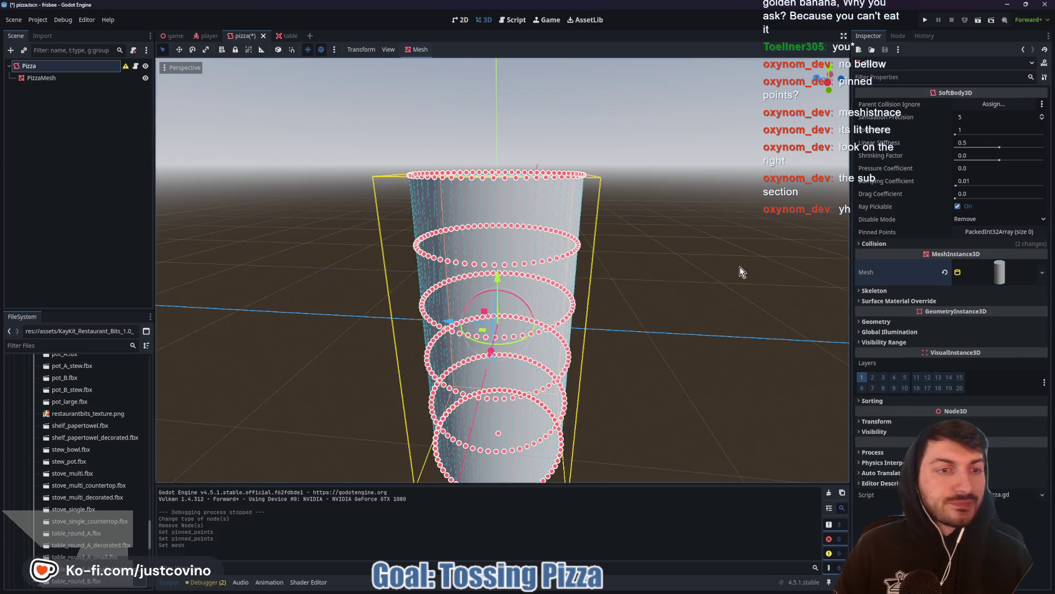
pyautogui.scroll(-3, 693, 300)
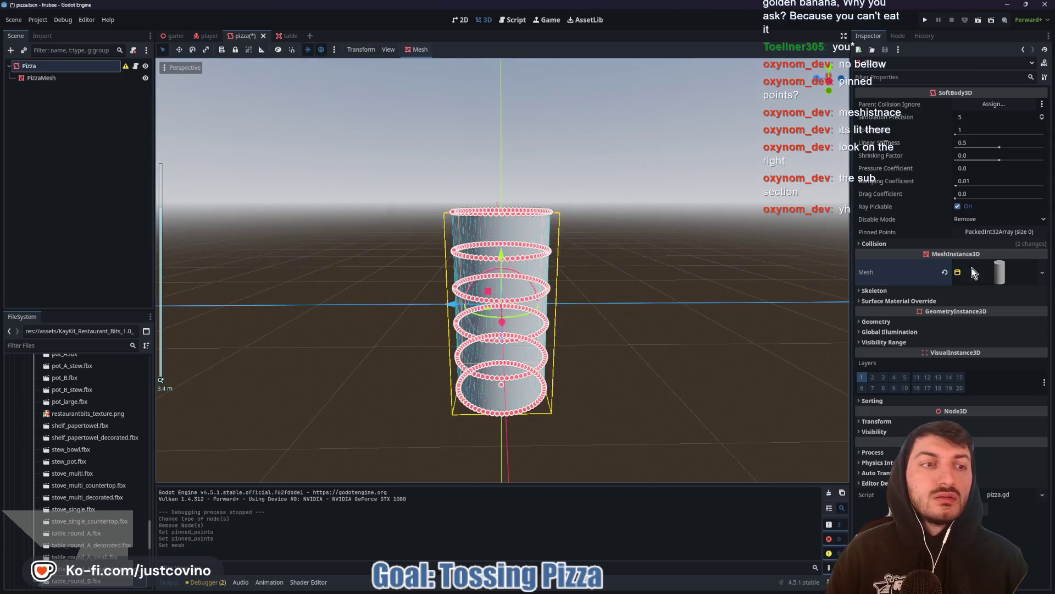
pyautogui.click(989, 272)
pyautogui.press('F5')
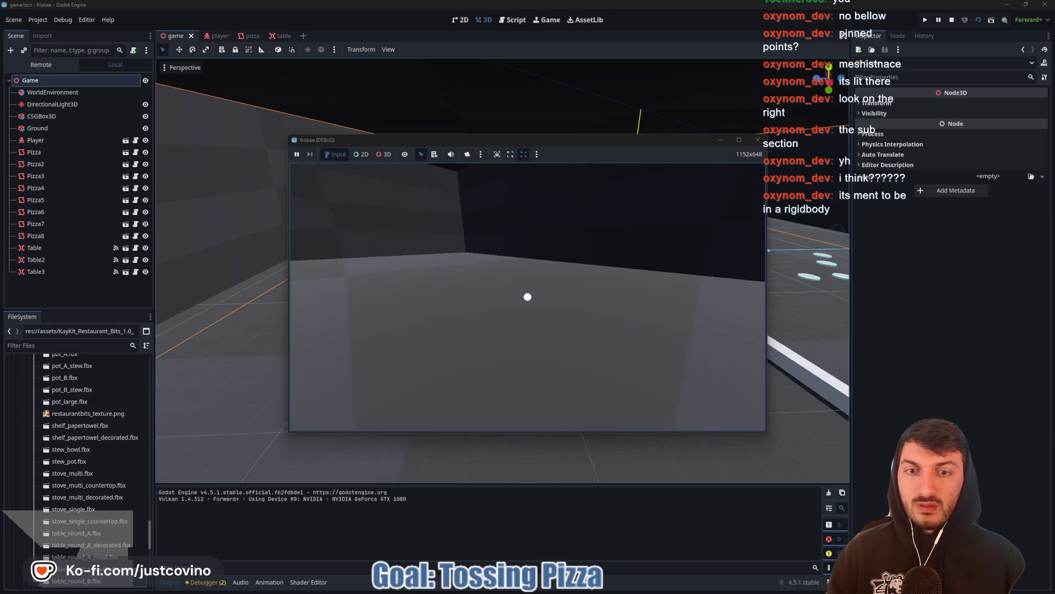
# - Stop the test run and put the Pizza3 soft body on collision layer 5
pyautogui.press('Escape')
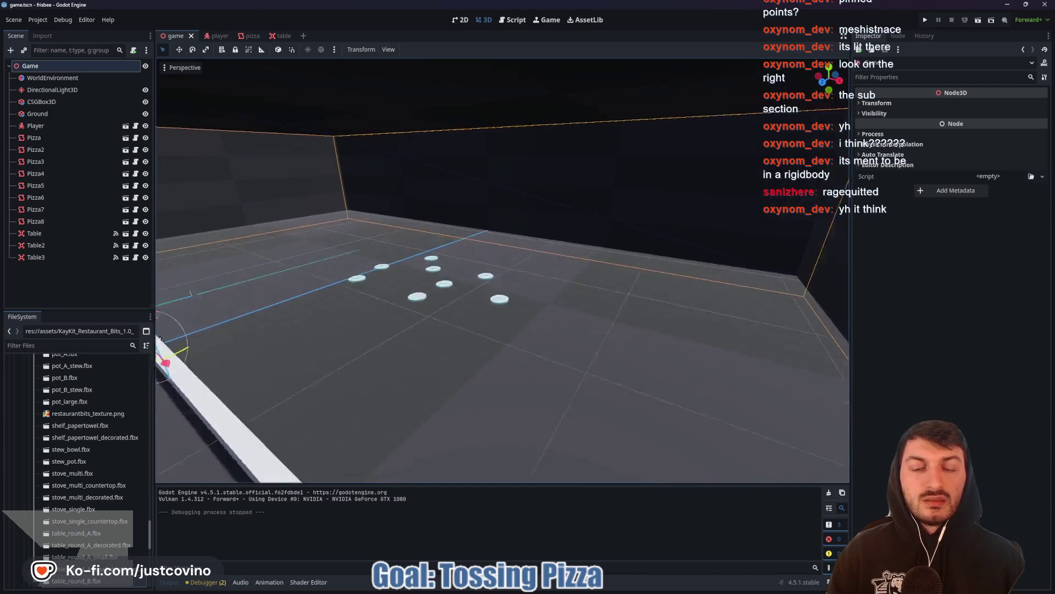
pyautogui.click(499, 327)
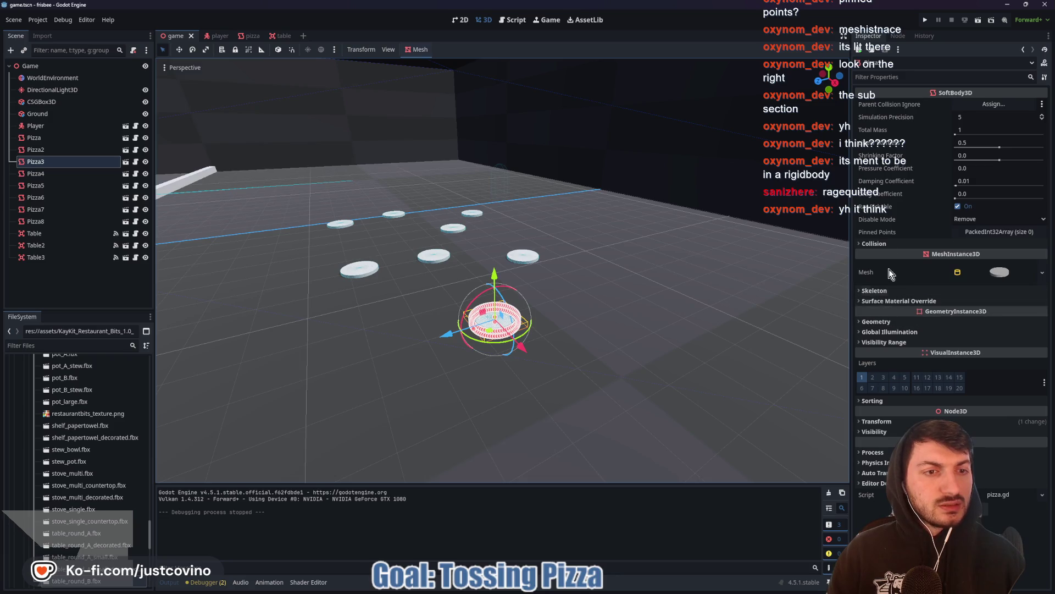
pyautogui.click(879, 243)
pyautogui.click(867, 279)
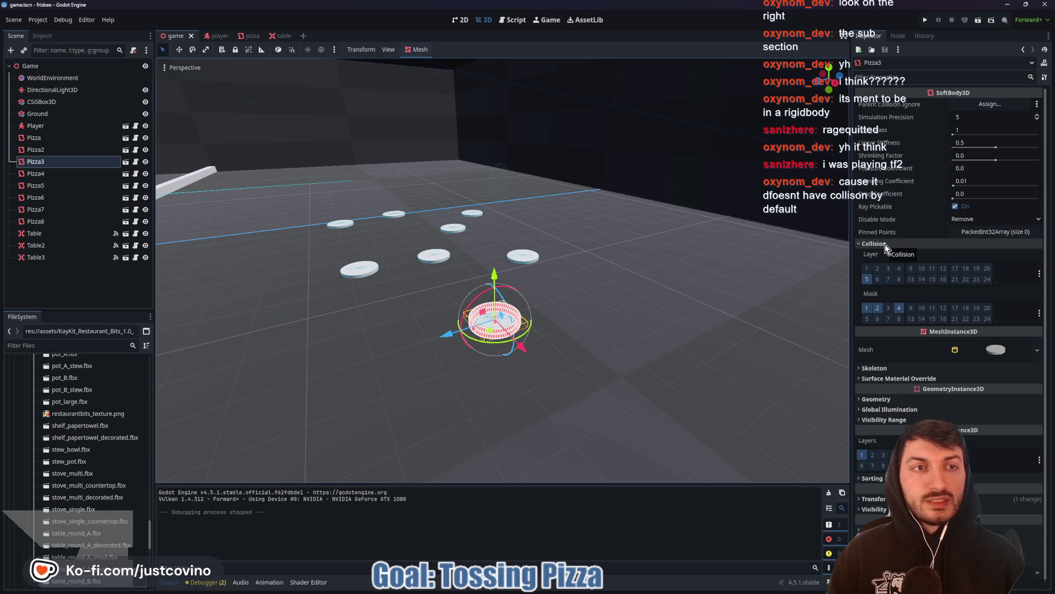
pyautogui.scroll(4, 572, 302)
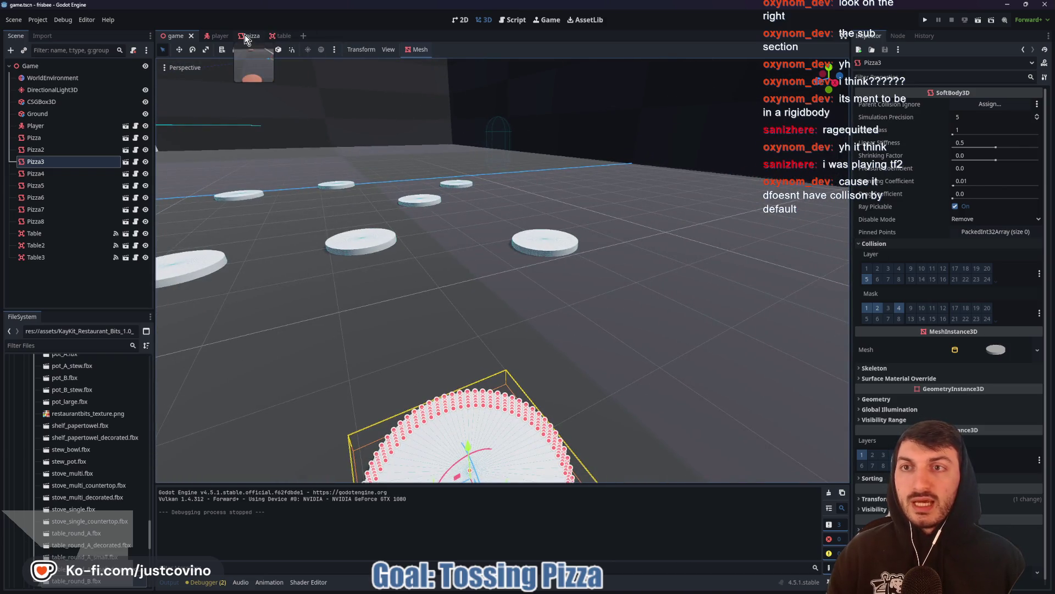
# - In the pizza scene, look down on the pizza and try, then cancel, the Parent Collision Ignore picker
pyautogui.click(248, 36)
pyautogui.scroll(3, 603, 315)
pyautogui.moveTo(664, 299)
pyautogui.mouseDown()
pyautogui.moveTo(683, 364)
pyautogui.moveTo(707, 285)
pyautogui.moveTo(704, 253)
pyautogui.moveTo(742, 278)
pyautogui.moveTo(741, 204)
pyautogui.moveTo(768, 257)
pyautogui.moveTo(740, 281)
pyautogui.moveTo(723, 278)
pyautogui.mouseUp()
pyautogui.scroll(4, 684, 364)
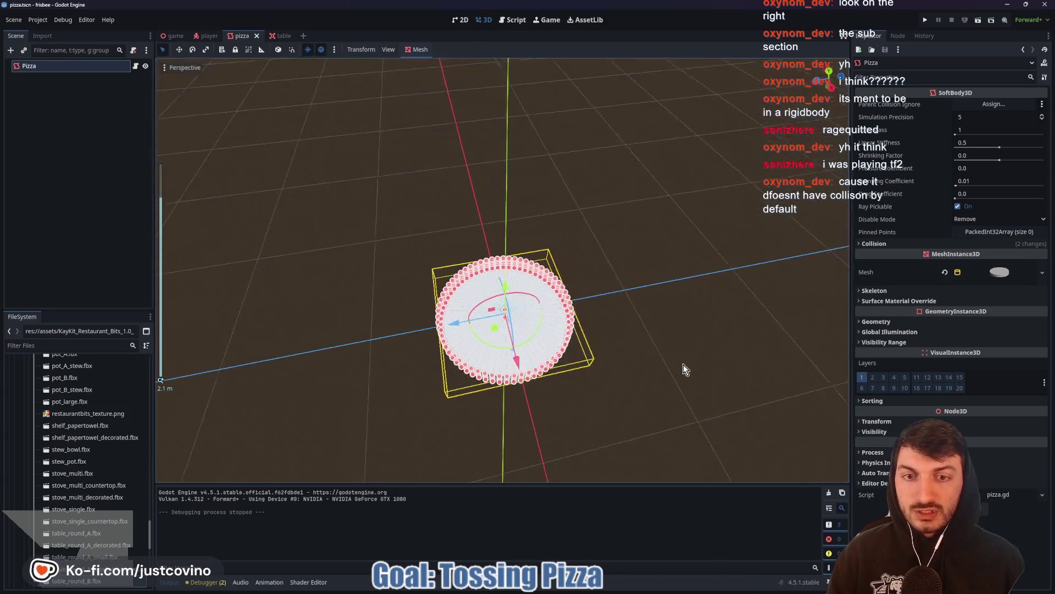
pyautogui.scroll(-2, 620, 237)
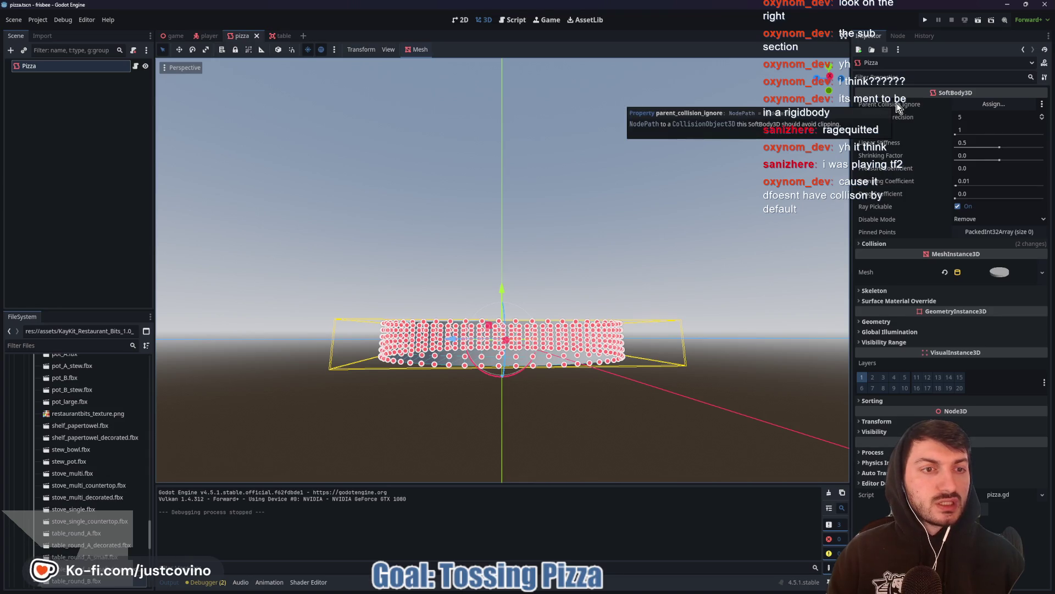
pyautogui.click(994, 104)
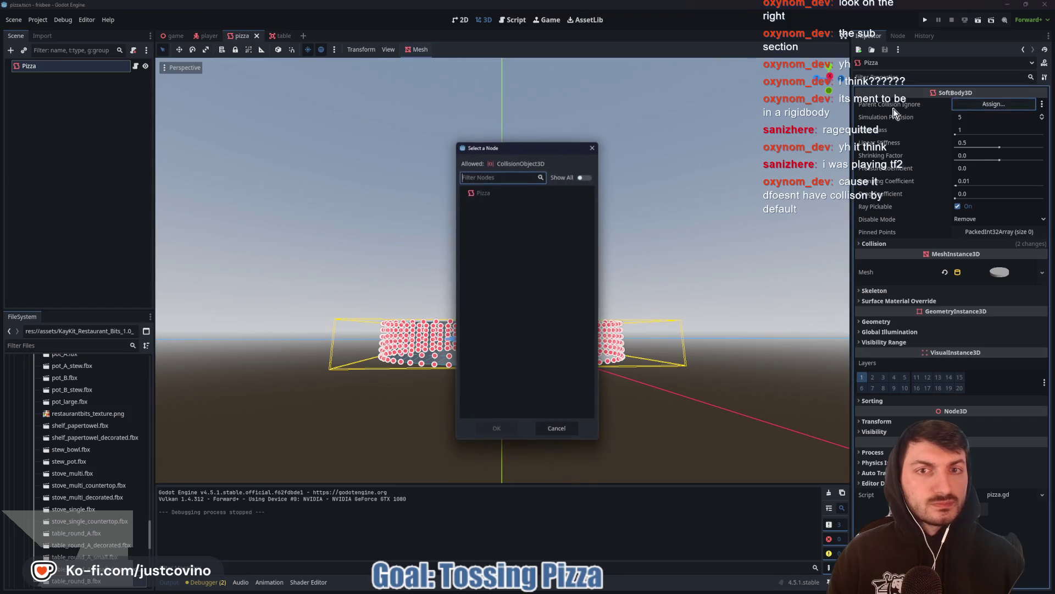
pyautogui.click(596, 145)
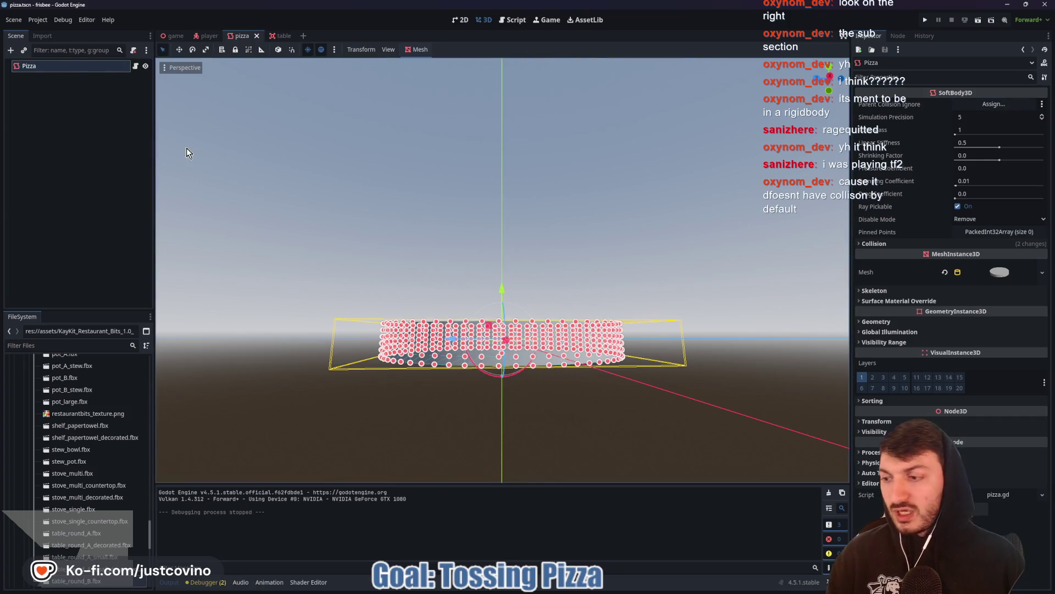
# - Add a RigidBody3D child under Pizza after first searching node types for 'collision'
pyautogui.hotkey('ctrl', 'a')
pyautogui.write('collision')
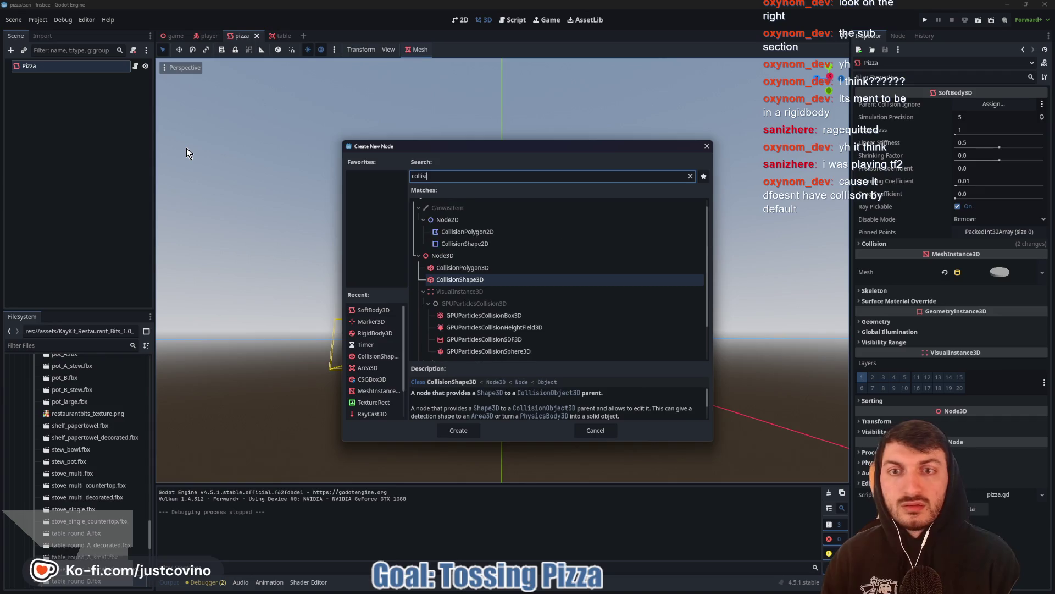
pyautogui.write(')')
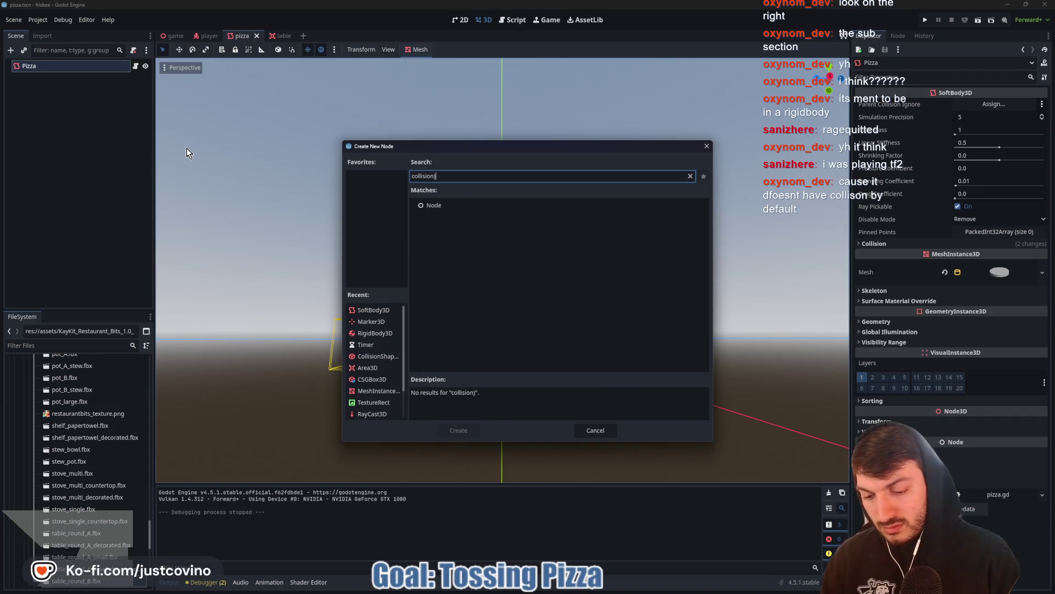
pyautogui.press('BackSpace')
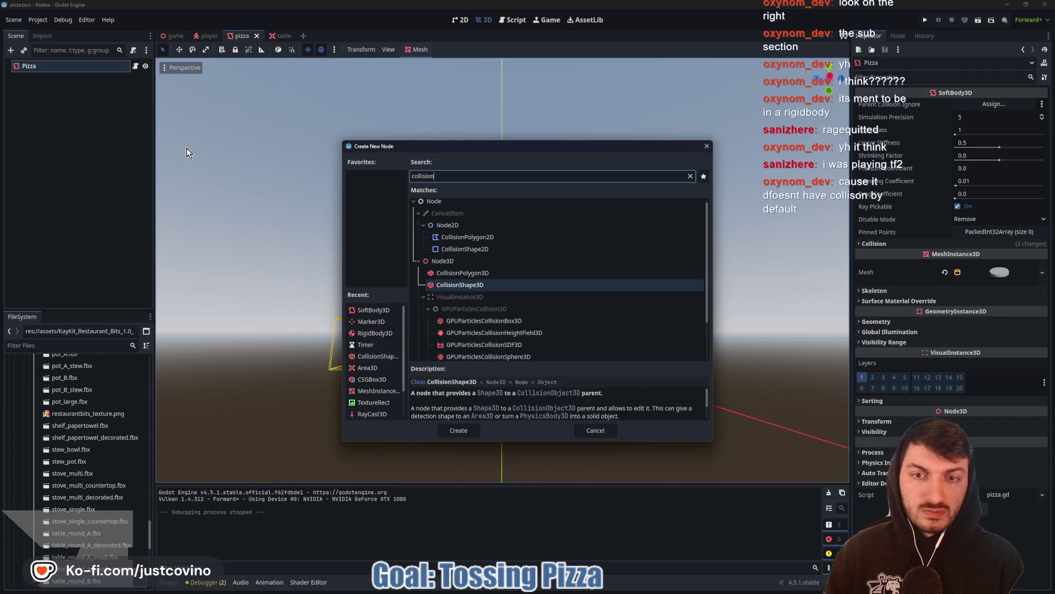
pyautogui.write('O')
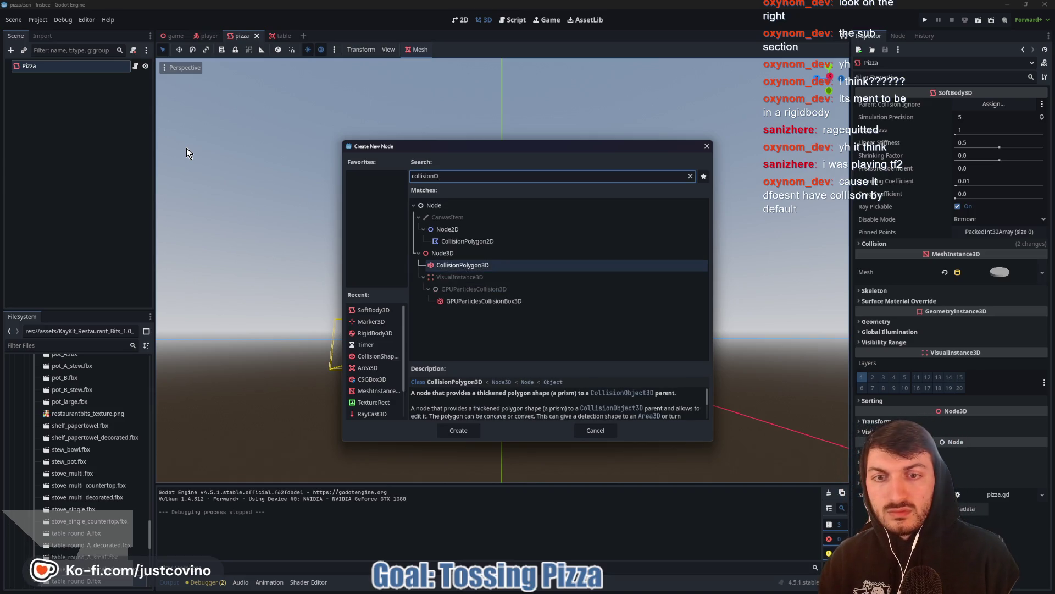
pyautogui.write('b')
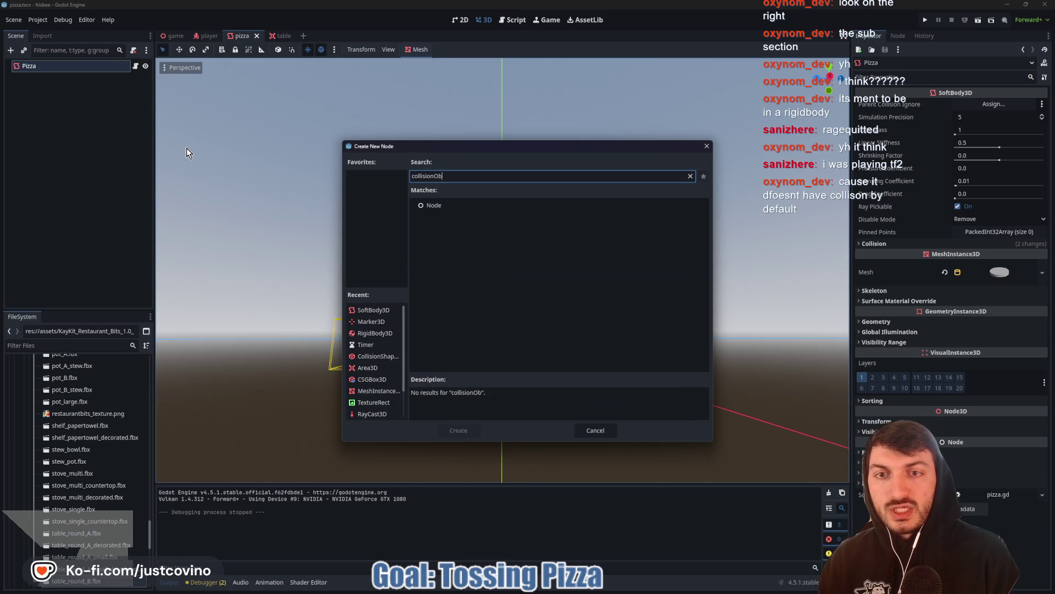
pyautogui.press('BackSpace')
pyautogui.press('BackSpace')
pyautogui.press('BackSpace')
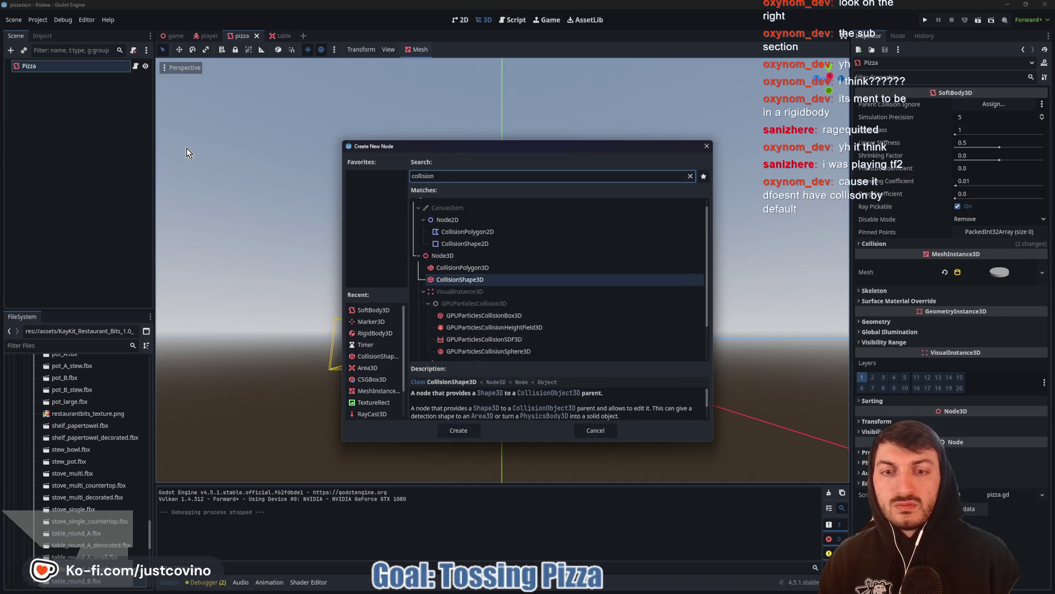
pyautogui.scroll(-2, 499, 259)
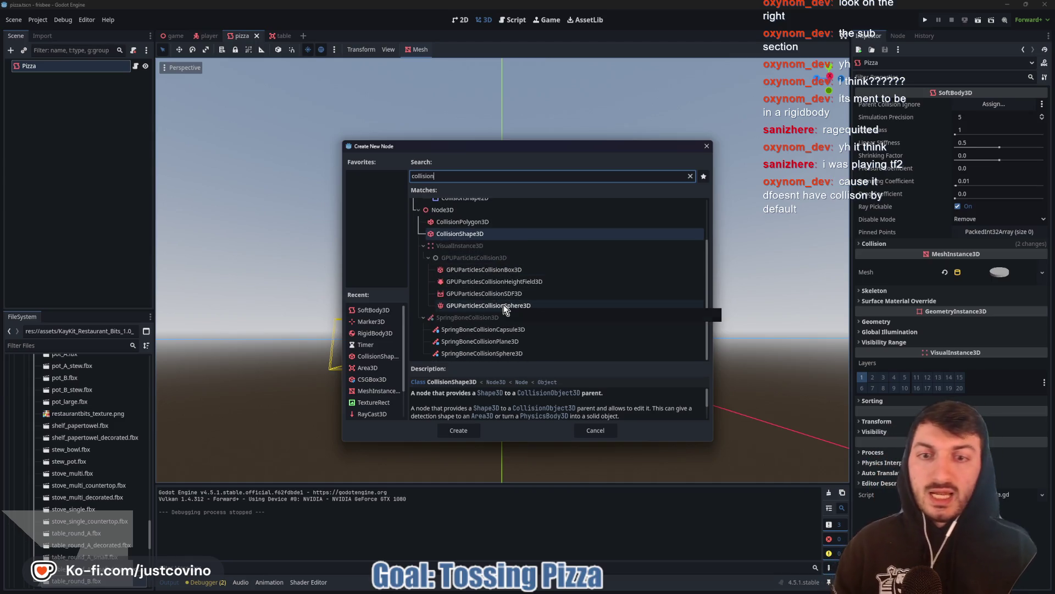
pyautogui.hotkey('ctrl', 'a')
pyautogui.write('rigid')
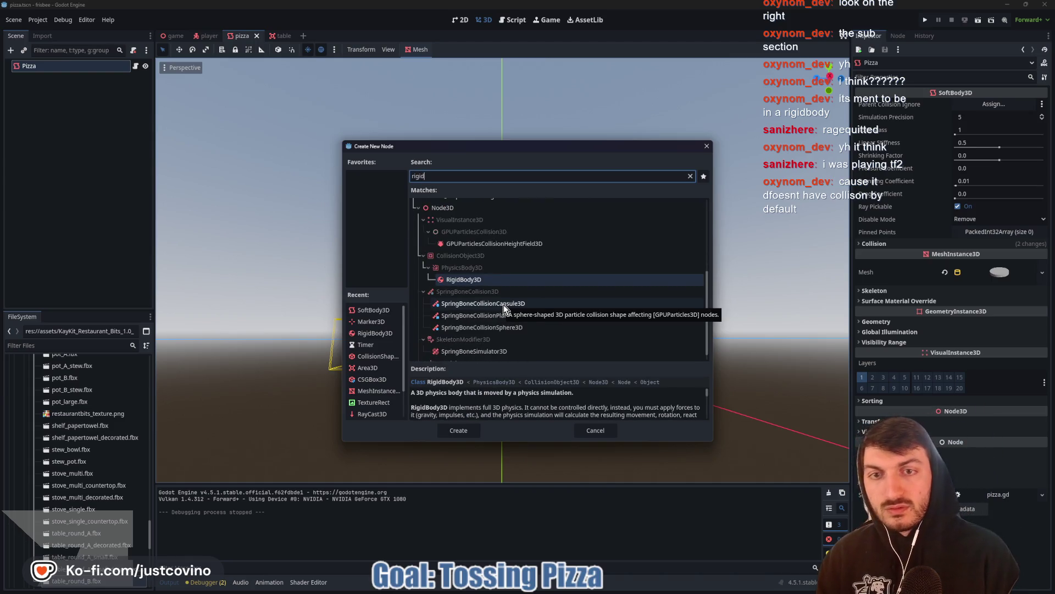
pyautogui.click(460, 430)
# - Recheck the soft body's Parent Collision Ignore picker, then select the new RigidBody3D's actions
pyautogui.click(71, 66)
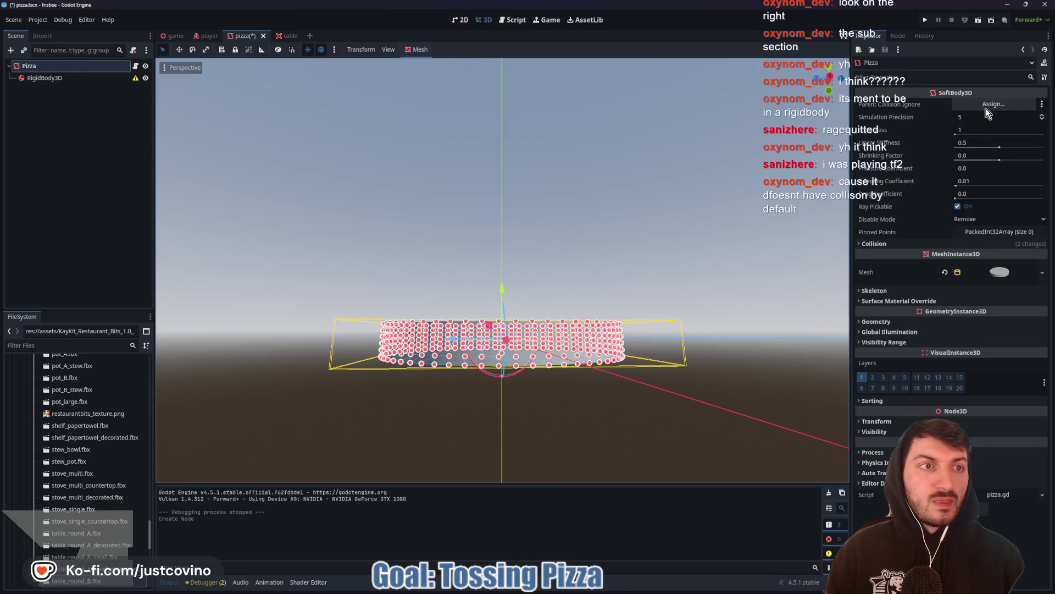
pyautogui.click(987, 105)
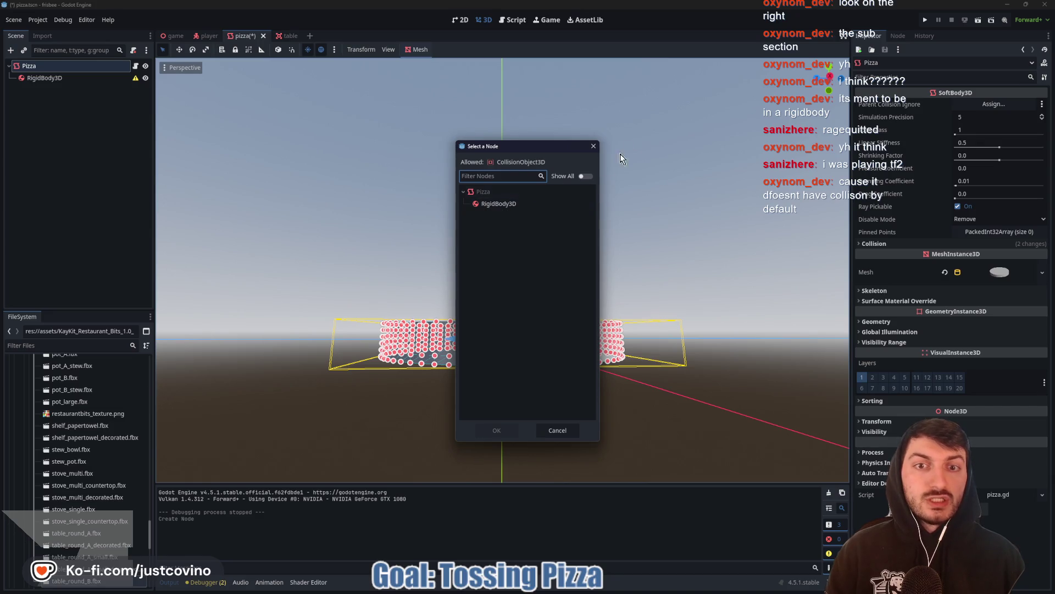
pyautogui.click(594, 147)
pyautogui.click(37, 78)
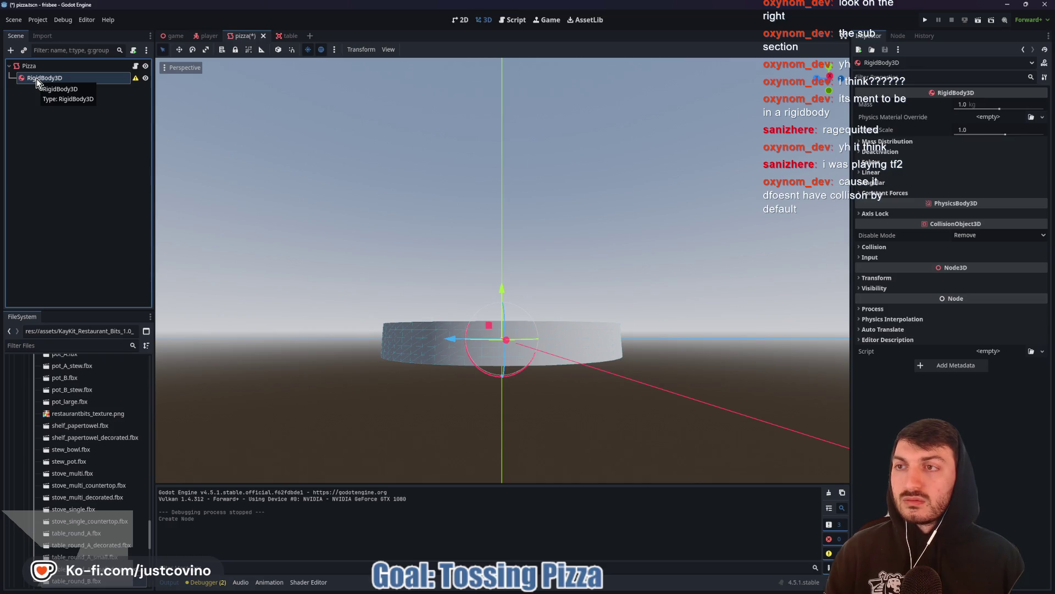
pyautogui.rightClick(36, 81)
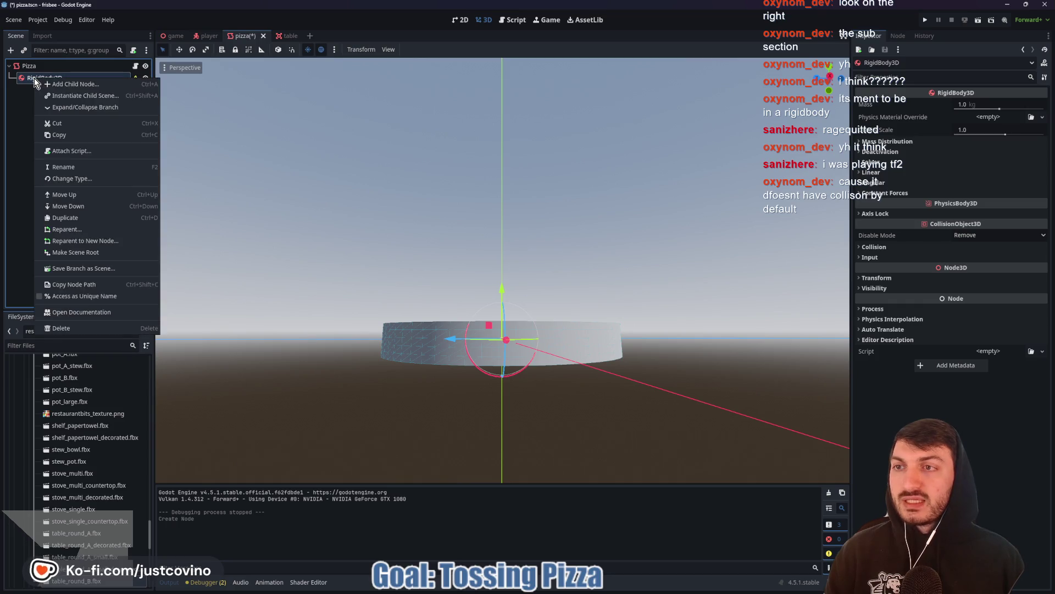
# - Make the RigidBody3D the scene root and rename it Pizza
pyautogui.click(24, 150)
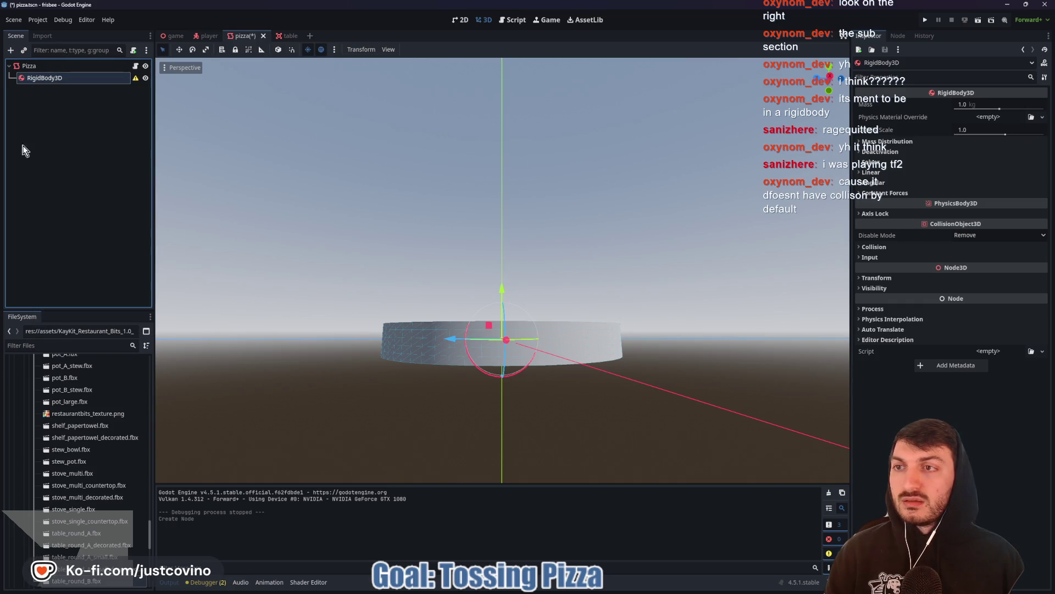
pyautogui.rightClick(42, 80)
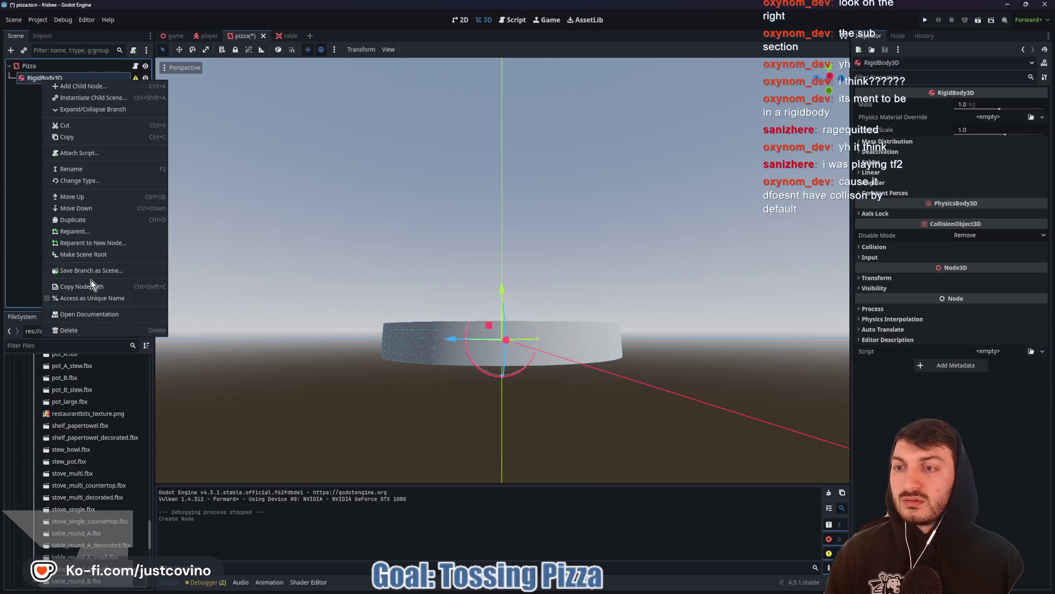
pyautogui.click(82, 254)
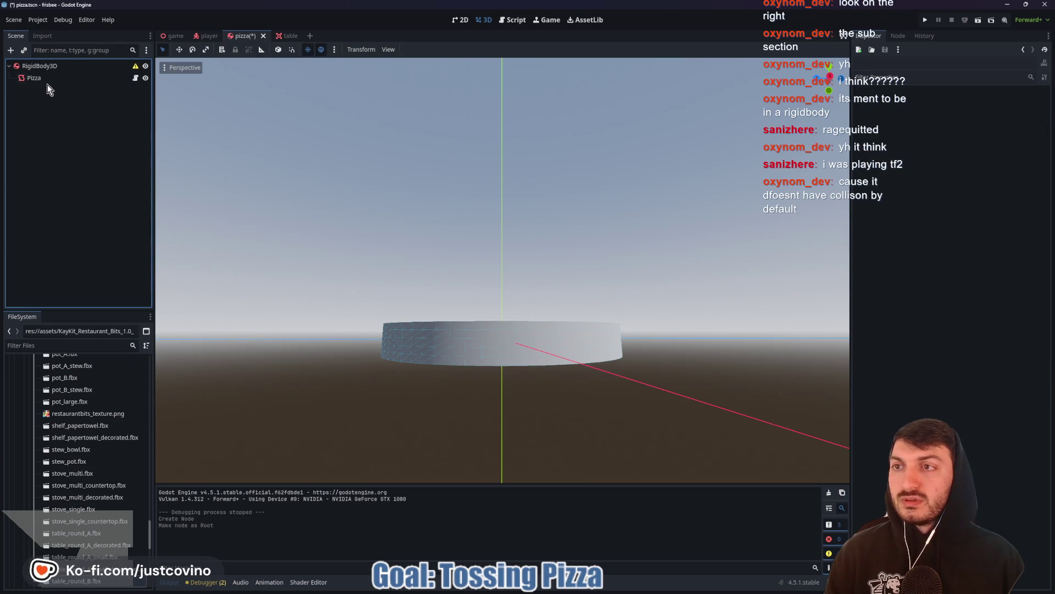
pyautogui.click(55, 64)
pyautogui.doubleClick(55, 65)
pyautogui.write('Pizza')
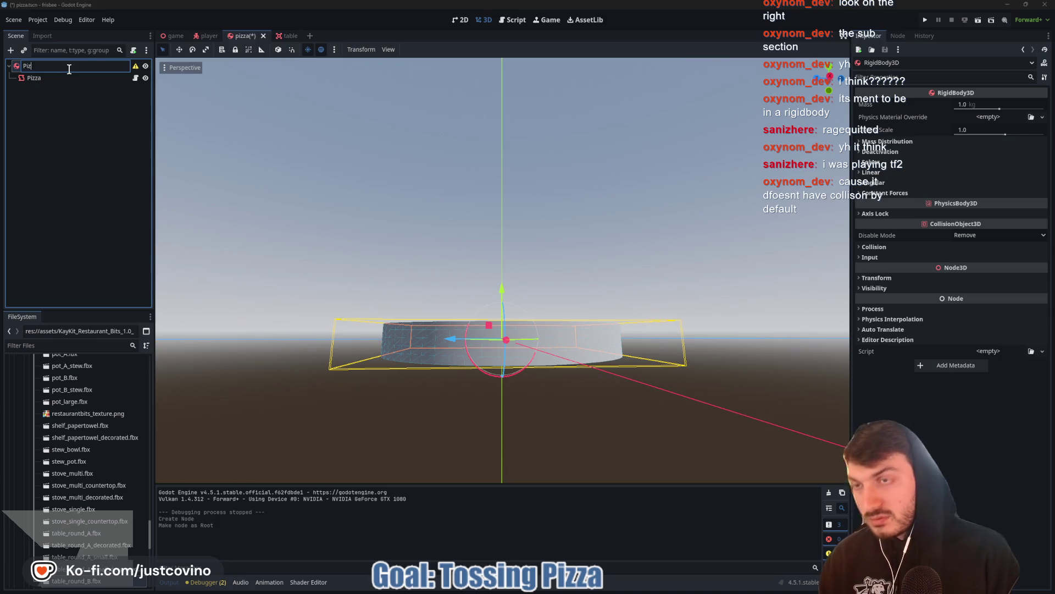
pyautogui.press('Return')
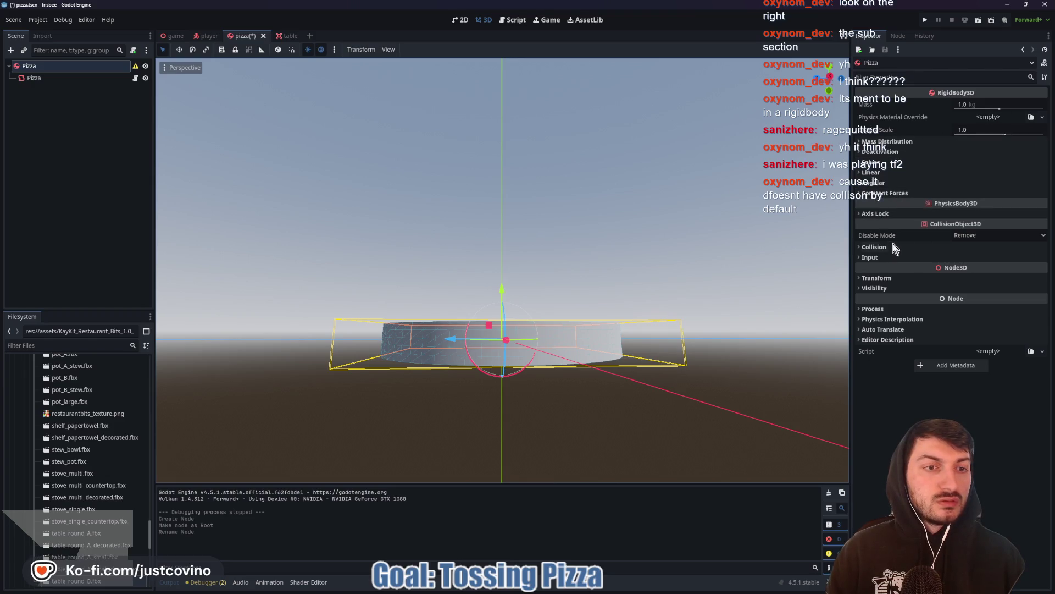
# - Put the root Pizza on collision layer 5 only, with masks 2 and 4, and save the scene
pyautogui.click(879, 247)
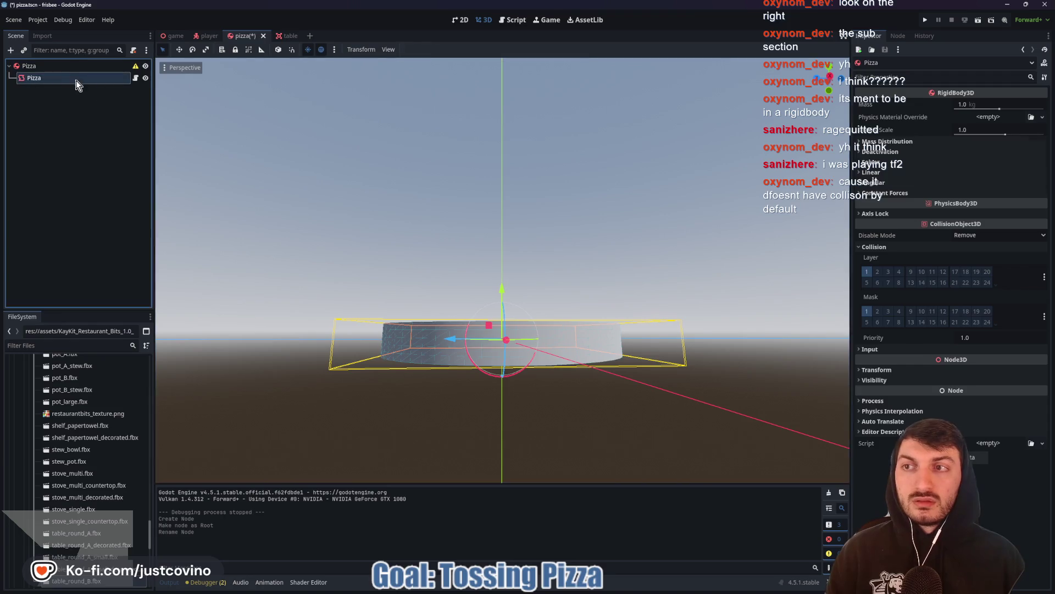
pyautogui.hotkey('ctrl', 'z')
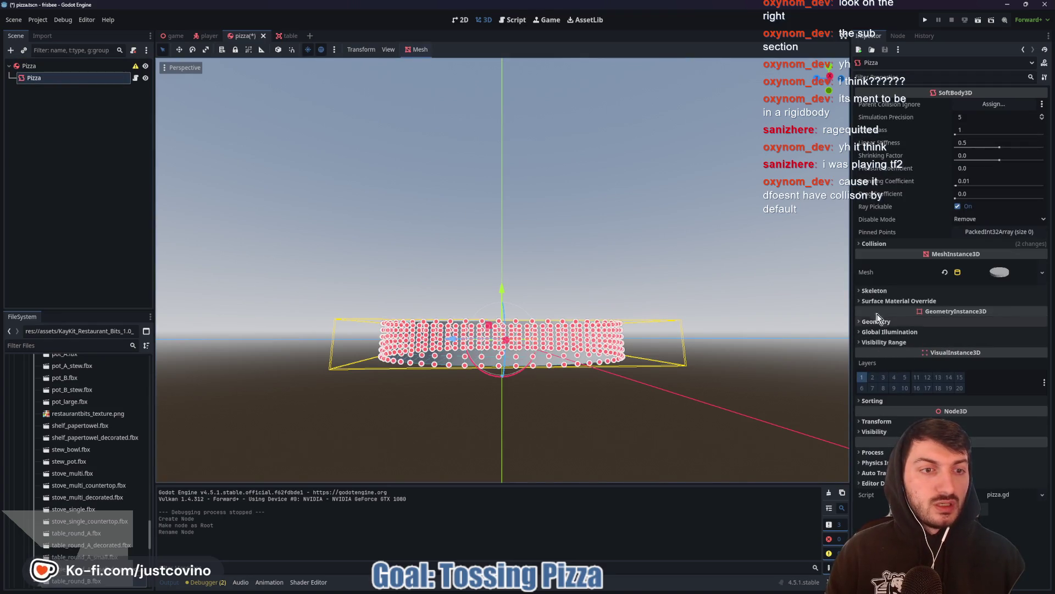
pyautogui.click(882, 242)
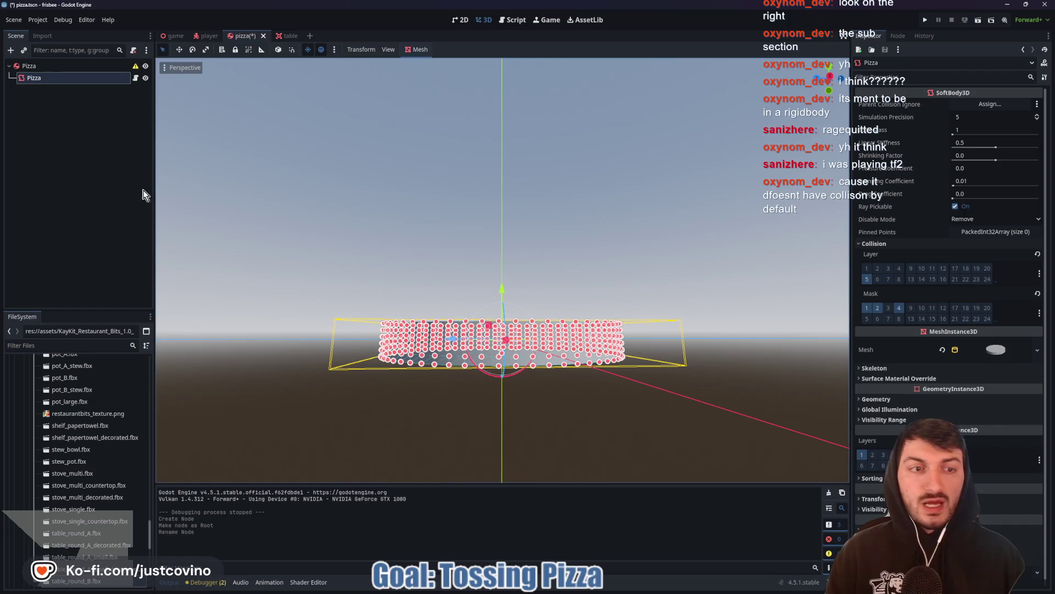
pyautogui.click(66, 66)
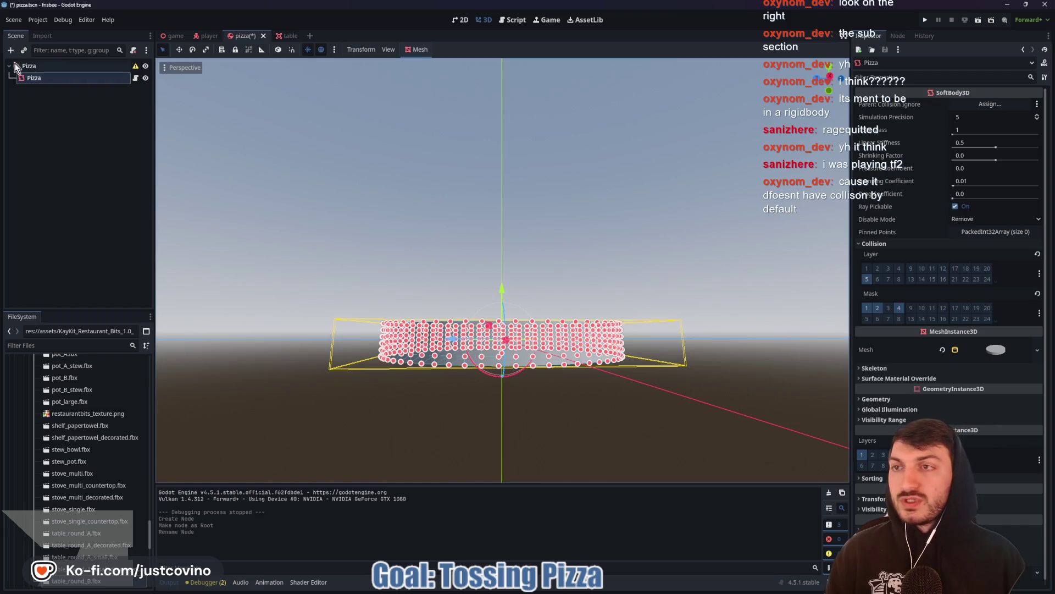
pyautogui.click(867, 283)
pyautogui.click(867, 271)
pyautogui.click(878, 312)
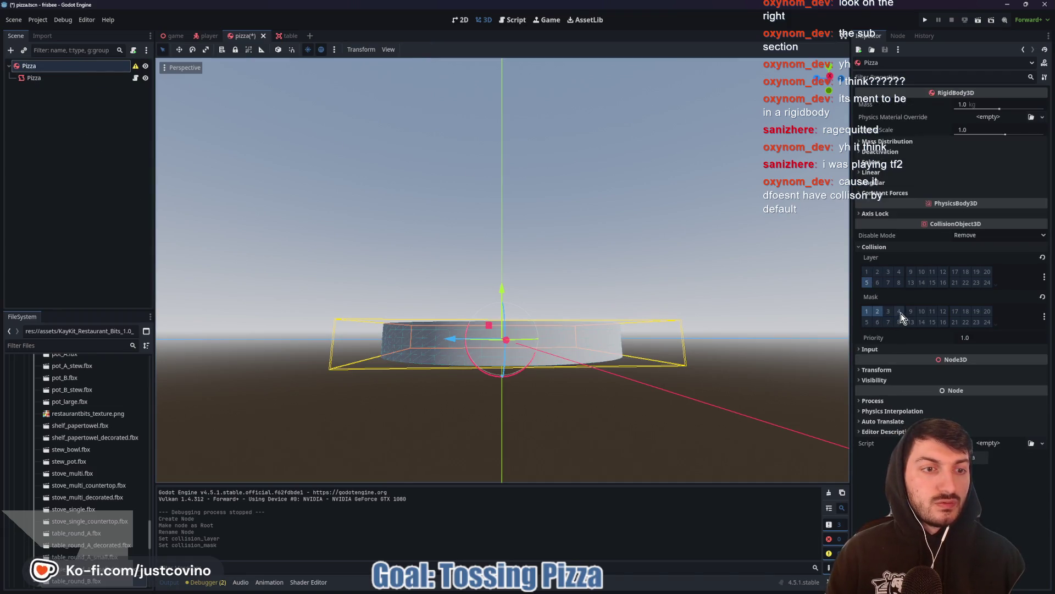
pyautogui.click(900, 312)
pyautogui.hotkey('ctrl', 's')
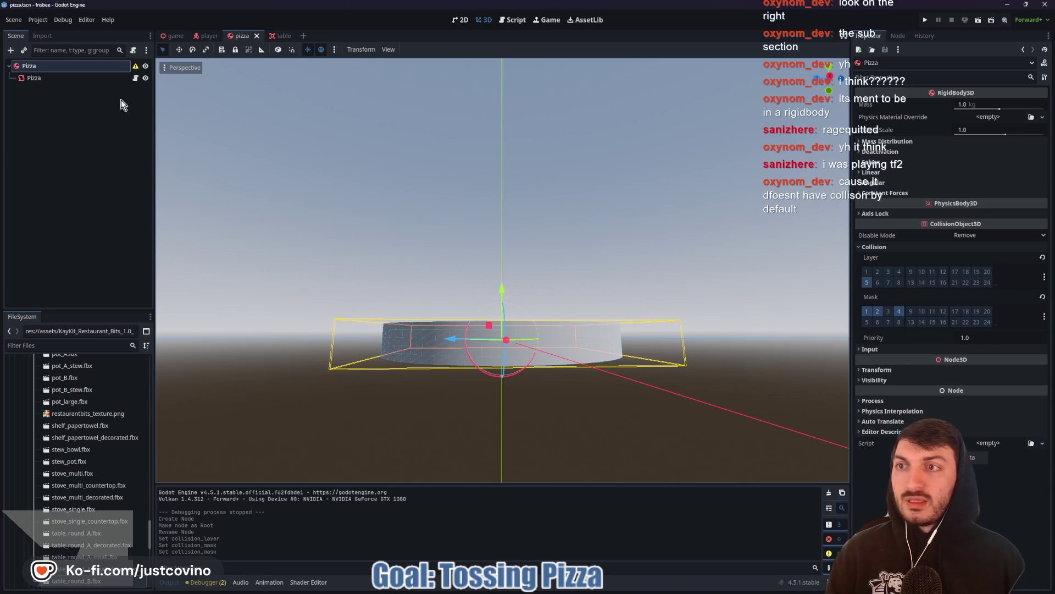
pyautogui.click(114, 67)
pyautogui.hotkey('ctrl', 'a')
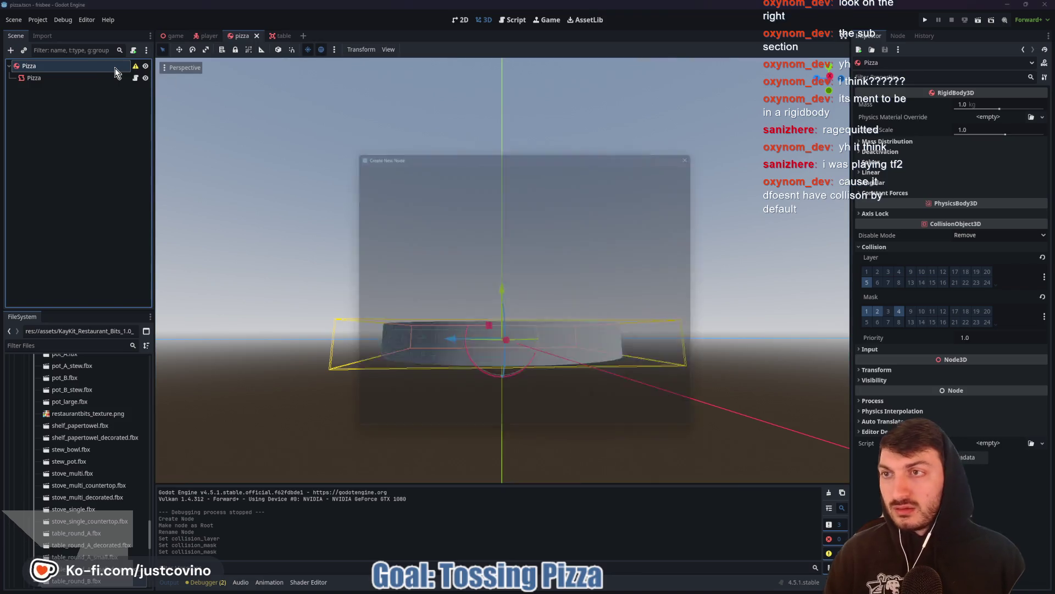
# - Add a CollisionShape3D above the mesh with a CylinderShape3D flattened to the pizza's thickness
pyautogui.write('collision')
pyautogui.press('Return')
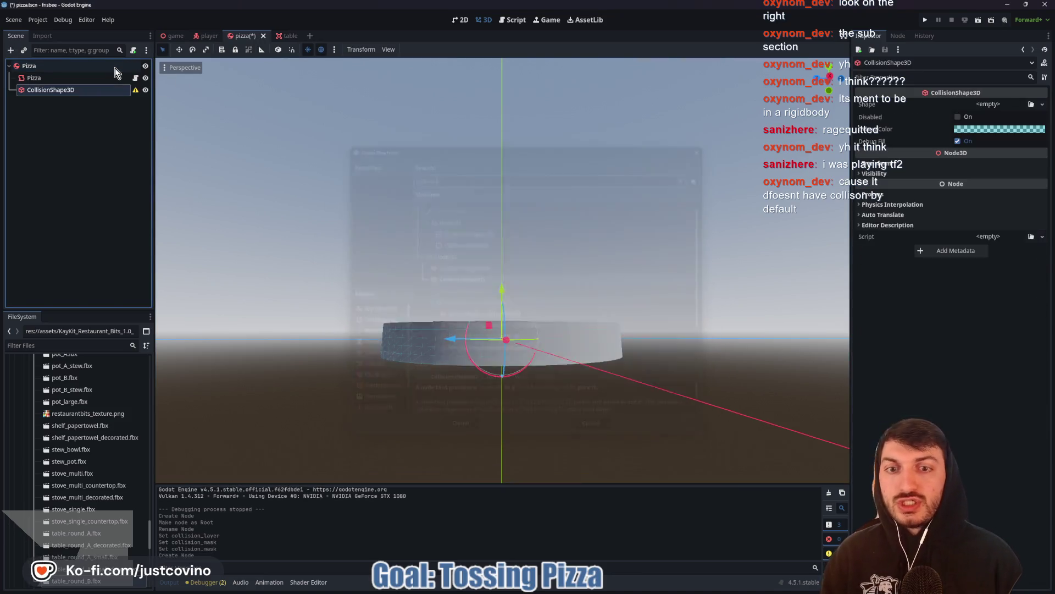
pyautogui.moveTo(31, 77); pyautogui.dragTo(31, 75)
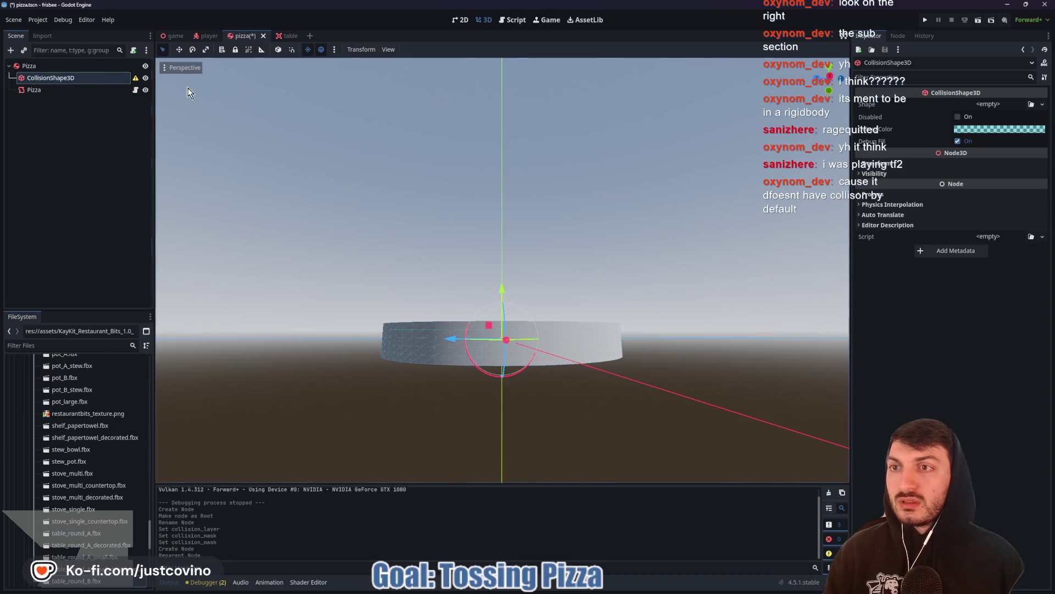
pyautogui.click(986, 104)
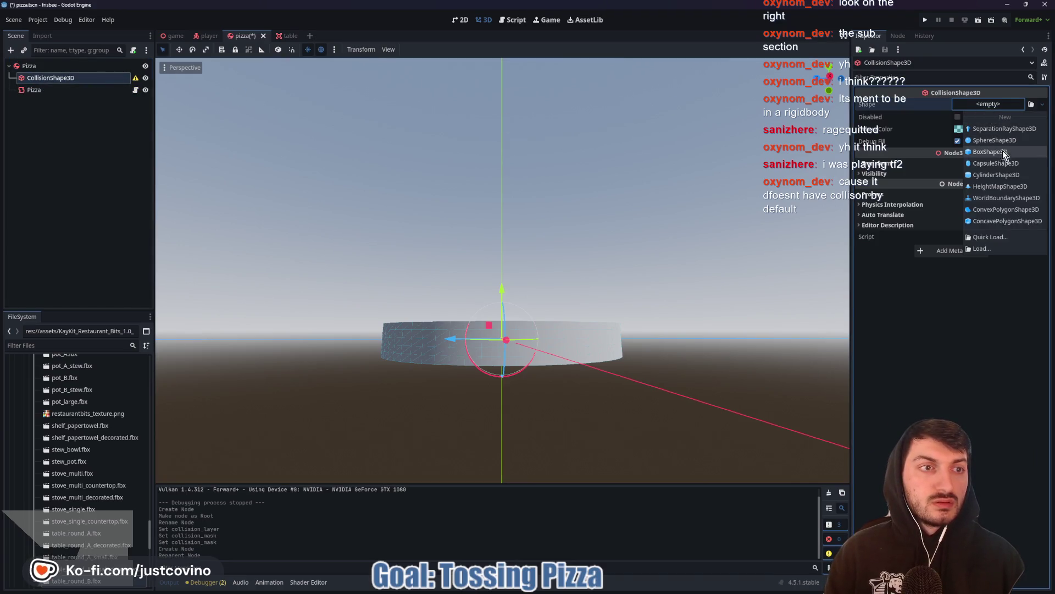
pyautogui.click(1002, 175)
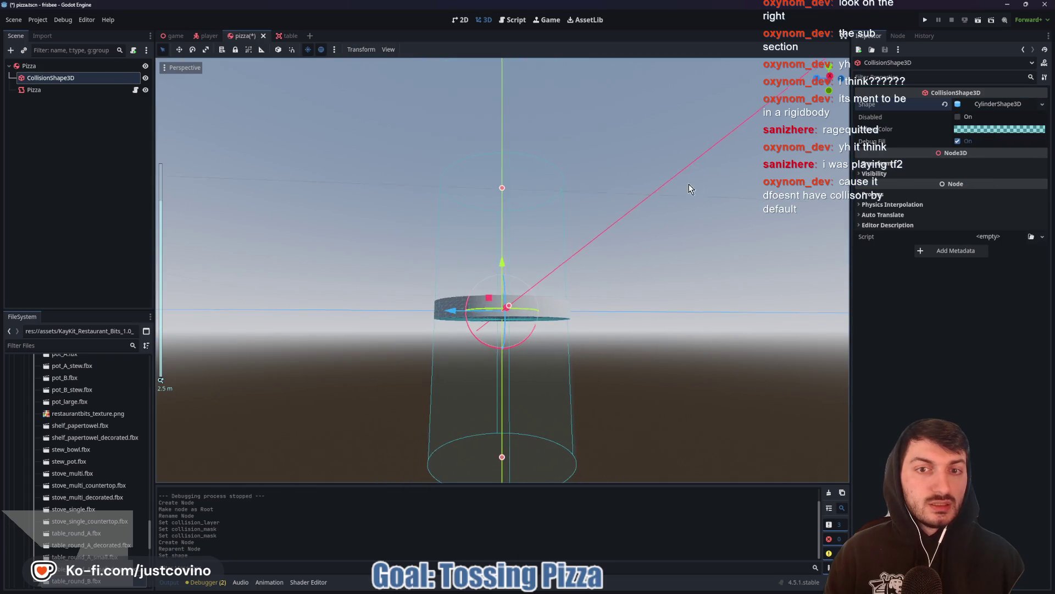
pyautogui.click(831, 80)
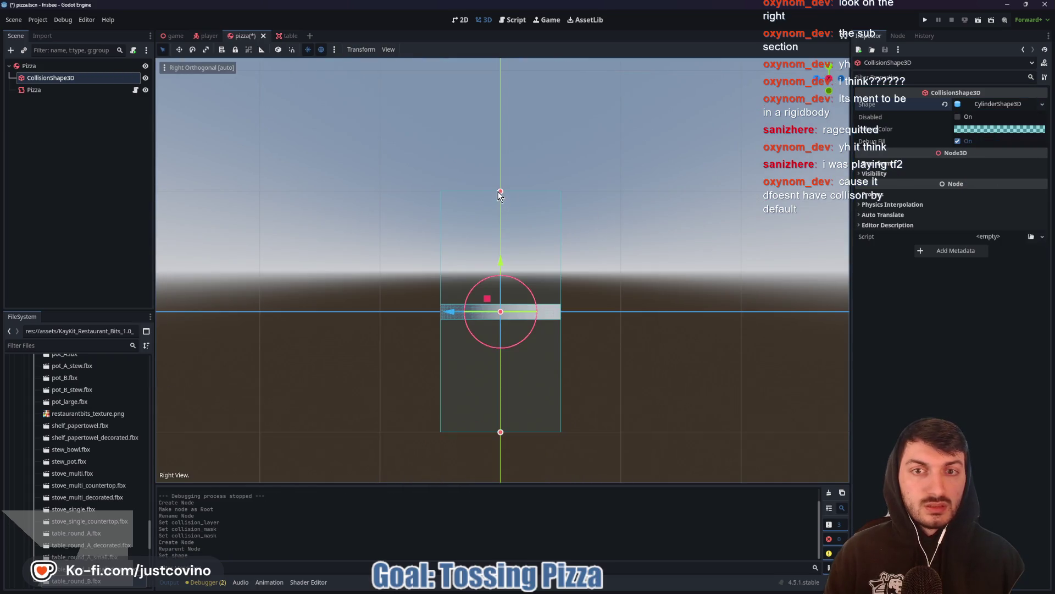
pyautogui.moveTo(500, 192); pyautogui.dragTo(503, 302)
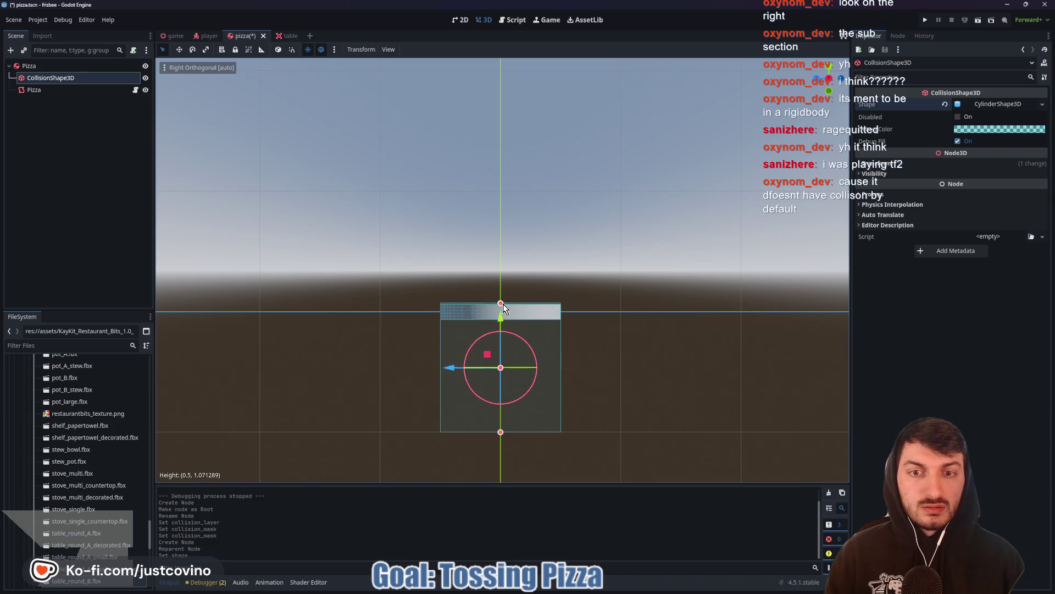
pyautogui.moveTo(500, 431); pyautogui.dragTo(499, 327)
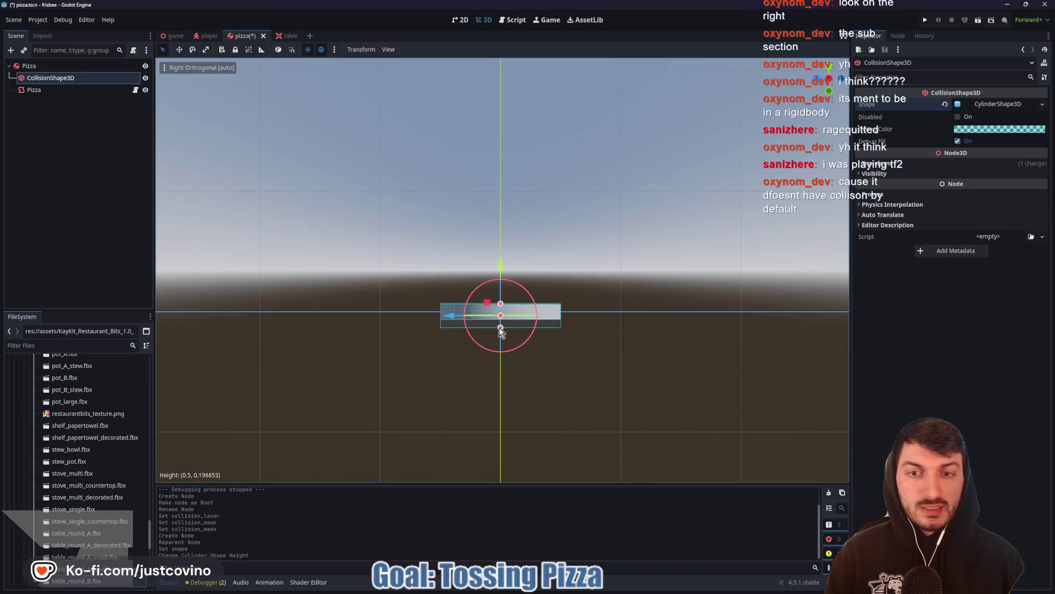
# - Set the soft body's Parent Collision Ignore to the Pizza rigid body, save, and detach its script
pyautogui.click(125, 89)
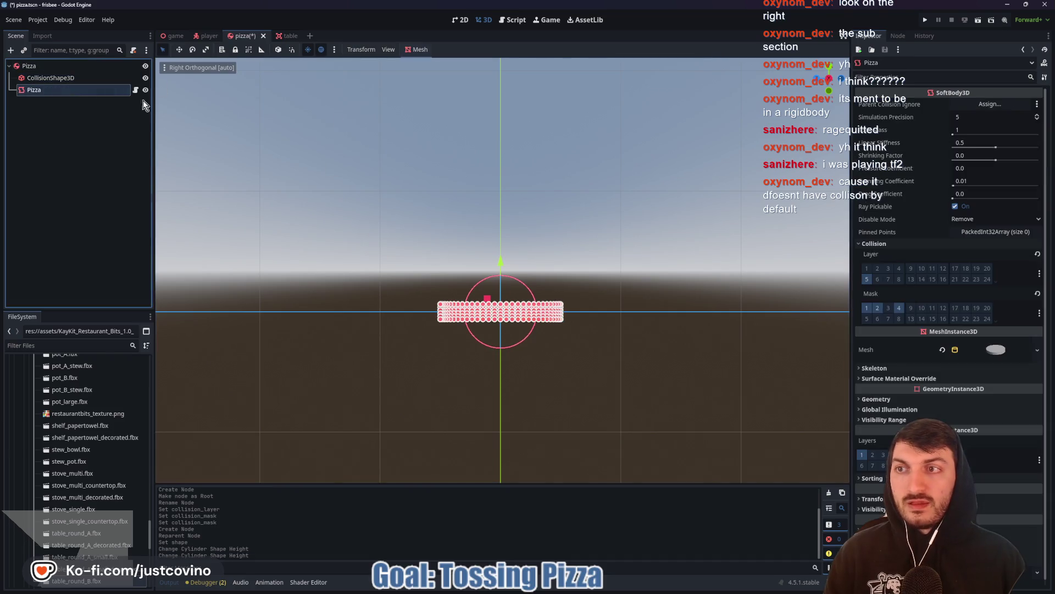
pyautogui.click(990, 104)
pyautogui.click(483, 191)
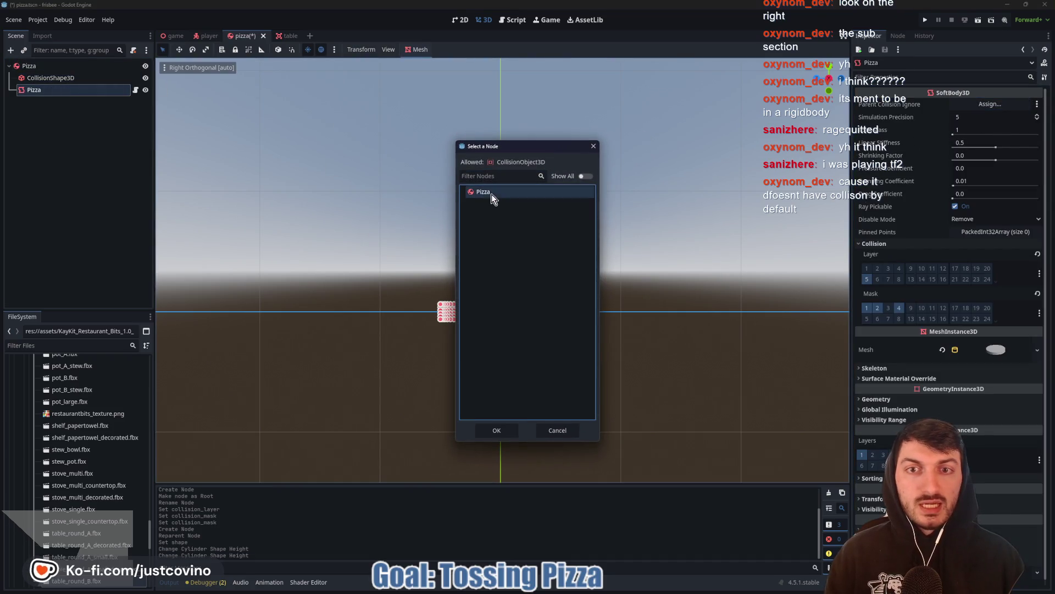
pyautogui.click(496, 431)
pyautogui.moveTo(644, 242); pyautogui.dragTo(650, 255)
pyautogui.hotkey('ctrl', 's')
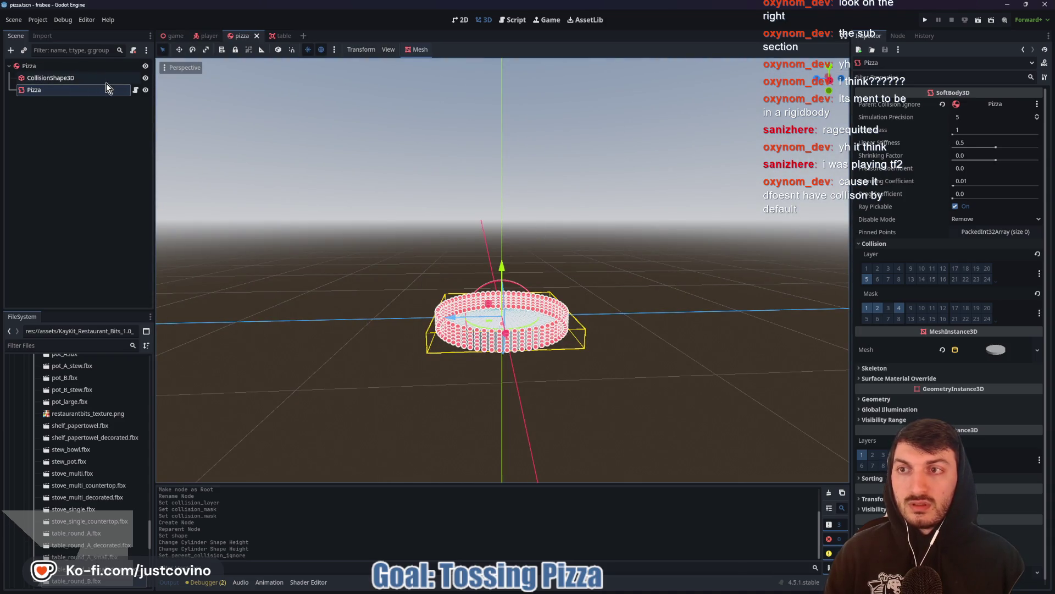
pyautogui.click(133, 50)
# - Attach the existing pizza.gd script to the root Pizza rigid body
pyautogui.click(104, 66)
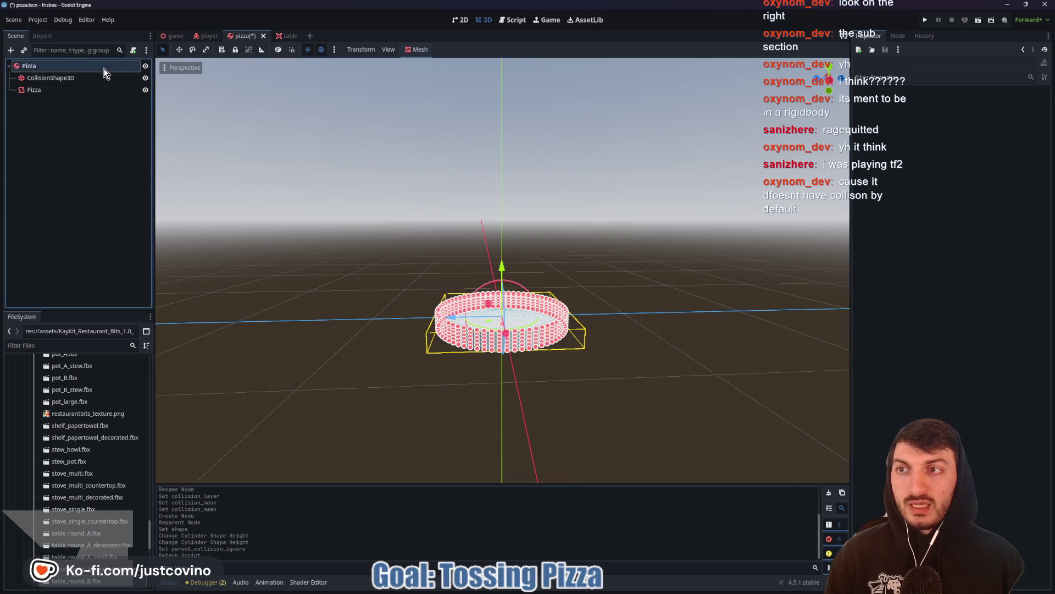
pyautogui.click(133, 50)
pyautogui.click(616, 286)
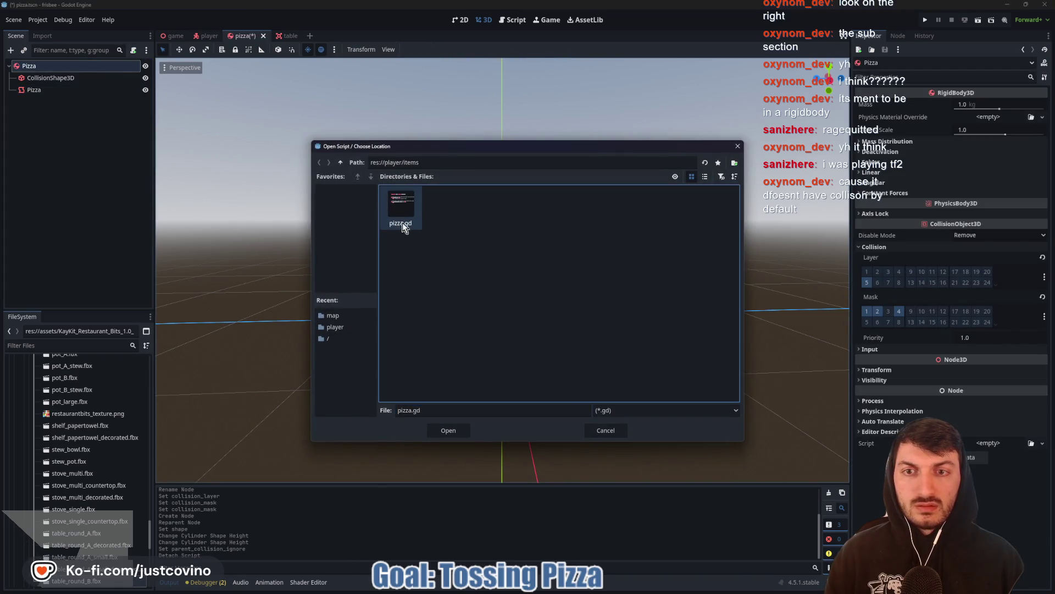
pyautogui.click(448, 429)
pyautogui.click(485, 362)
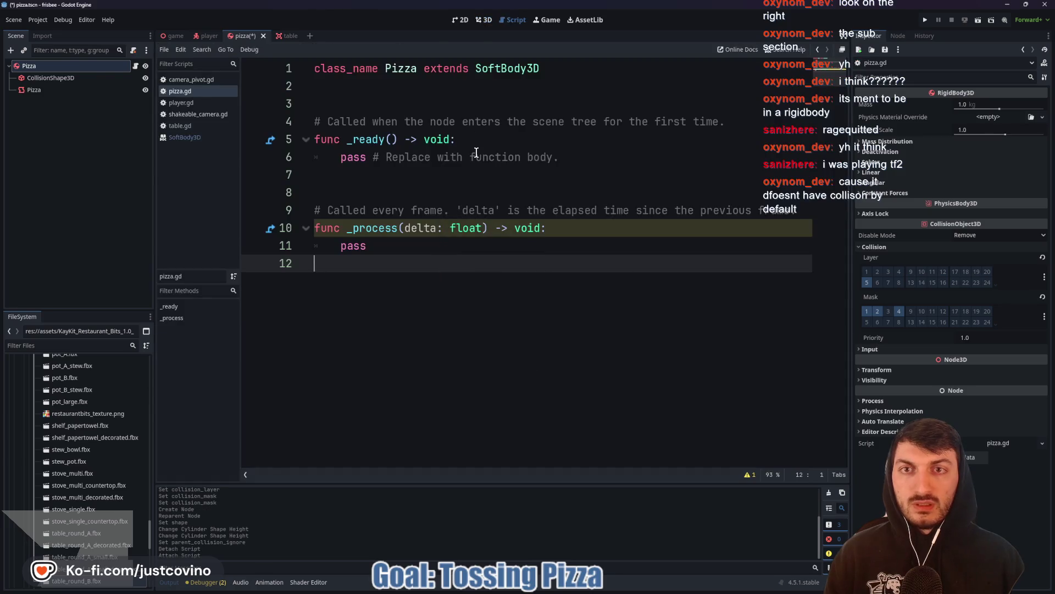
# - Change pizza.gd to extend RigidBody3D, save it, and test-run the game scene
pyautogui.moveTo(545, 68); pyautogui.dragTo(477, 68)
pyautogui.write('Rigid')
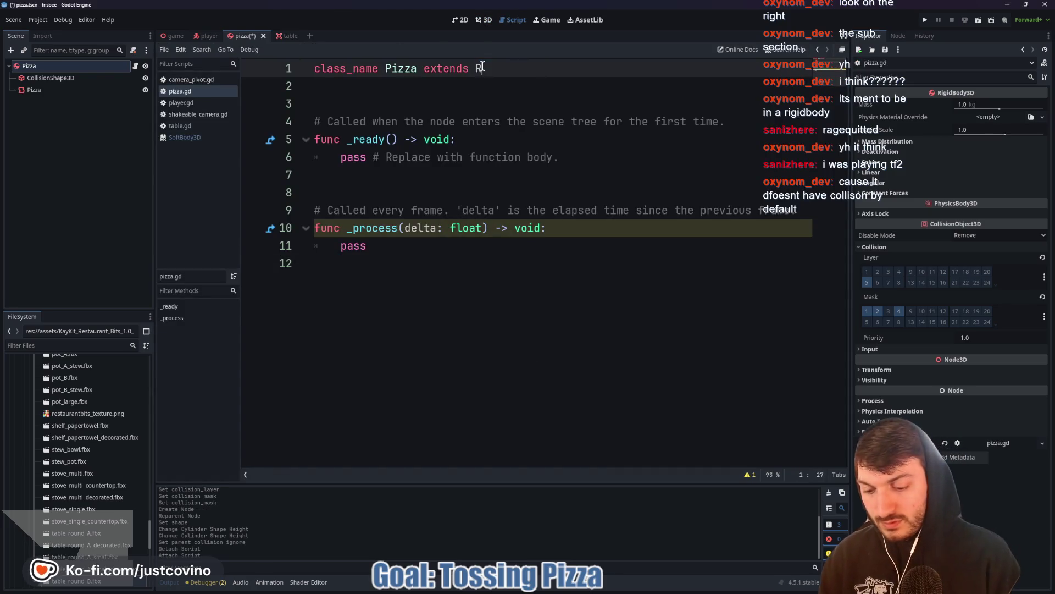
pyautogui.press('Down')
pyautogui.press('Return')
pyautogui.click(463, 104)
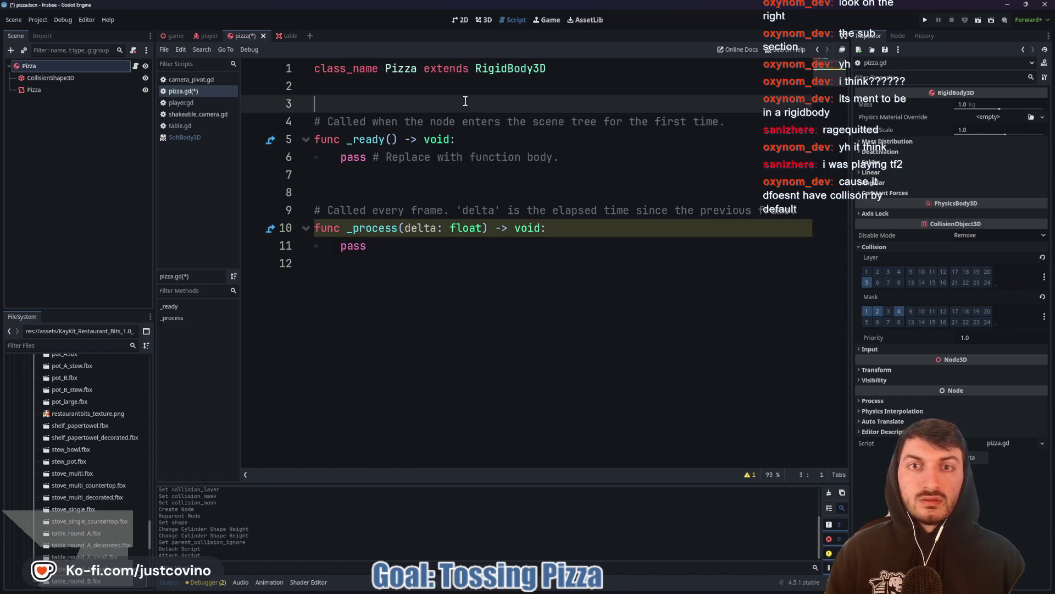
pyautogui.hotkey('ctrl', 's')
pyautogui.click(171, 37)
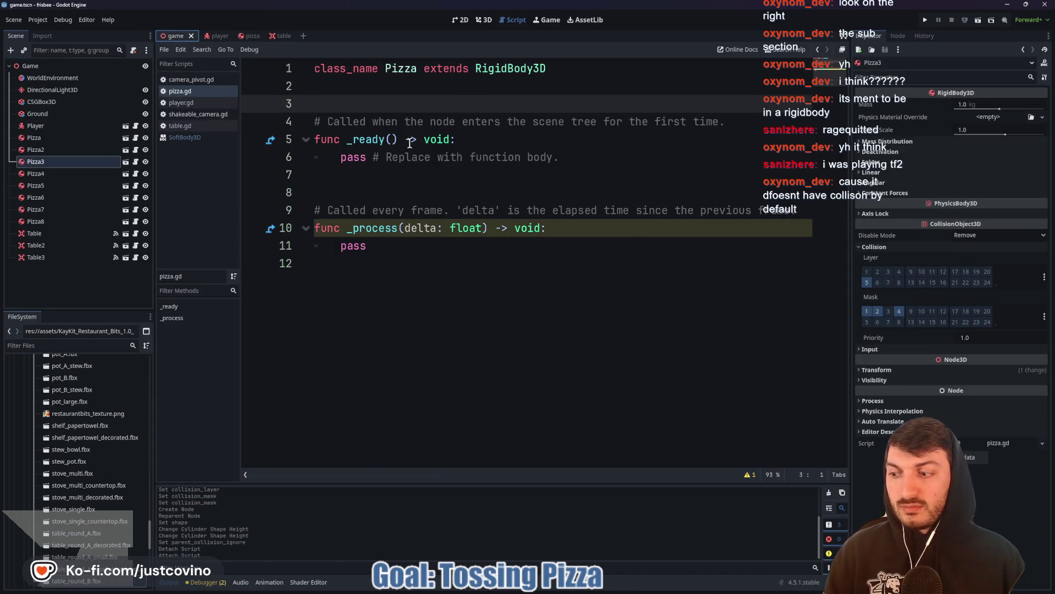
pyautogui.press('F5')
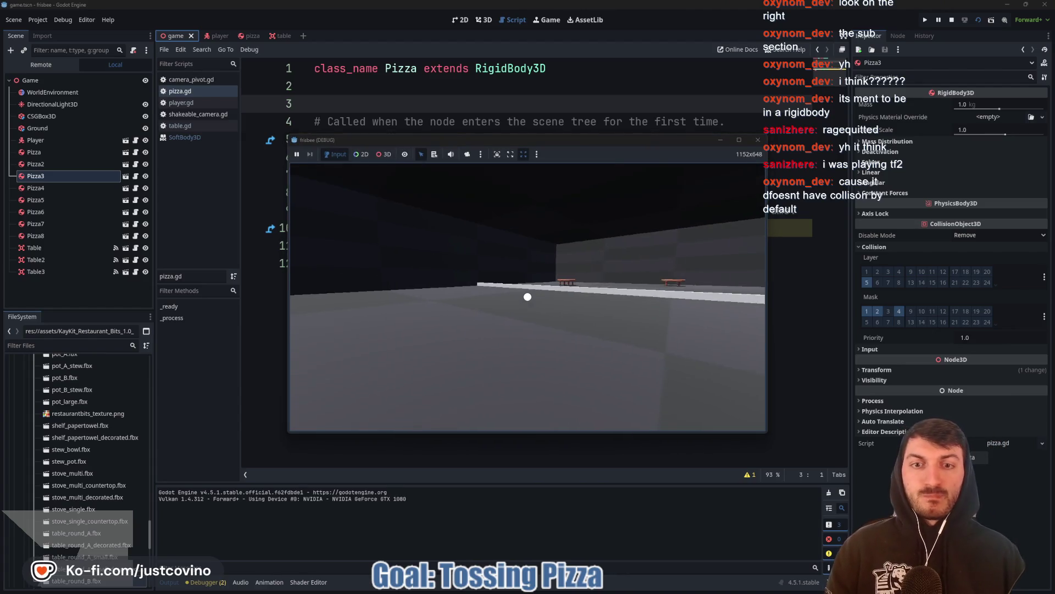
pyautogui.press('F8')
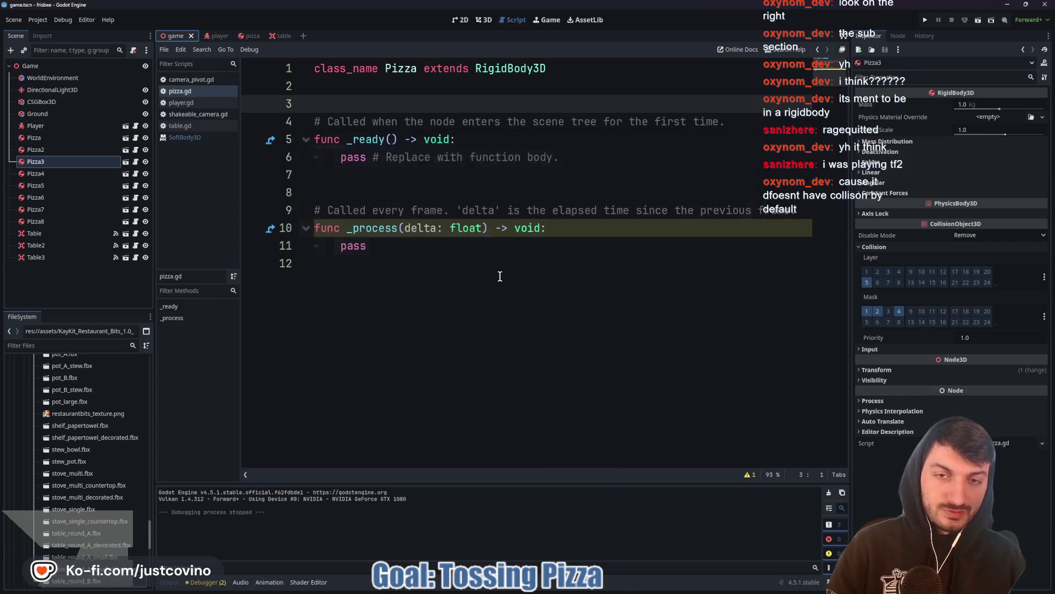
# - In the game scene's 3D view, lift Pizza3, Pizza2, Pizza4 and one other pizza slightly along Y
pyautogui.click(270, 37)
pyautogui.click(176, 36)
pyautogui.click(483, 20)
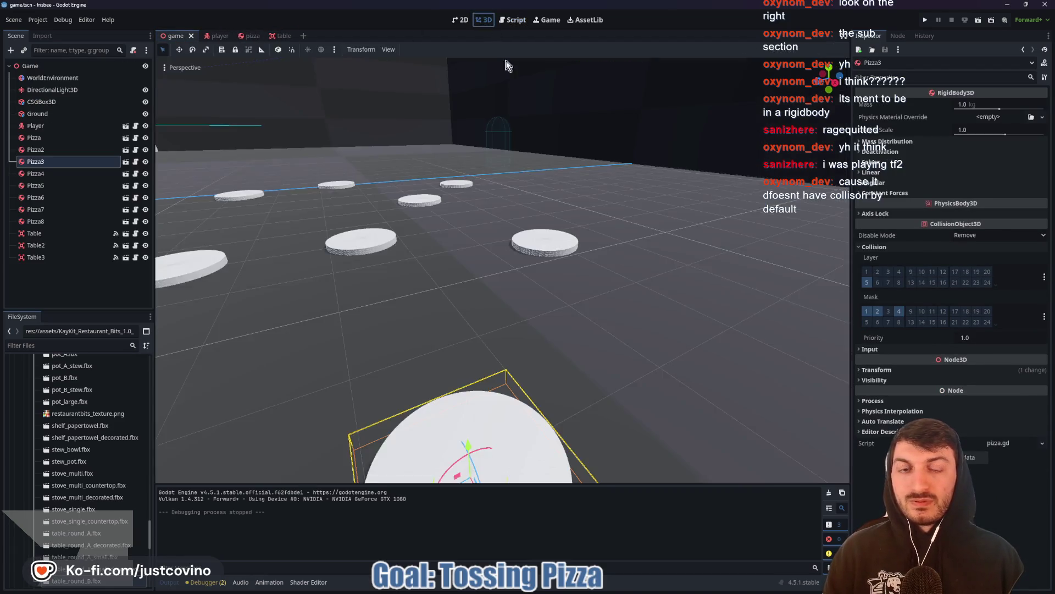
pyautogui.scroll(-3, 517, 330)
pyautogui.moveTo(494, 275); pyautogui.dragTo(494, 264)
pyautogui.click(353, 274)
pyautogui.moveTo(356, 226); pyautogui.dragTo(356, 212)
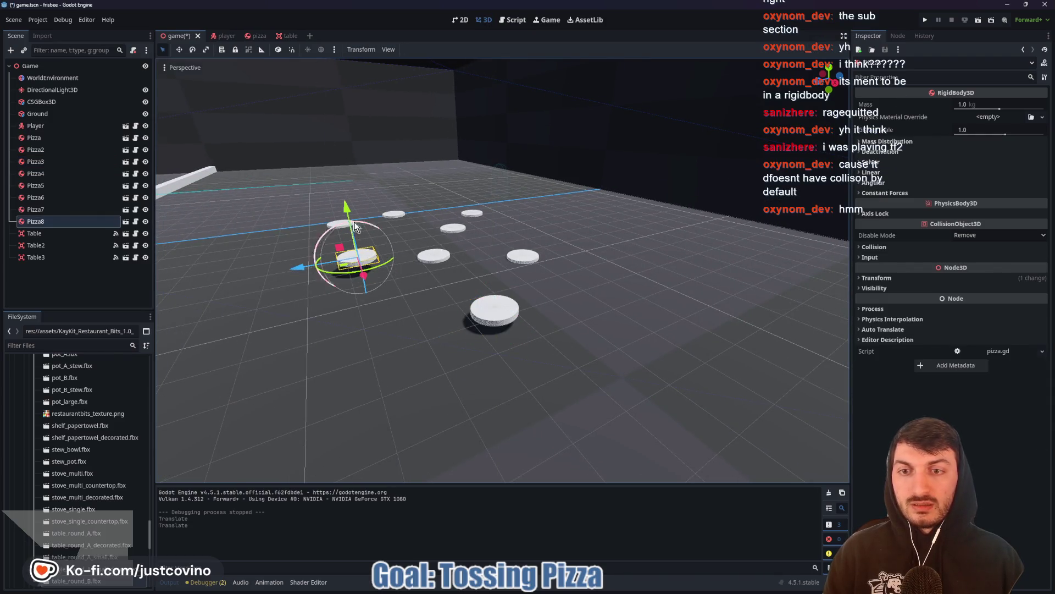
pyautogui.click(435, 255)
pyautogui.moveTo(428, 213); pyautogui.dragTo(429, 204)
pyautogui.click(526, 256)
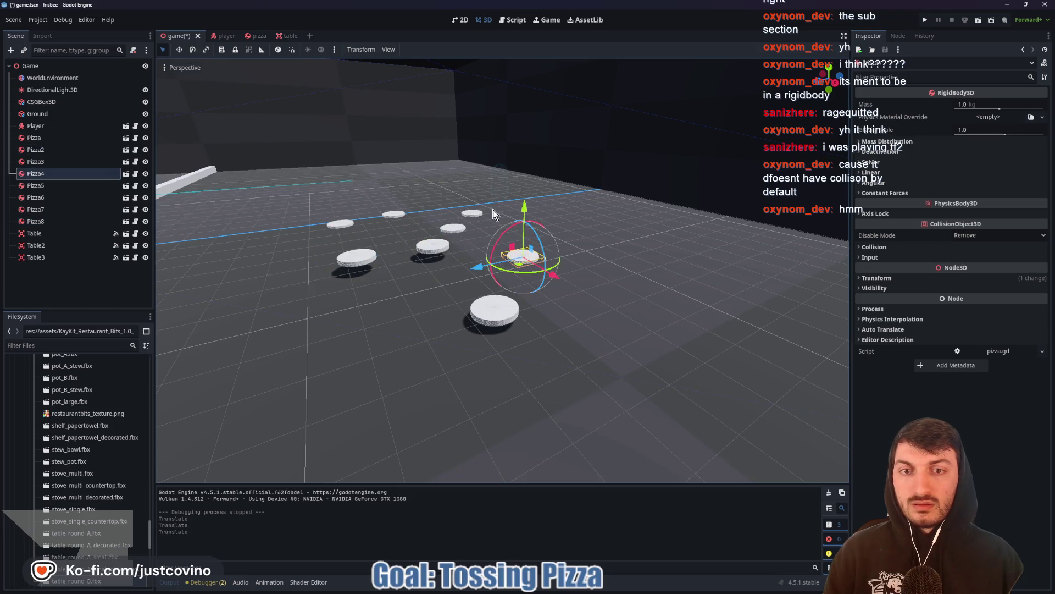
pyautogui.moveTo(524, 211); pyautogui.dragTo(523, 193)
# - Raise Pizza5 and Pizza6 as well, then save and test-run the game with F5
pyautogui.click(456, 229)
pyautogui.moveTo(452, 203); pyautogui.dragTo(381, 150)
pyautogui.click(394, 214)
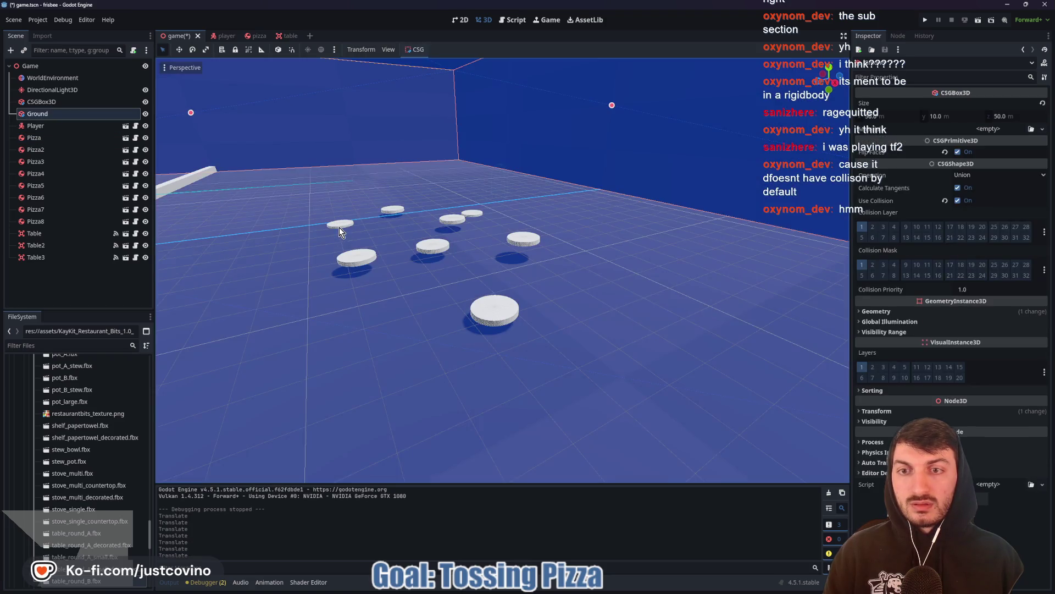
pyautogui.click(339, 224)
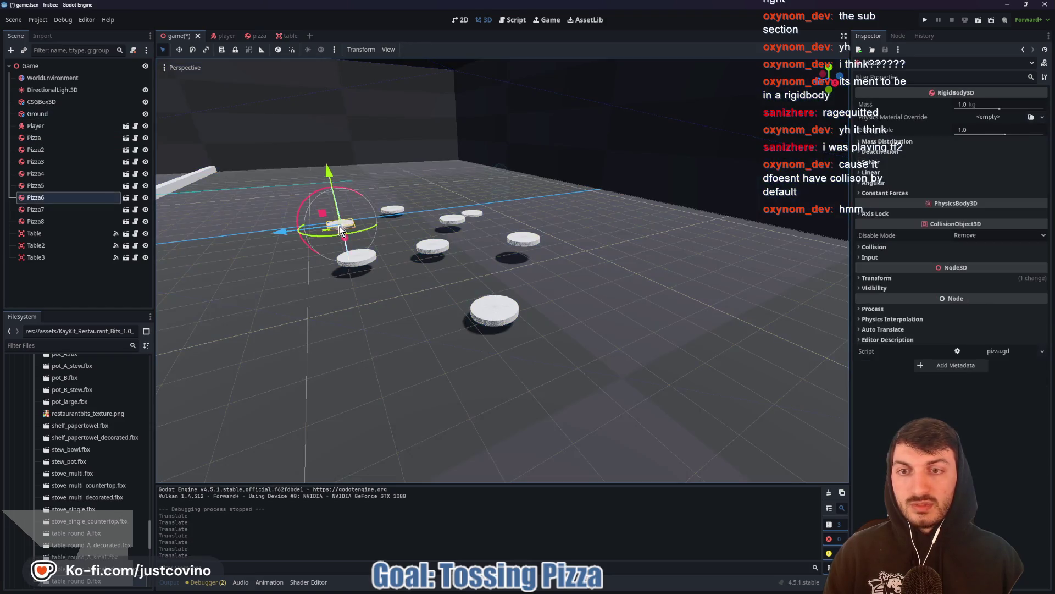
pyautogui.moveTo(328, 175); pyautogui.dragTo(325, 152)
pyautogui.click(472, 218)
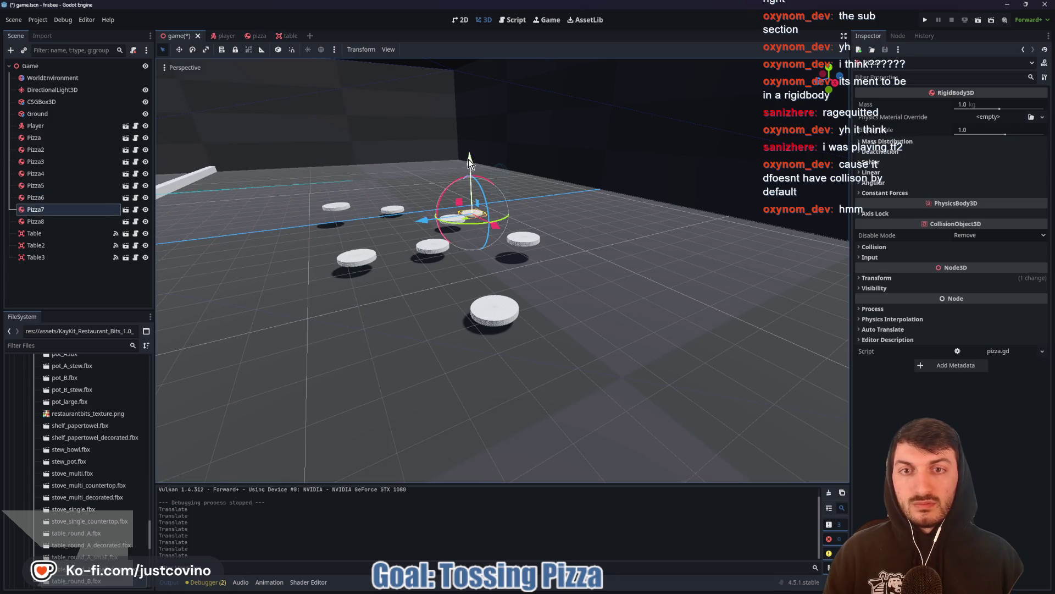
pyautogui.press('F5')
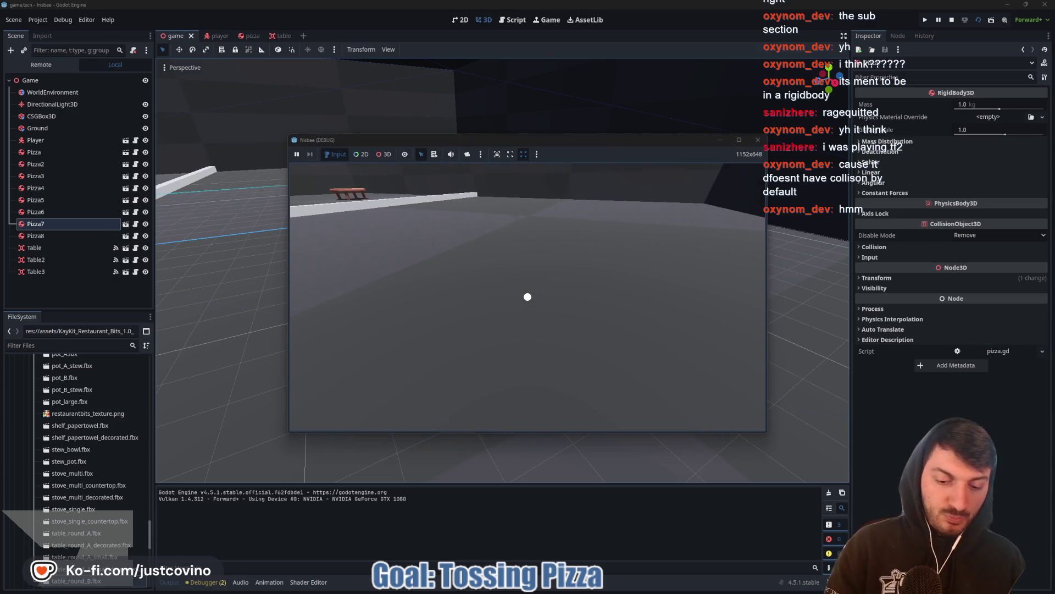
pyautogui.press('Escape')
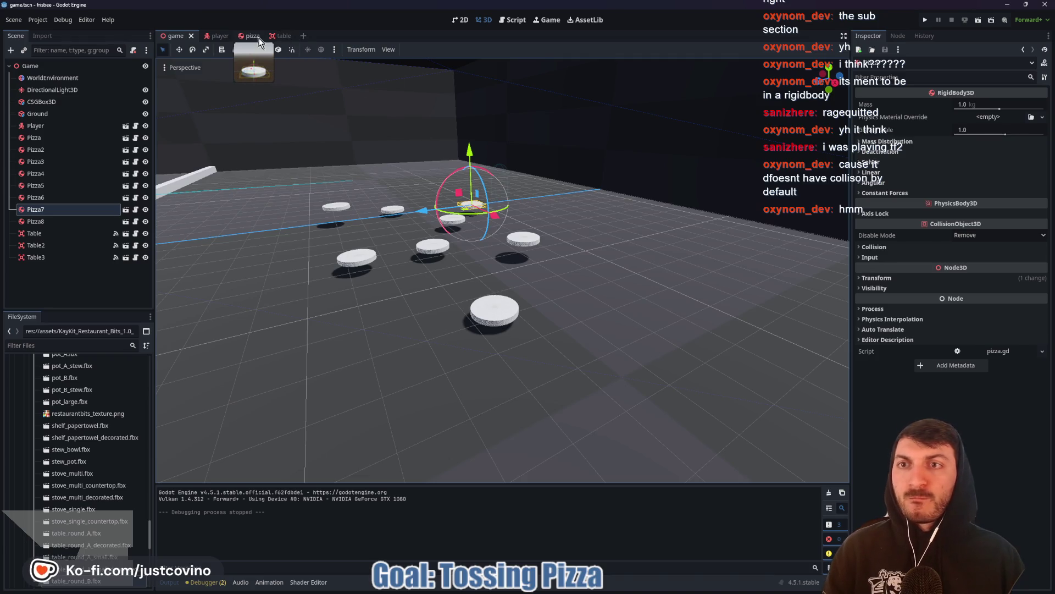
# - Back in the game scene, select the Ground node and save the scene
pyautogui.click(250, 37)
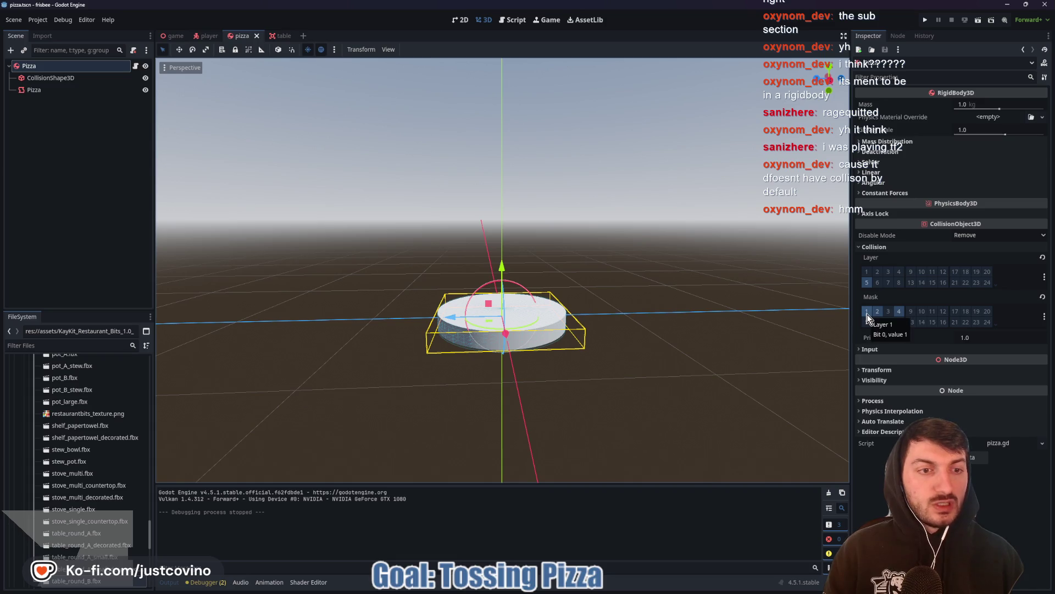
pyautogui.click(167, 39)
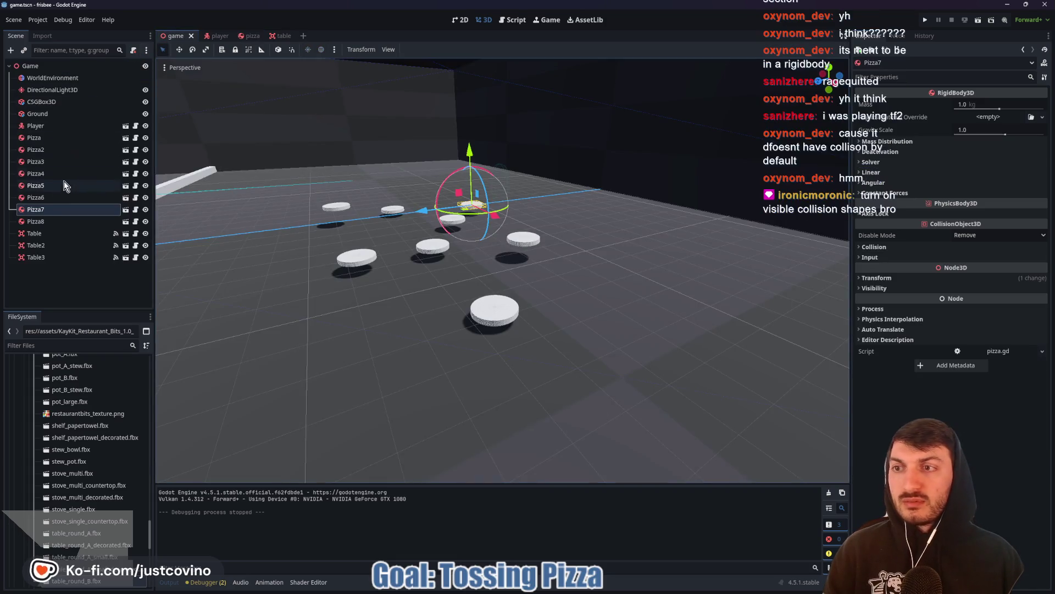
pyautogui.click(38, 114)
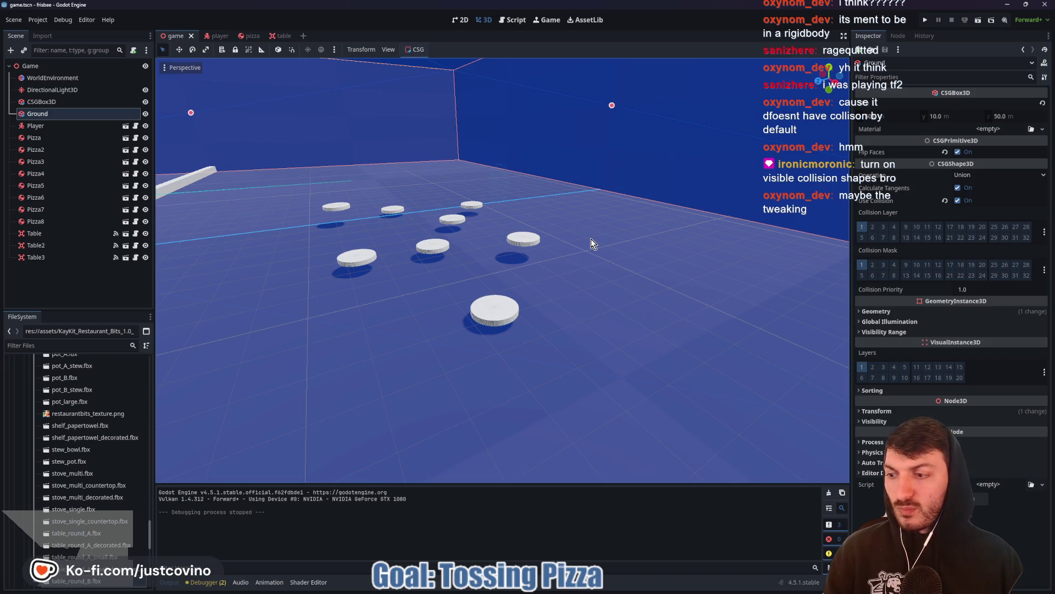
pyautogui.hotkey('ctrl', 's')
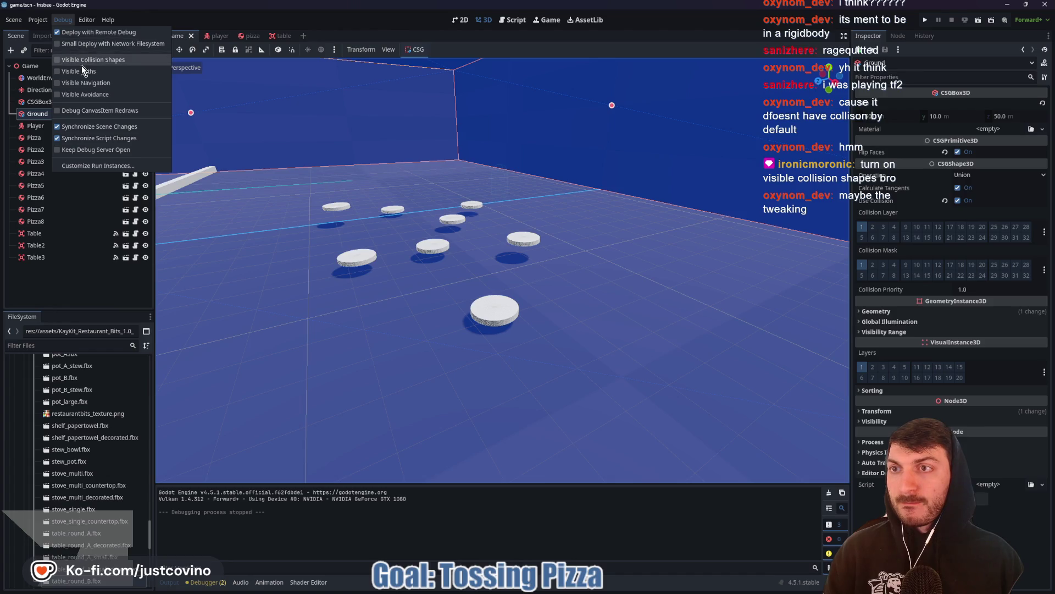
# - Enable Debug > Visible Collision Shapes and test-run the game with F6
pyautogui.click(79, 60)
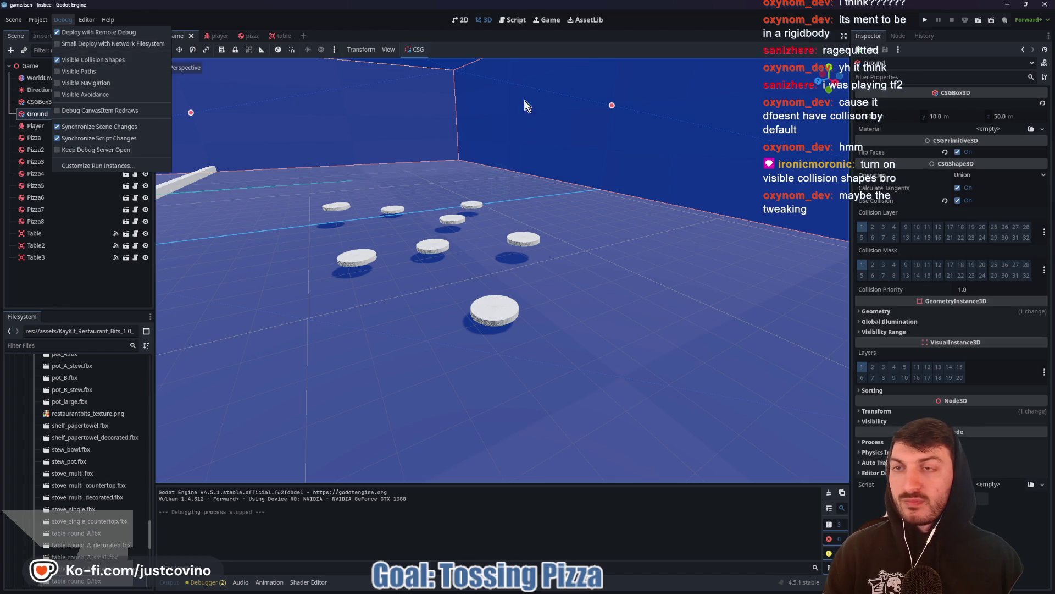
pyautogui.click(425, 125)
pyautogui.press('F6')
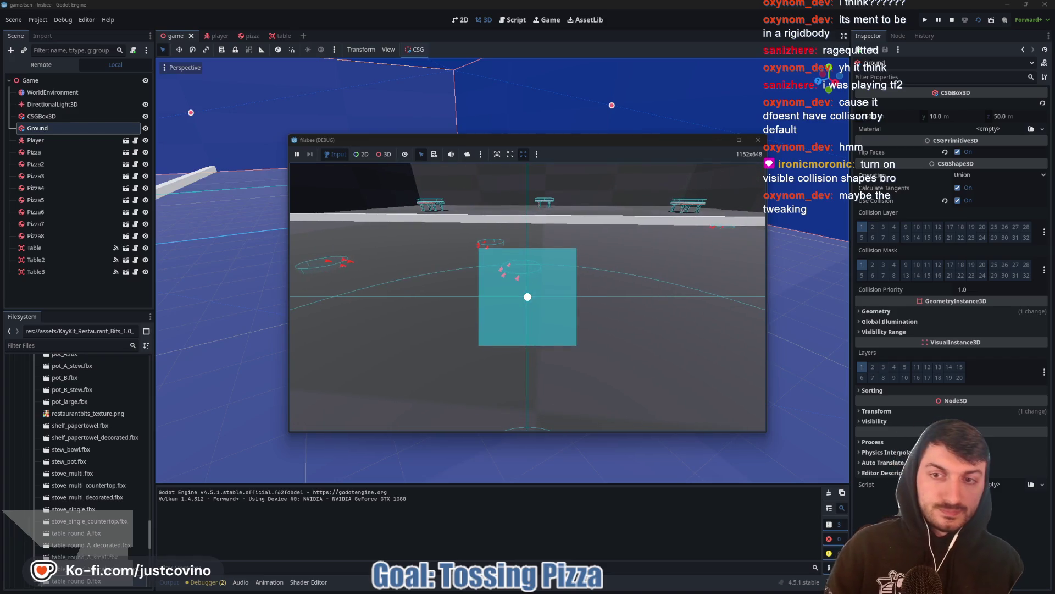
pyautogui.press('Escape')
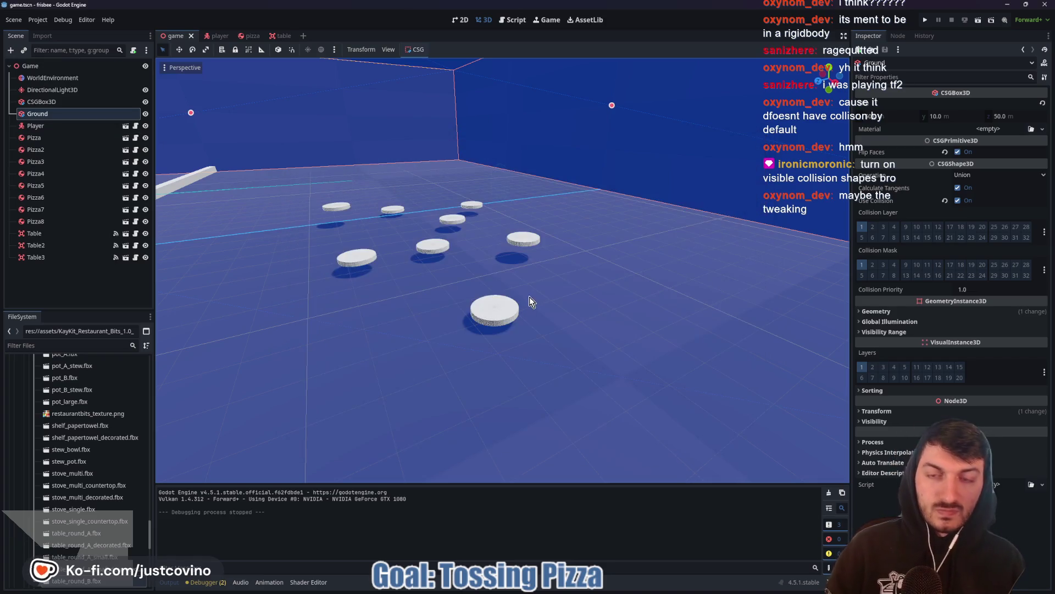
# - Open the pizza scene, check its Pinned Points list, then start a new browser tab
pyautogui.click(253, 36)
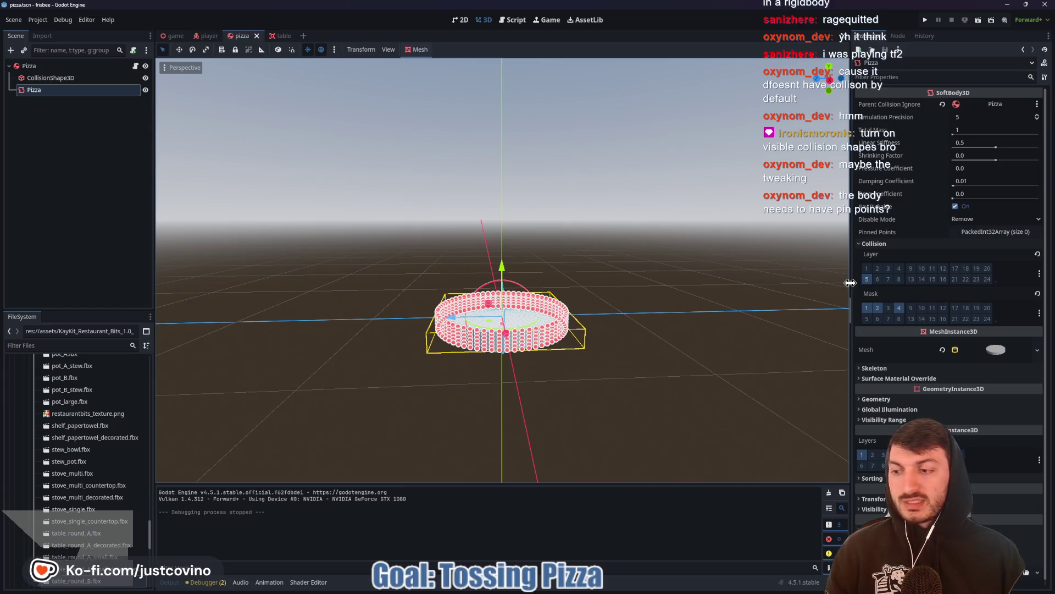
pyautogui.click(984, 231)
pyautogui.click(984, 230)
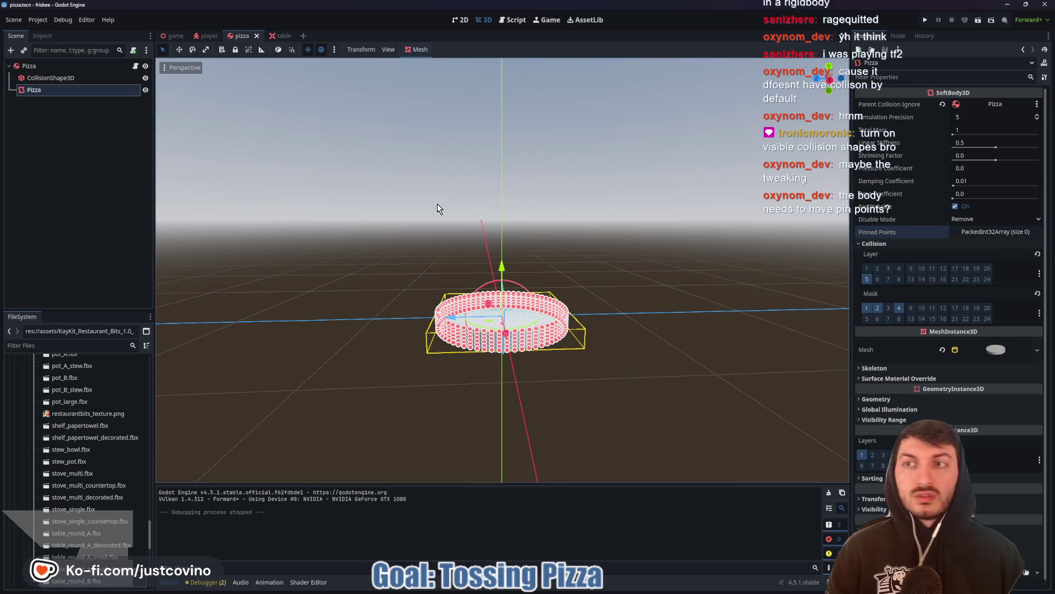
pyautogui.hotkey('alt', 'Tab')
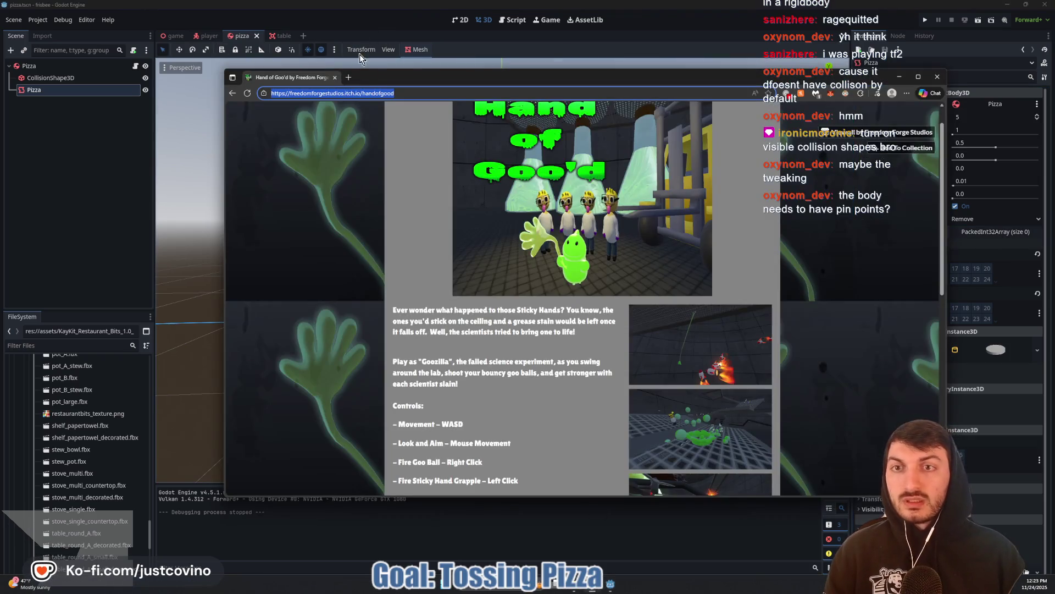
pyautogui.click(348, 82)
# - Search the web for 'godot docs' and open the official Godot Docs site
pyautogui.write('godot ds')
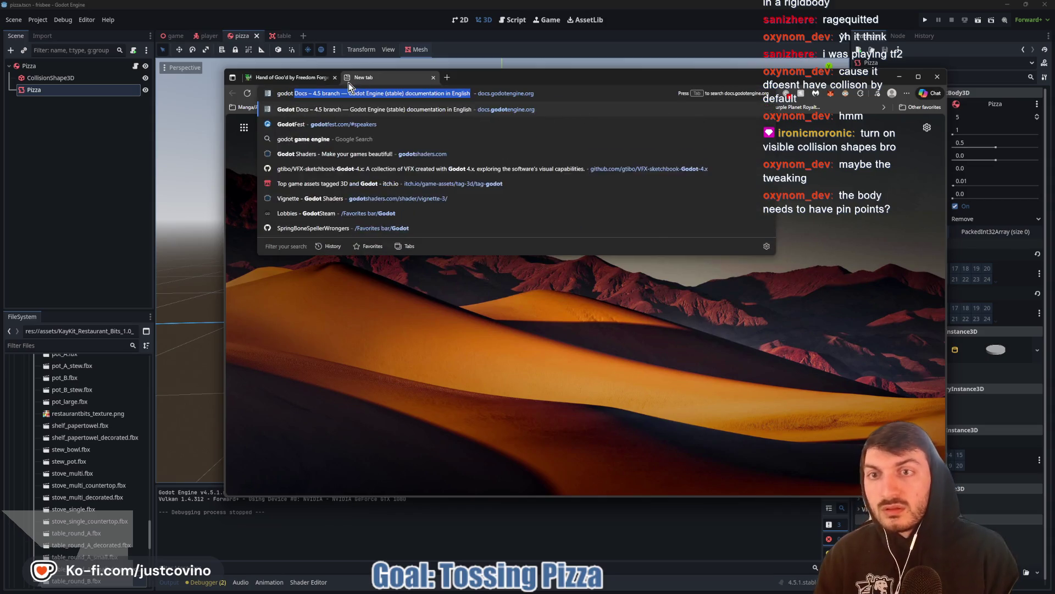
pyautogui.press('Return')
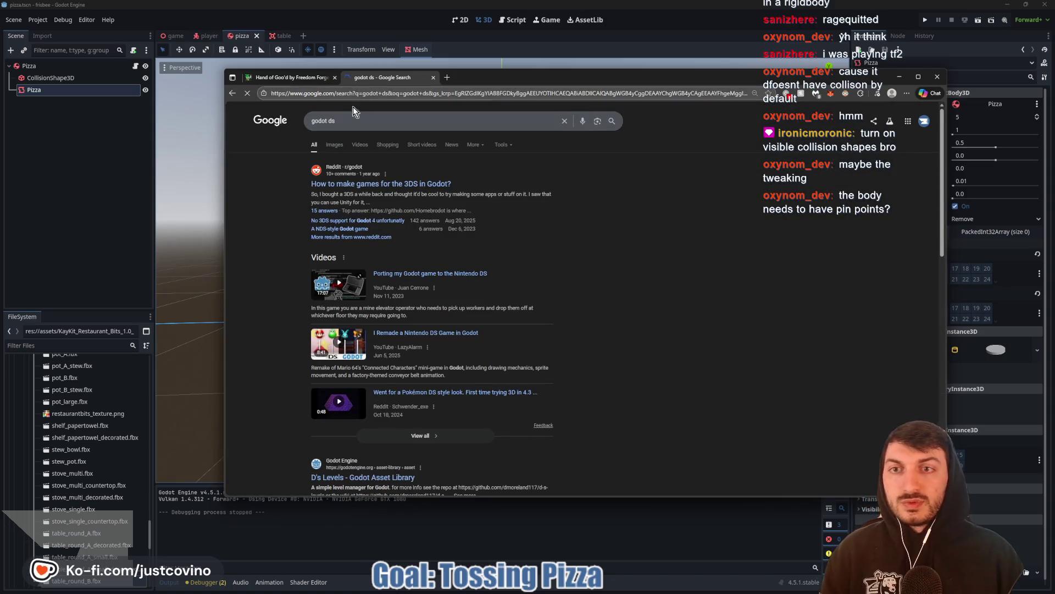
pyautogui.click(353, 120)
pyautogui.press('BackSpace')
pyautogui.write('ocs')
pyautogui.press('Return')
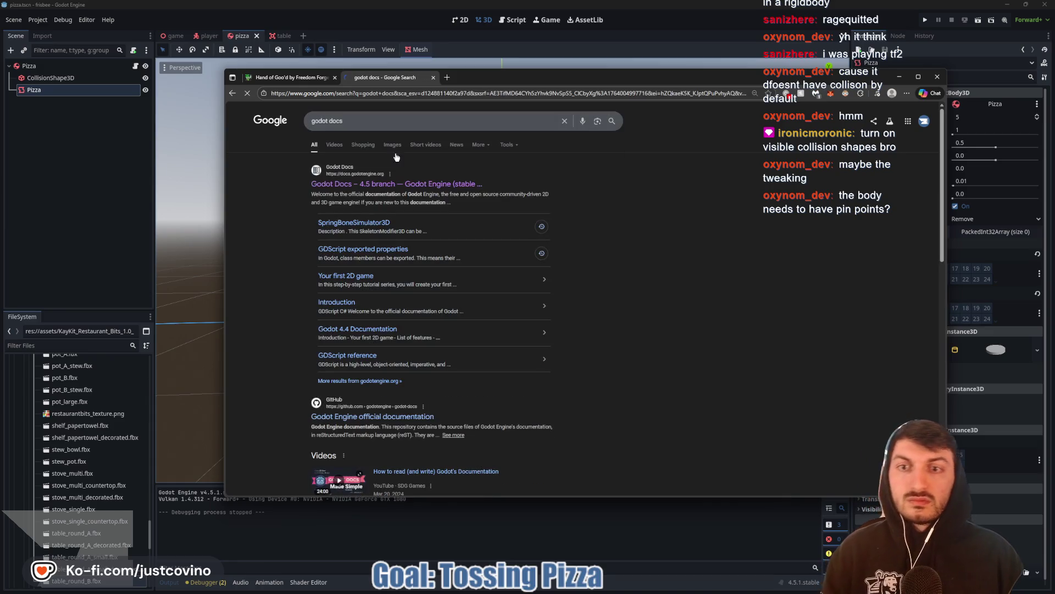
pyautogui.click(407, 184)
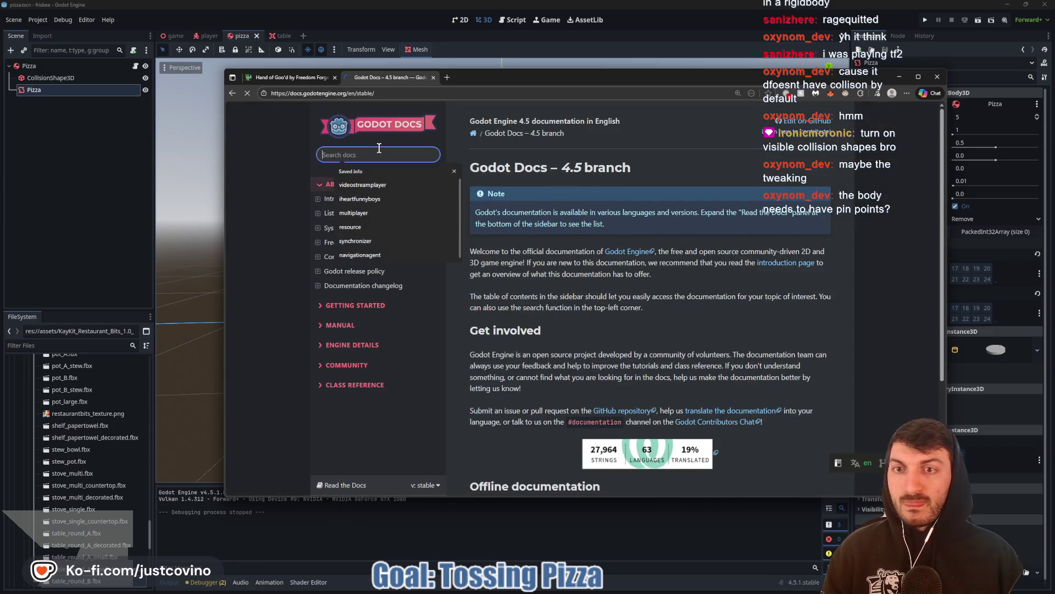
# - Search the docs for 'Softbody3d' and open the SoftBody3D class reference
pyautogui.click(380, 154)
pyautogui.write('Softbody3d')
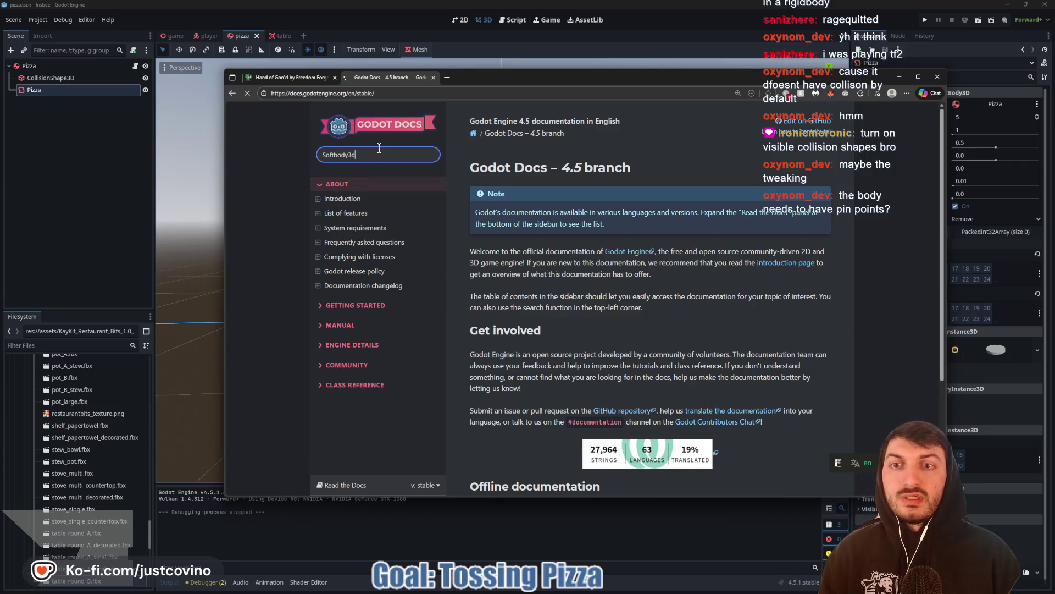
pyautogui.press('Return')
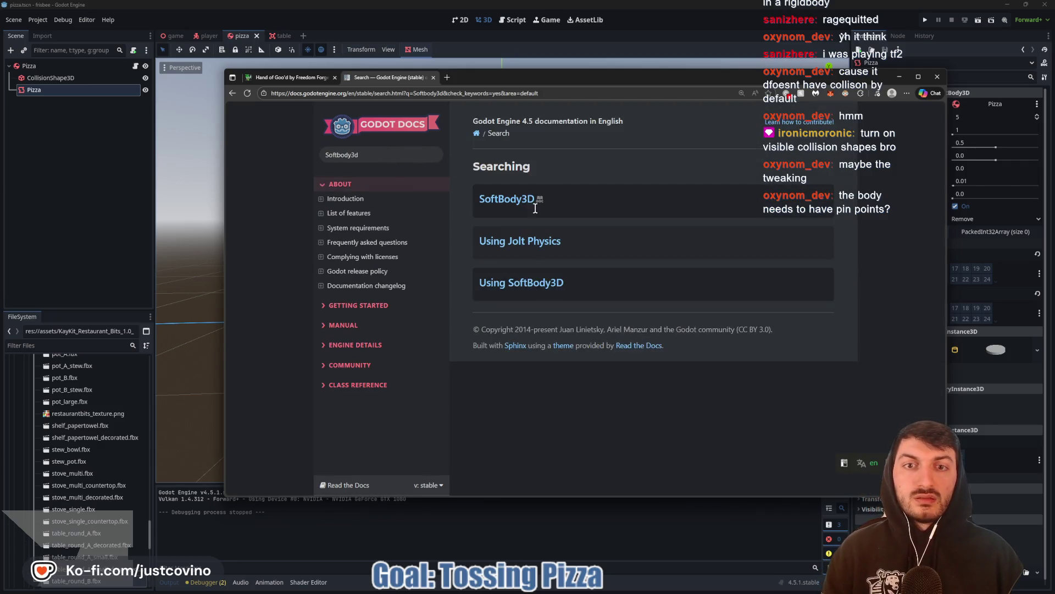
pyautogui.click(510, 201)
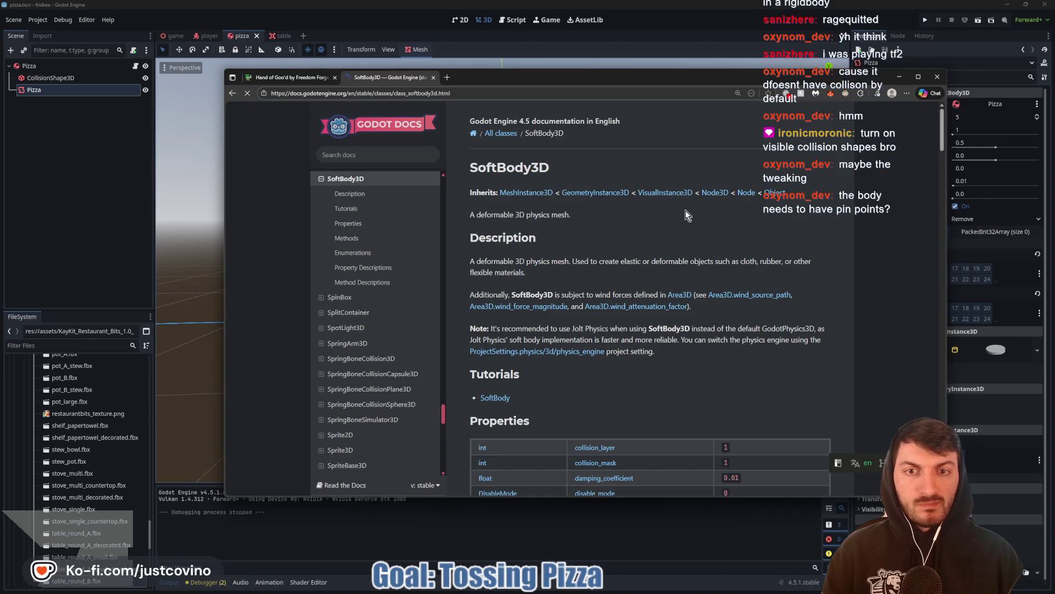
# - Read through the class reference and follow its link to the Using SoftBody3D tutorial
pyautogui.scroll(-2, 685, 210)
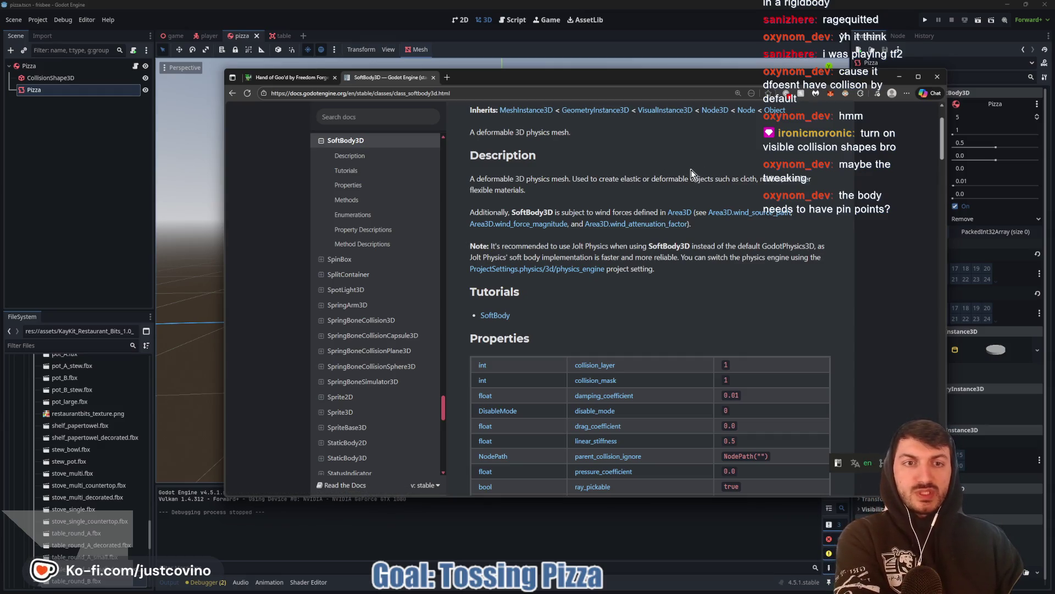
pyautogui.scroll(-1, 685, 176)
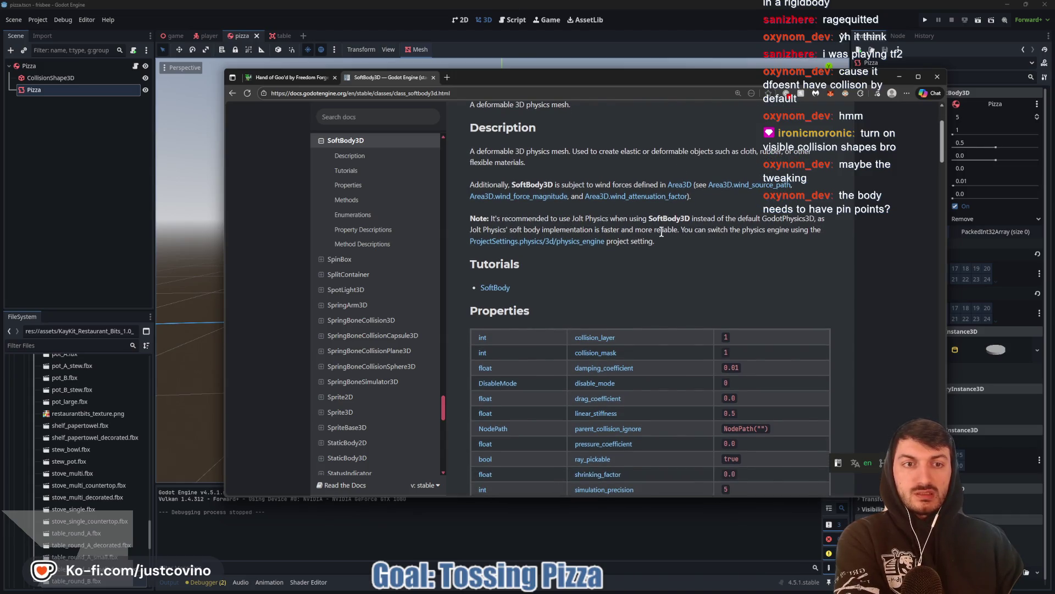
pyautogui.scroll(-5, 678, 225)
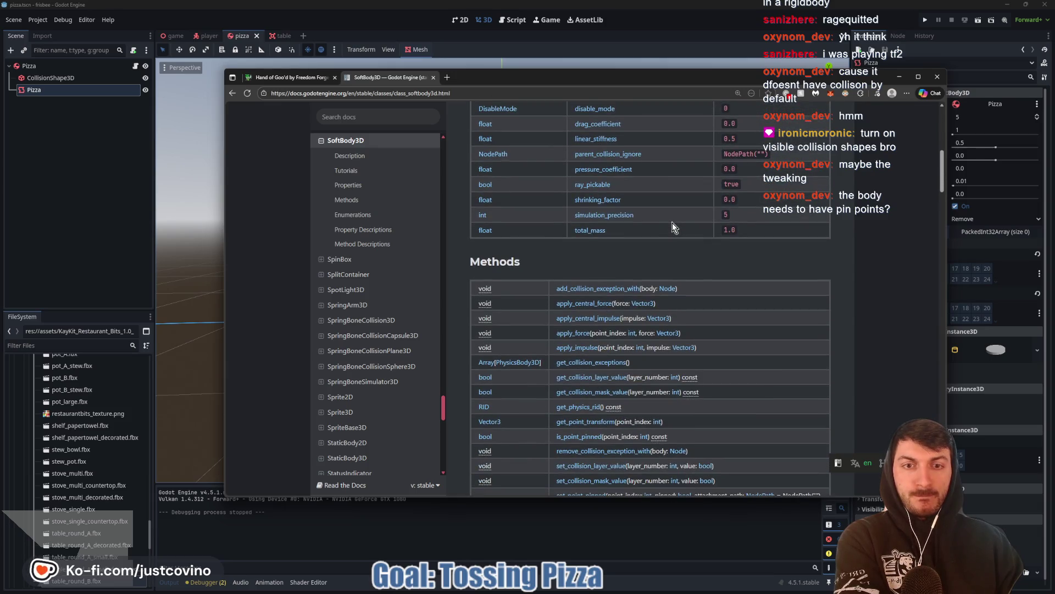
pyautogui.scroll(-1, 672, 227)
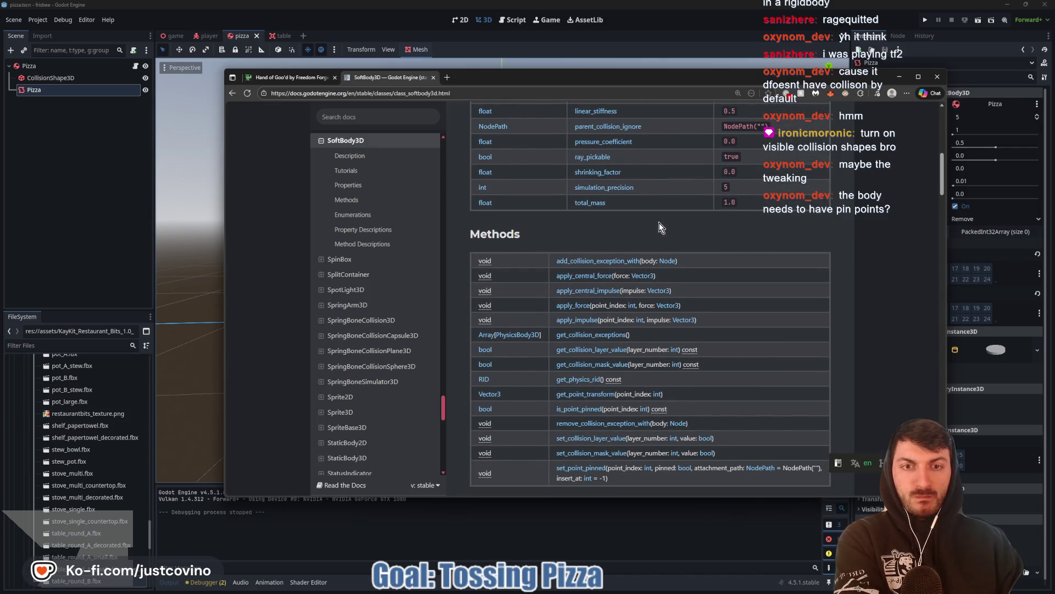
pyautogui.scroll(2, 659, 222)
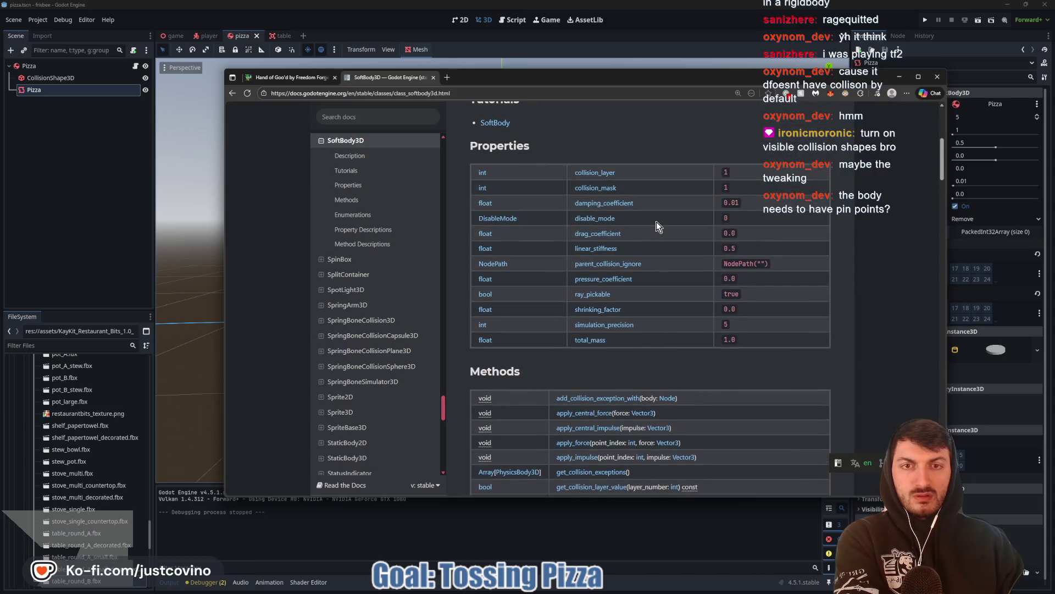
pyautogui.scroll(-2, 658, 222)
pyautogui.scroll(3, 656, 222)
pyautogui.scroll(3, 658, 227)
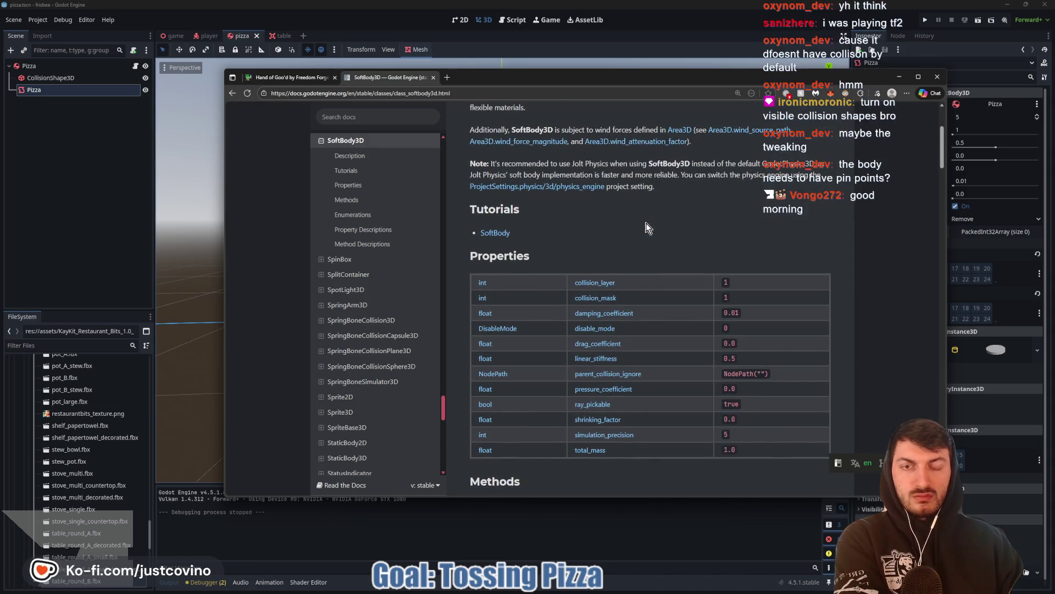
pyautogui.click(494, 233)
pyautogui.scroll(-2, 632, 244)
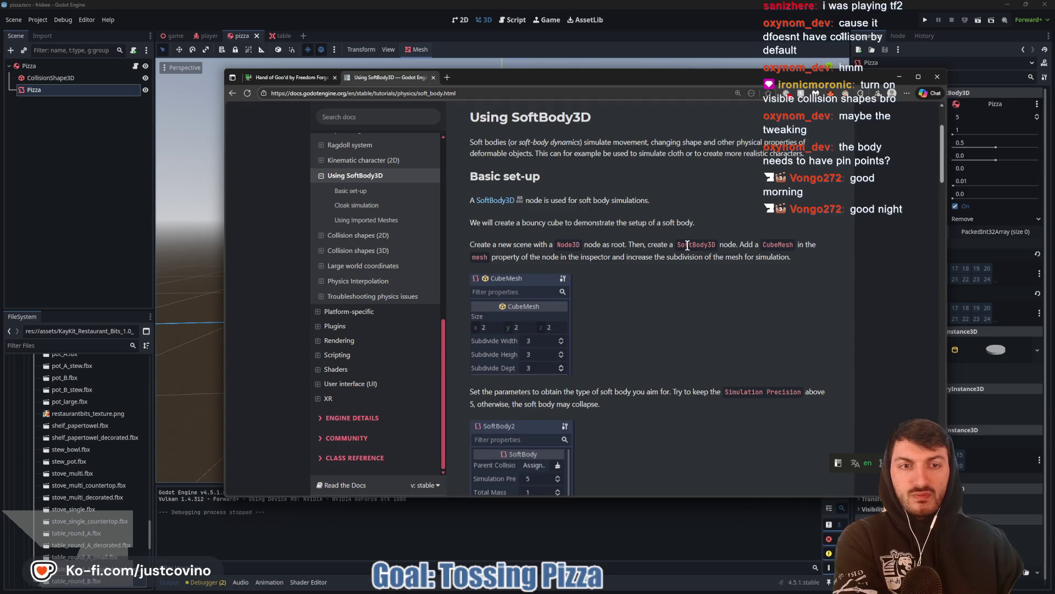
# - Move the docs window left and start reading the Using SoftBody3D page
pyautogui.scroll(-3, 632, 250)
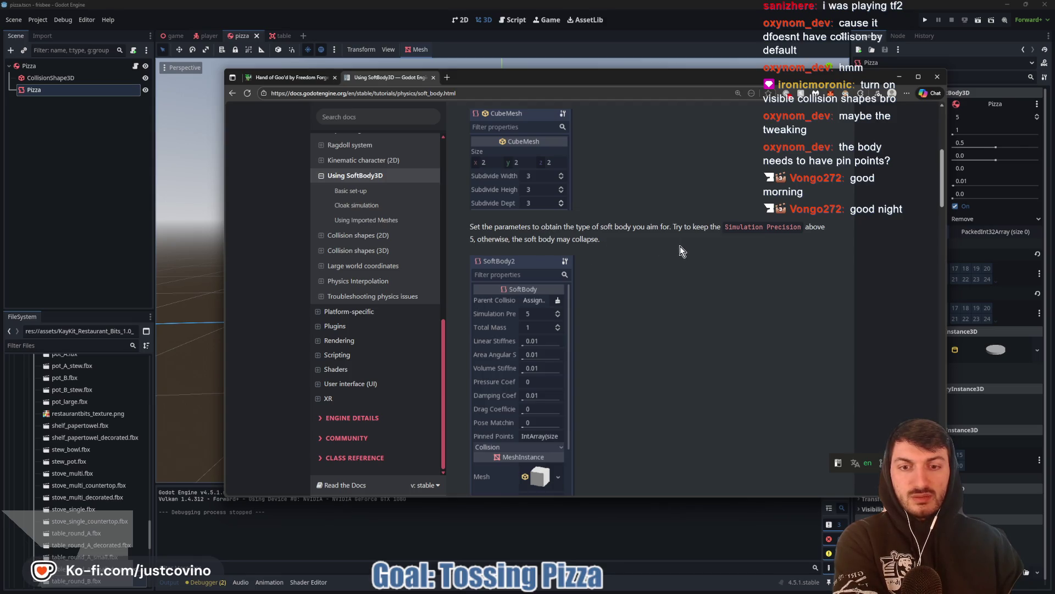
pyautogui.moveTo(776, 77); pyautogui.dragTo(673, 67)
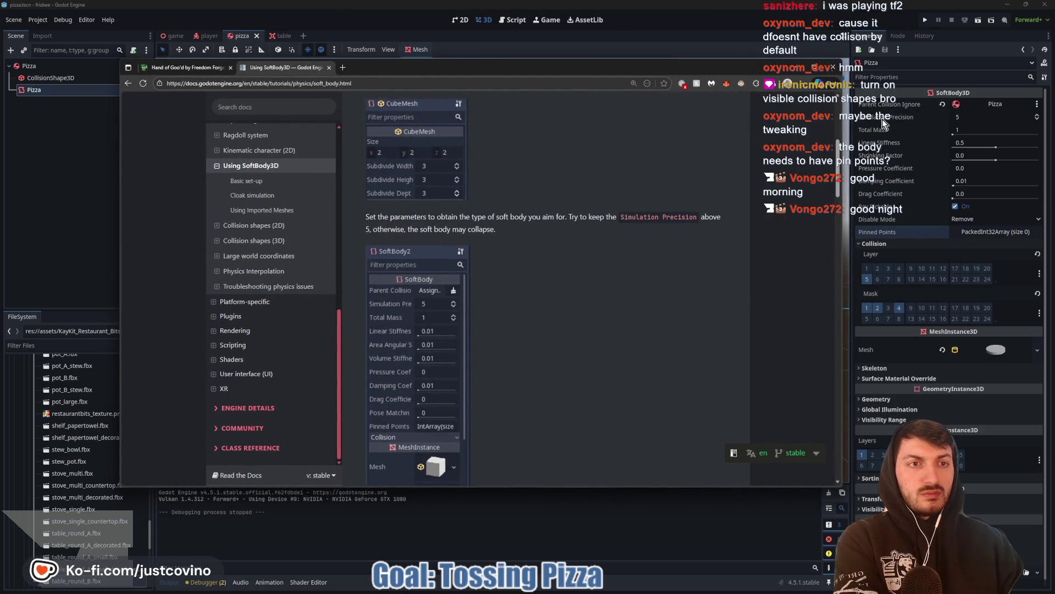
pyautogui.scroll(-3, 529, 269)
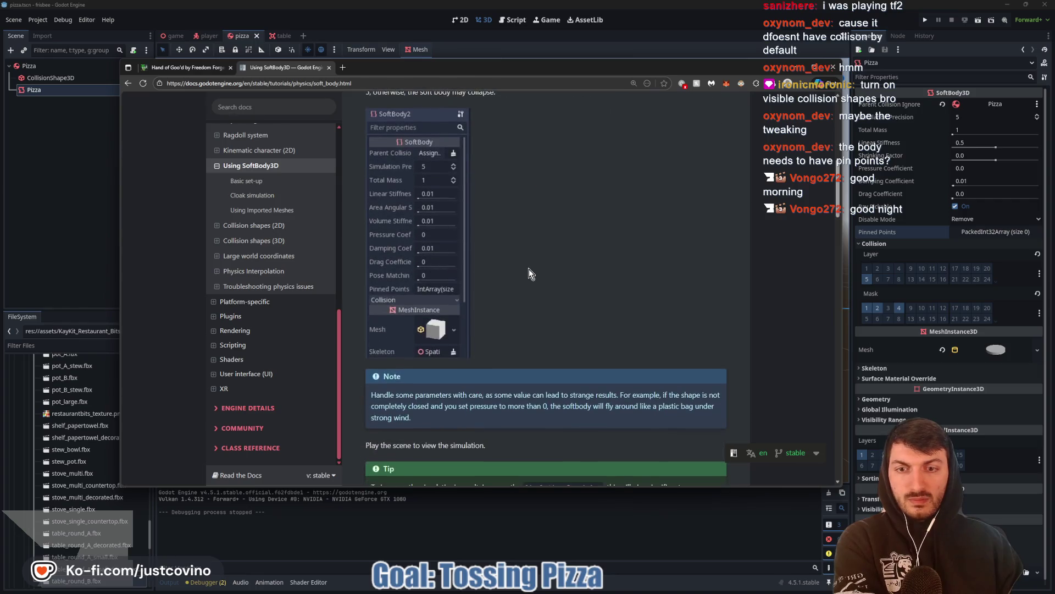
pyautogui.scroll(-5, 528, 268)
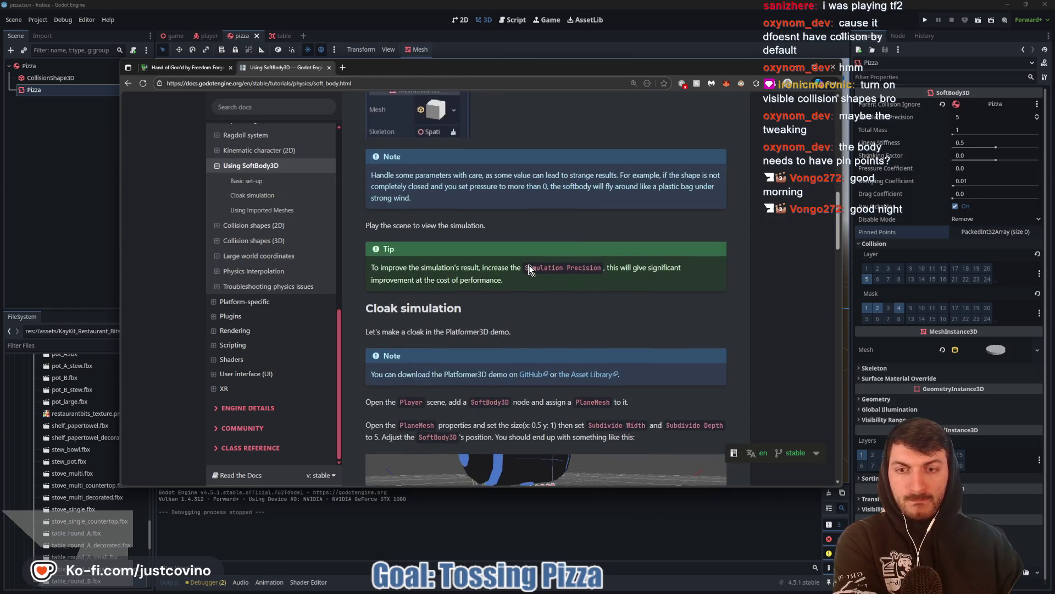
pyautogui.scroll(-5, 525, 266)
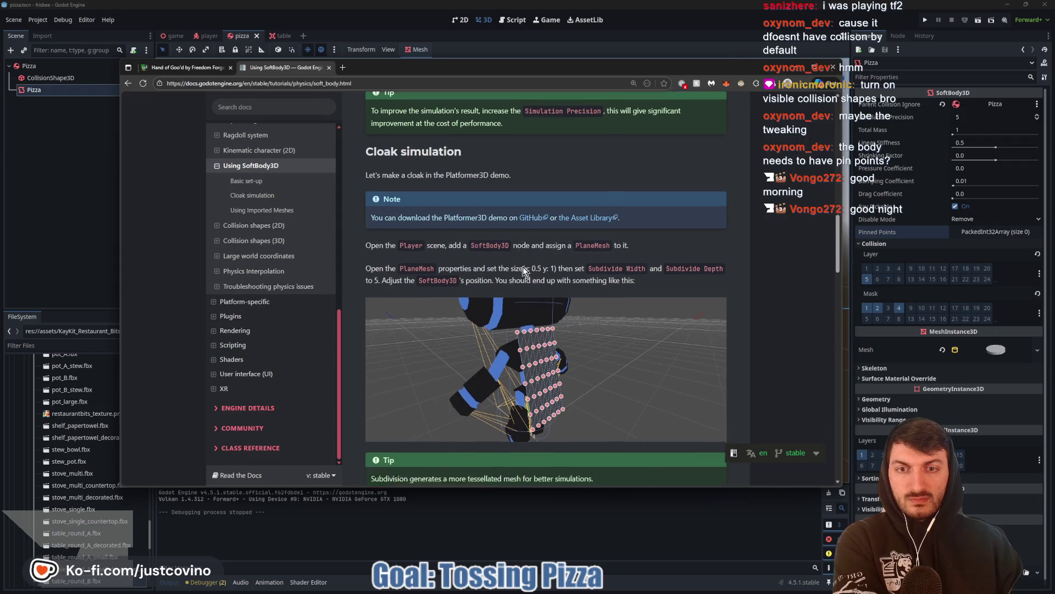
# - Read the rest of the tutorial, then select the pizza's Pressure Coefficient field in Godot
pyautogui.scroll(-5, 519, 266)
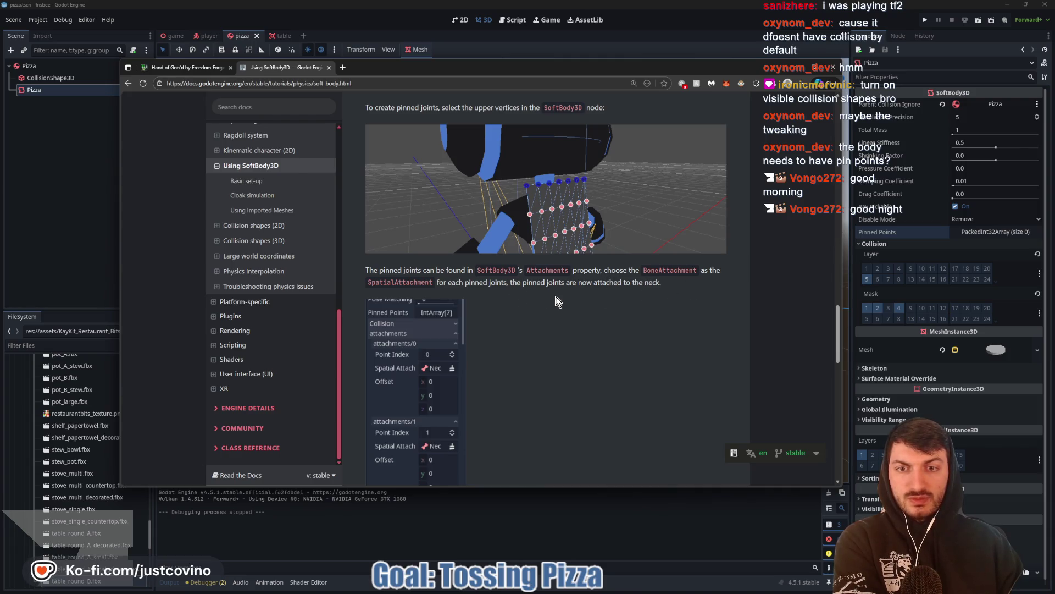
pyautogui.scroll(-4, 553, 297)
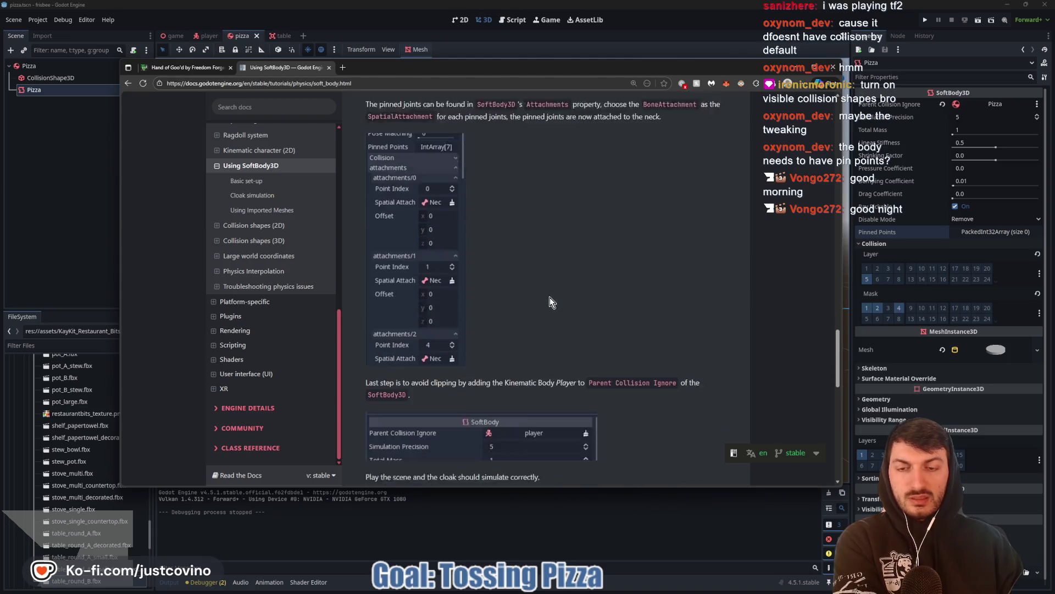
pyautogui.scroll(-3, 548, 297)
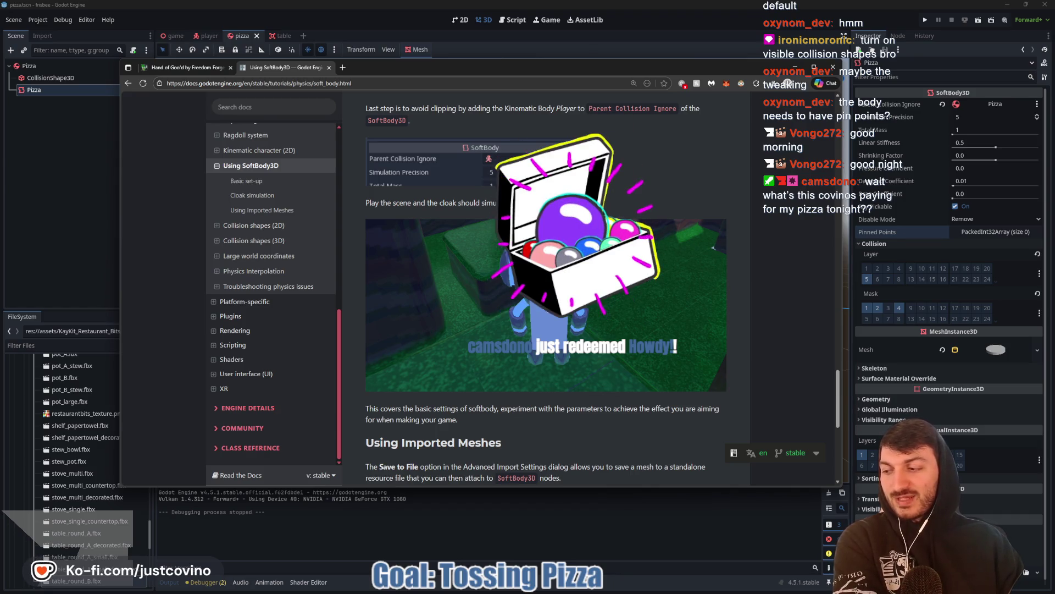
pyautogui.scroll(-2, 544, 297)
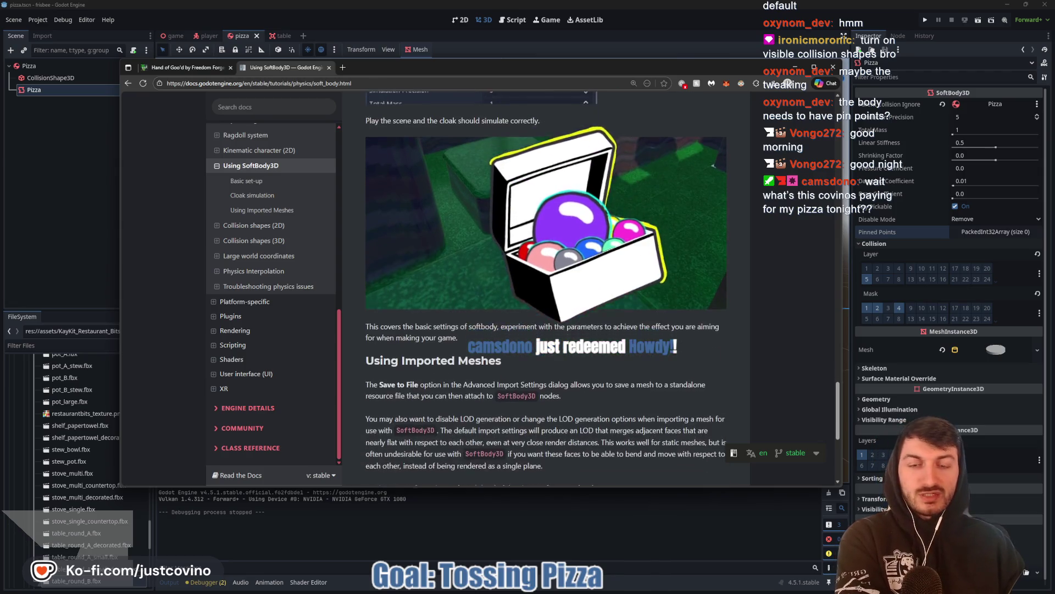
pyautogui.scroll(-3, 541, 286)
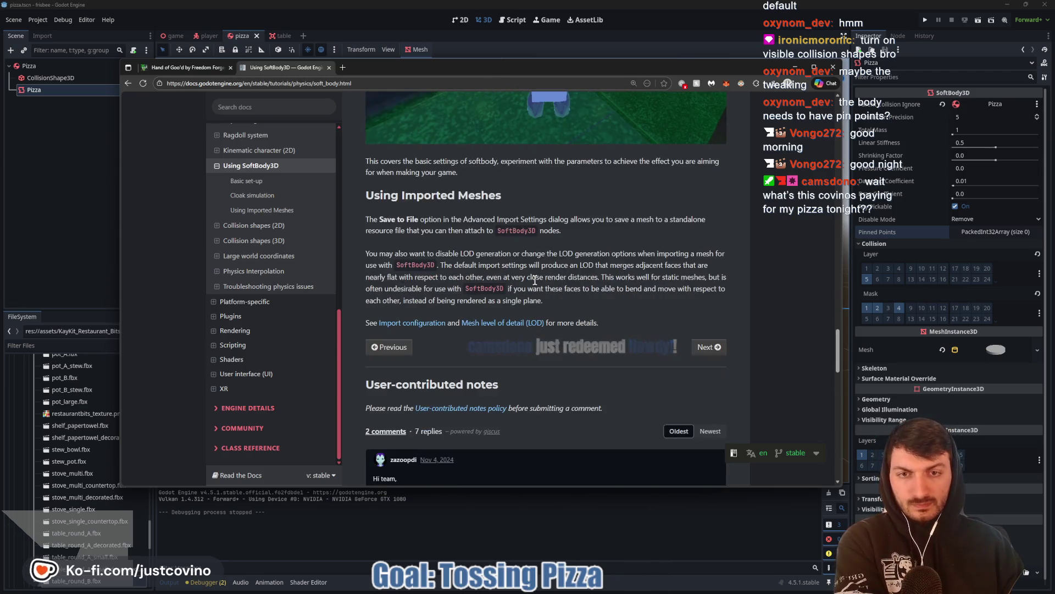
pyautogui.scroll(-3, 535, 280)
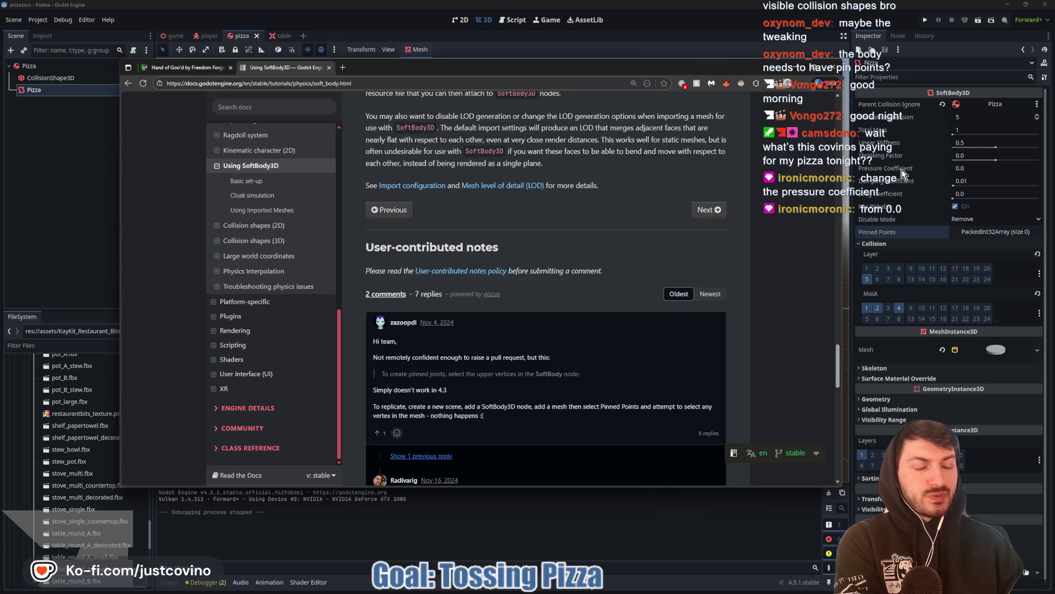
pyautogui.moveTo(902, 174)
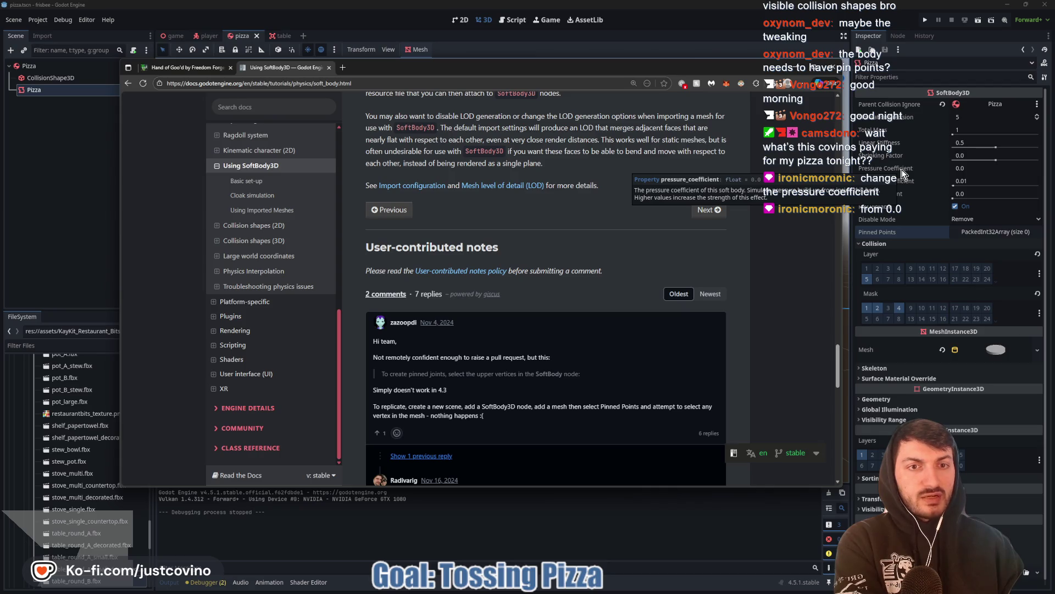
pyautogui.click(963, 170)
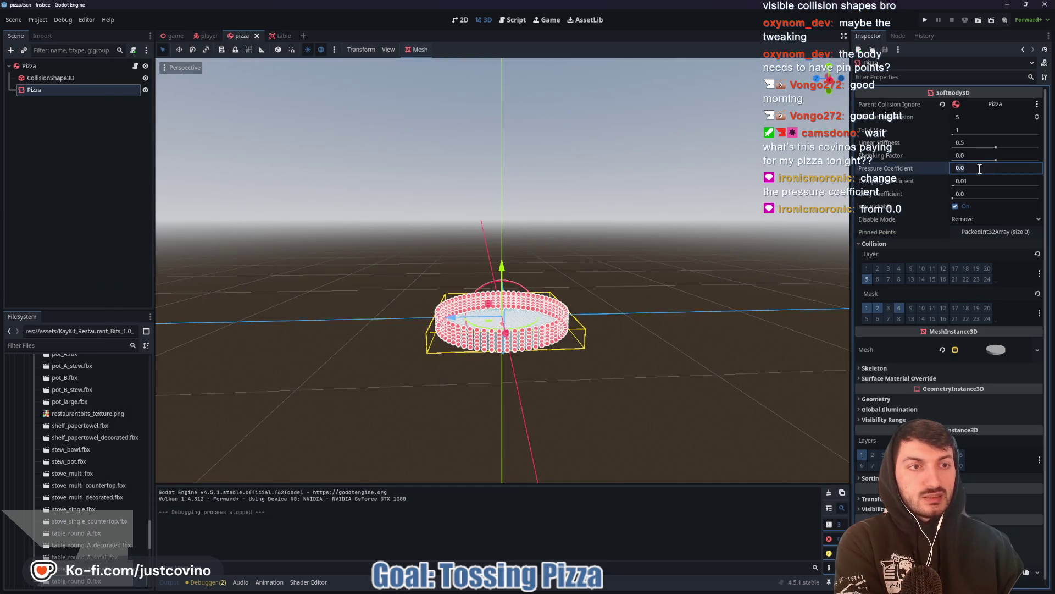
# - Set the pizza's Pressure Coefficient to 1 and save the pizza scene
pyautogui.write('1')
pyautogui.press('Return')
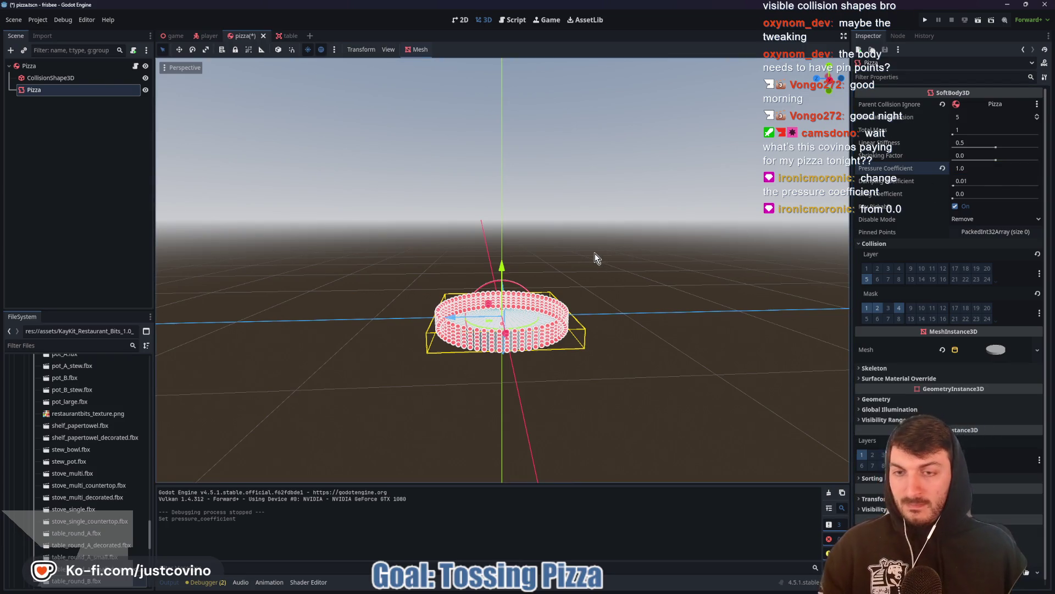
pyautogui.hotkey('ctrl', 's')
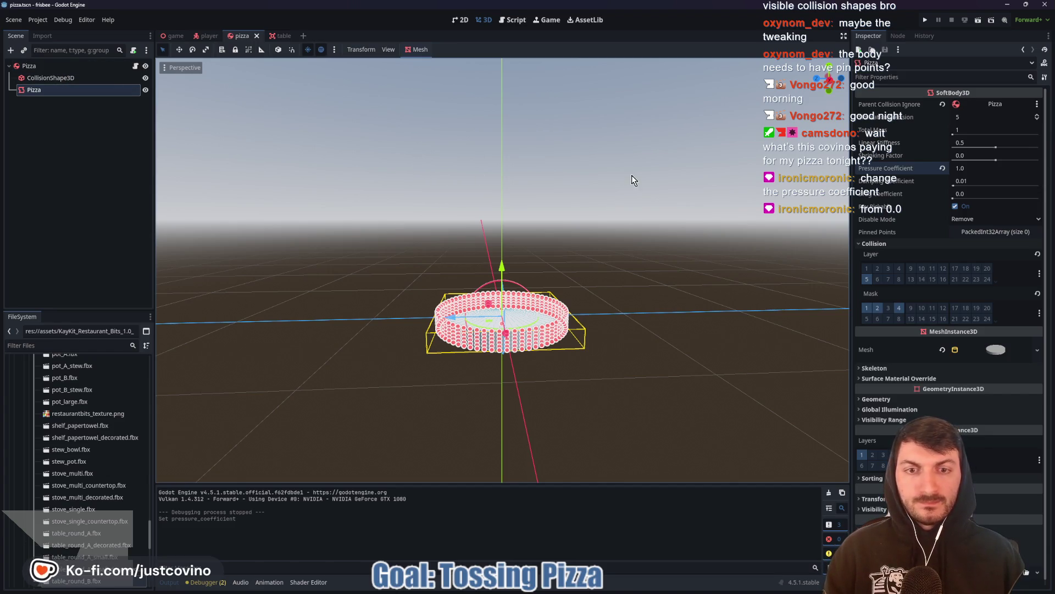
# - Orbit and zoom to view the pizza from above, then switch to the game scene and back
pyautogui.moveTo(631, 175)
pyautogui.mouseDown()
pyautogui.moveTo(616, 140)
pyautogui.moveTo(626, 97)
pyautogui.moveTo(631, 462)
pyautogui.moveTo(582, 77)
pyautogui.moveTo(526, 142)
pyautogui.moveTo(526, 196)
pyautogui.moveTo(644, 257)
pyautogui.moveTo(702, 243)
pyautogui.mouseUp()
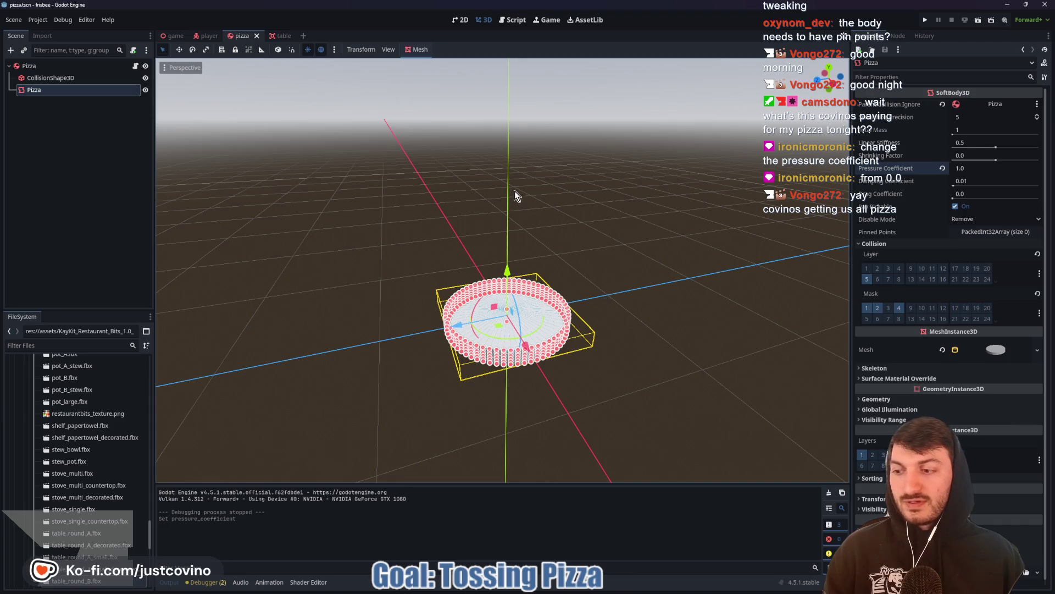
pyautogui.scroll(5, 662, 284)
pyautogui.moveTo(681, 292)
pyautogui.mouseDown()
pyautogui.moveTo(705, 225)
pyautogui.moveTo(647, 159)
pyautogui.moveTo(648, 264)
pyautogui.mouseUp()
pyautogui.scroll(-3, 649, 264)
pyautogui.click(173, 38)
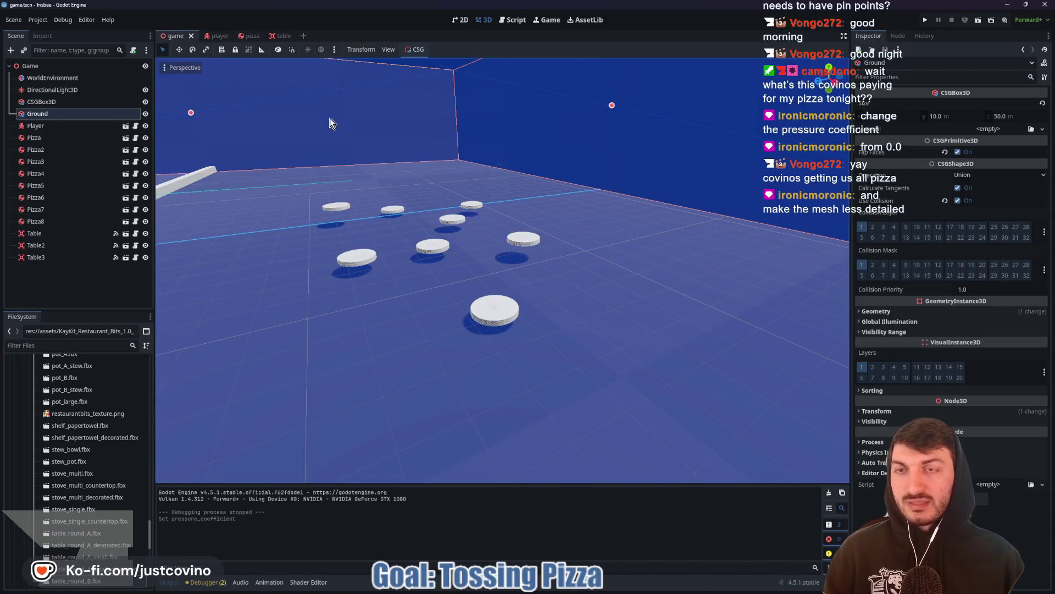
pyautogui.click(253, 36)
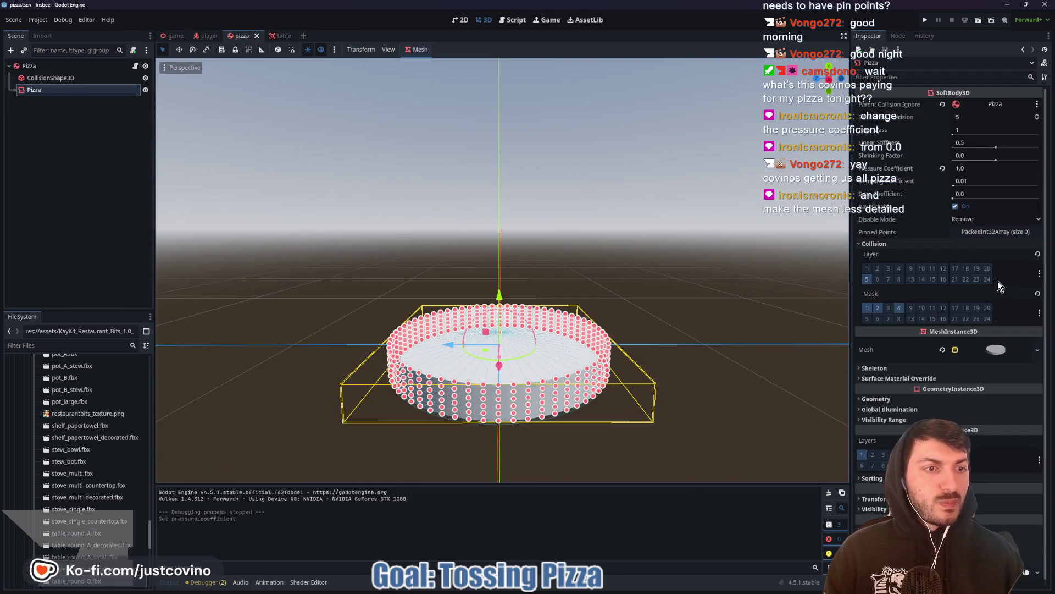
# - Expand the pizza's CylinderMesh, set Radial Segments to 16, and save the scene
pyautogui.click(988, 348)
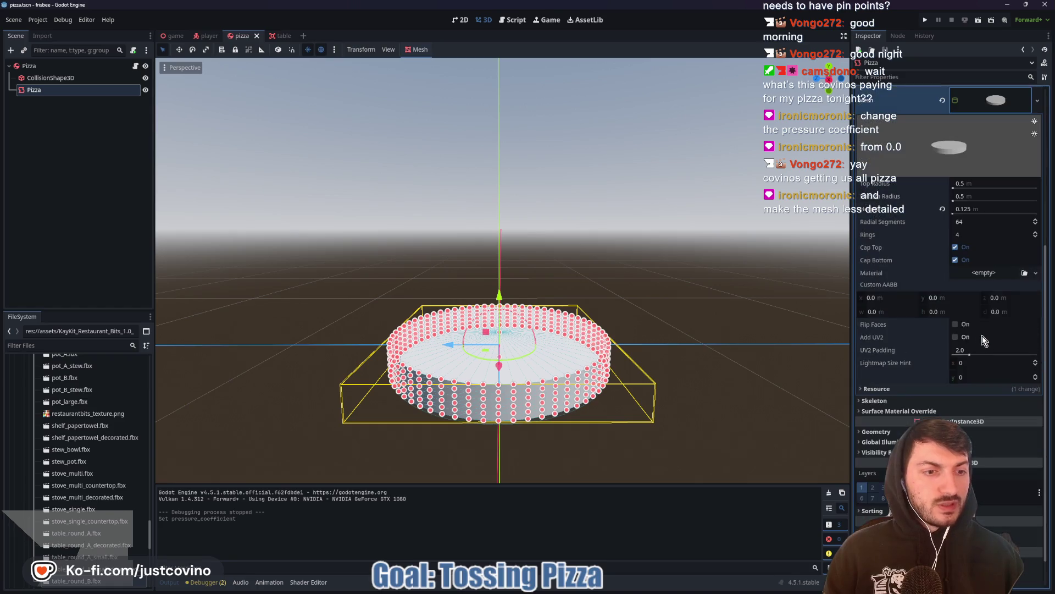
pyautogui.click(971, 222)
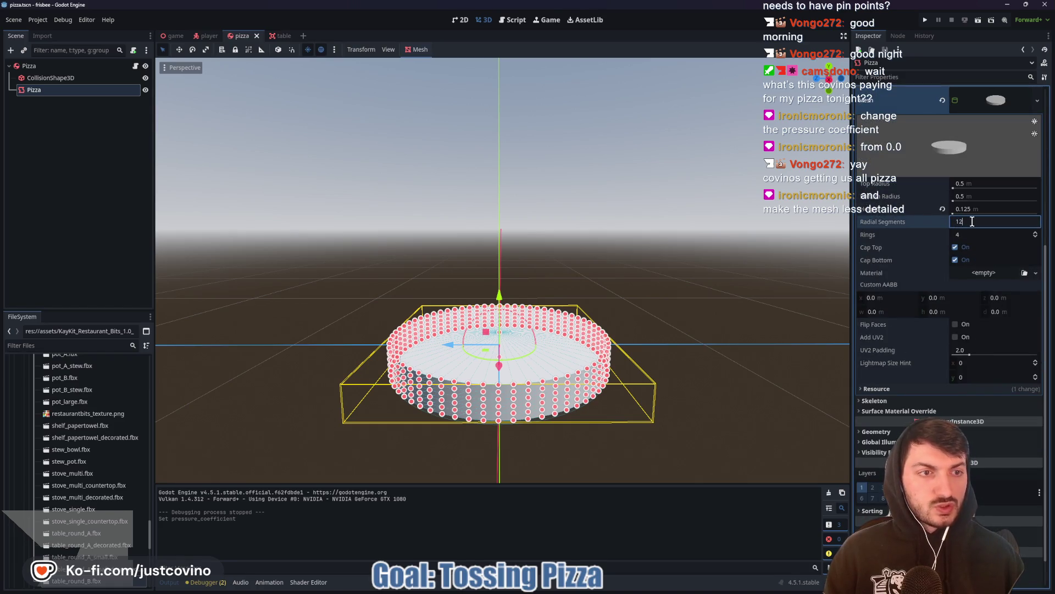
pyautogui.press('Return')
pyautogui.click(974, 233)
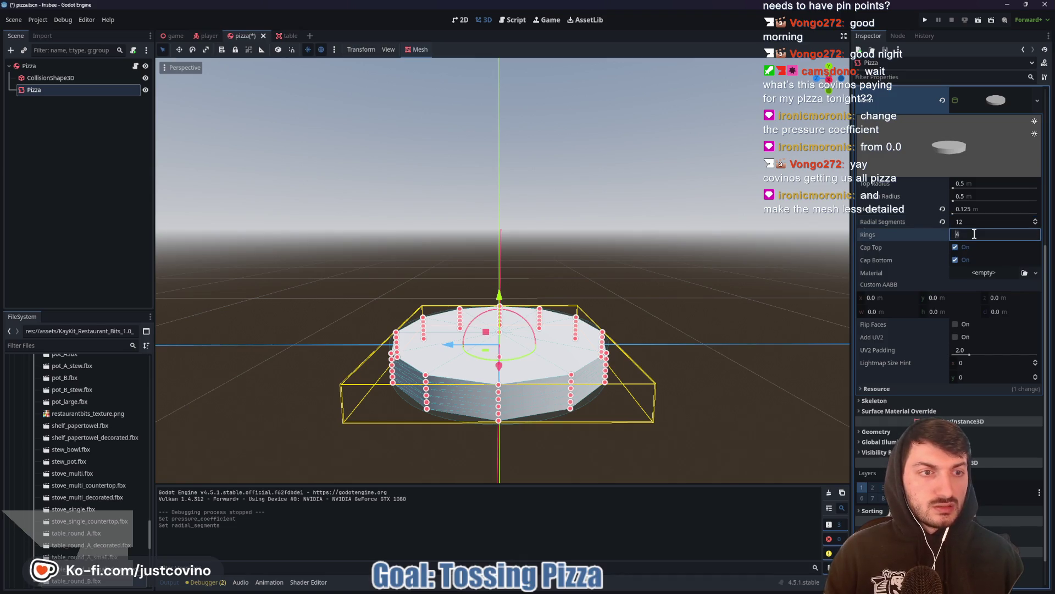
pyautogui.click(971, 222)
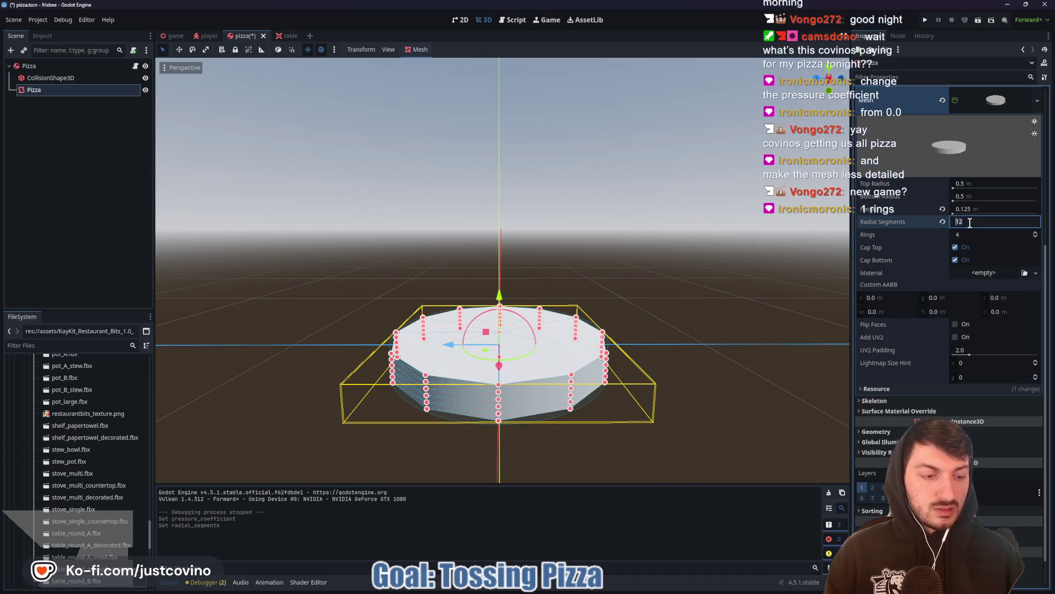
pyautogui.press('Return')
pyautogui.moveTo(688, 271)
pyautogui.mouseDown()
pyautogui.moveTo(688, 342)
pyautogui.moveTo(700, 312)
pyautogui.mouseUp()
pyautogui.hotkey('ctrl', 's')
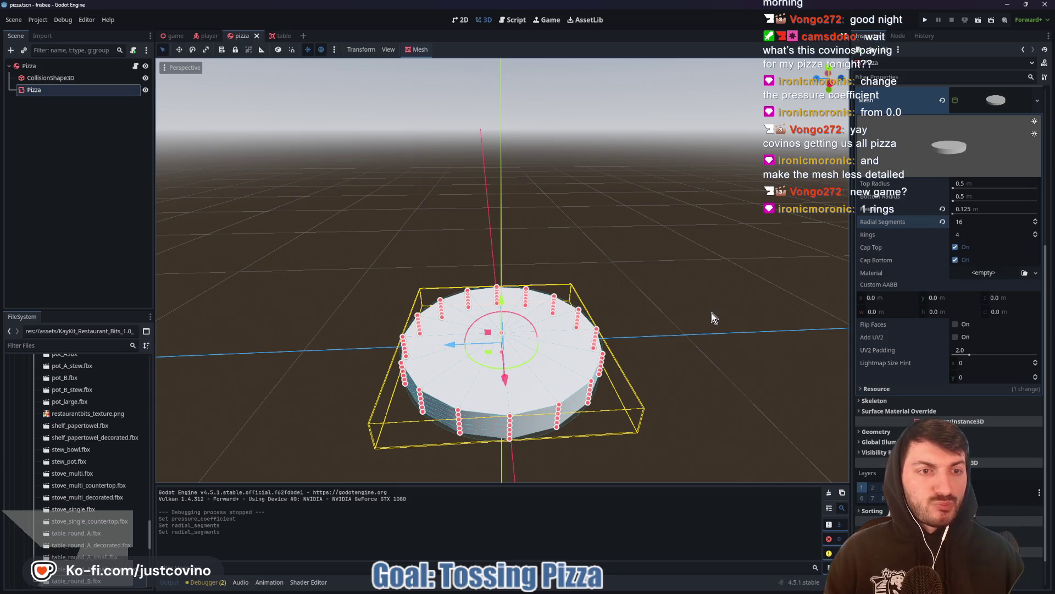
# - Reduce the cylinder mesh Rings to 1 and view the pizza from above
pyautogui.moveTo(739, 289)
pyautogui.mouseDown()
pyautogui.moveTo(670, 220)
pyautogui.moveTo(652, 165)
pyautogui.moveTo(765, 298)
pyautogui.moveTo(798, 297)
pyautogui.mouseUp()
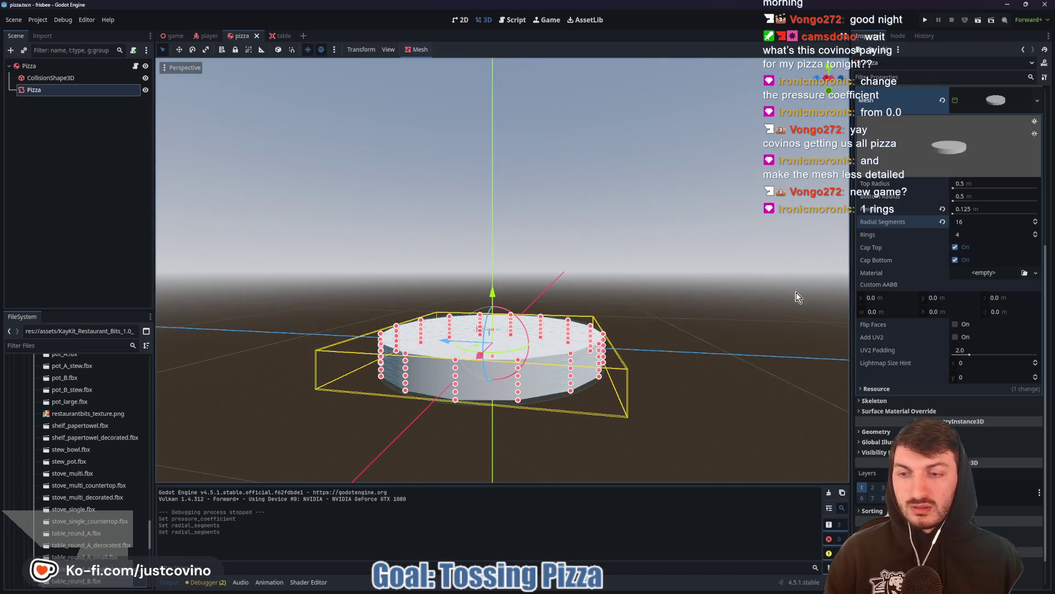
pyautogui.click(969, 234)
pyautogui.write('1')
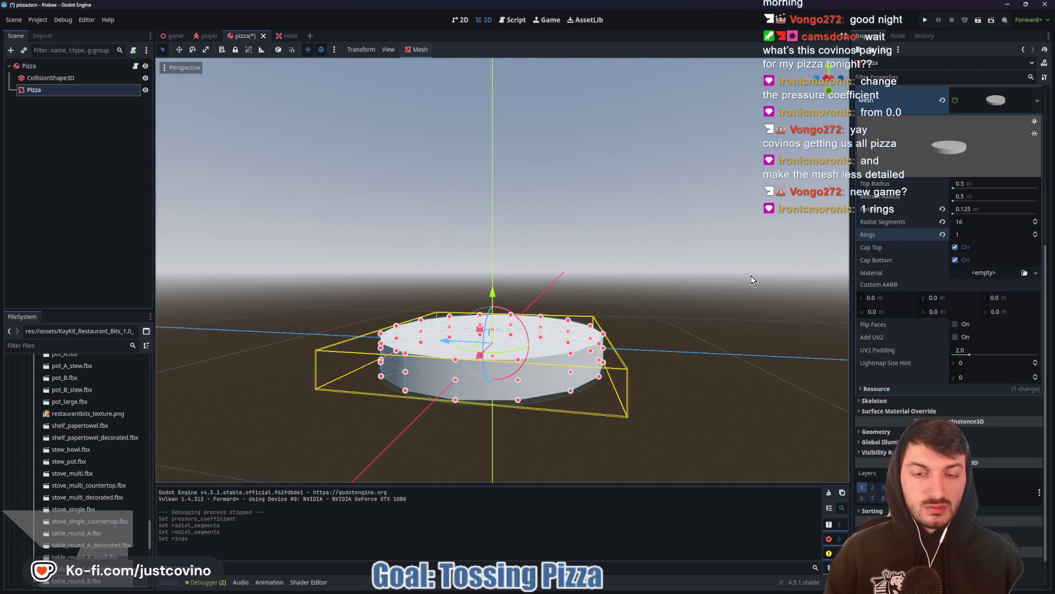
pyautogui.press('Return')
pyautogui.moveTo(753, 286)
pyautogui.mouseDown()
pyautogui.moveTo(712, 331)
pyautogui.moveTo(674, 280)
pyautogui.moveTo(597, 272)
pyautogui.moveTo(664, 335)
pyautogui.moveTo(778, 307)
pyautogui.mouseUp()
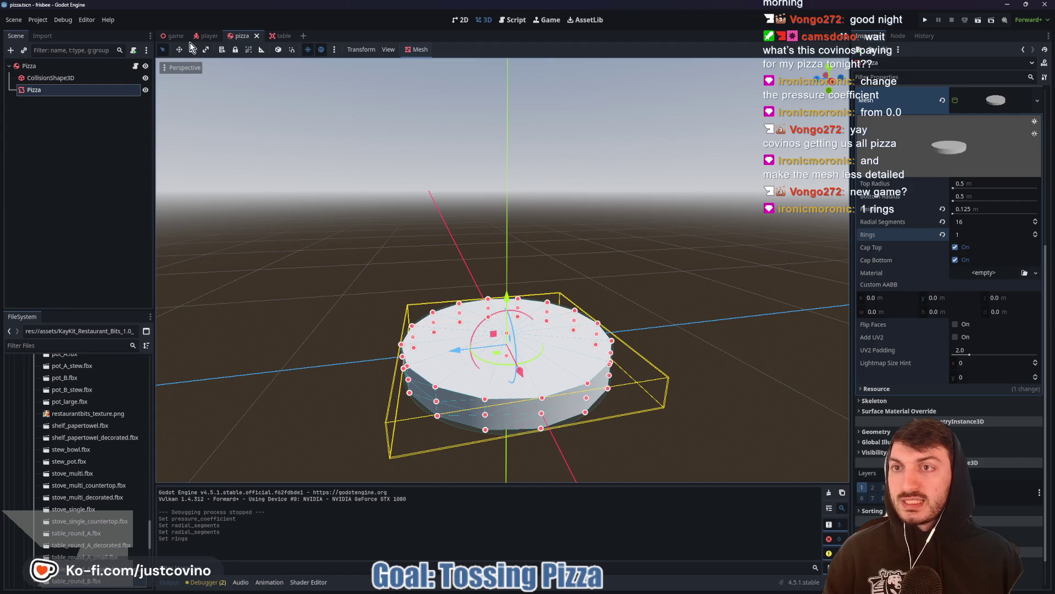
pyautogui.click(176, 37)
pyautogui.press('F5')
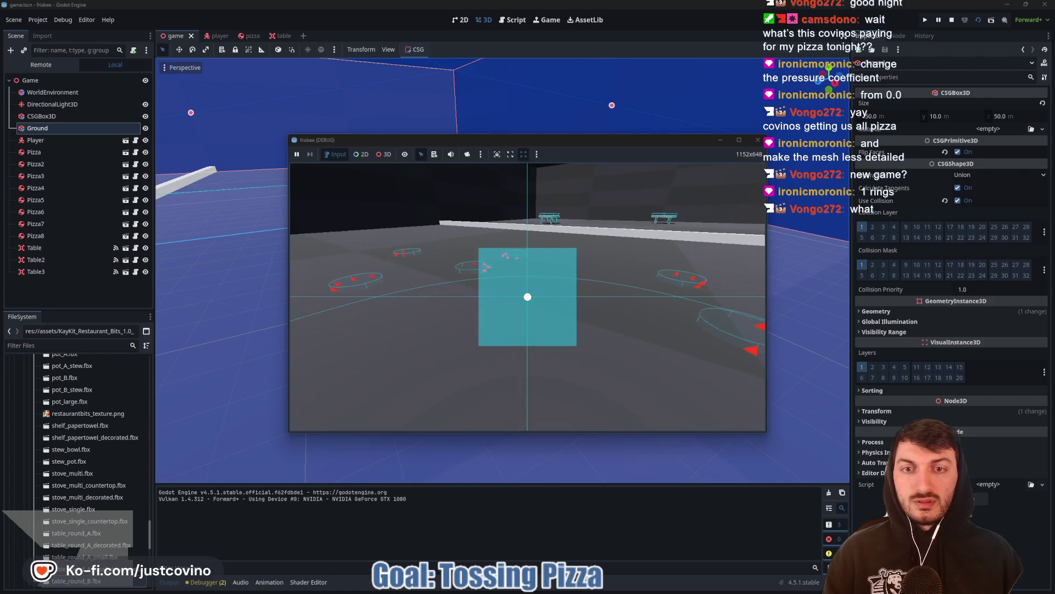
pyautogui.press('F8')
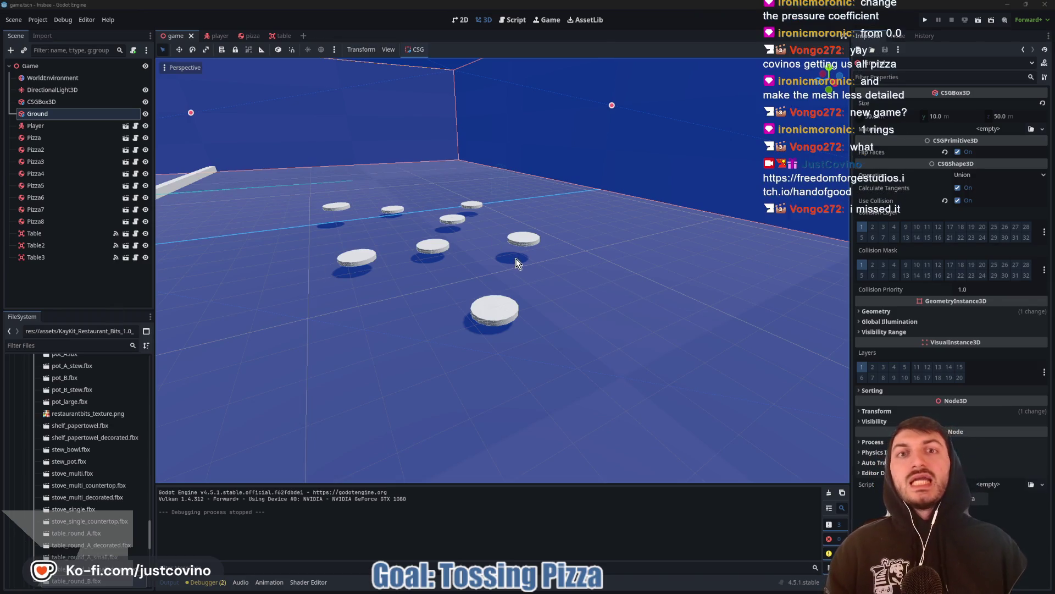
pyautogui.click(253, 35)
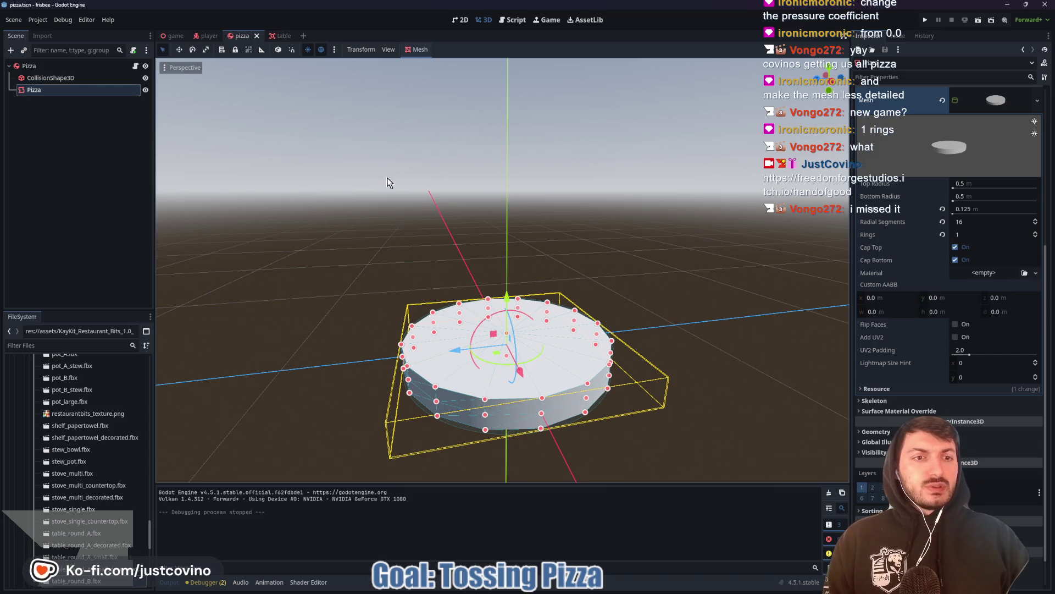
# - Collapse the mesh, then turn on collision layer 5 and mask layer 1 for the pizza
pyautogui.click(984, 106)
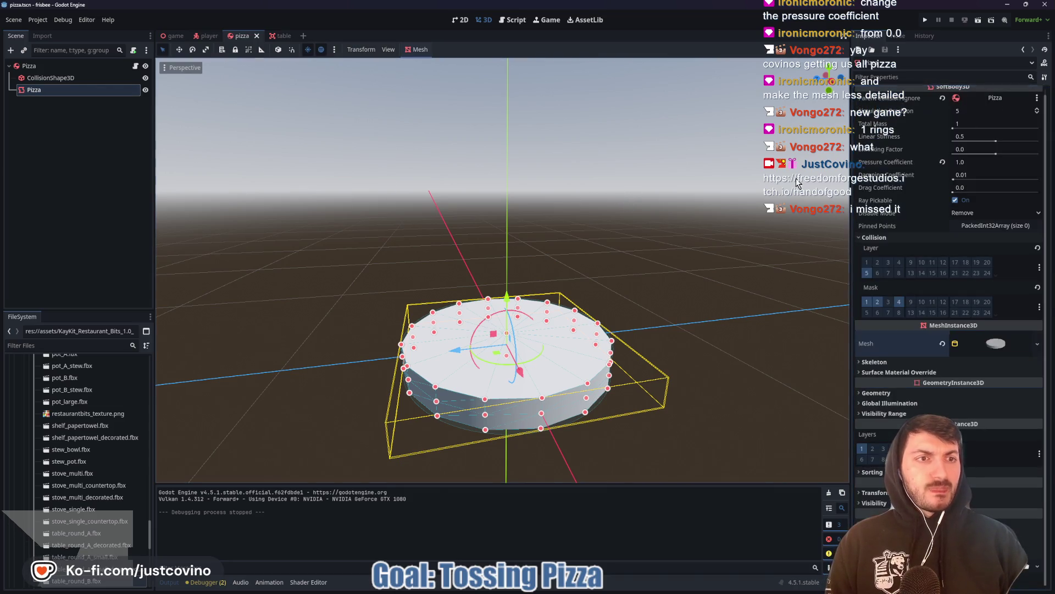
pyautogui.moveTo(922, 218)
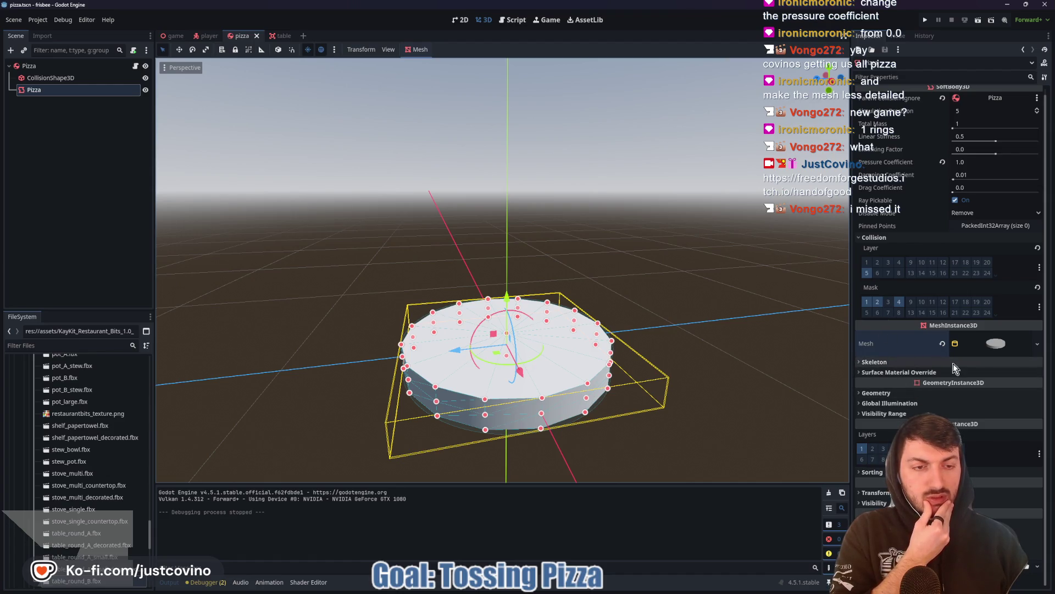
pyautogui.scroll(1, 919, 387)
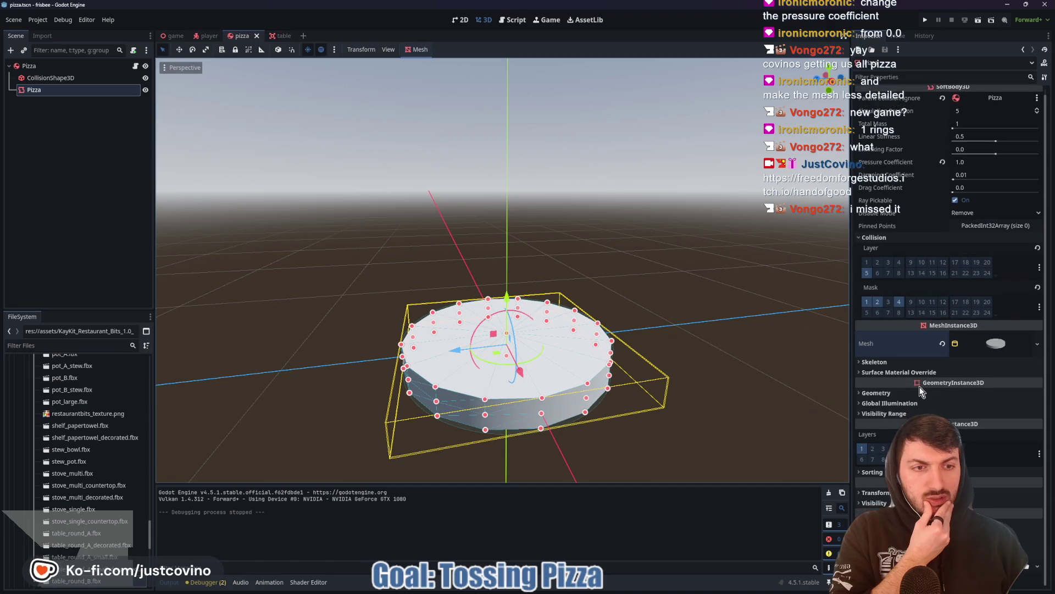
pyautogui.click(867, 281)
pyautogui.click(867, 308)
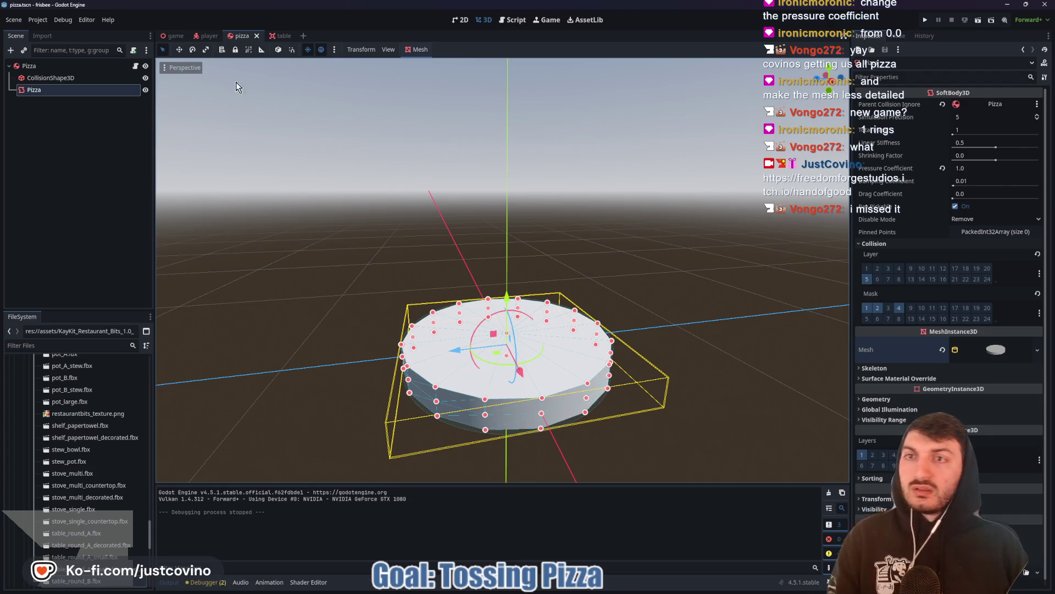
pyautogui.click(171, 35)
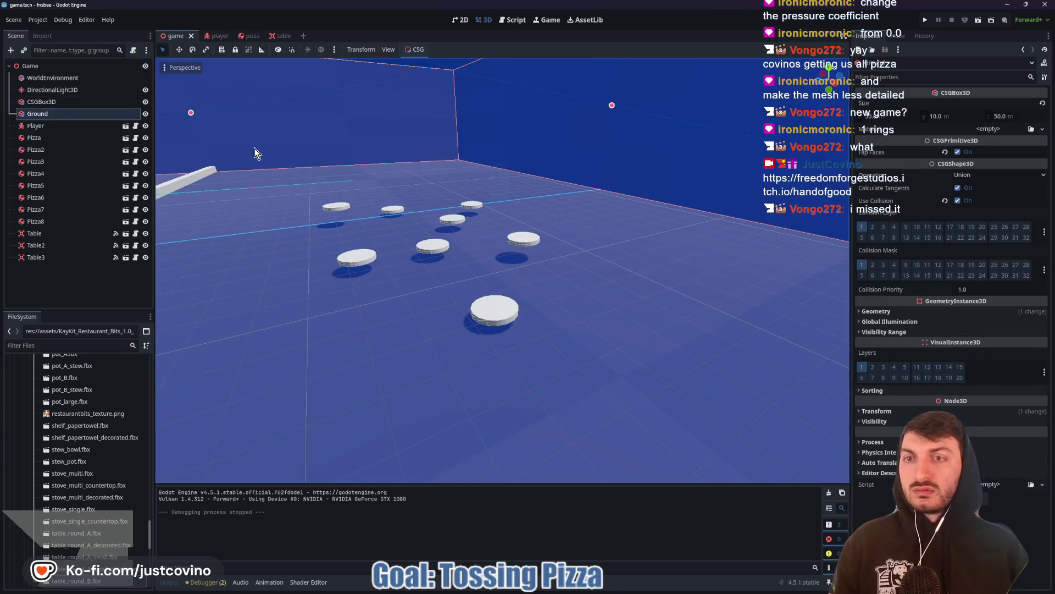
# - Add layer 5 to the Ground's collision mask, save, and test-run the game with F5
pyautogui.click(862, 275)
pyautogui.hotkey('ctrl', 's')
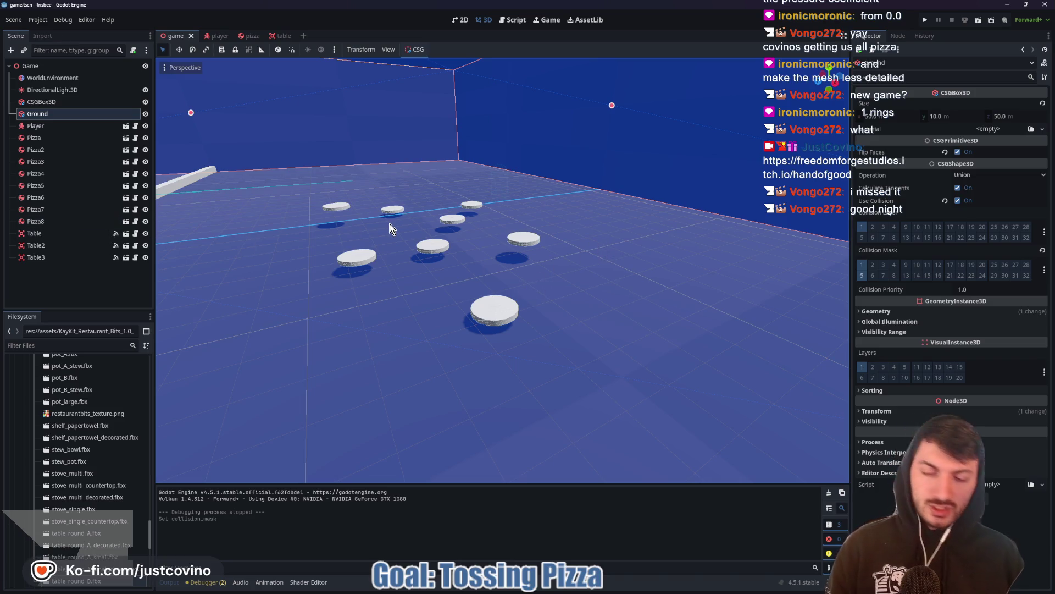
pyautogui.press('F5')
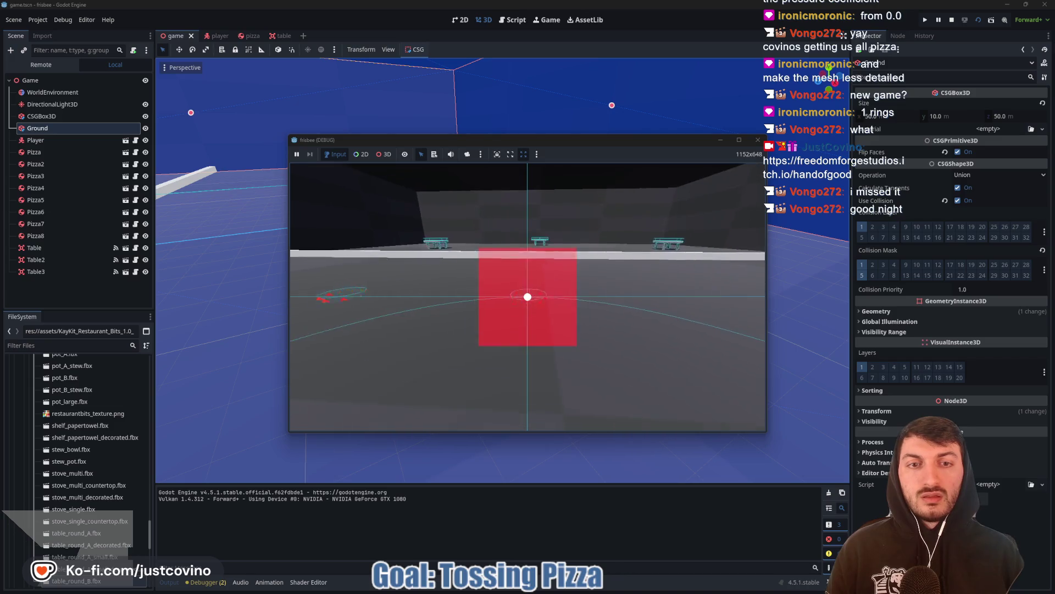
pyautogui.press('Escape')
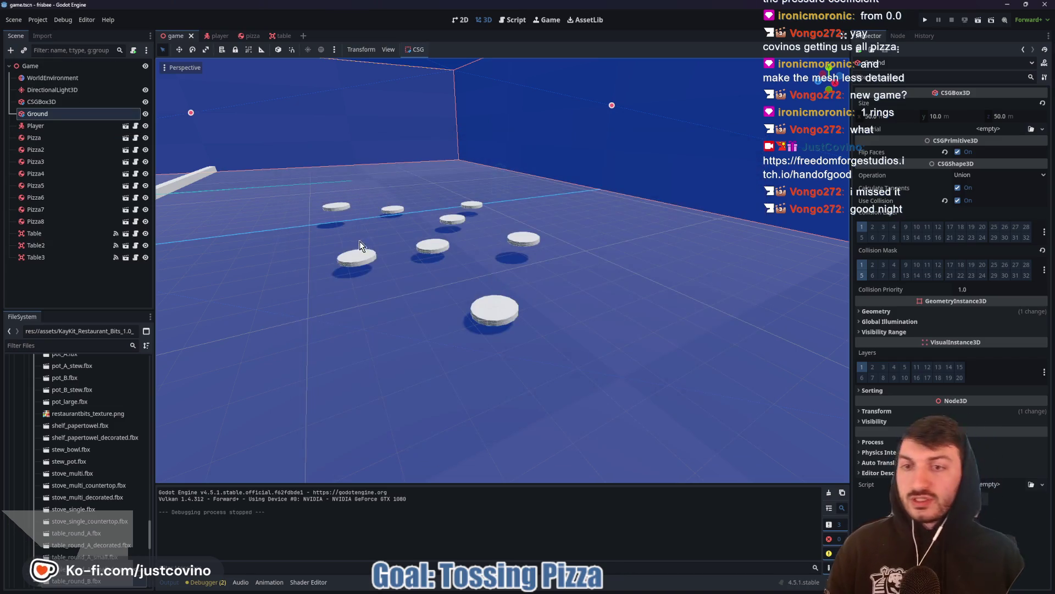
pyautogui.click(241, 35)
pyautogui.click(175, 35)
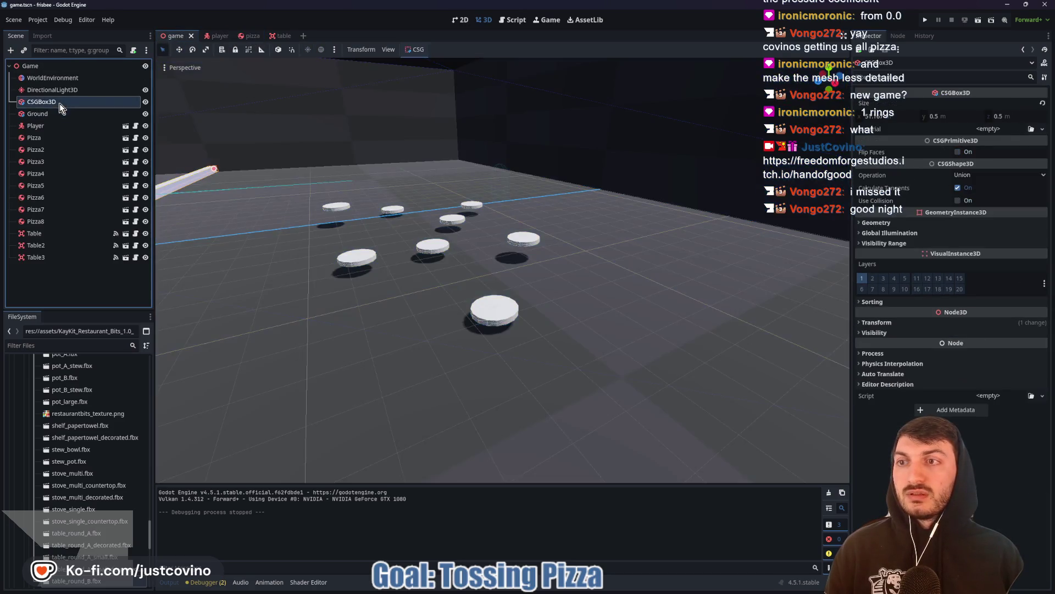
pyautogui.click(55, 115)
pyautogui.press('f')
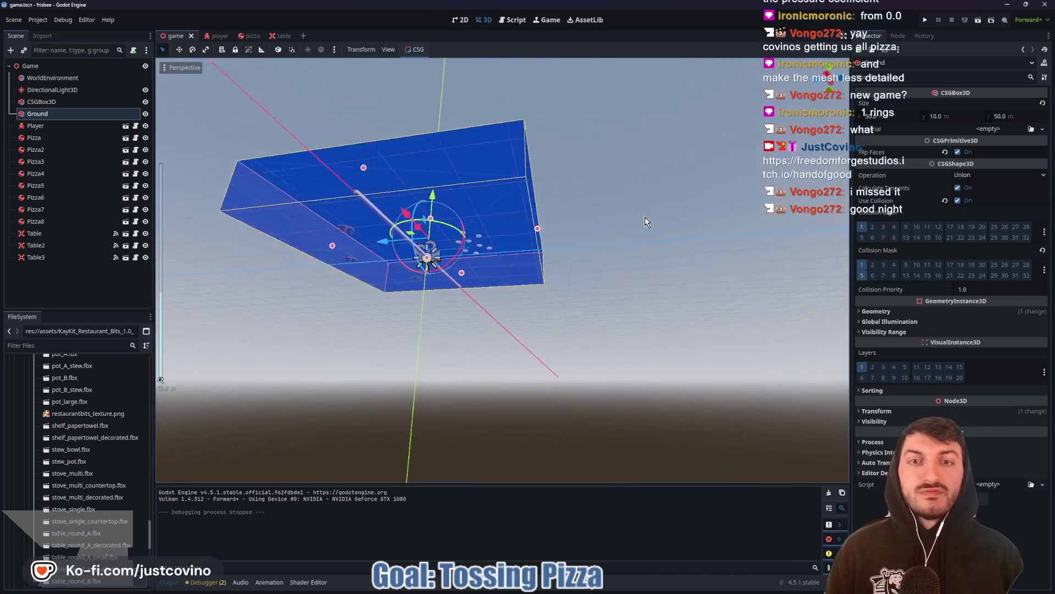
pyautogui.moveTo(644, 217); pyautogui.dragTo(605, 165)
pyautogui.scroll(5, 605, 165)
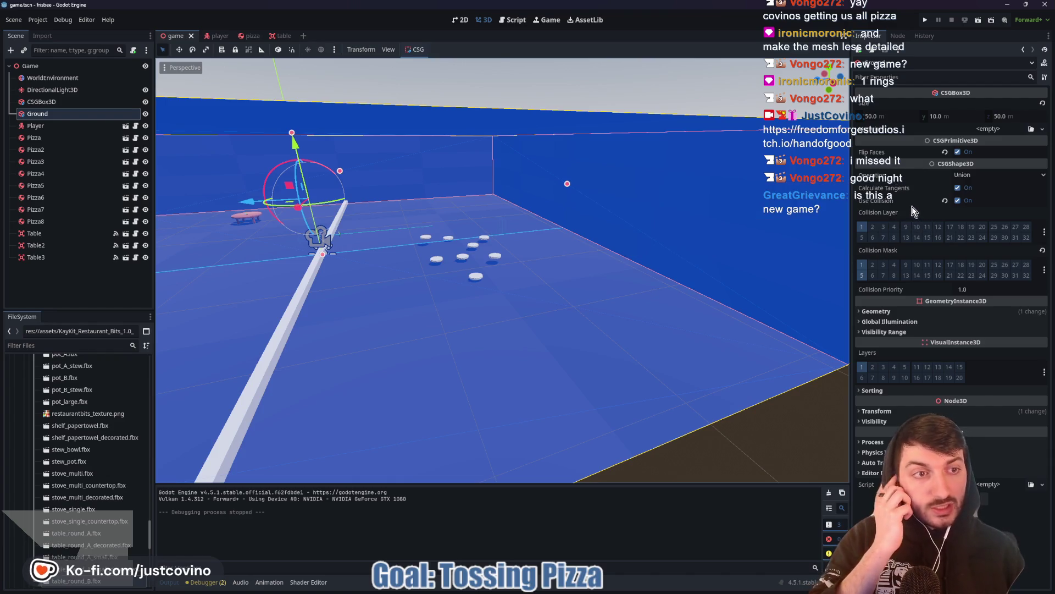
pyautogui.moveTo(908, 220)
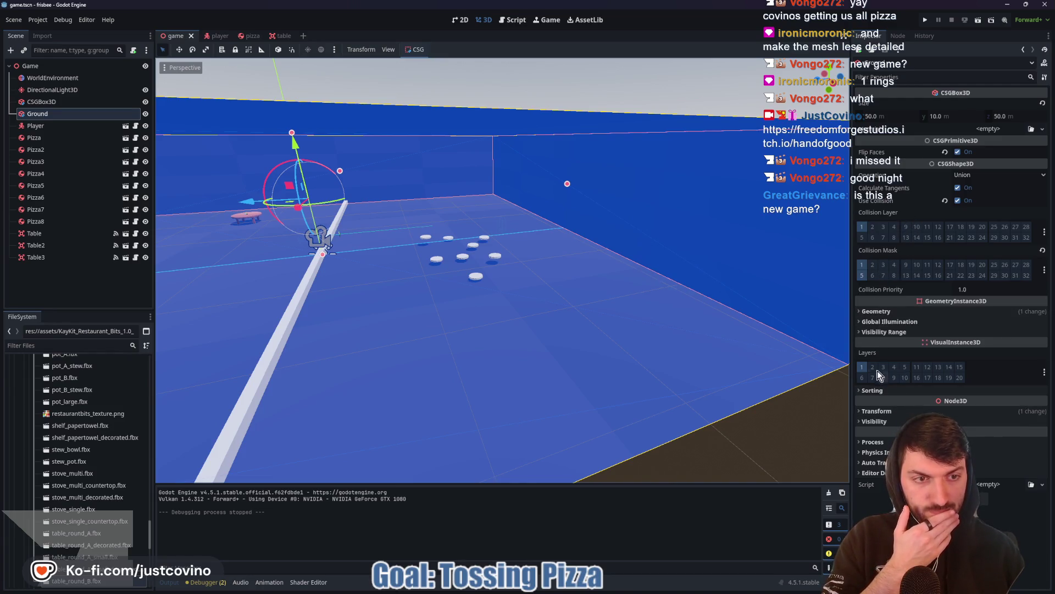
pyautogui.click(889, 311)
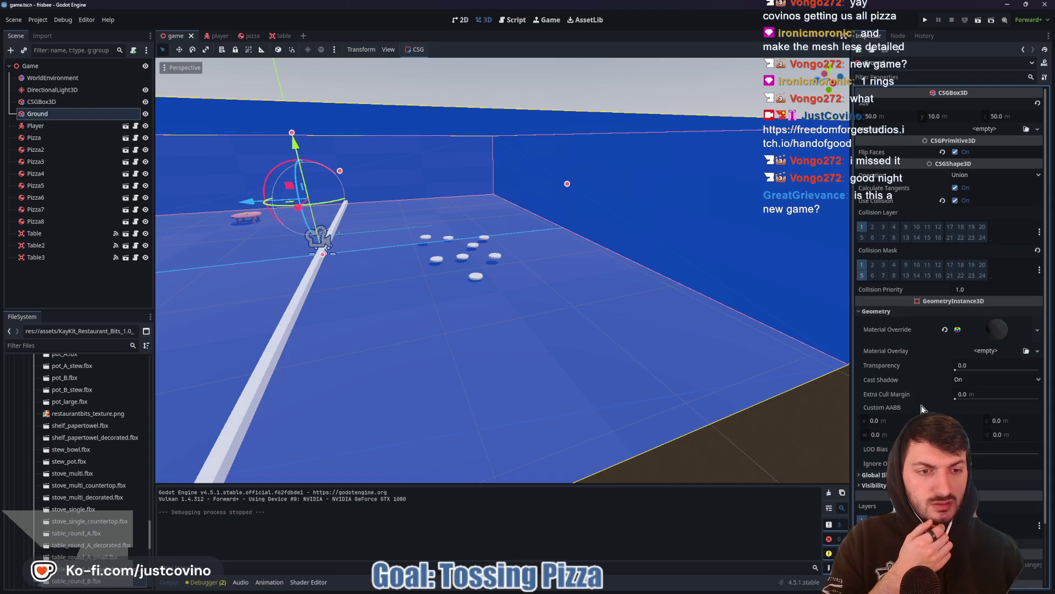
pyautogui.click(862, 311)
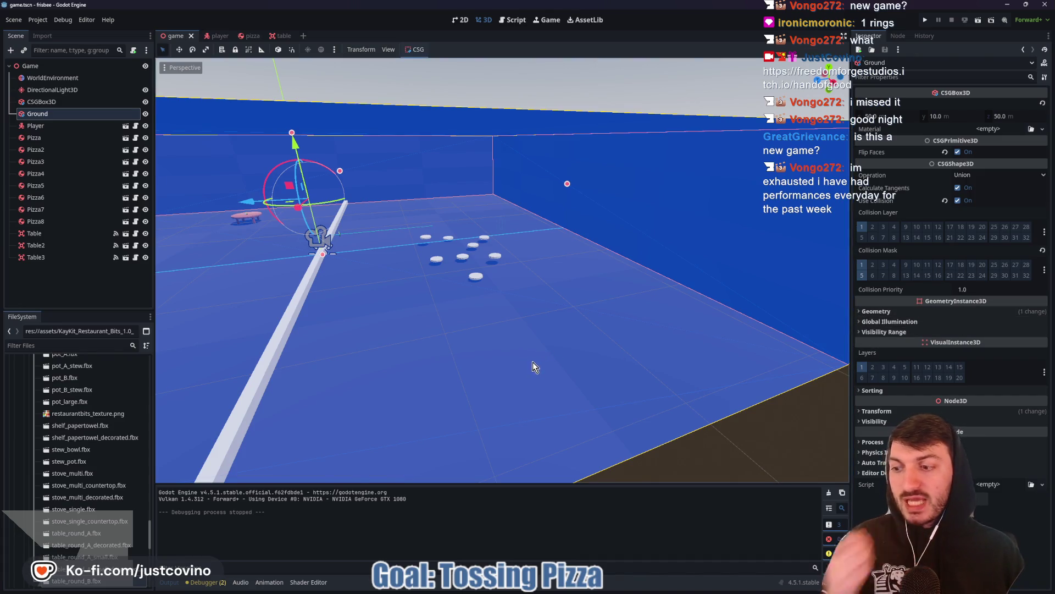
pyautogui.scroll(-2, 483, 361)
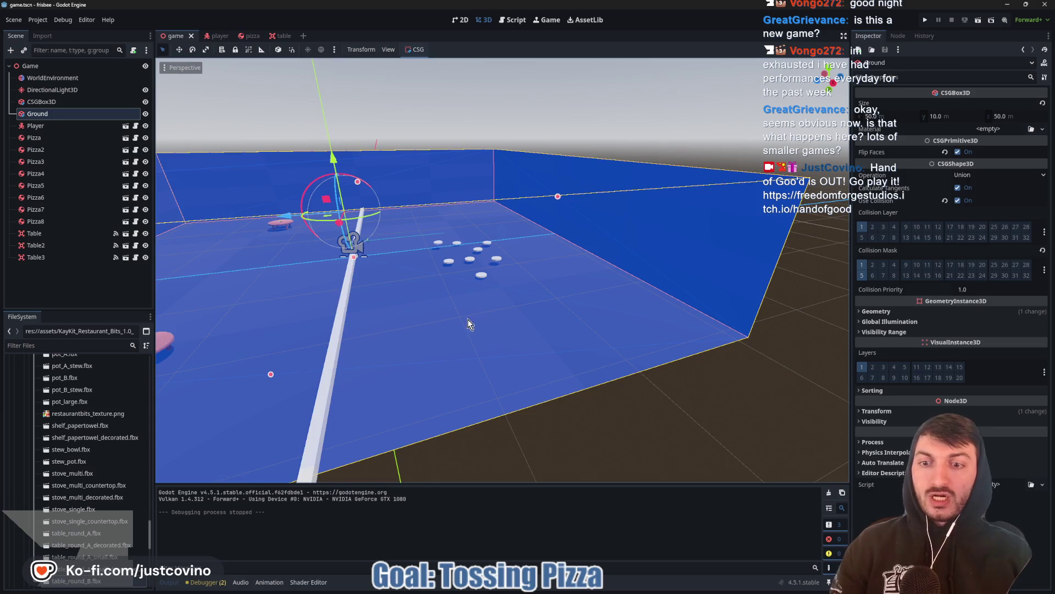
# - Undo the stray Ground move, turn off Flip Faces, and set the box Size Y to 0.5
pyautogui.scroll(-5, 467, 322)
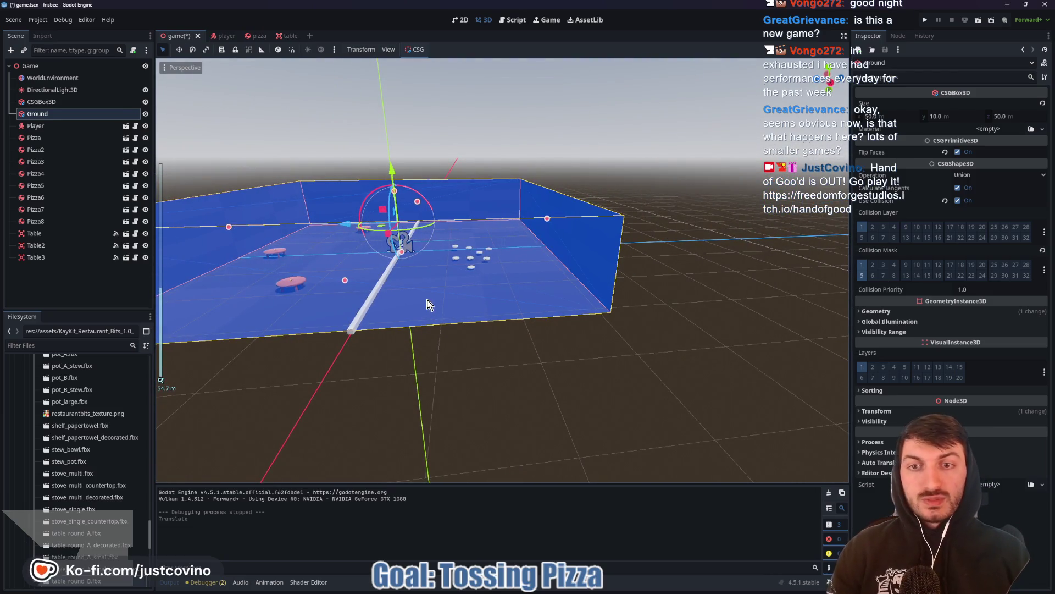
pyautogui.moveTo(427, 299); pyautogui.dragTo(424, 301)
pyautogui.hotkey('ctrl', 'z')
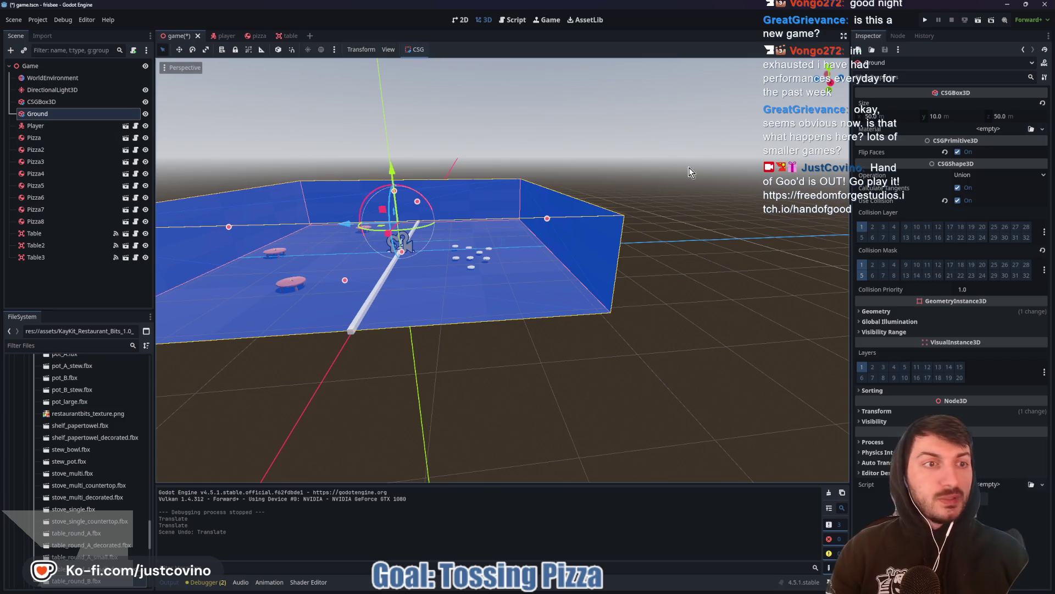
pyautogui.scroll(5, 569, 217)
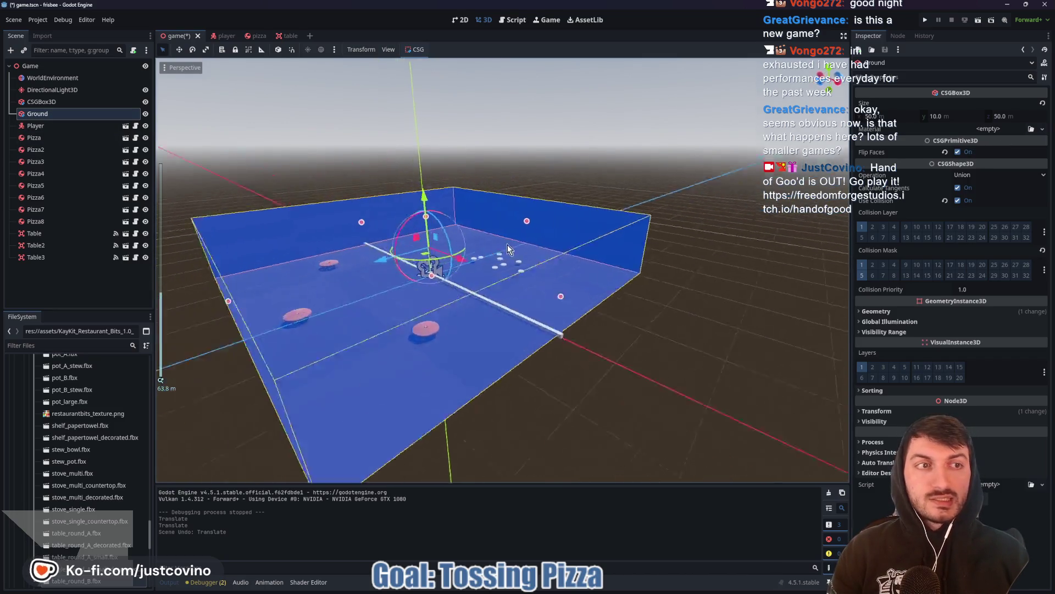
pyautogui.moveTo(607, 260); pyautogui.dragTo(550, 257)
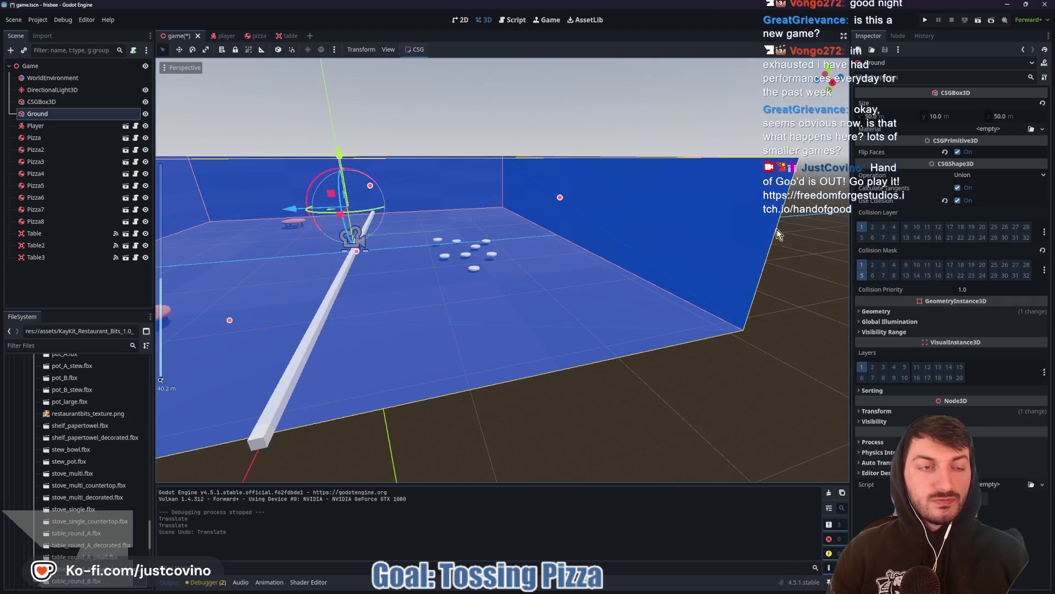
pyautogui.click(958, 152)
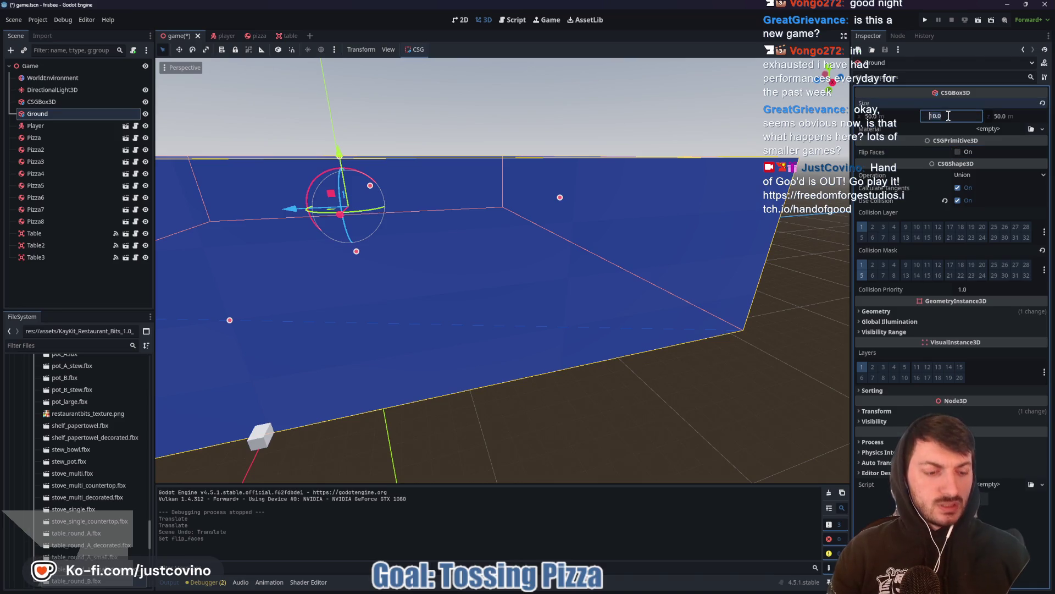
pyautogui.press('Return')
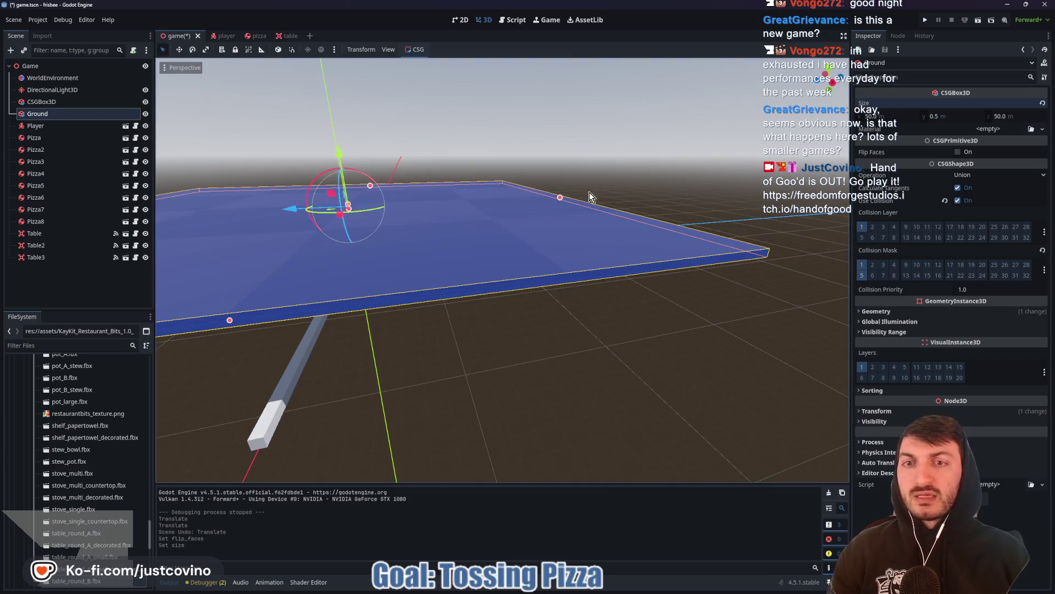
# - Check the slab from the side, nudge it upward, save the game scene and run it
pyautogui.press('KP_3')
pyautogui.click(375, 151)
pyautogui.moveTo(374, 152)
pyautogui.mouseDown()
pyautogui.moveTo(586, 217)
pyautogui.moveTo(705, 212)
pyautogui.mouseUp()
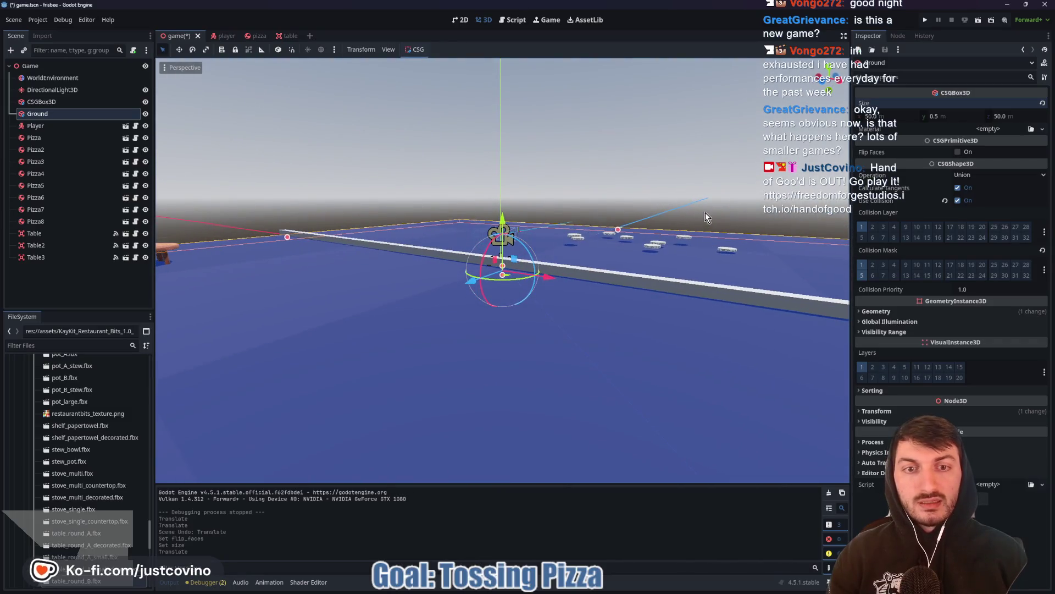
pyautogui.moveTo(505, 225)
pyautogui.mouseDown()
pyautogui.moveTo(601, 202)
pyautogui.moveTo(566, 214)
pyautogui.mouseUp()
pyautogui.hotkey('ctrl', 's')
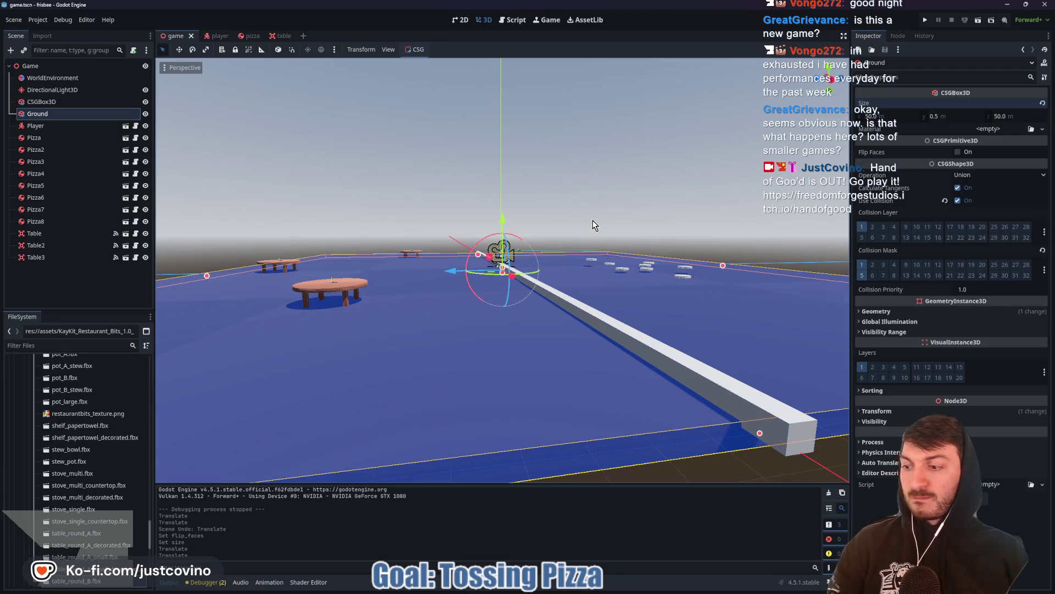
pyautogui.moveTo(610, 235); pyautogui.dragTo(556, 269)
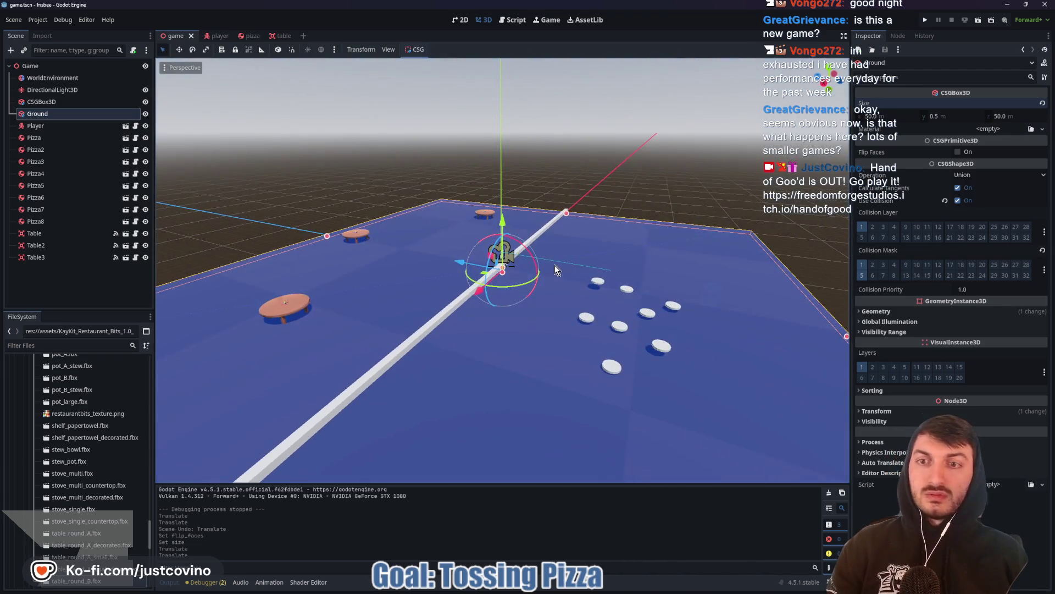
pyautogui.press('F5')
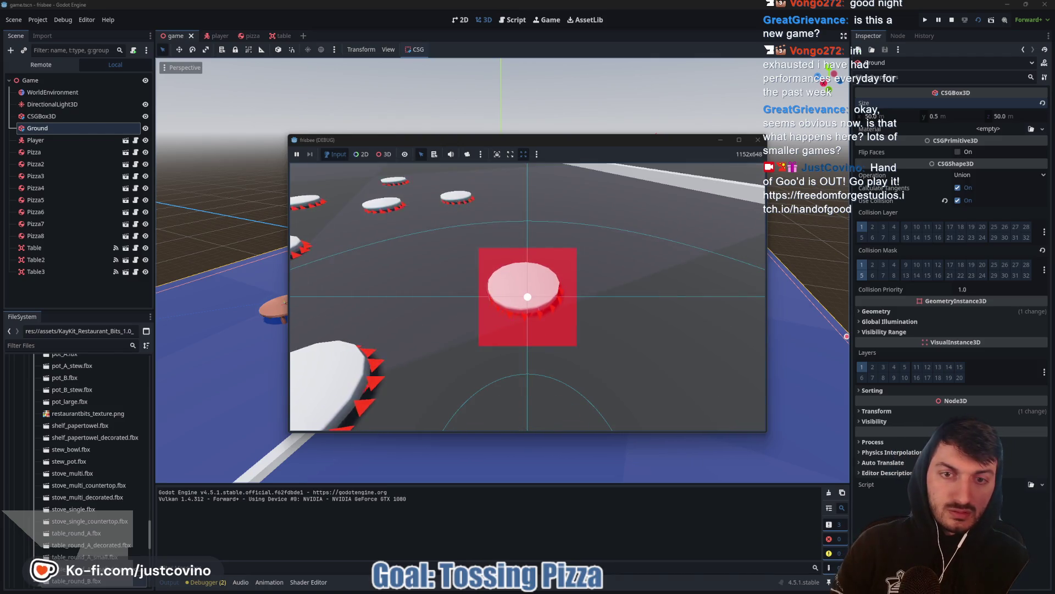
# - Stop the test run, then select the Pizza root rigid body in the pizza scene
pyautogui.press('F8')
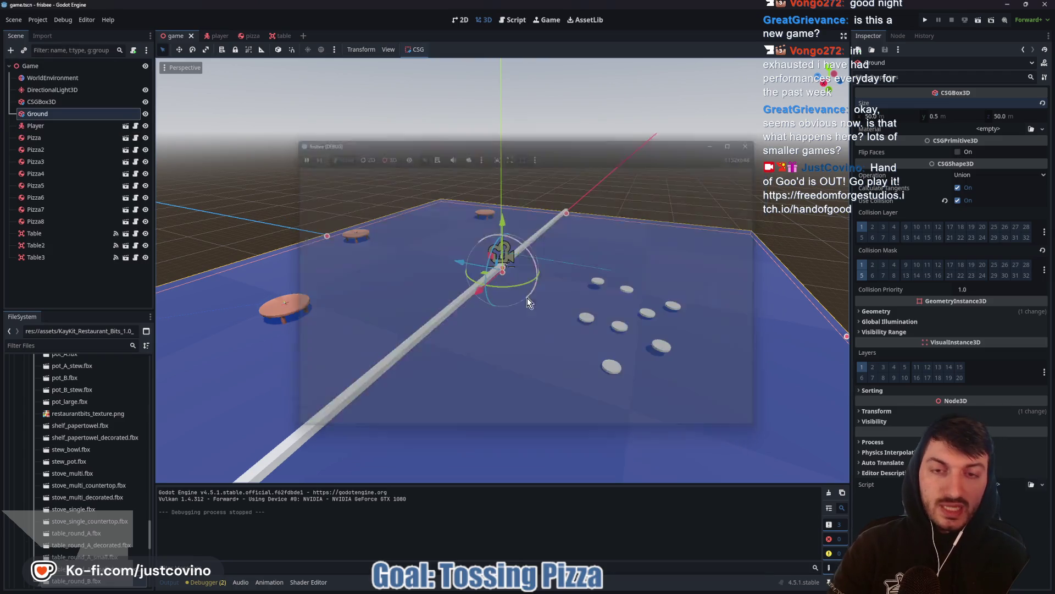
pyautogui.click(242, 36)
pyautogui.click(85, 67)
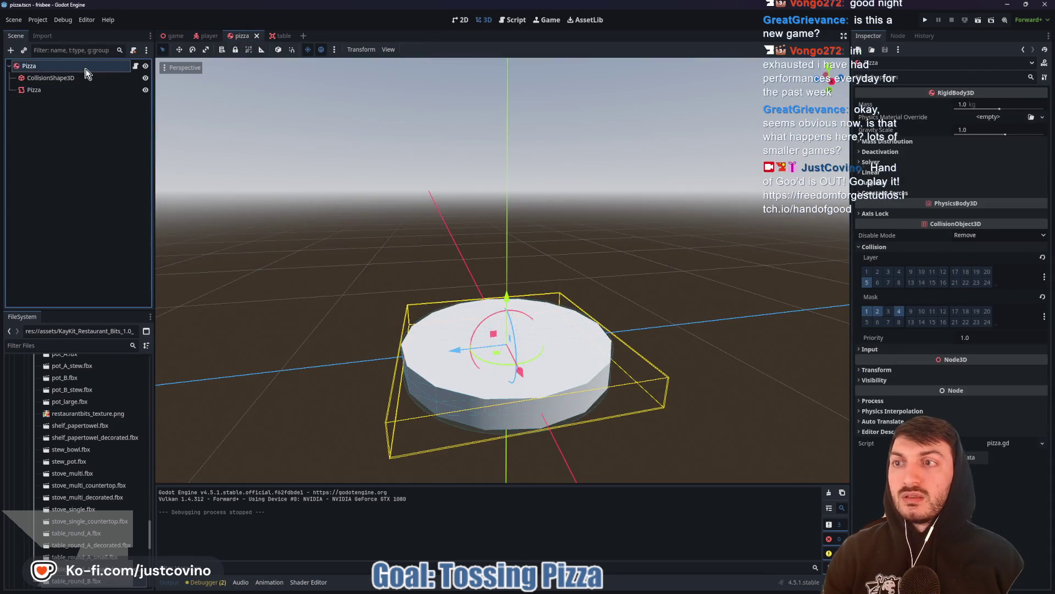
# - Open the root Pizza's pizza.gd script, then reselect the root Pizza node
pyautogui.click(136, 66)
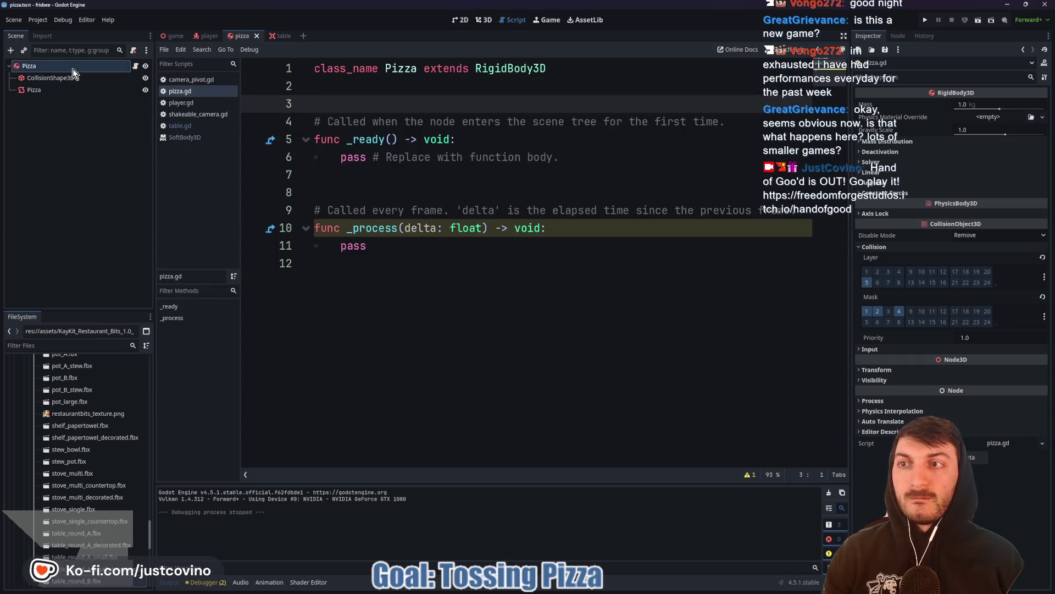
pyautogui.click(58, 90)
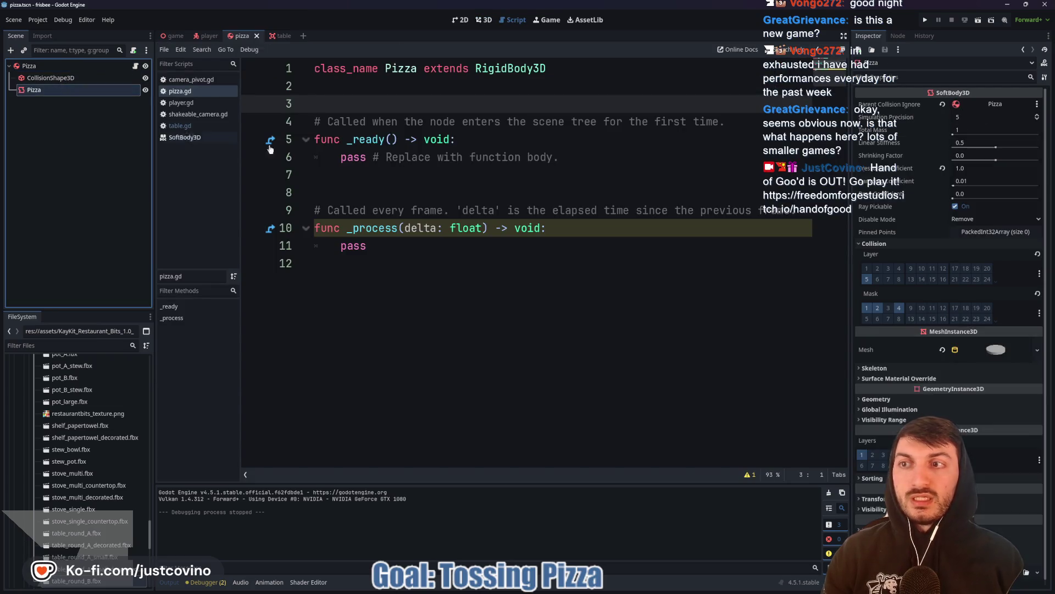
pyautogui.click(63, 69)
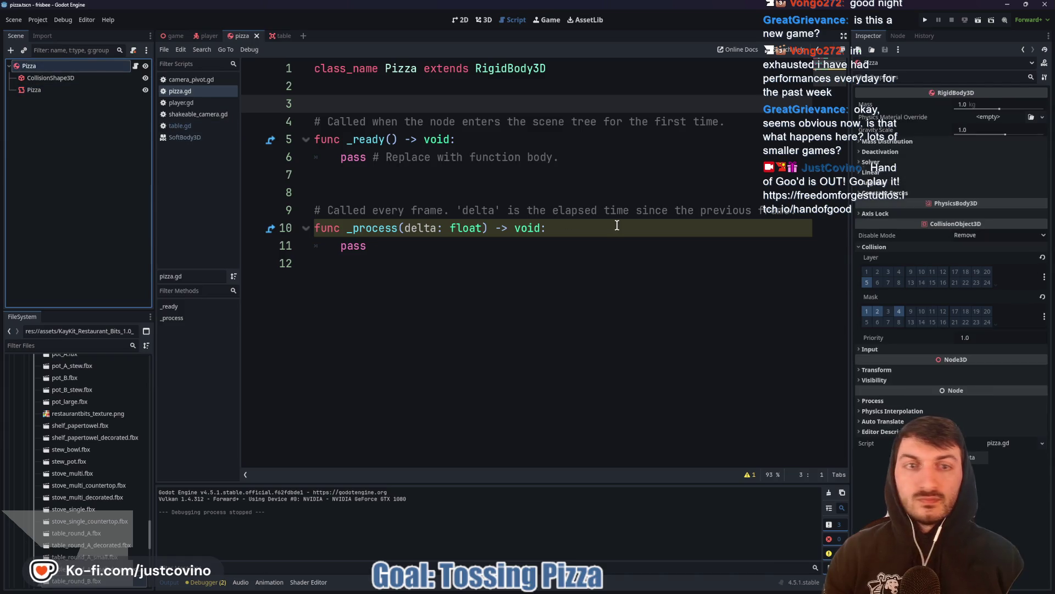
# - Add collision layer 6 to the root Pizza body and save the scene
pyautogui.click(878, 283)
pyautogui.click(536, 275)
pyautogui.hotkey('ctrl', 's')
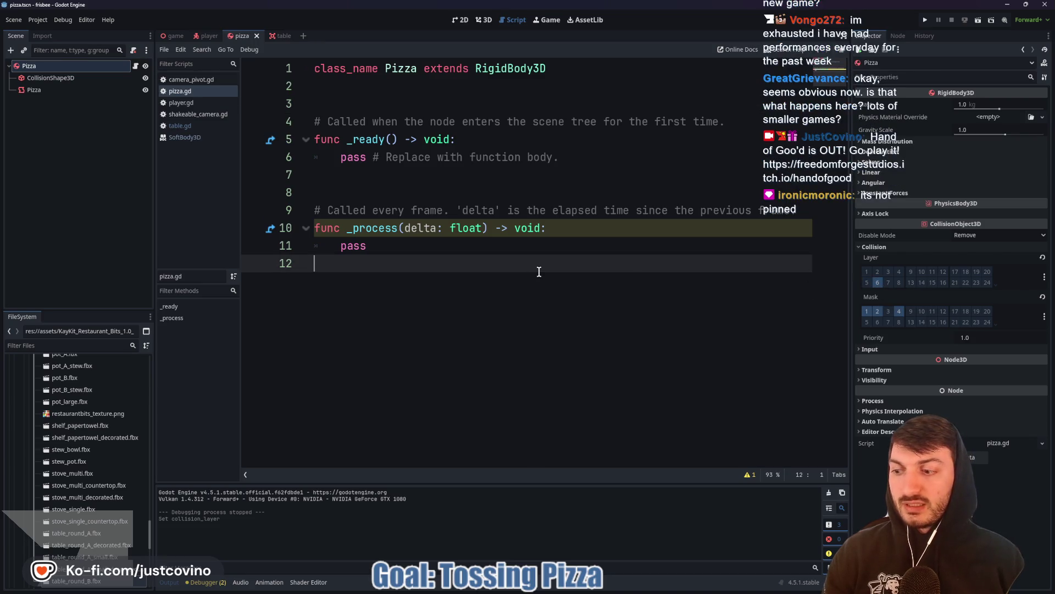
# - Put the Pizza back on collision layer 5, save, and expand the soft-body child's Pinned Points
pyautogui.click(866, 283)
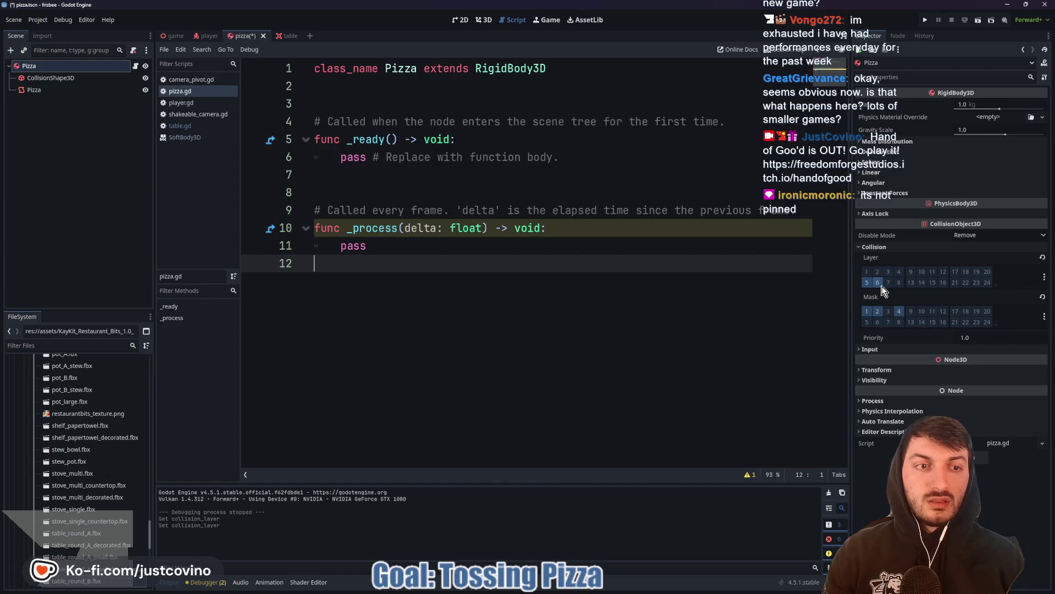
pyautogui.hotkey('ctrl', 's')
pyautogui.click(33, 90)
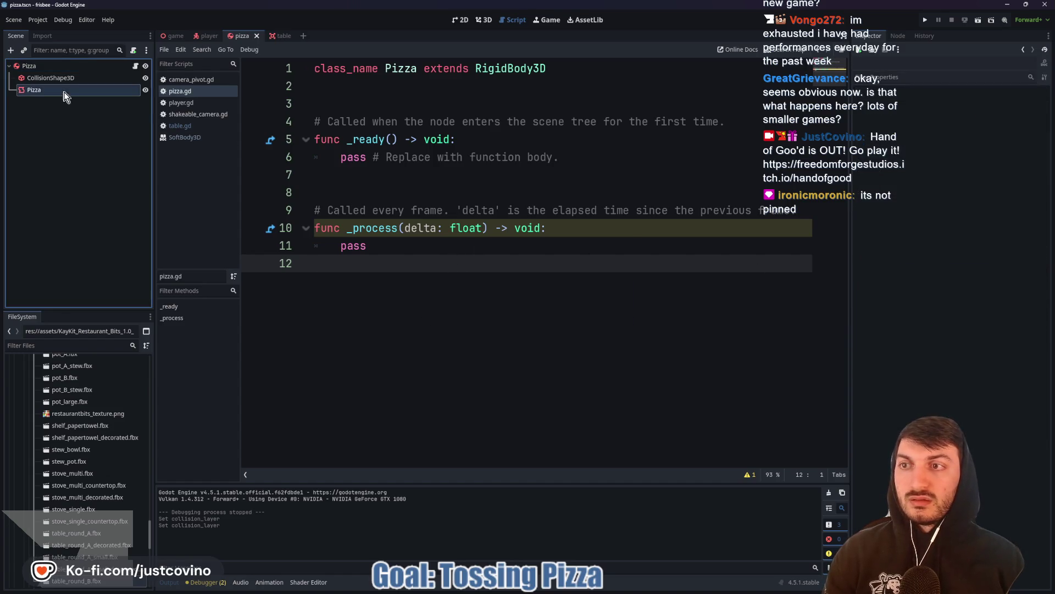
pyautogui.click(981, 232)
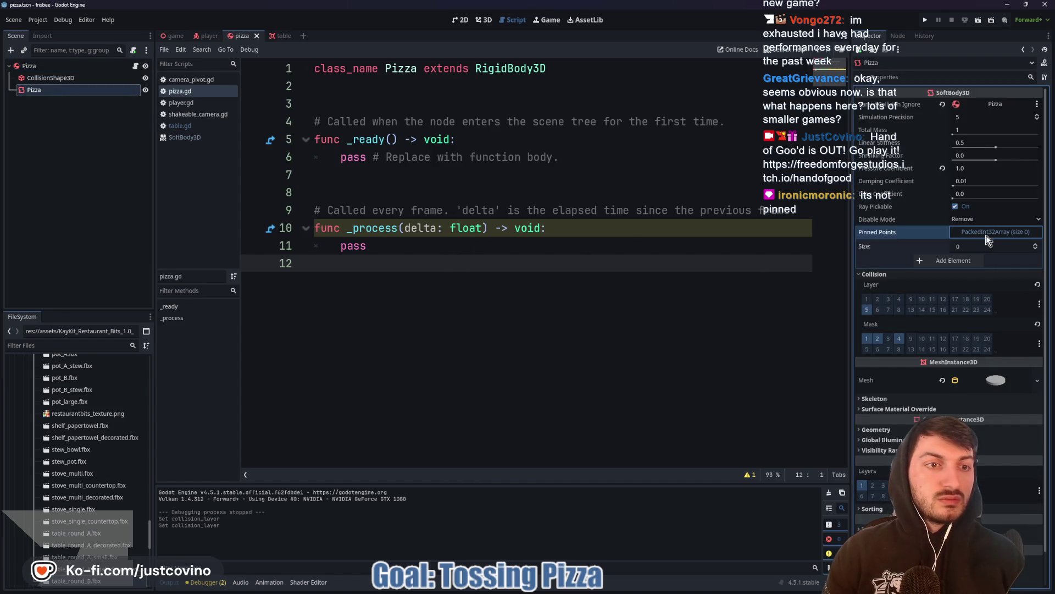
# - Add two Pinned Points entries to the soft-body Pizza while viewing it in 3D
pyautogui.click(956, 261)
pyautogui.click(482, 20)
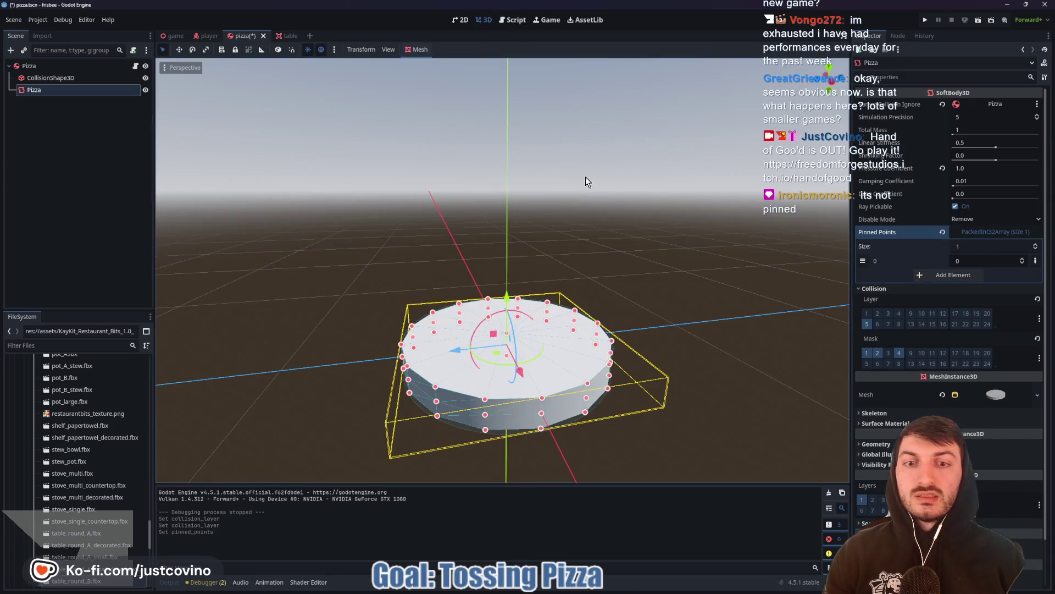
pyautogui.click(968, 263)
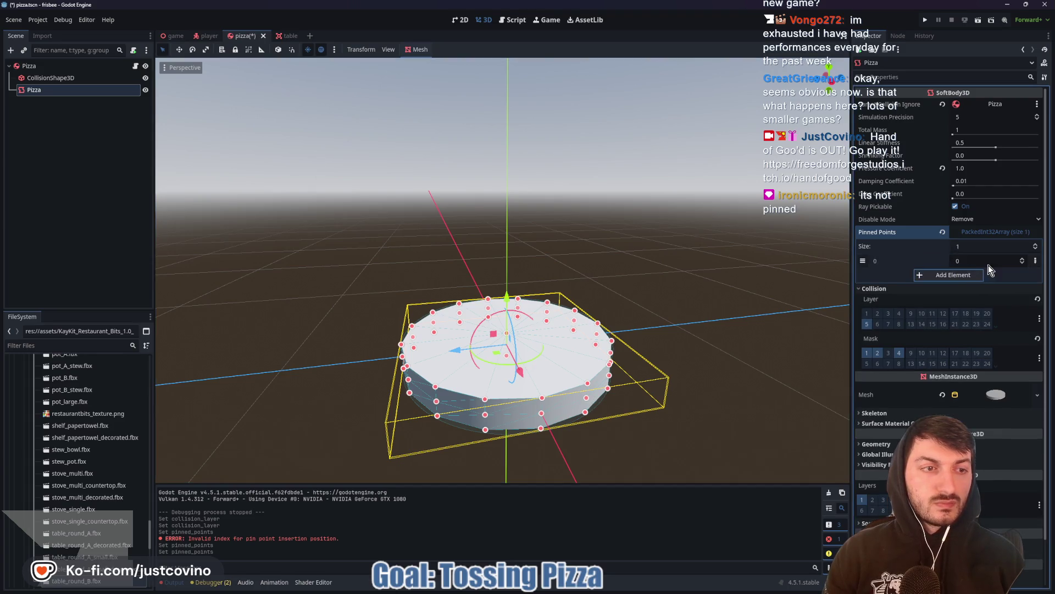
pyautogui.click(970, 273)
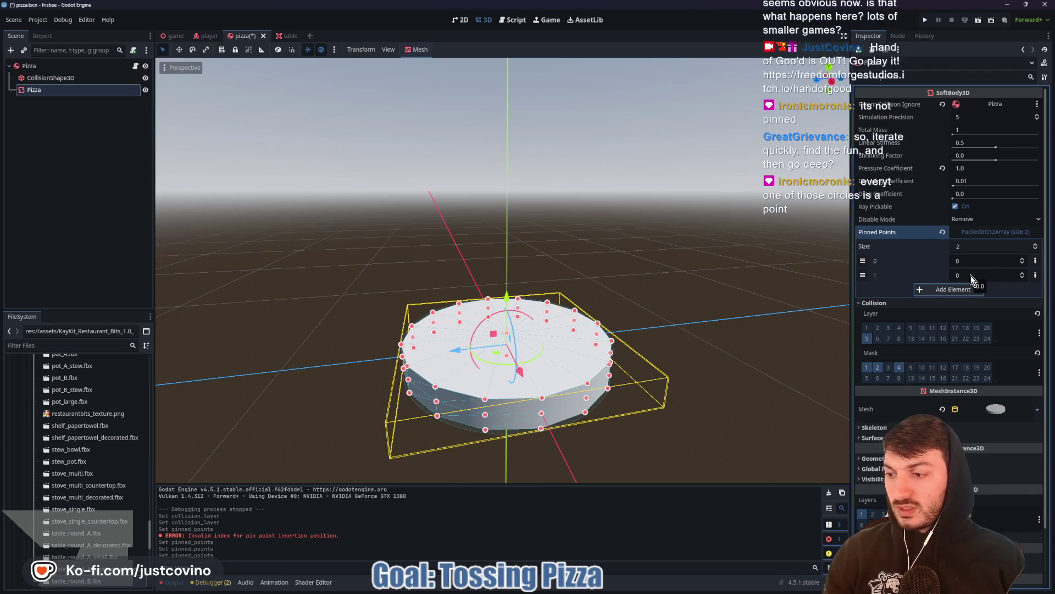
pyautogui.scroll(-2, 715, 272)
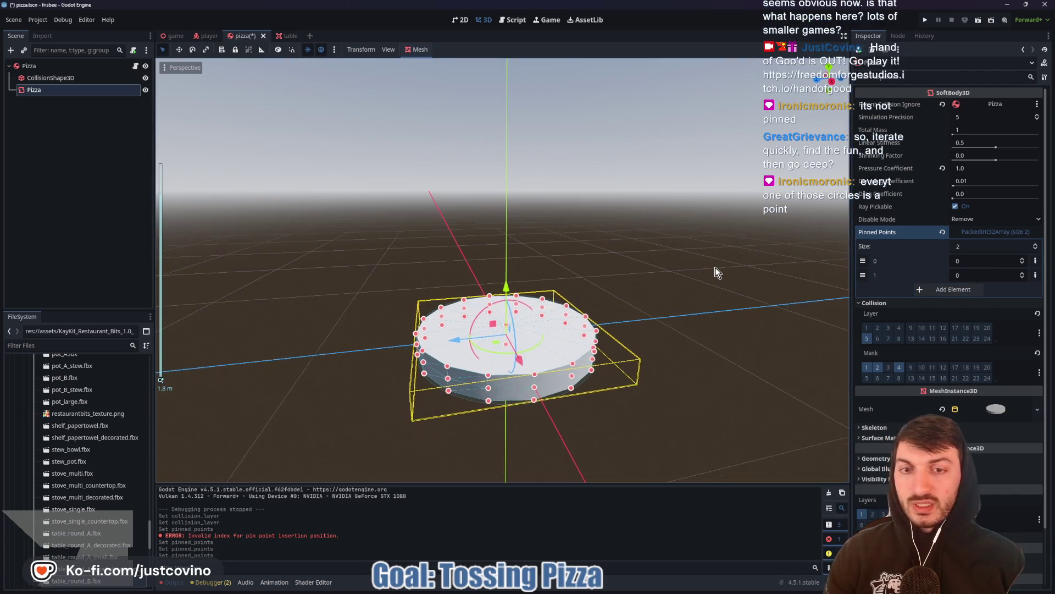
pyautogui.moveTo(710, 278); pyautogui.dragTo(724, 267)
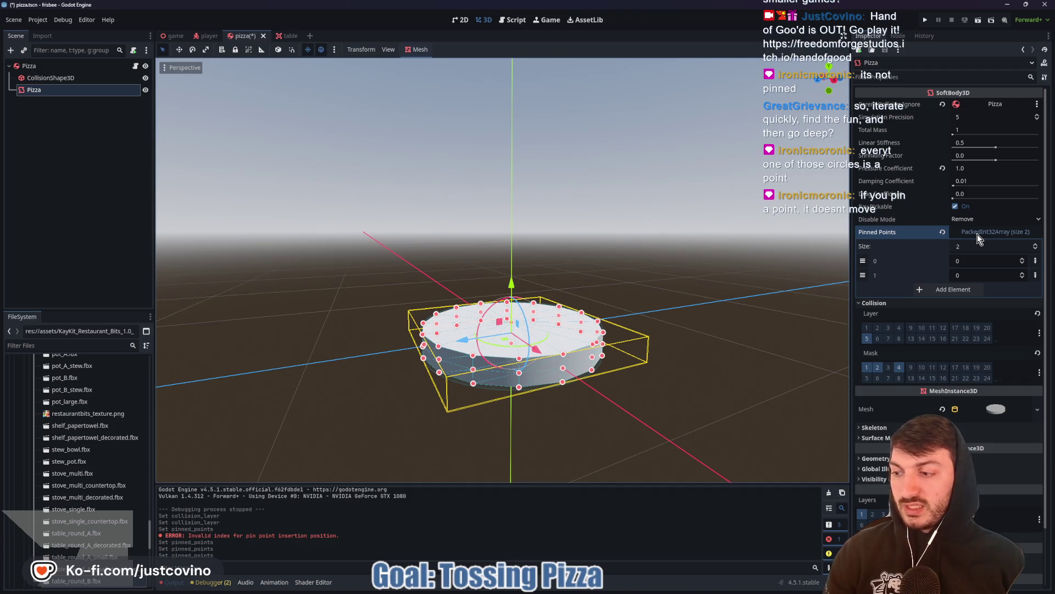
# - Re-add the second pinned point so both entries are 0, then open the SoftBody3D docs
pyautogui.click(1024, 264)
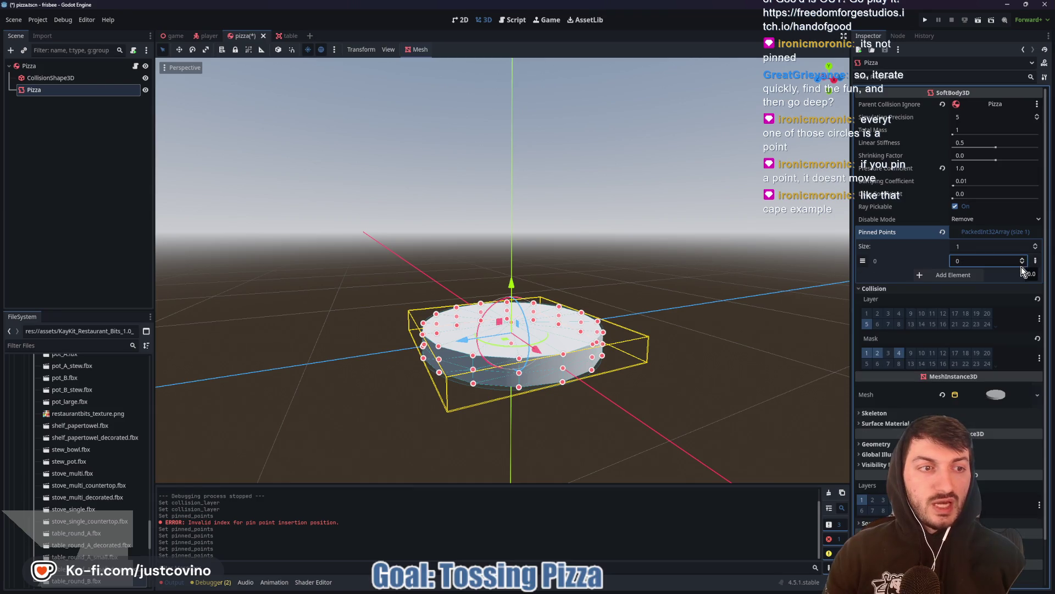
pyautogui.click(1022, 266)
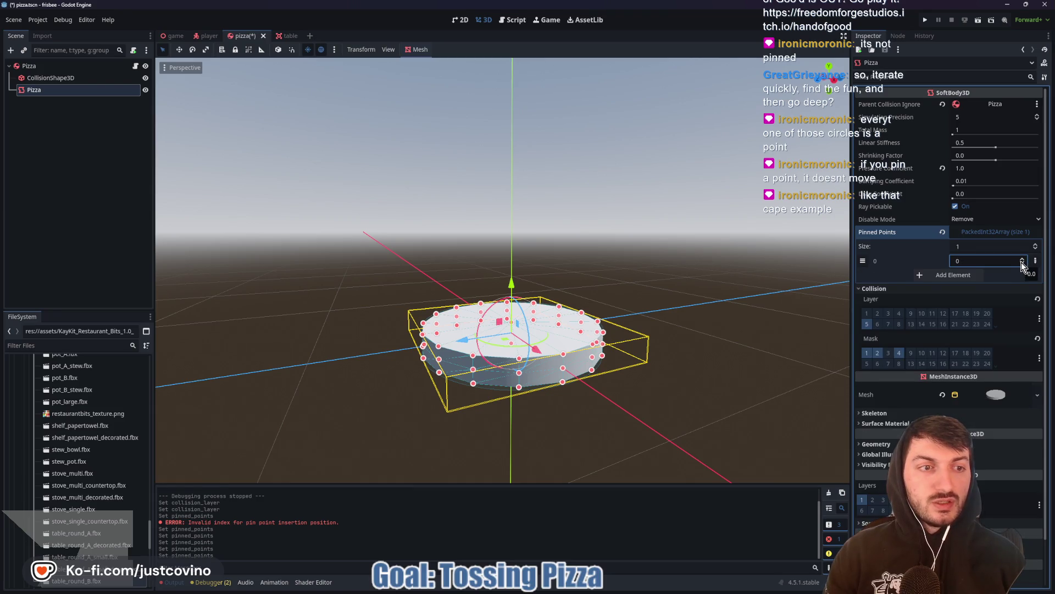
pyautogui.click(936, 275)
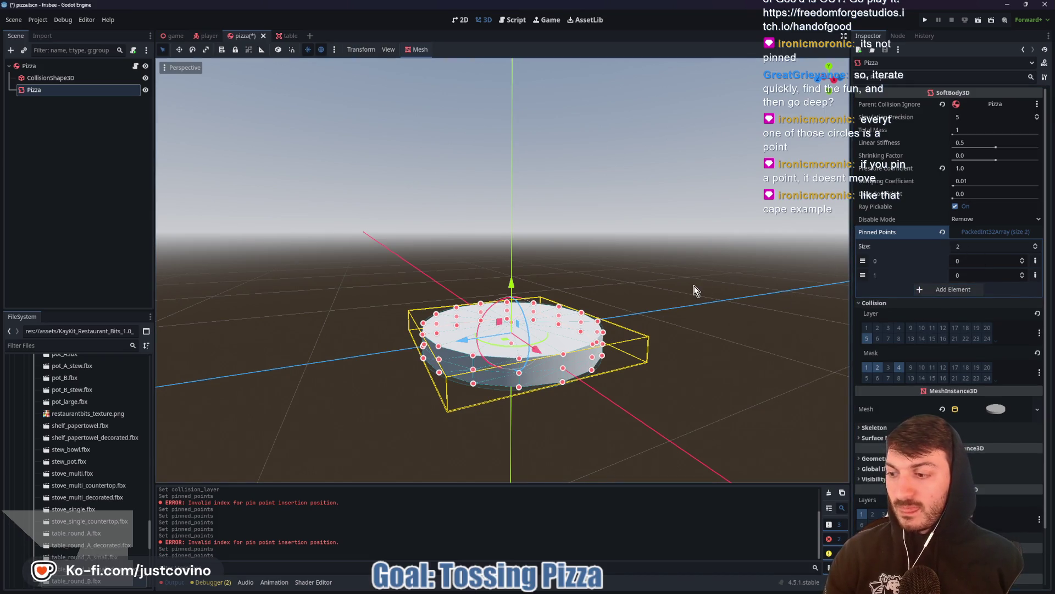
pyautogui.click(582, 587)
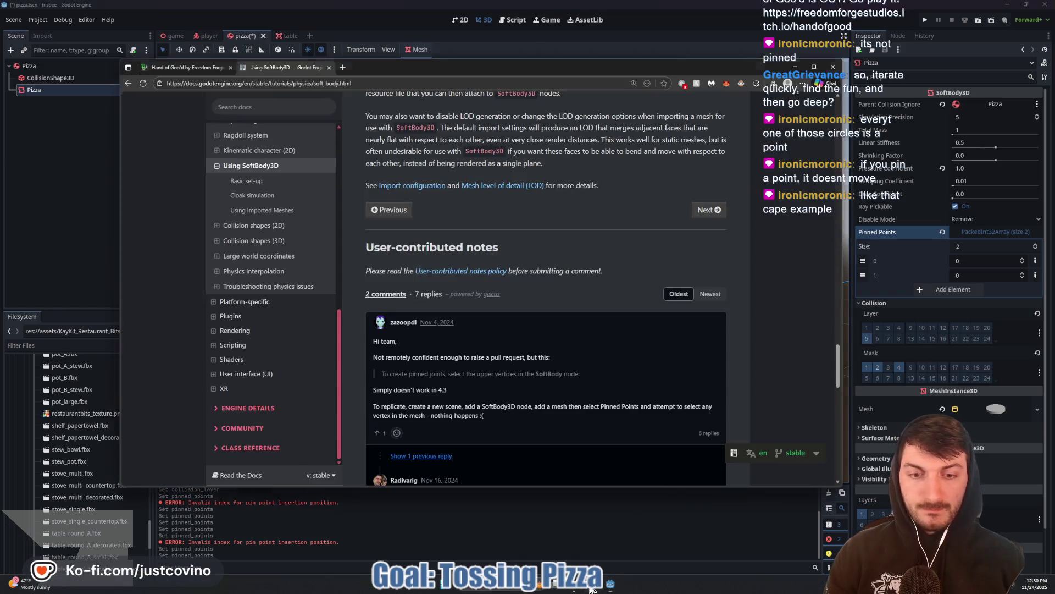
pyautogui.scroll(10, 559, 220)
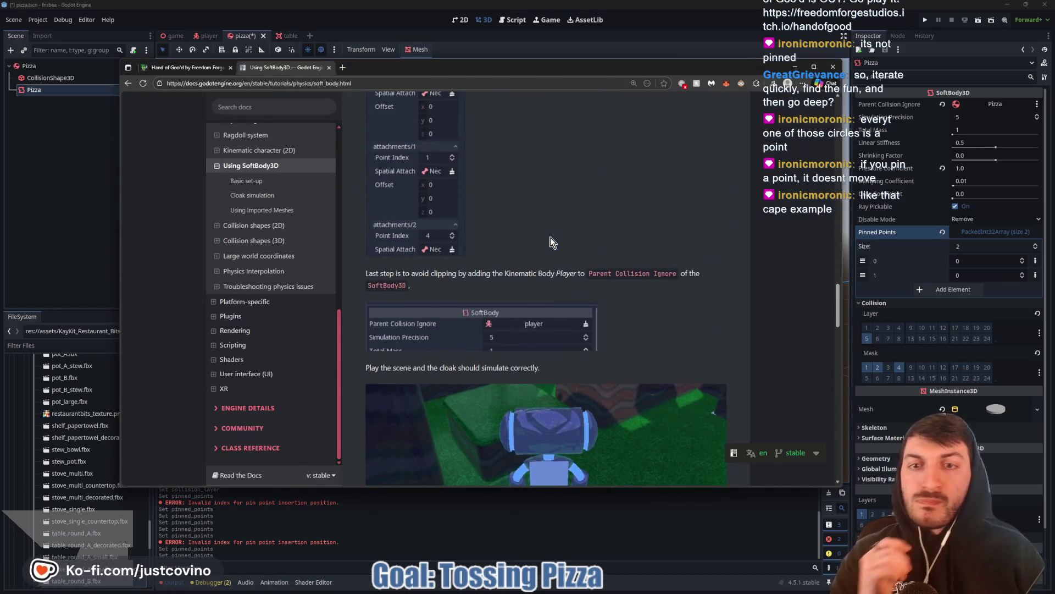
pyautogui.scroll(6, 549, 238)
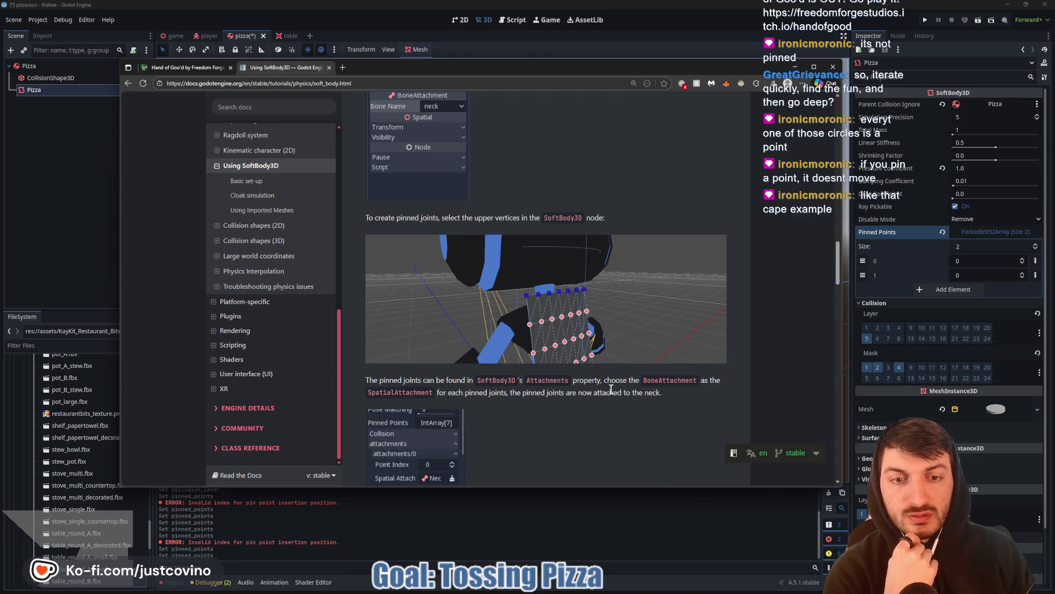
pyautogui.scroll(10, 507, 391)
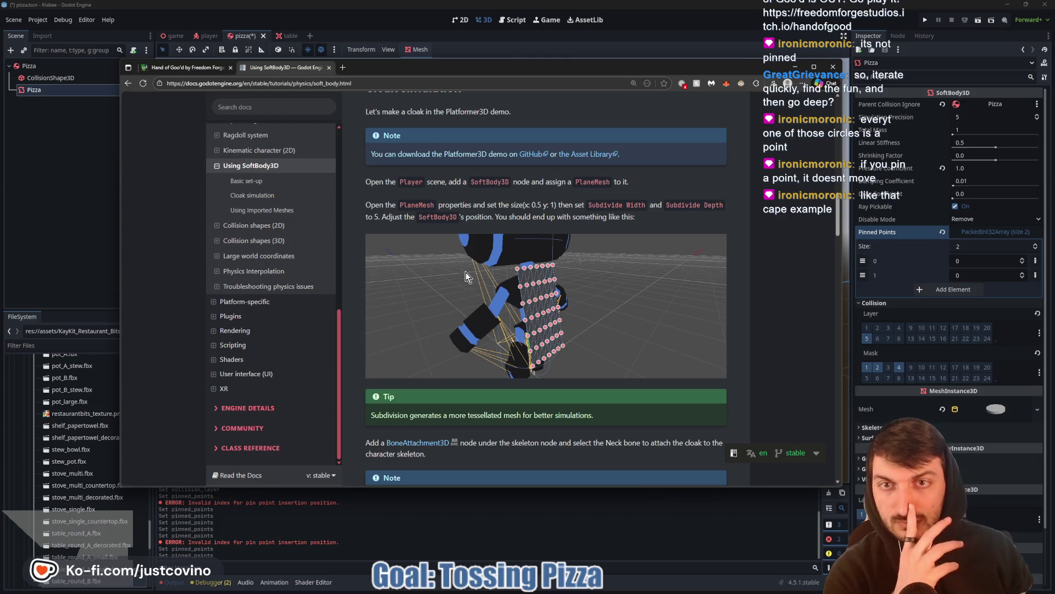
pyautogui.scroll(-4, 486, 224)
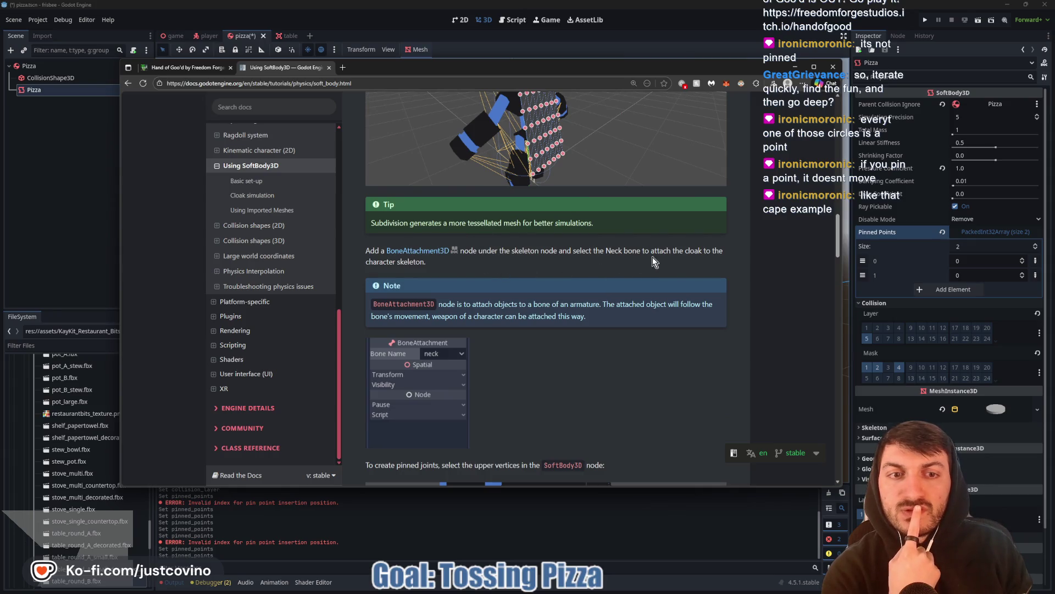
pyautogui.scroll(-7, 638, 258)
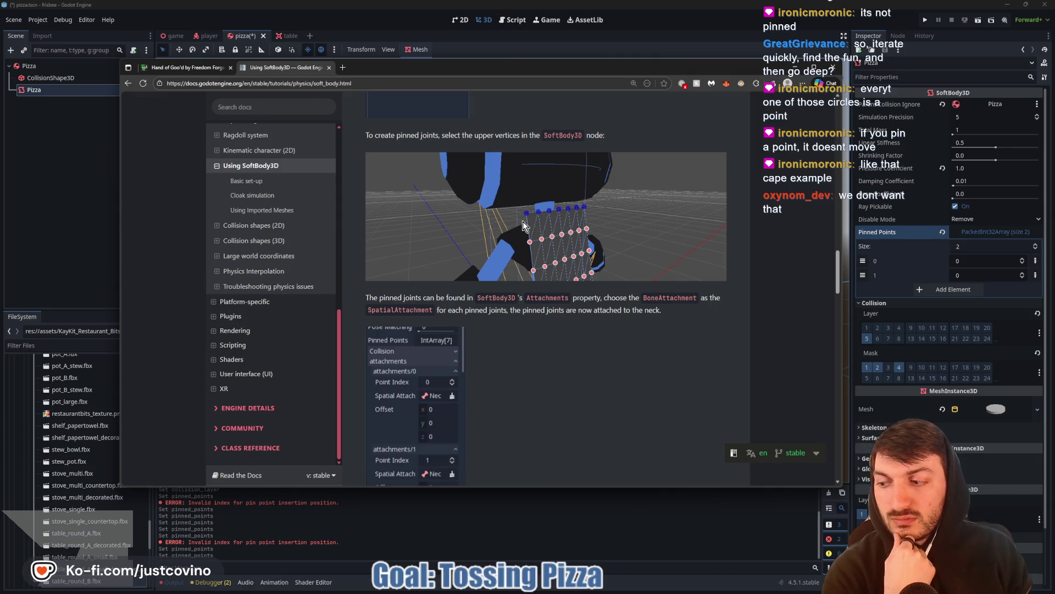
pyautogui.scroll(-2, 563, 316)
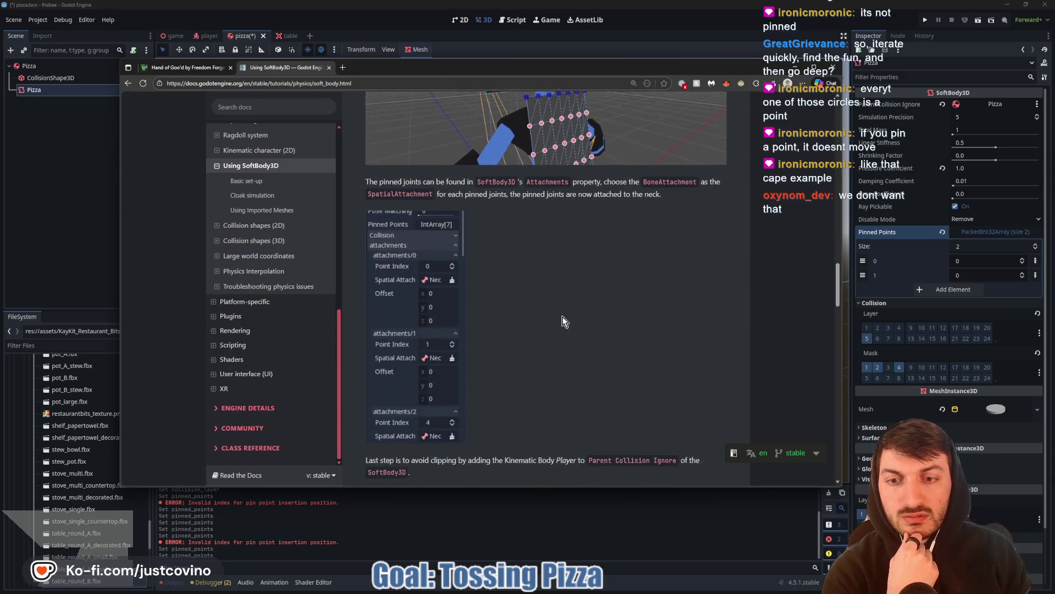
pyautogui.scroll(-2, 551, 309)
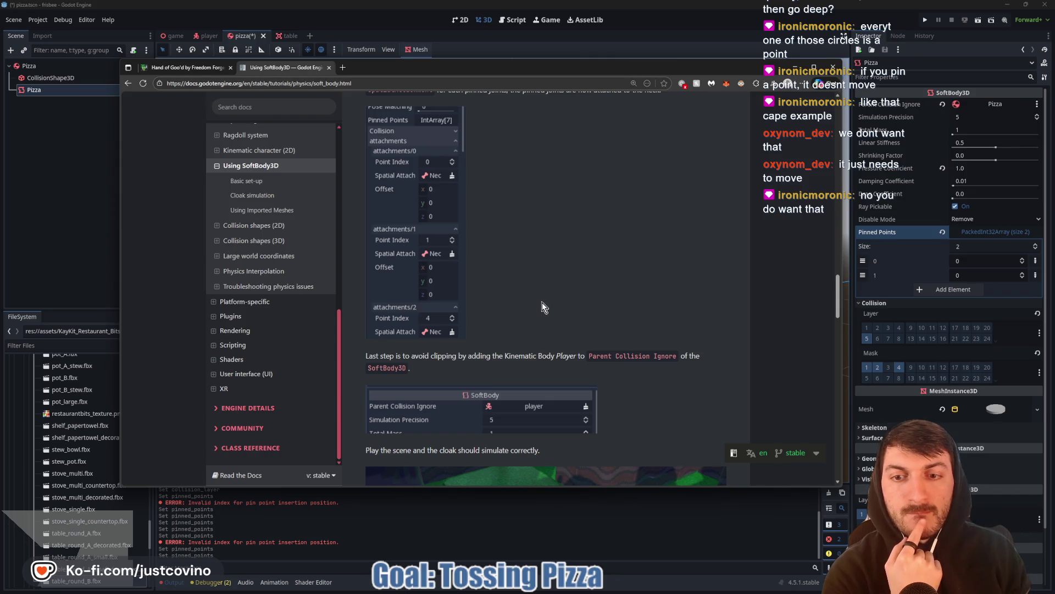
pyautogui.scroll(-1, 543, 306)
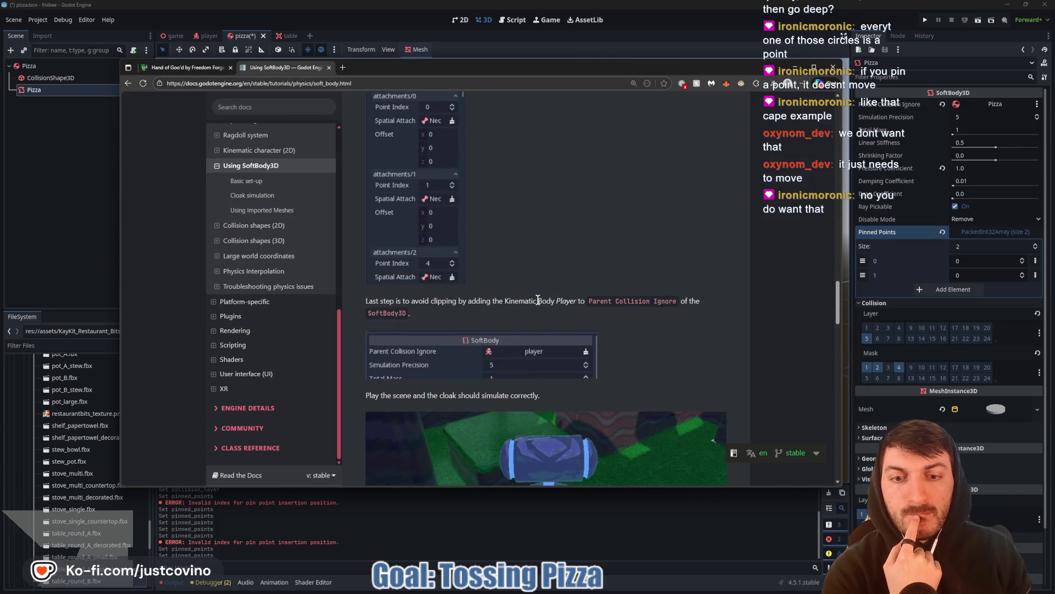
pyautogui.scroll(-1, 538, 299)
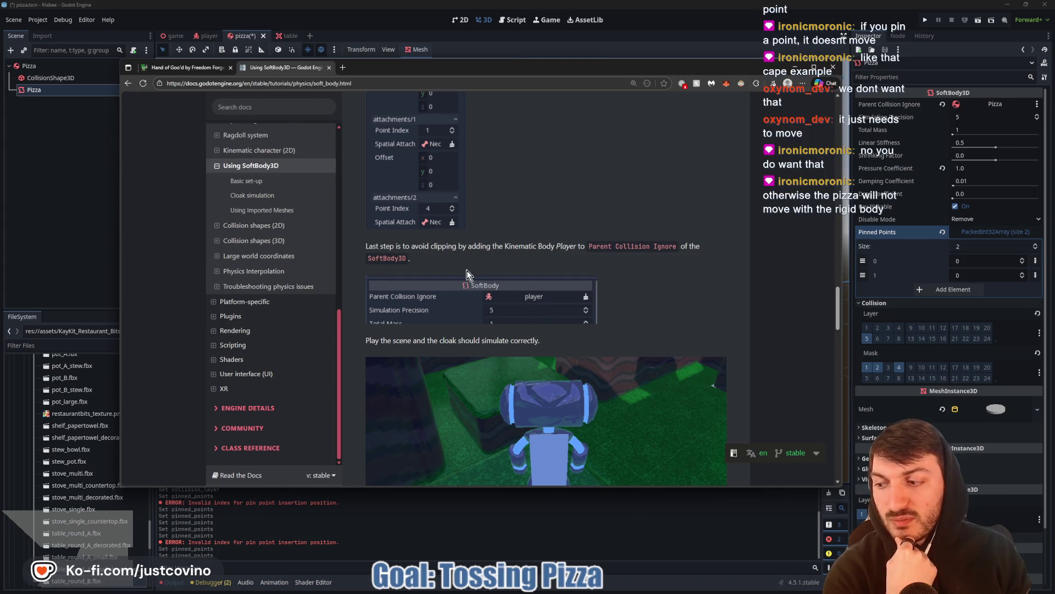
pyautogui.click(65, 218)
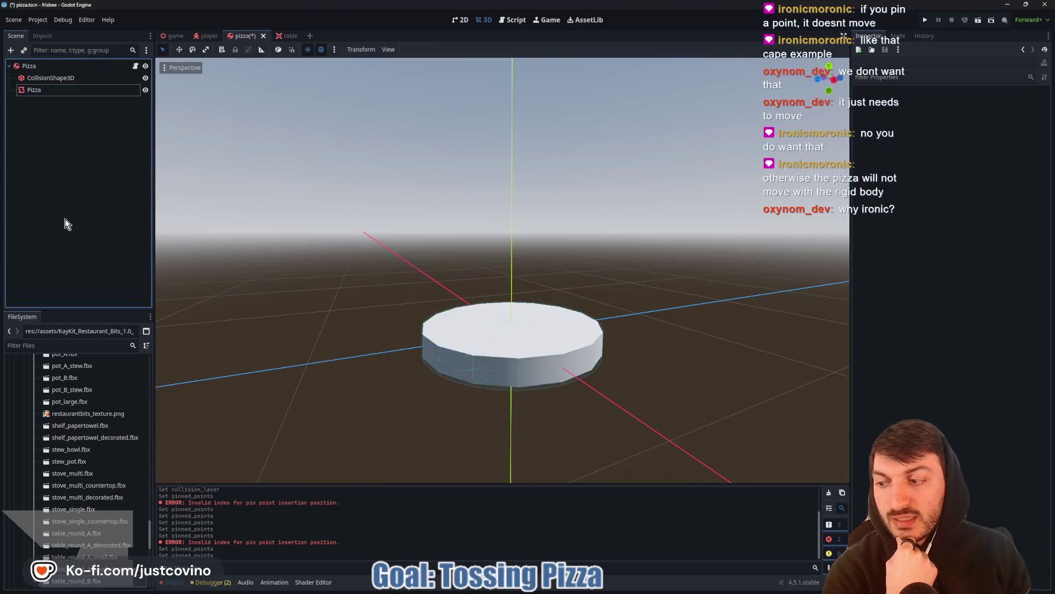
# - Reread the SoftBody3D docs' pinned joints section, then hide the browser to return to the pizza scene
pyautogui.click(74, 90)
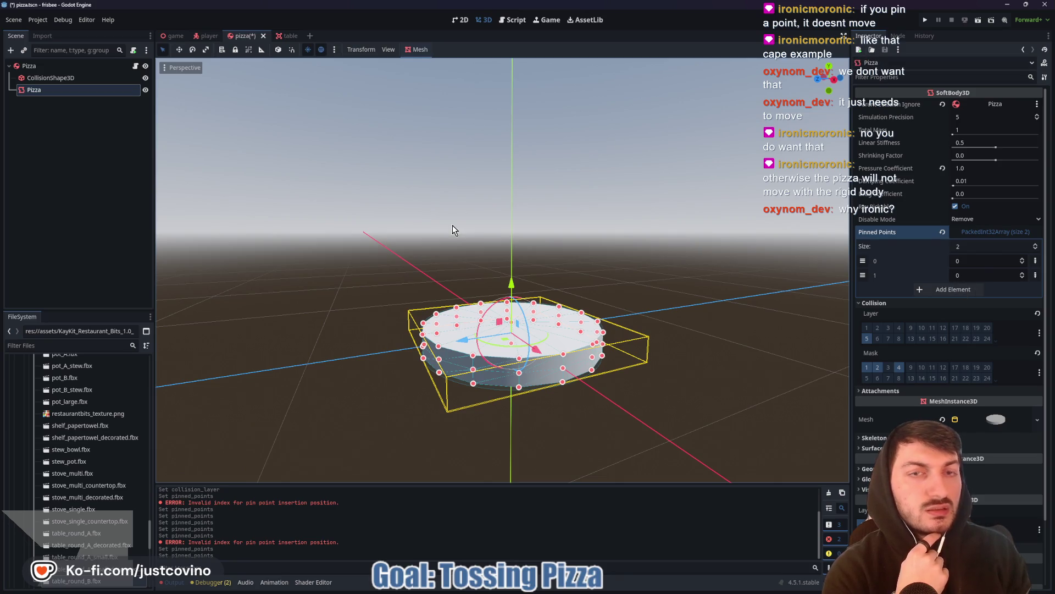
pyautogui.click(589, 591)
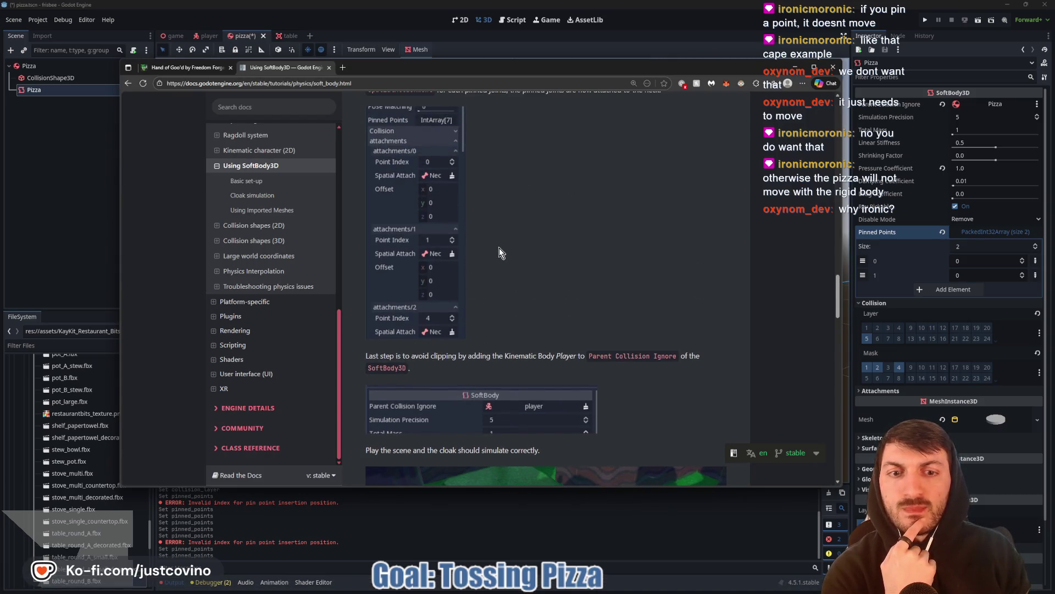
pyautogui.scroll(5, 499, 247)
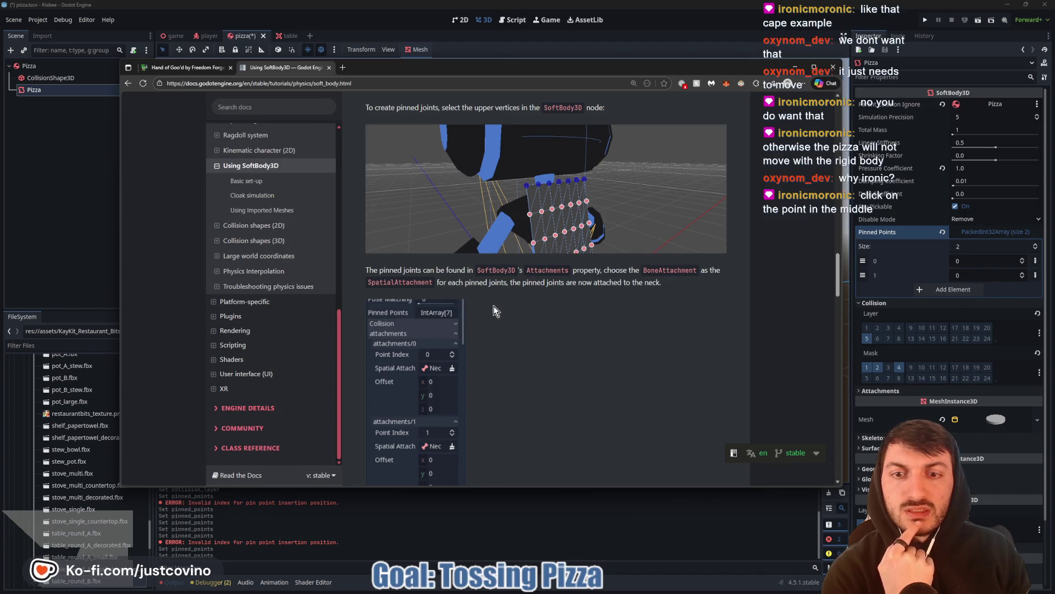
pyautogui.scroll(-1, 431, 321)
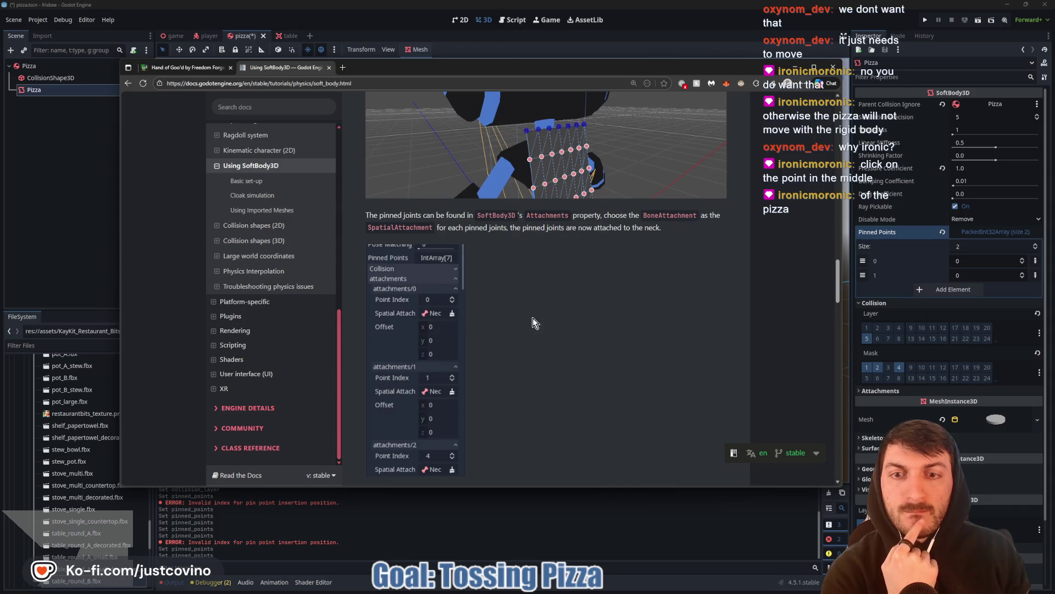
pyautogui.scroll(3, 532, 318)
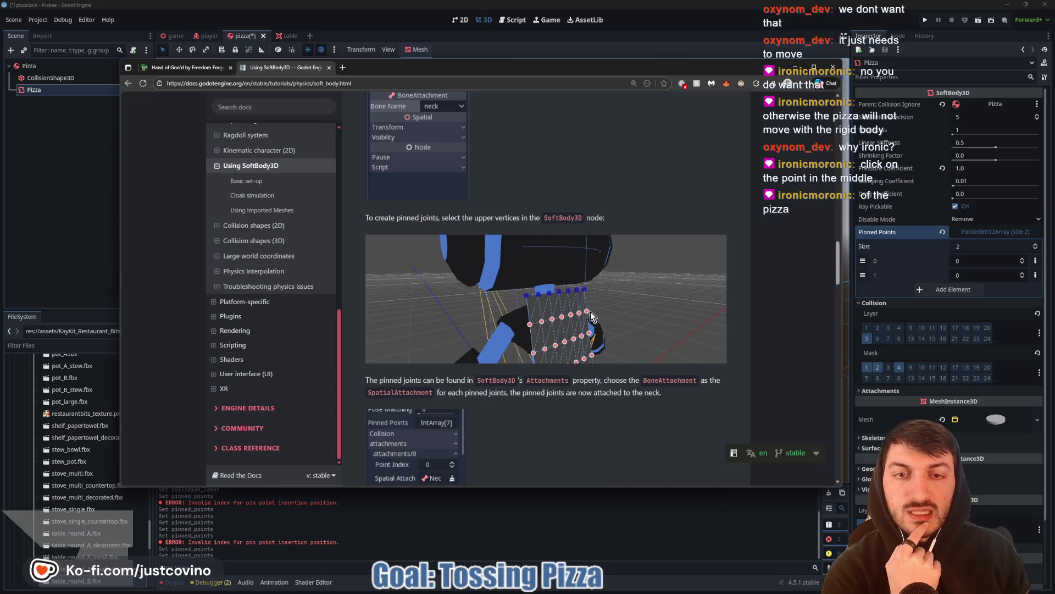
pyautogui.scroll(-3, 448, 328)
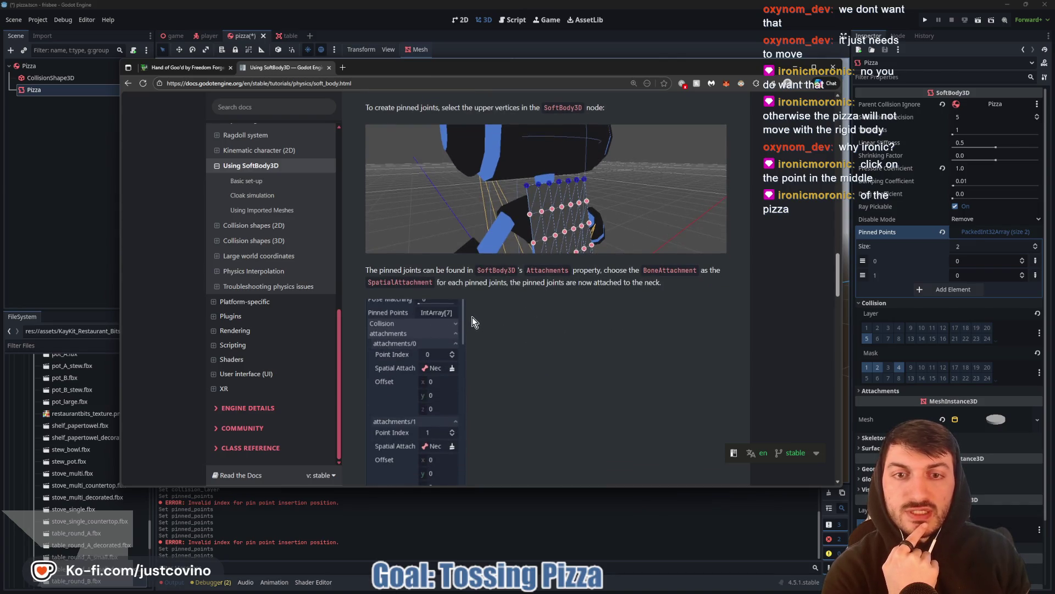
pyautogui.click(252, 272)
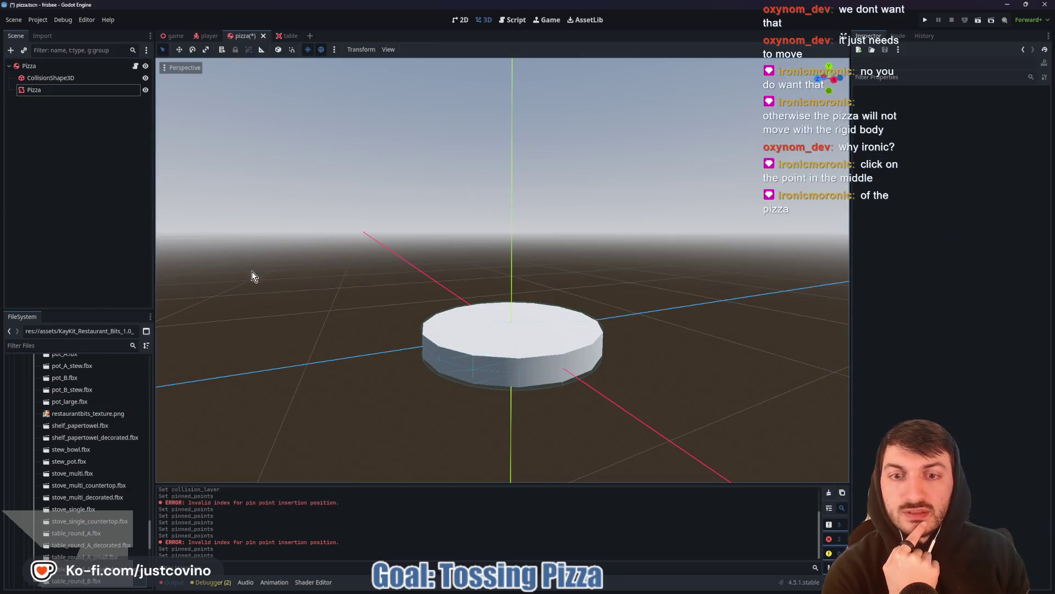
# - Resize the soft-body Pizza's Pinned Points list to 16, then clear it to 0
pyautogui.click(72, 93)
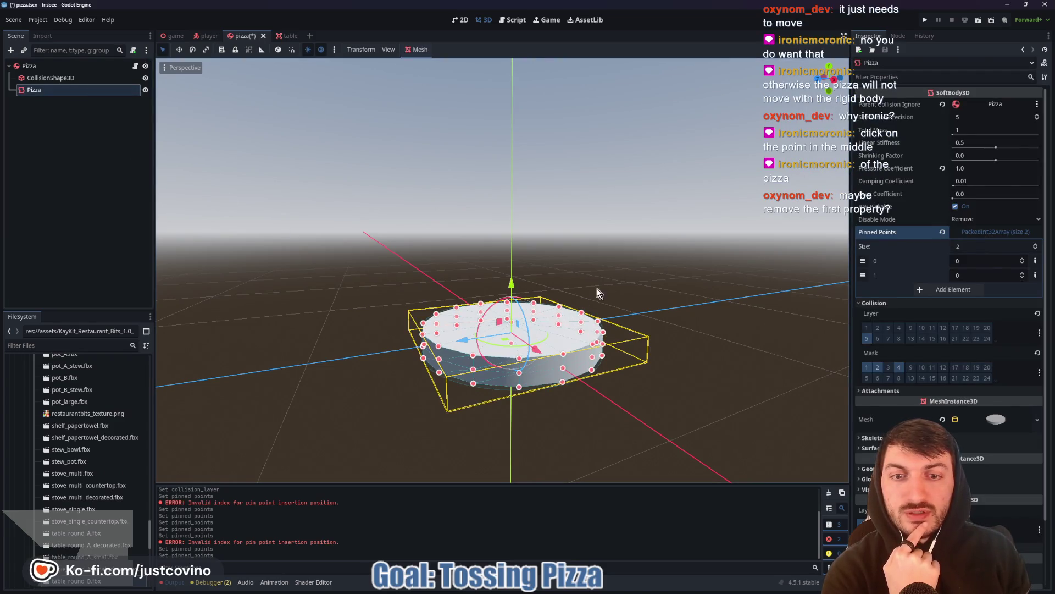
pyautogui.moveTo(612, 342)
pyautogui.mouseDown()
pyautogui.moveTo(658, 334)
pyautogui.moveTo(629, 342)
pyautogui.moveTo(700, 446)
pyautogui.moveTo(614, 291)
pyautogui.mouseUp()
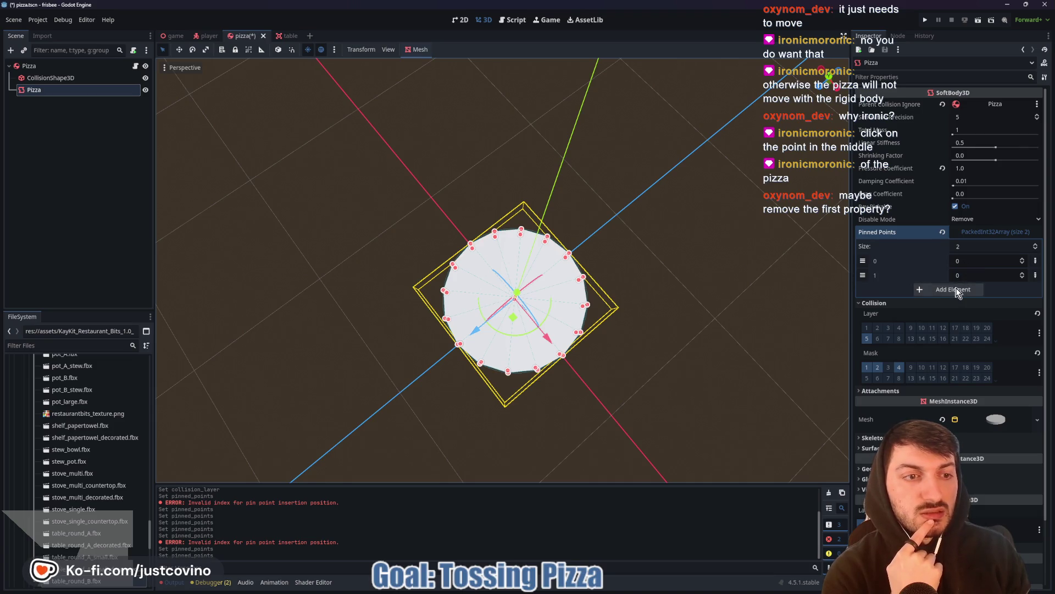
pyautogui.click(972, 246)
pyautogui.write('16')
pyautogui.press('Return')
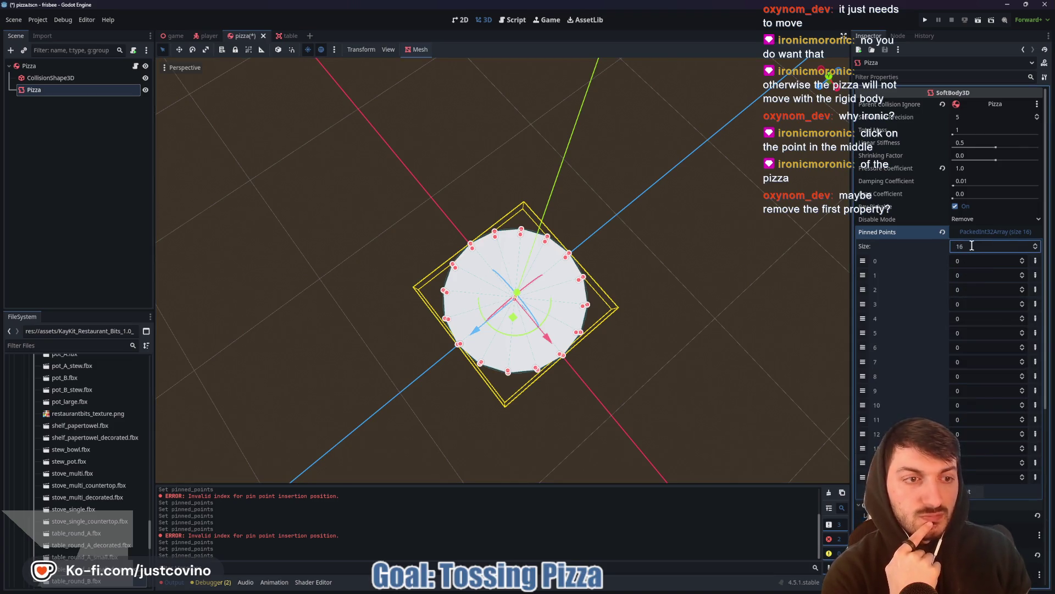
pyautogui.click(1035, 262)
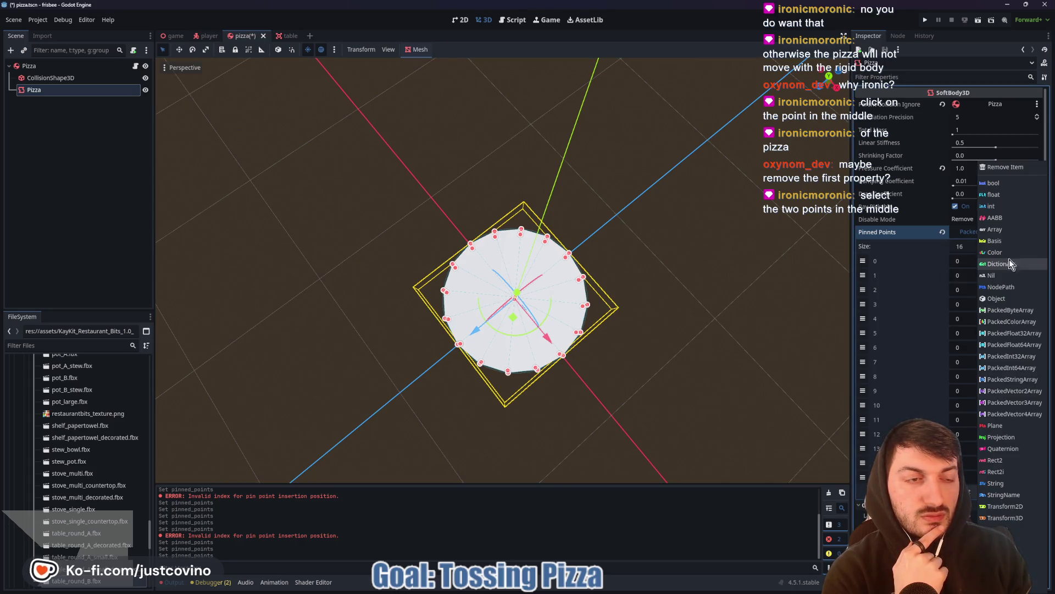
pyautogui.click(924, 265)
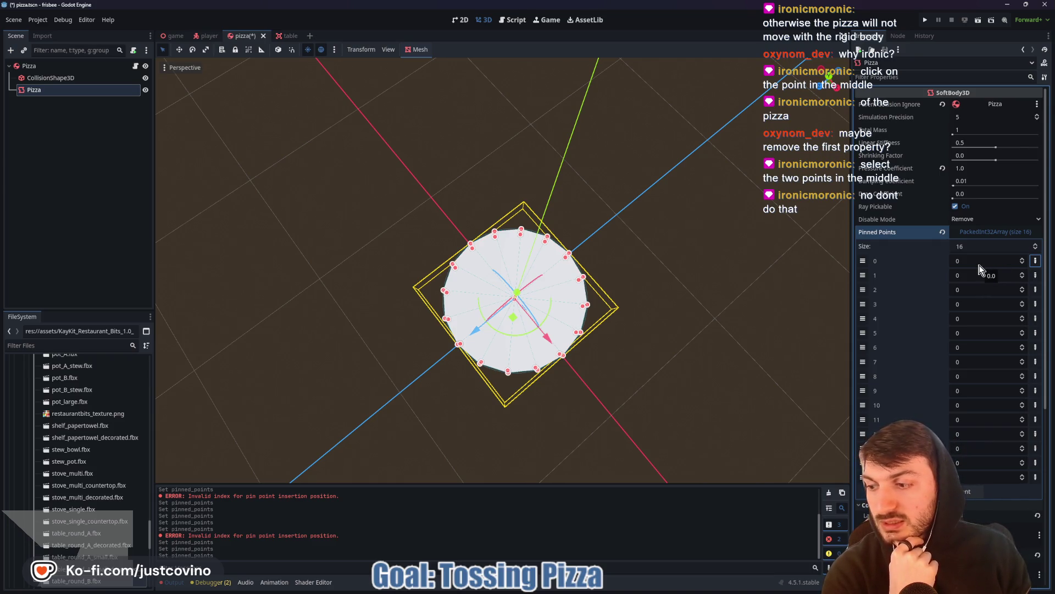
pyautogui.click(995, 245)
pyautogui.write('0')
pyautogui.press('Return')
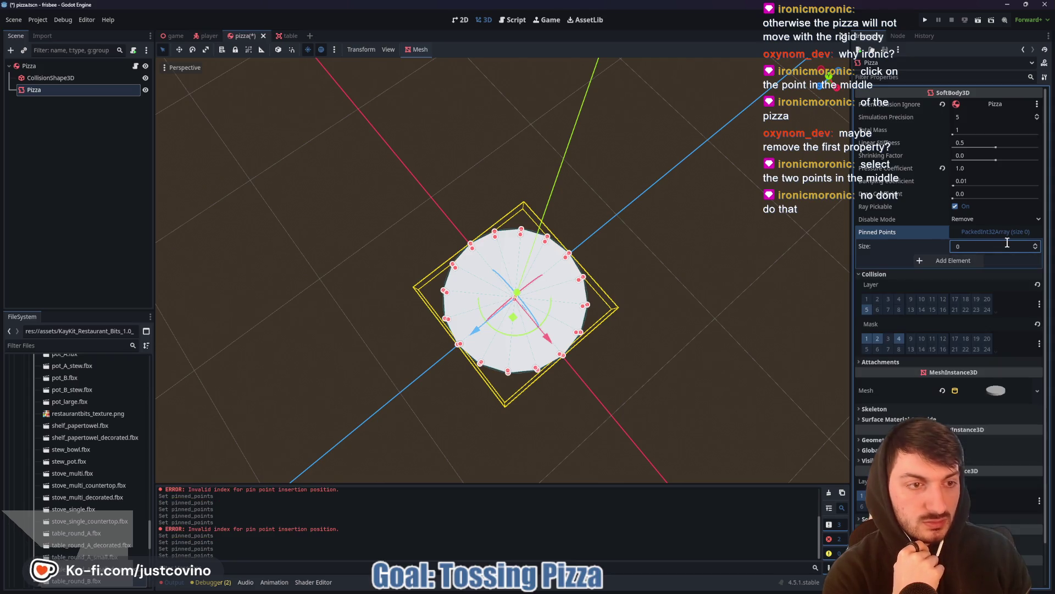
# - Pin the pizza's middle vertices 51 and 69 in the viewport and save the scene
pyautogui.moveTo(595, 291)
pyautogui.mouseDown()
pyautogui.moveTo(697, 259)
pyautogui.moveTo(595, 287)
pyautogui.mouseUp()
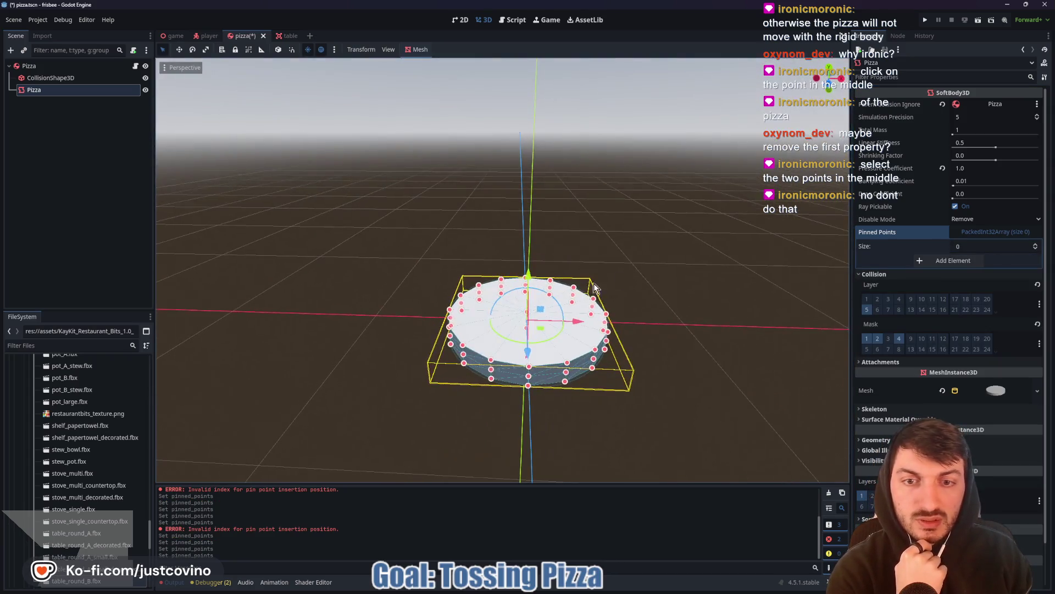
pyautogui.click(526, 314)
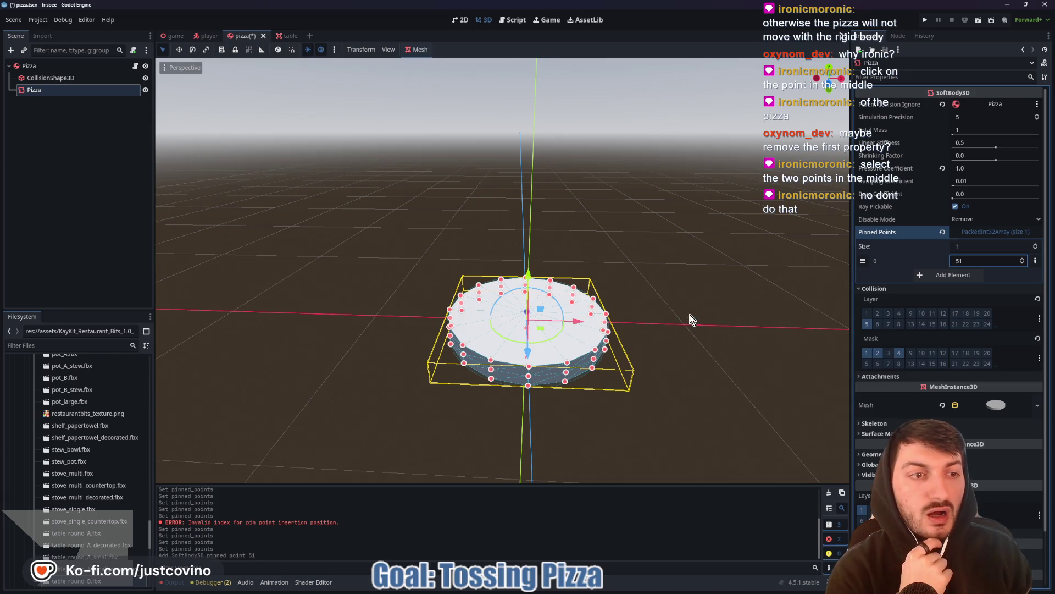
pyautogui.moveTo(760, 310)
pyautogui.mouseDown()
pyautogui.moveTo(686, 301)
pyautogui.moveTo(610, 321)
pyautogui.mouseUp()
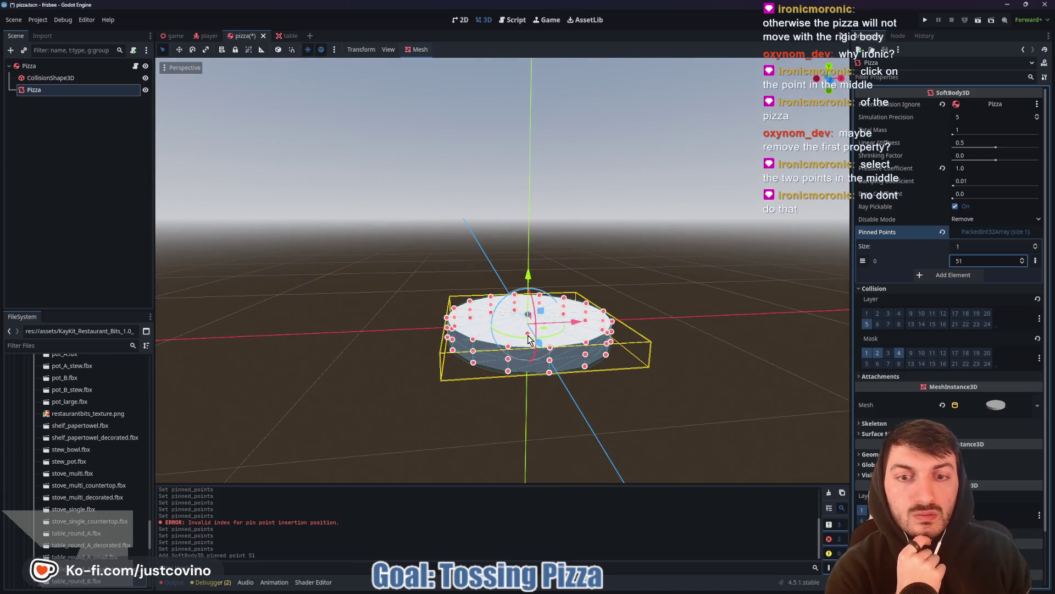
pyautogui.click(528, 335)
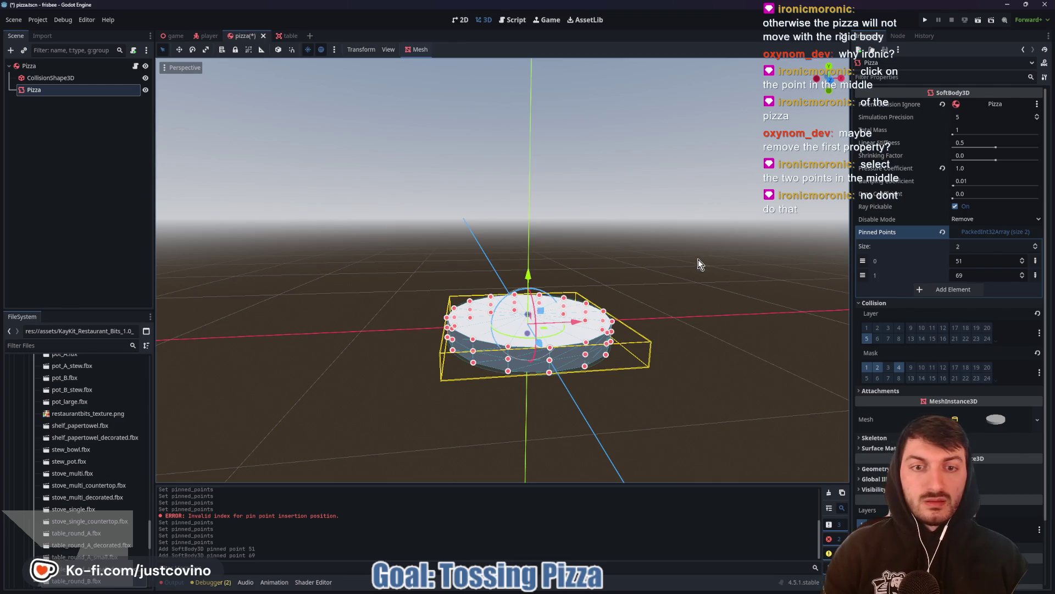
pyautogui.hotkey('ctrl', 's')
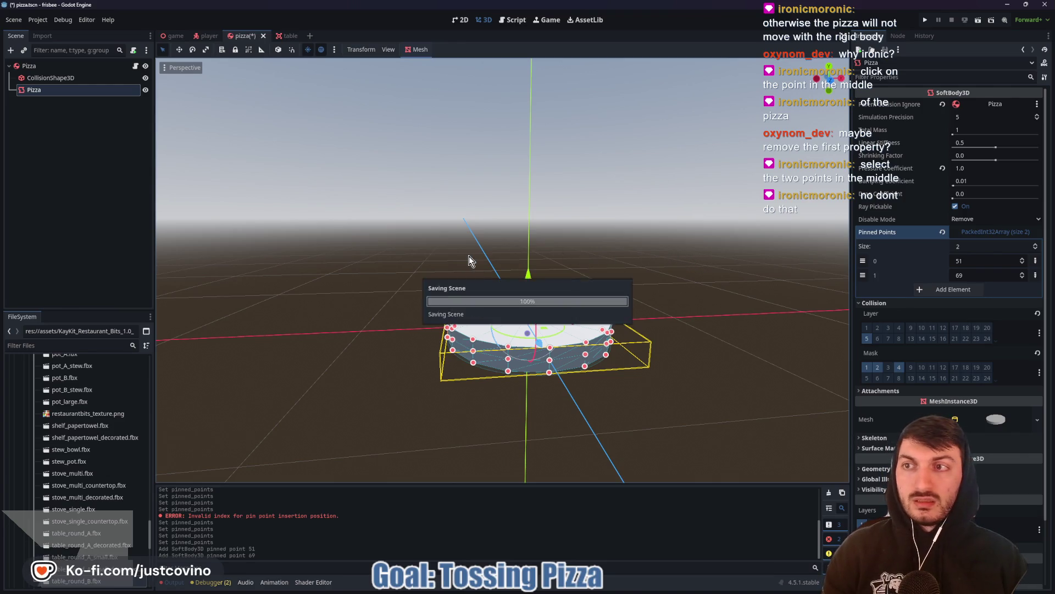
# - Run the game from the game scene to test the pinned pizza, then stop and return to the pizza scene
pyautogui.click(169, 33)
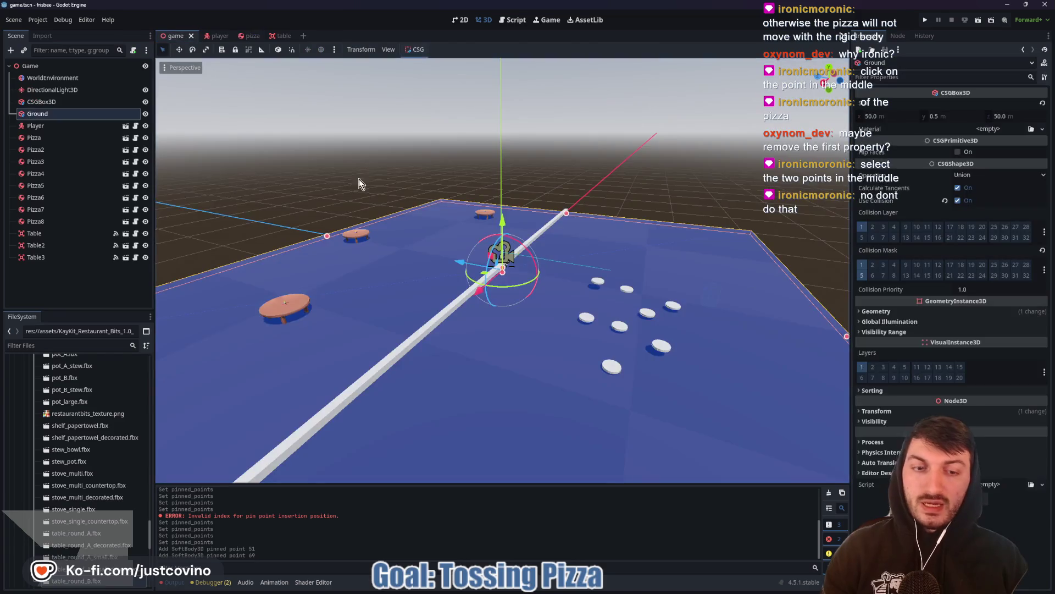
pyautogui.press('F5')
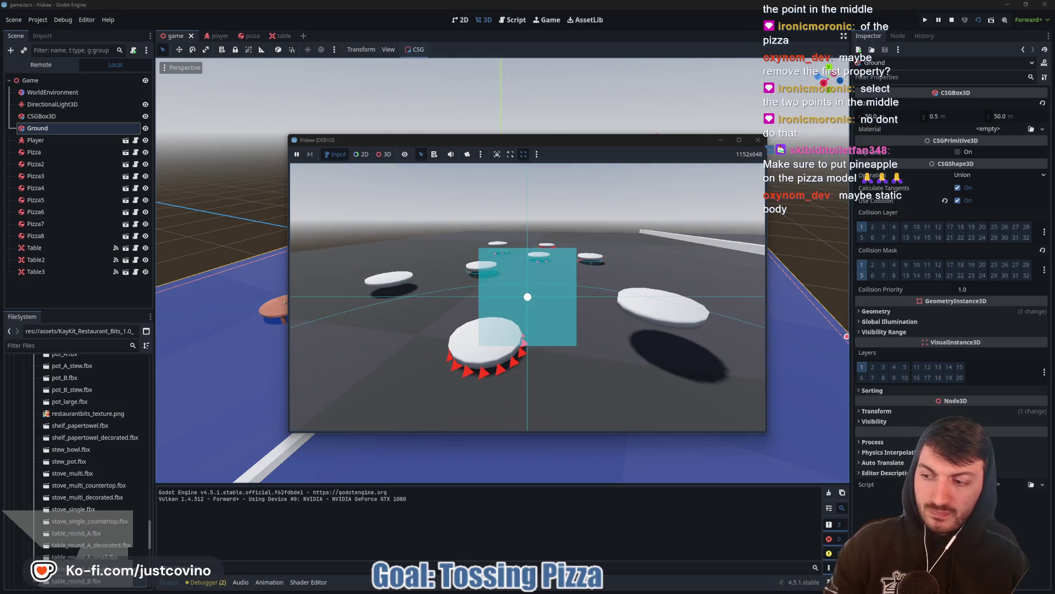
pyautogui.press('F8')
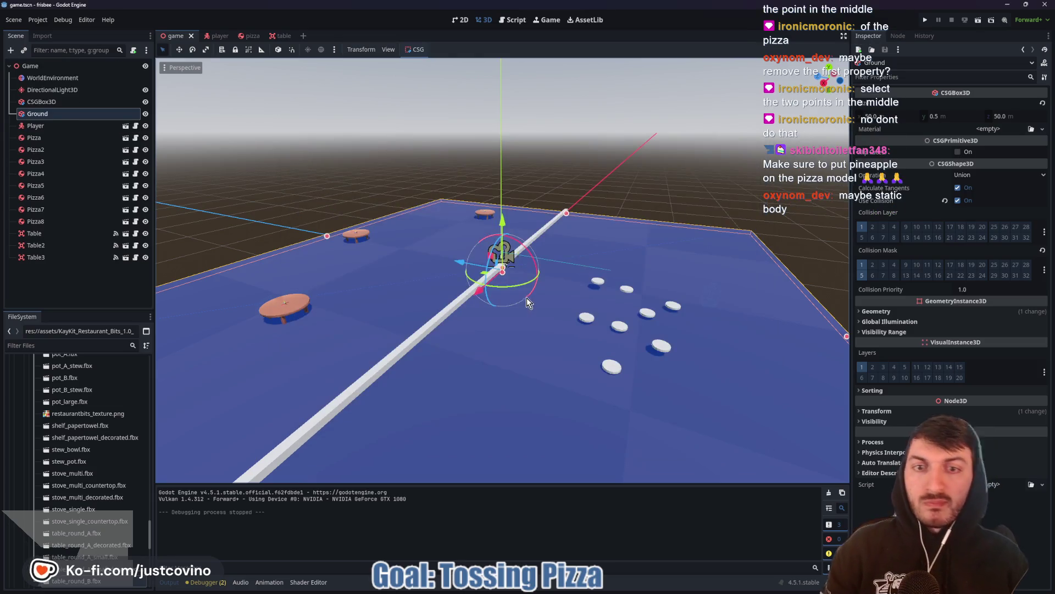
pyautogui.click(248, 36)
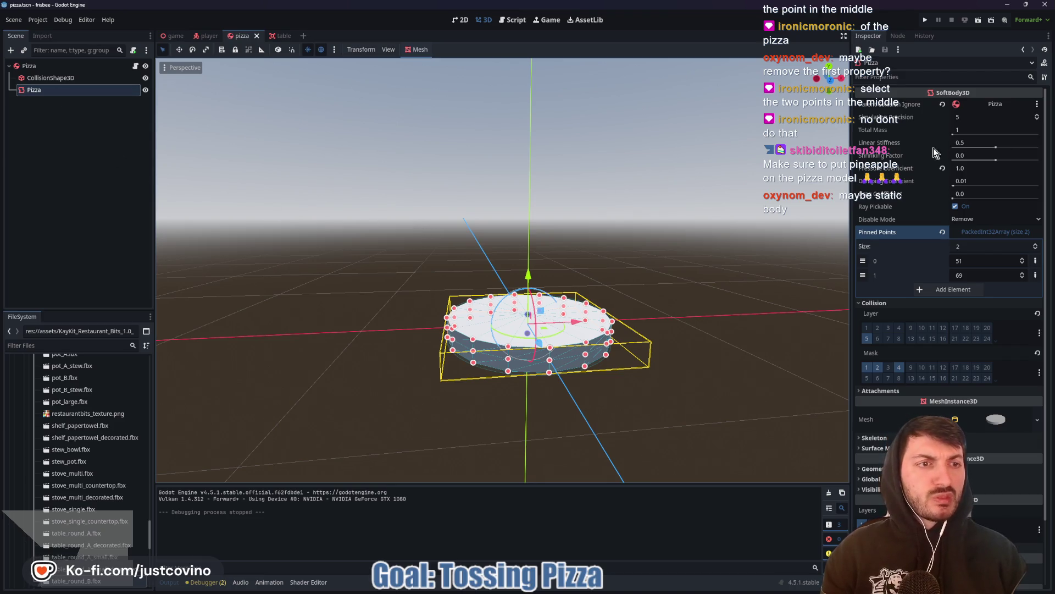
# - Review the Pizza SoftBody3D inspector properties, then switch to the player scene
pyautogui.moveTo(919, 103)
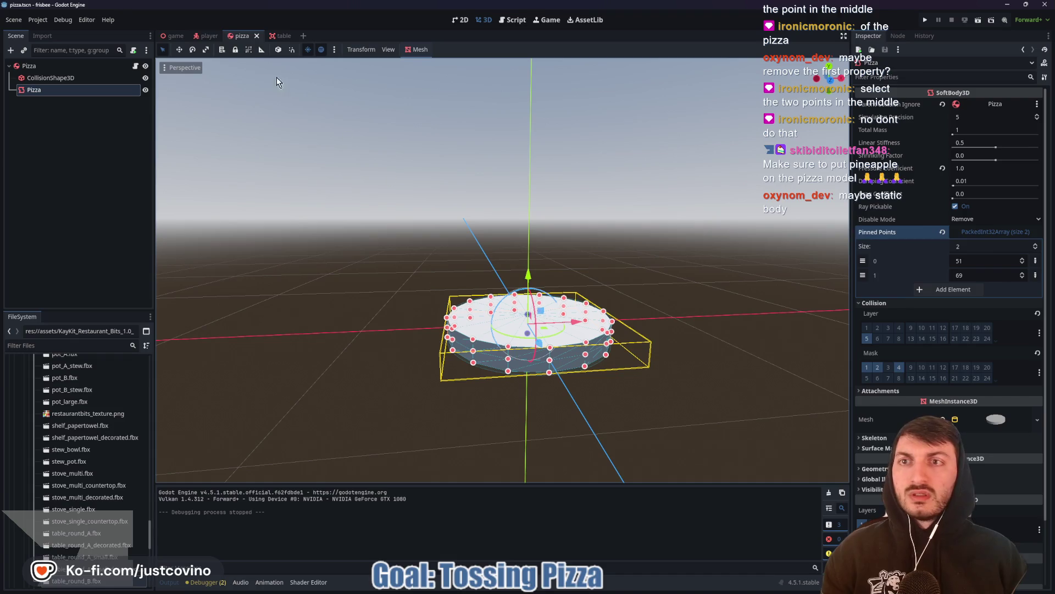
pyautogui.click(206, 35)
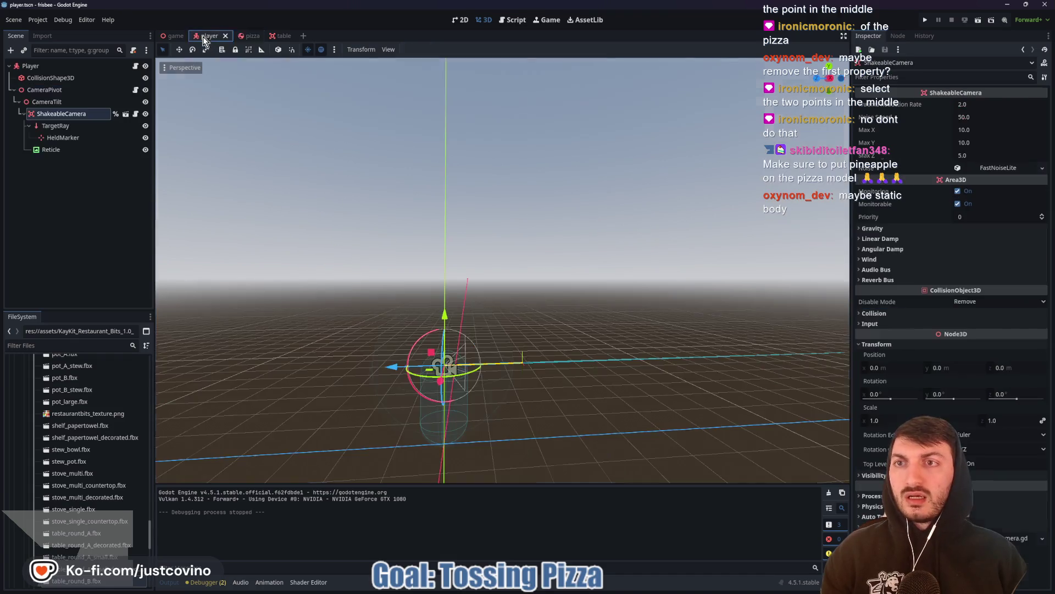
# - Open player.gd and select the four-line Pizza collider check inside can_pick_up
pyautogui.click(133, 66)
pyautogui.scroll(10, 555, 296)
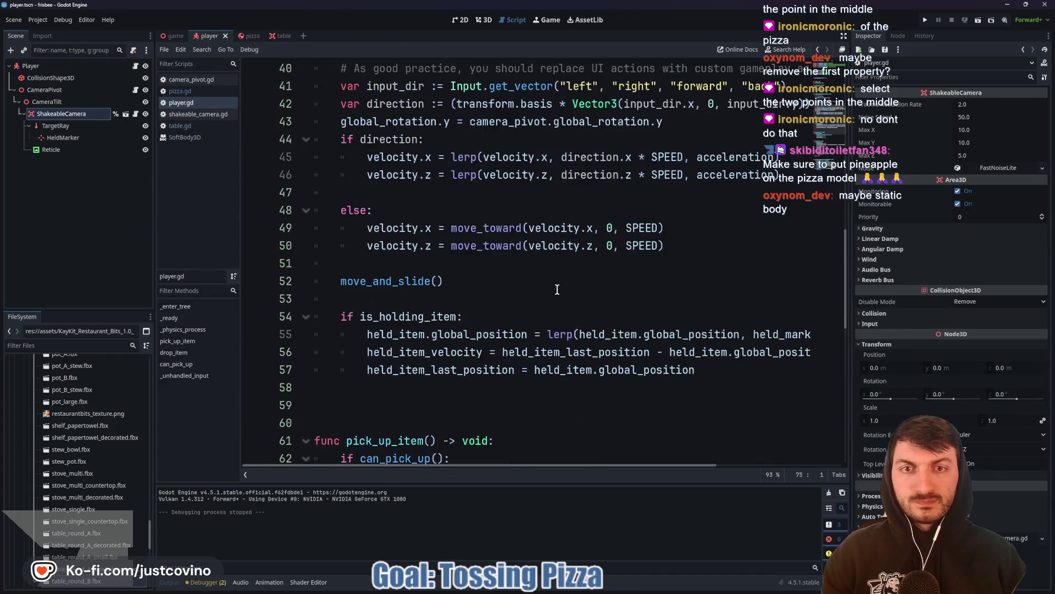
pyautogui.scroll(-15, 556, 291)
pyautogui.scroll(-1, 556, 289)
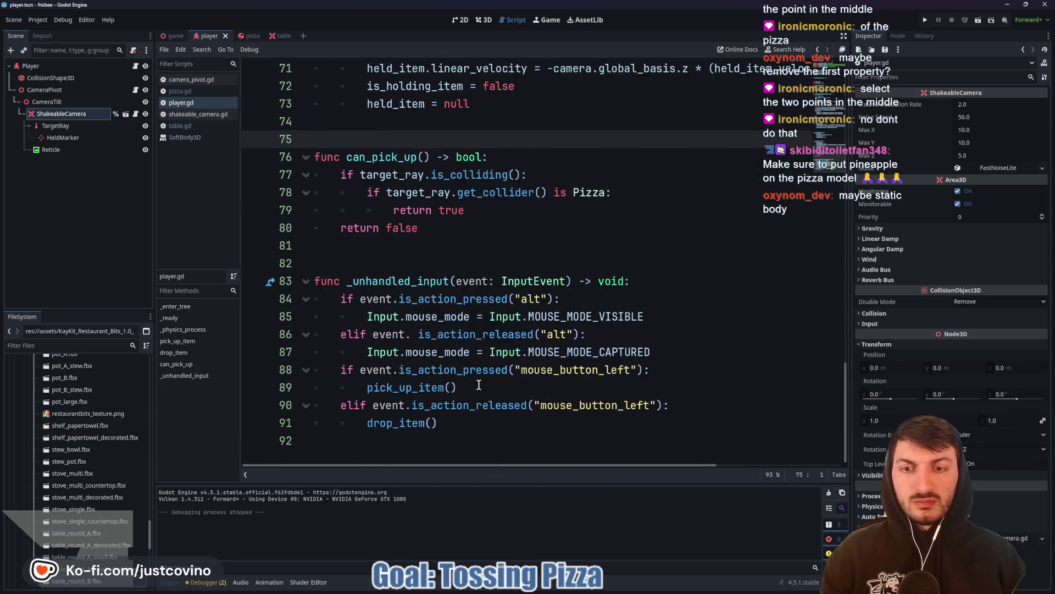
pyautogui.scroll(5, 454, 347)
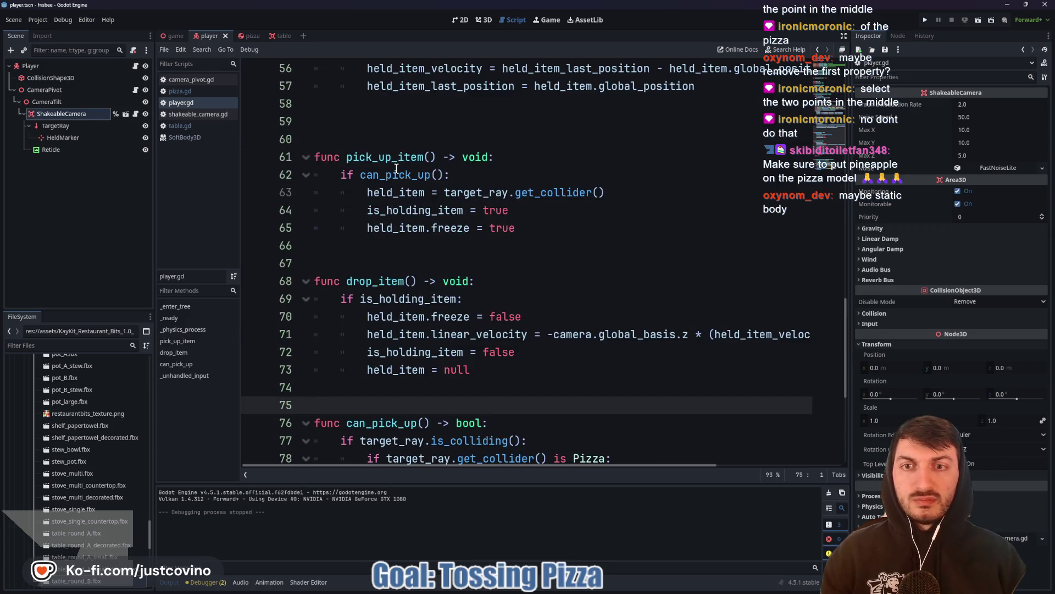
pyautogui.press('Down')
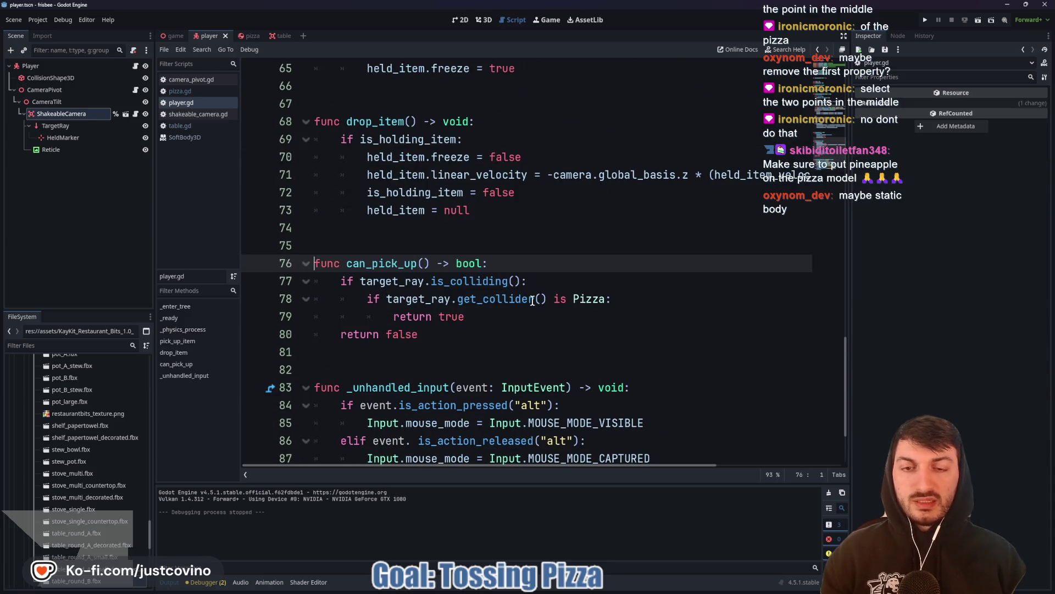
pyautogui.doubleClick(588, 300)
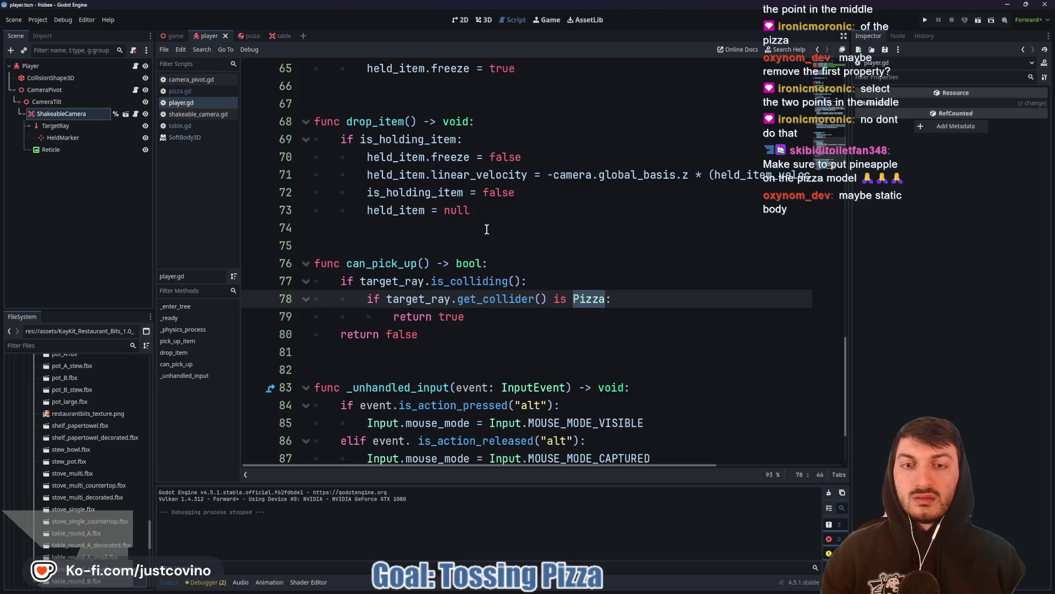
pyautogui.click(365, 300)
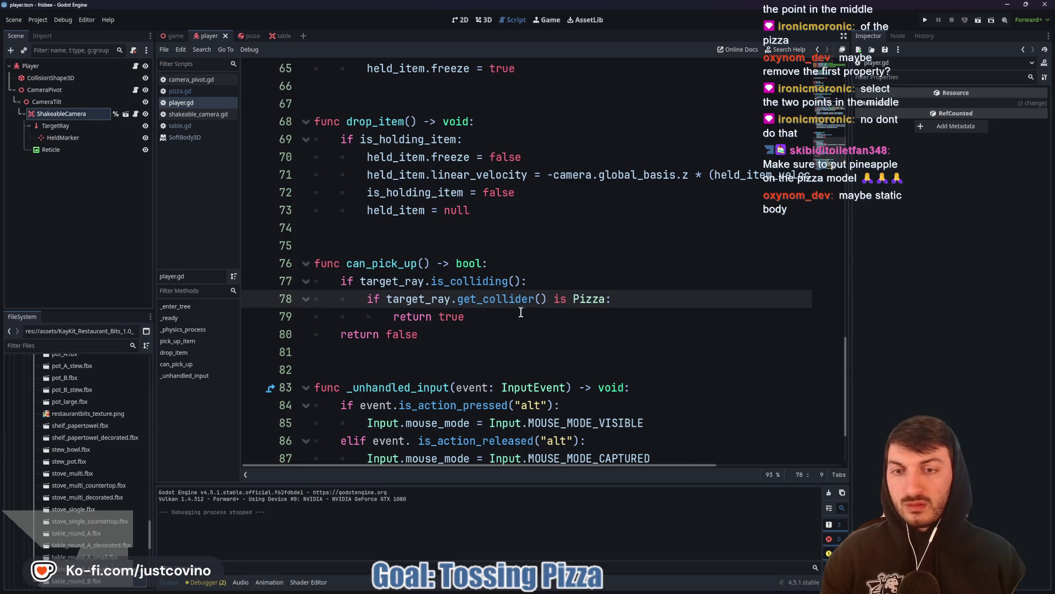
pyautogui.moveTo(505, 331); pyautogui.dragTo(327, 284)
# - Comment out the old Pizza check and make can_pick_up return target_ray.is_colliding()
pyautogui.hotkey('ctrl', 'k')
pyautogui.click(538, 264)
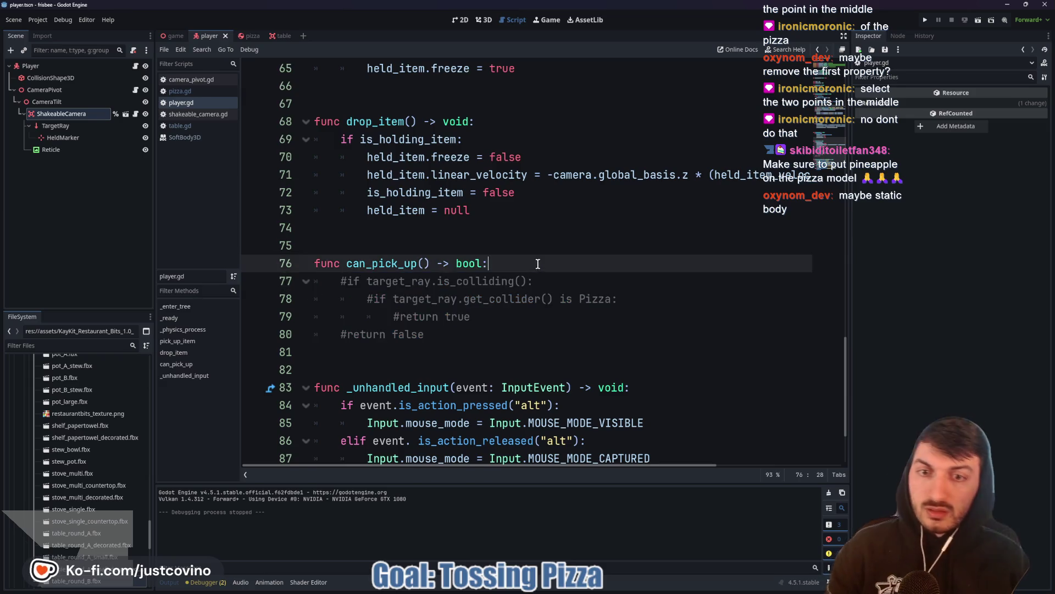
pyautogui.press('Return')
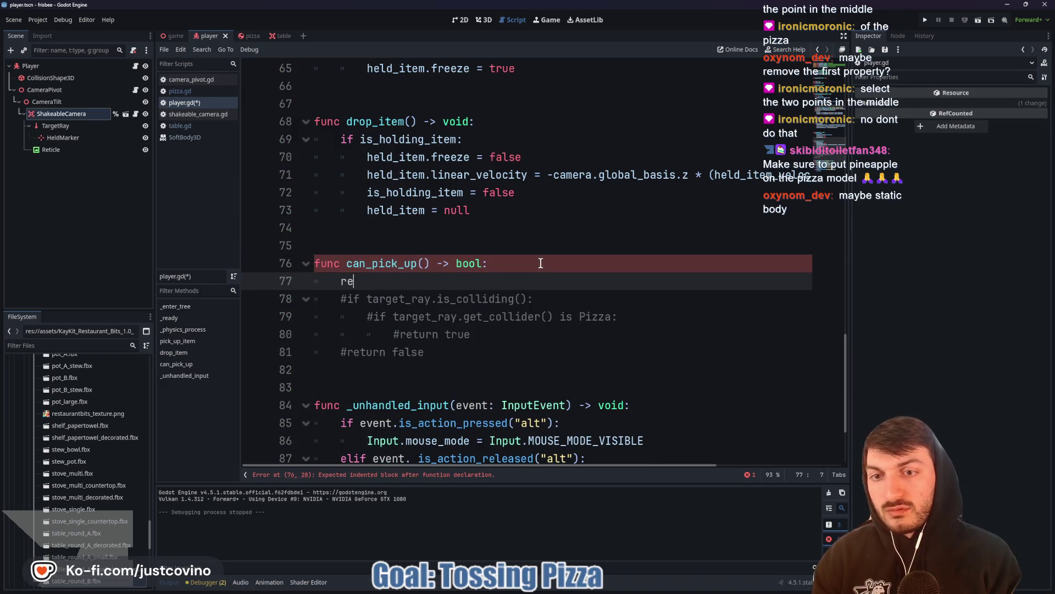
pyautogui.write('turn tagr')
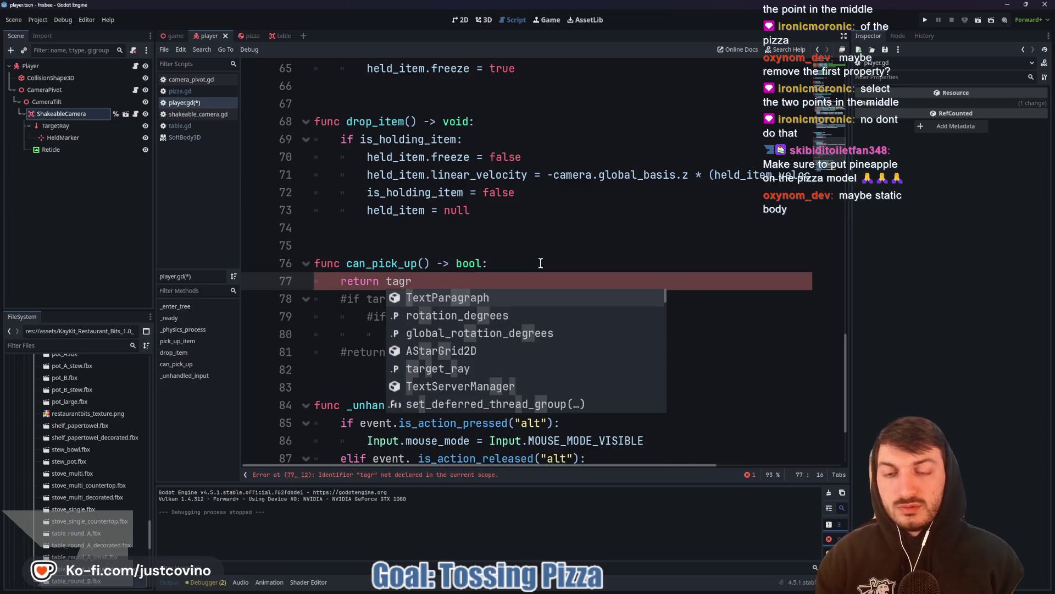
pyautogui.press('BackSpace')
pyautogui.press('BackSpace')
pyautogui.press('Return')
pyautogui.write('.is')
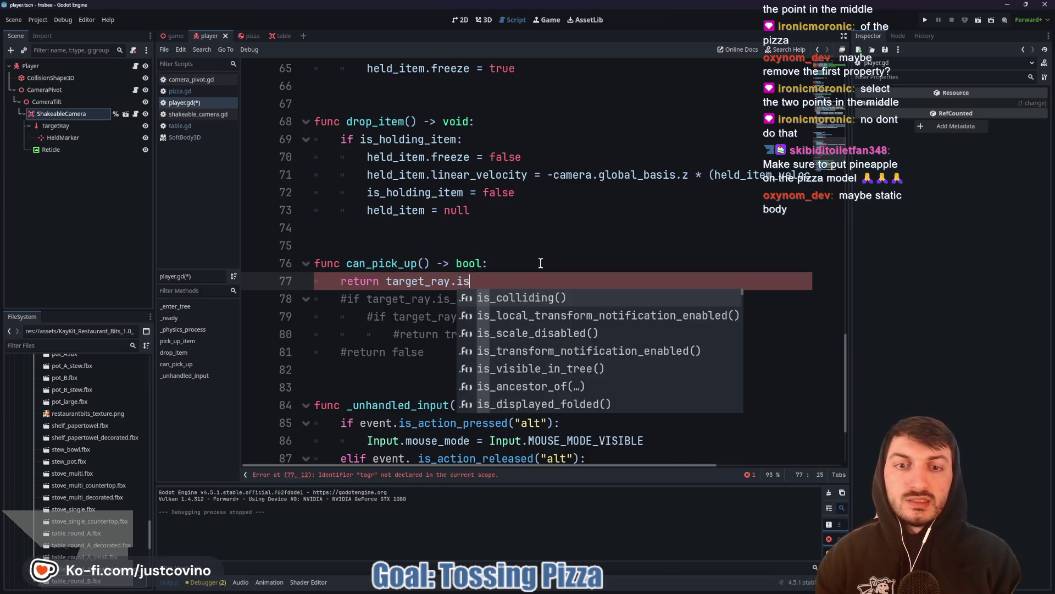
pyautogui.press('Return')
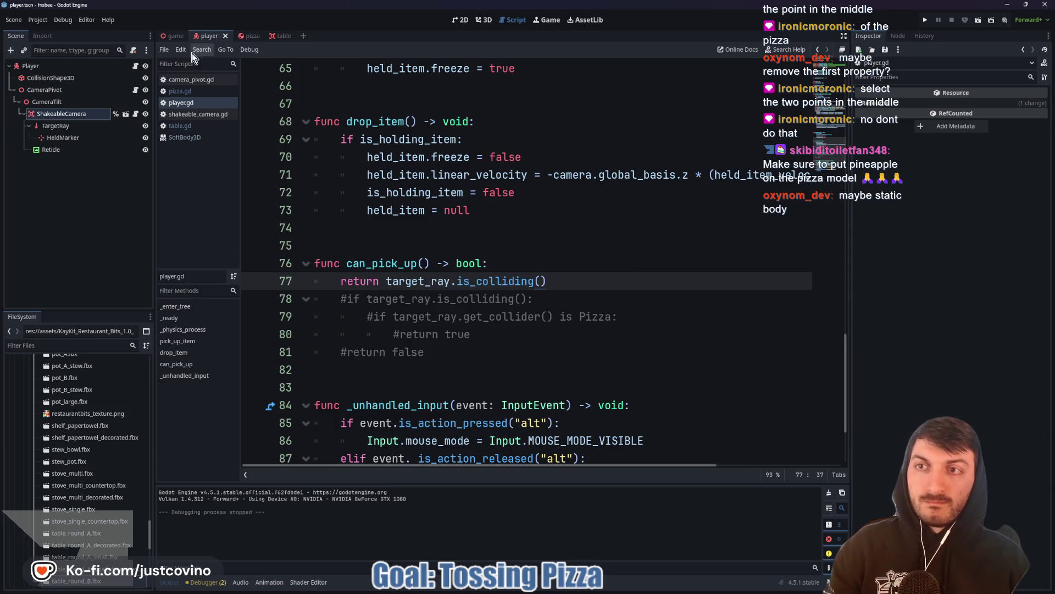
# - Test-run the game scene, try picking up a pizza, and stop at the RigidBody3D type error
pyautogui.hotkey('ctrl', 'shift', 'Tab')
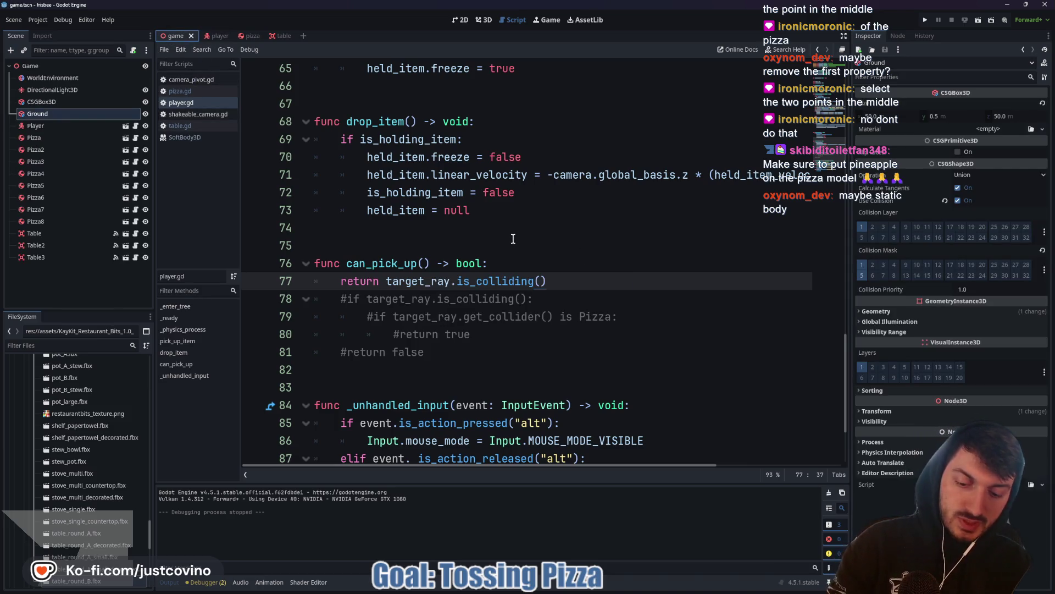
pyautogui.press('F5')
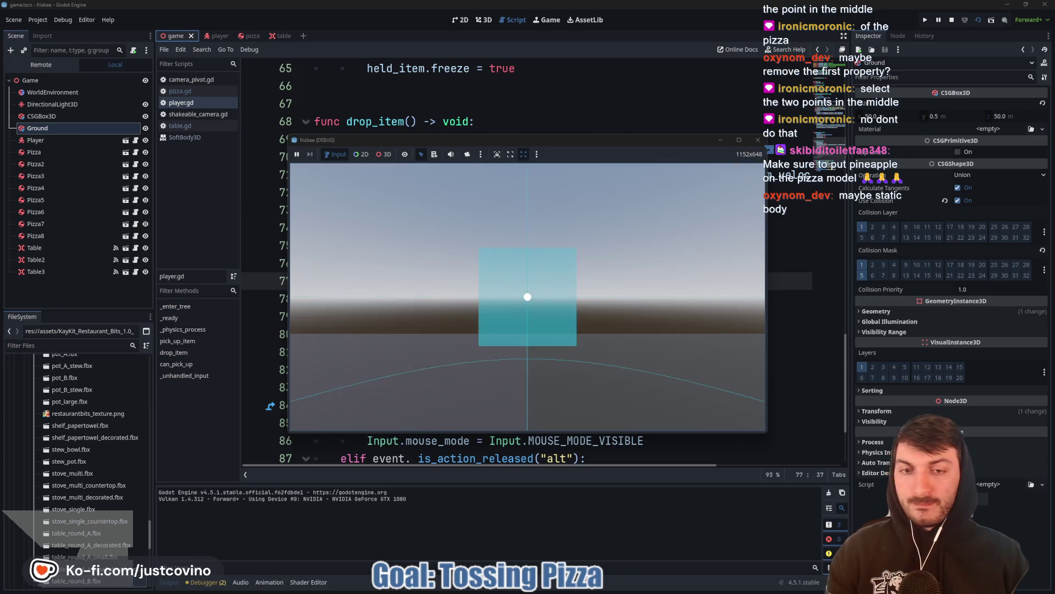
pyautogui.click(527, 297)
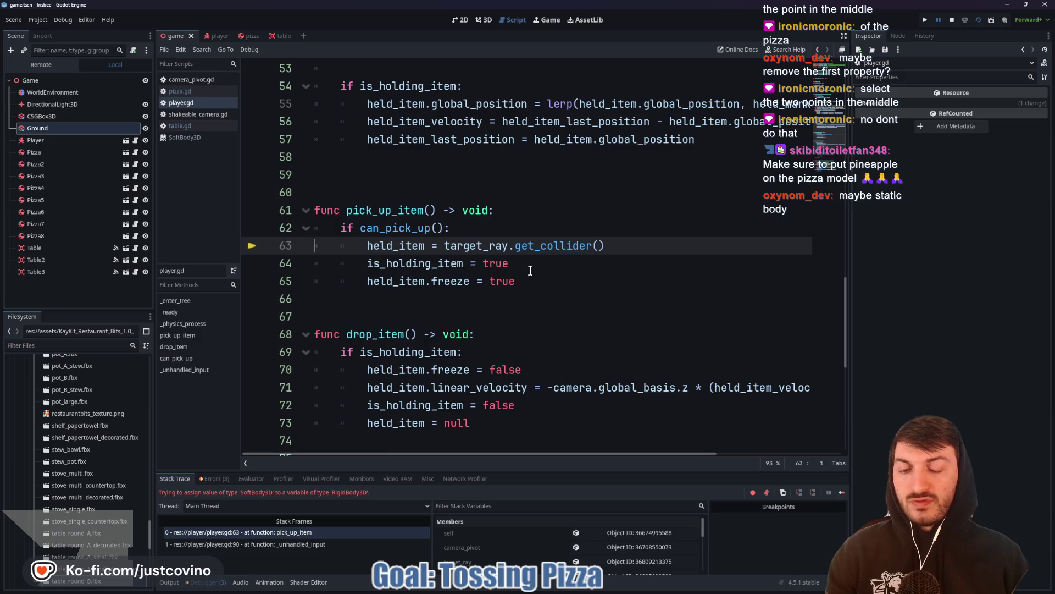
pyautogui.click(954, 19)
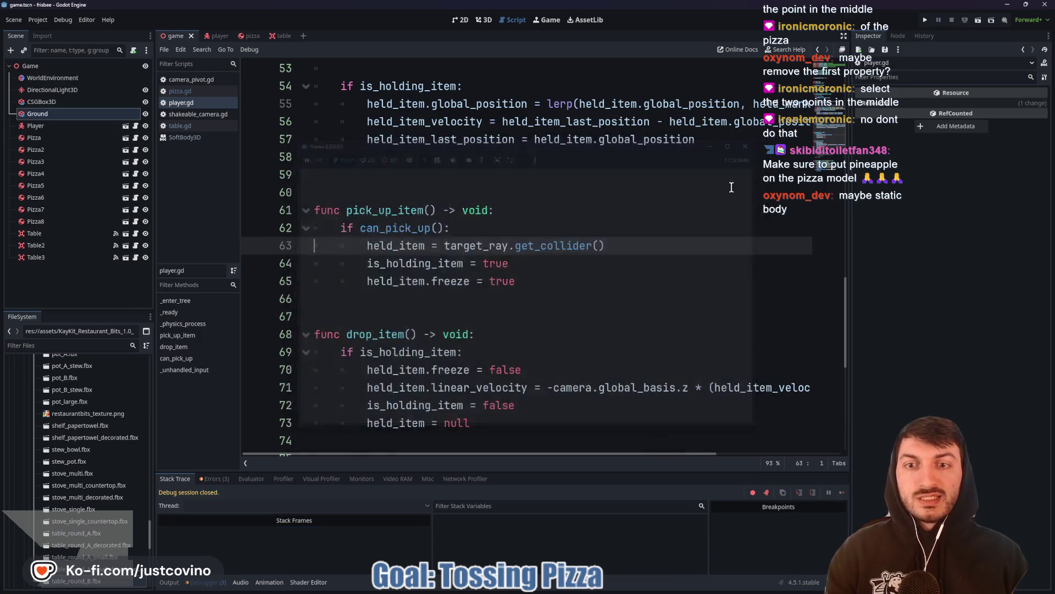
pyautogui.scroll(15, 536, 258)
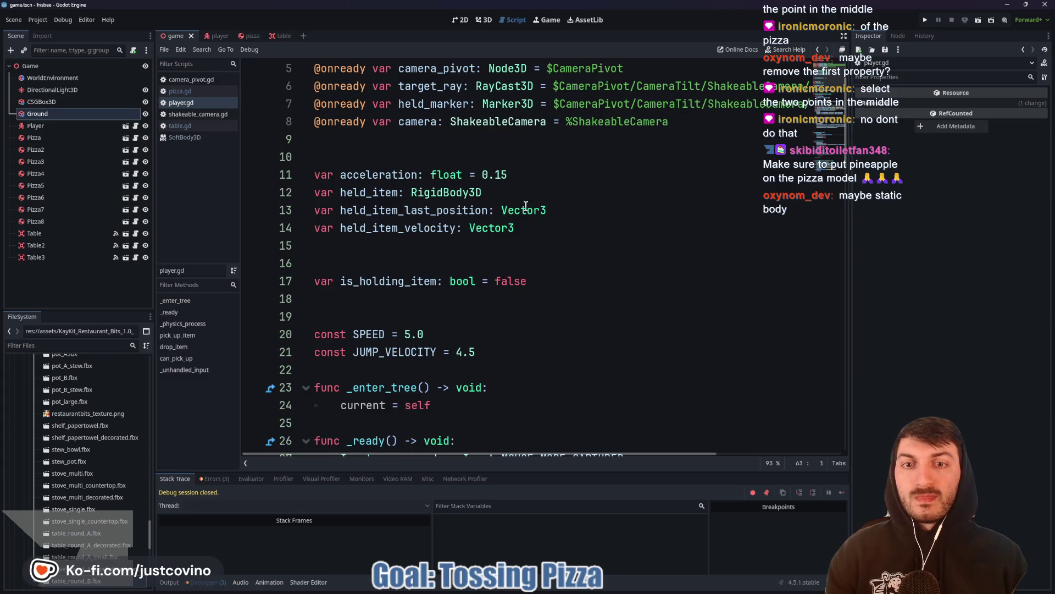
# - Remove the RigidBody3D type from the held_item declaration on line 12
pyautogui.moveTo(481, 193); pyautogui.dragTo(412, 190)
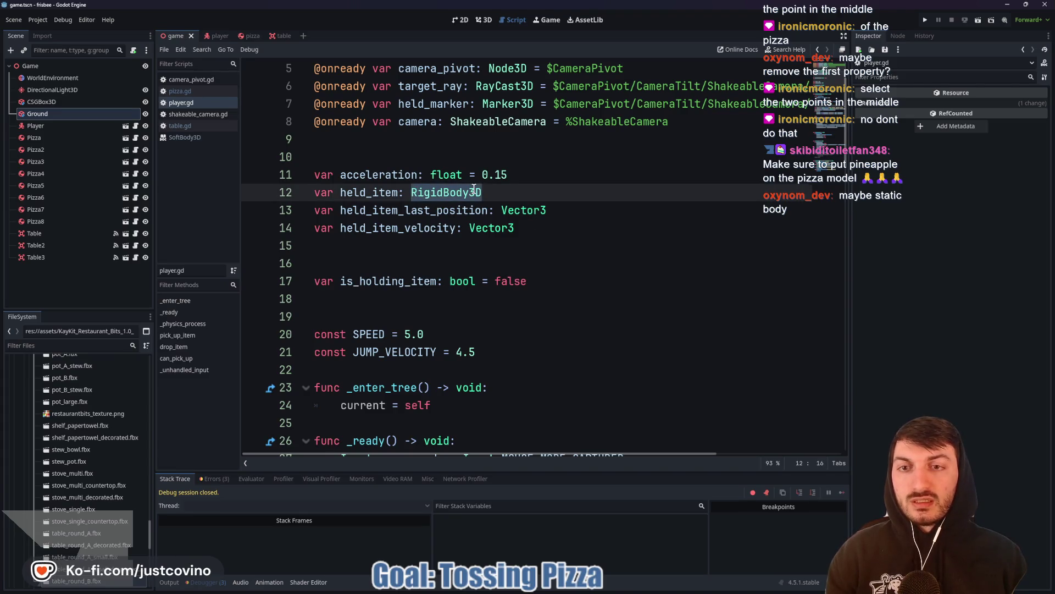
pyautogui.moveTo(474, 189)
pyautogui.press('BackSpace')
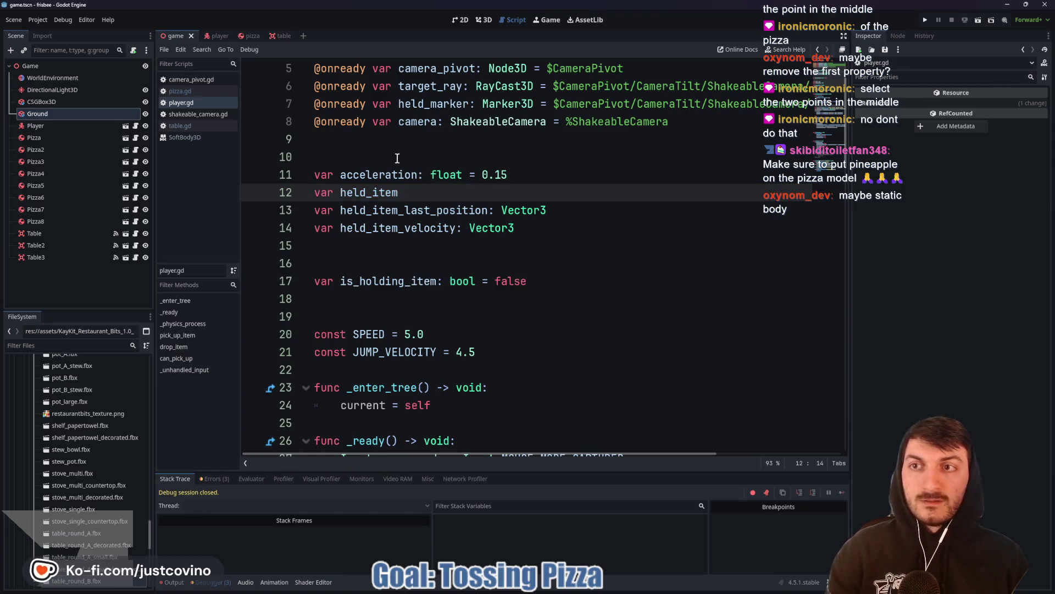
# - Test-run the pickup, then comment out the freeze = true line after the freeze error
pyautogui.press('F5')
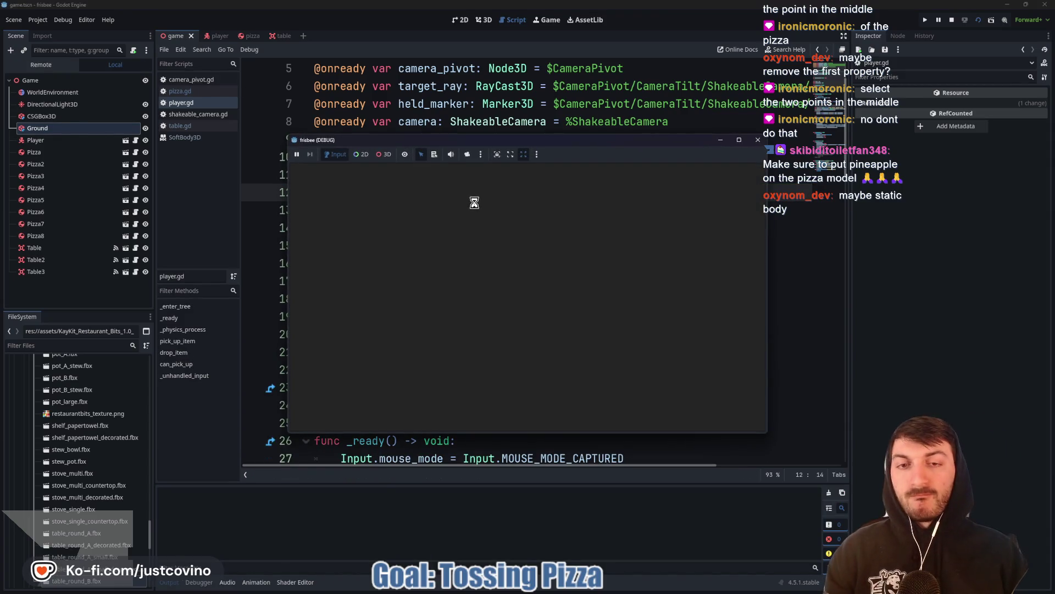
pyautogui.click(528, 297)
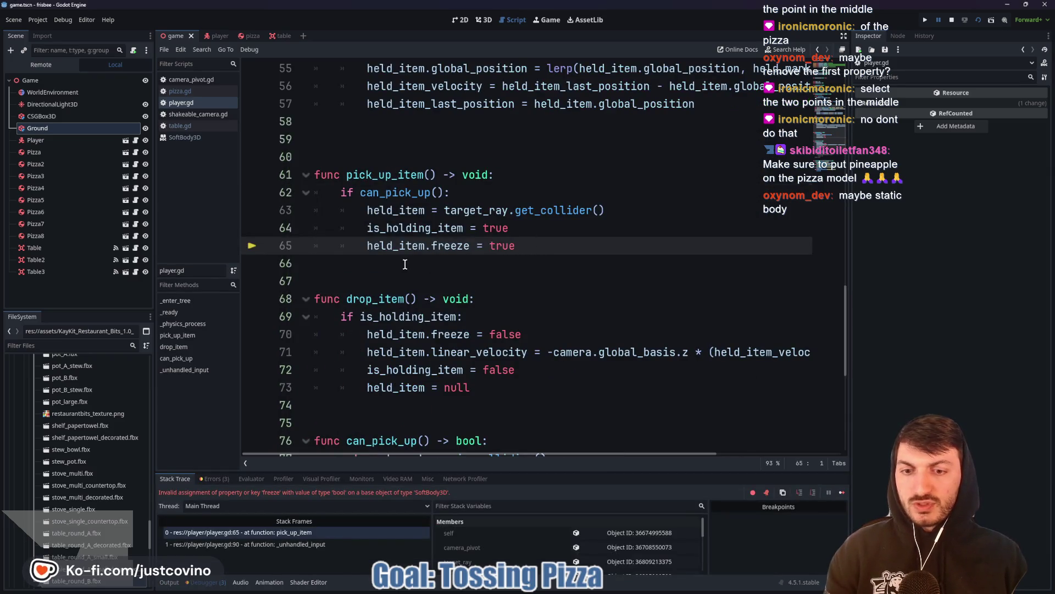
pyautogui.click(951, 19)
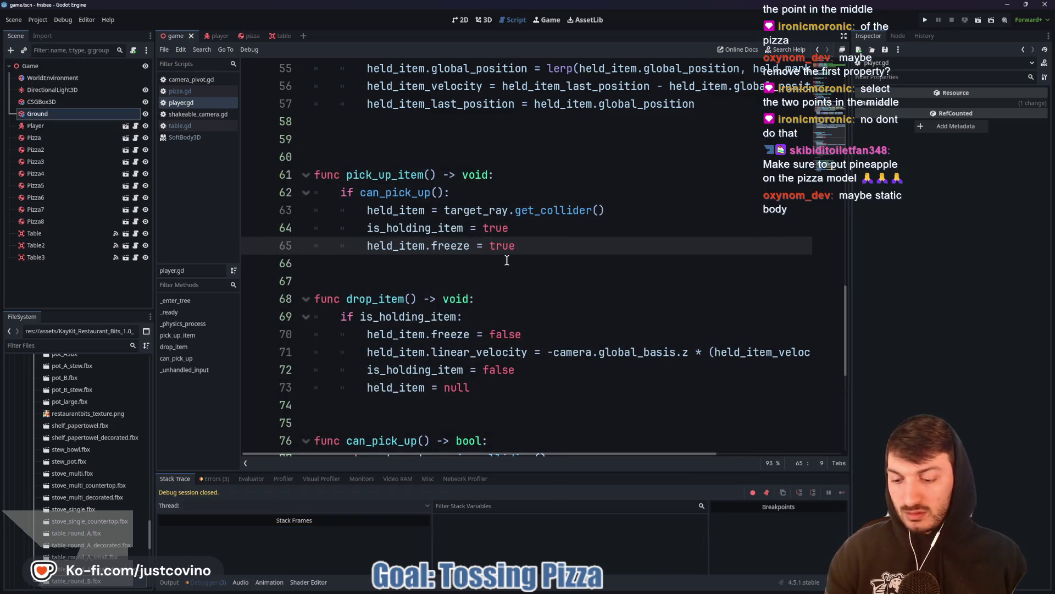
pyautogui.hotkey('ctrl', 'k')
pyautogui.click(365, 335)
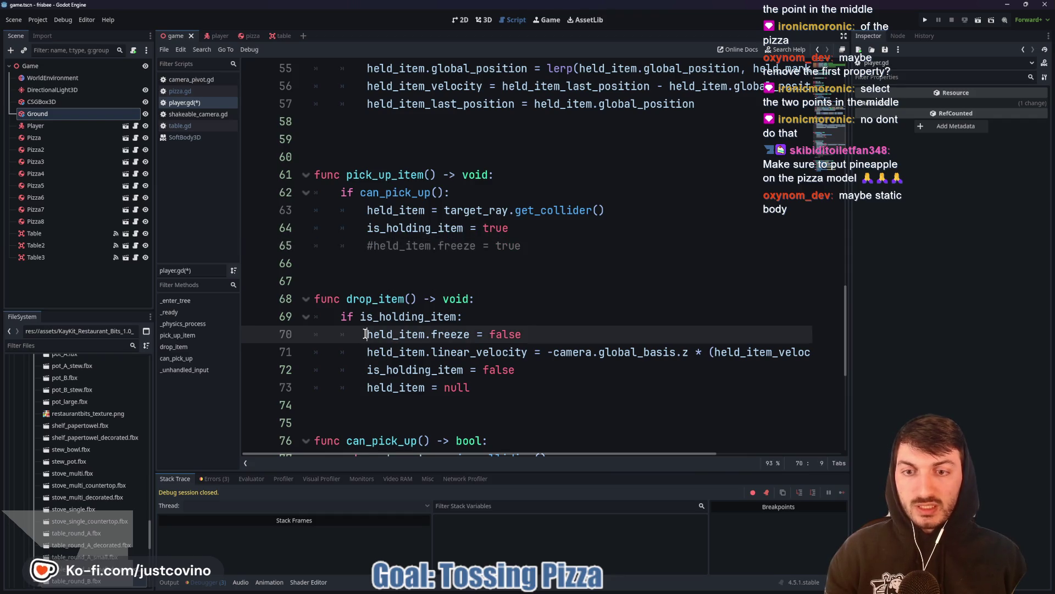
# - Comment out held_item.freeze = false, save player.gd, and test until the linear_velocity error
pyautogui.write('#')
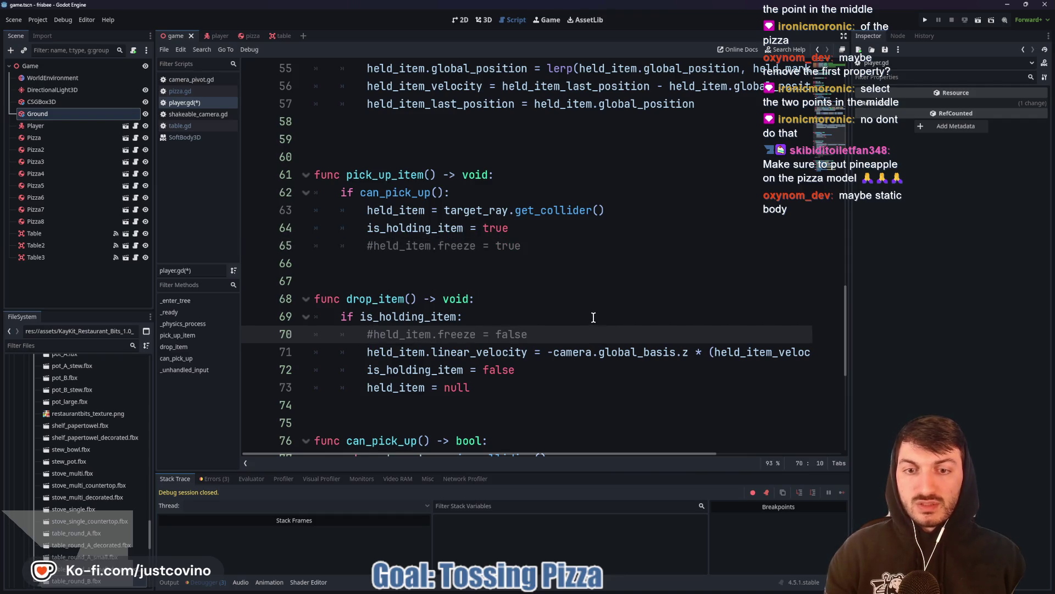
pyautogui.hotkey('ctrl', 's')
pyautogui.press('F5')
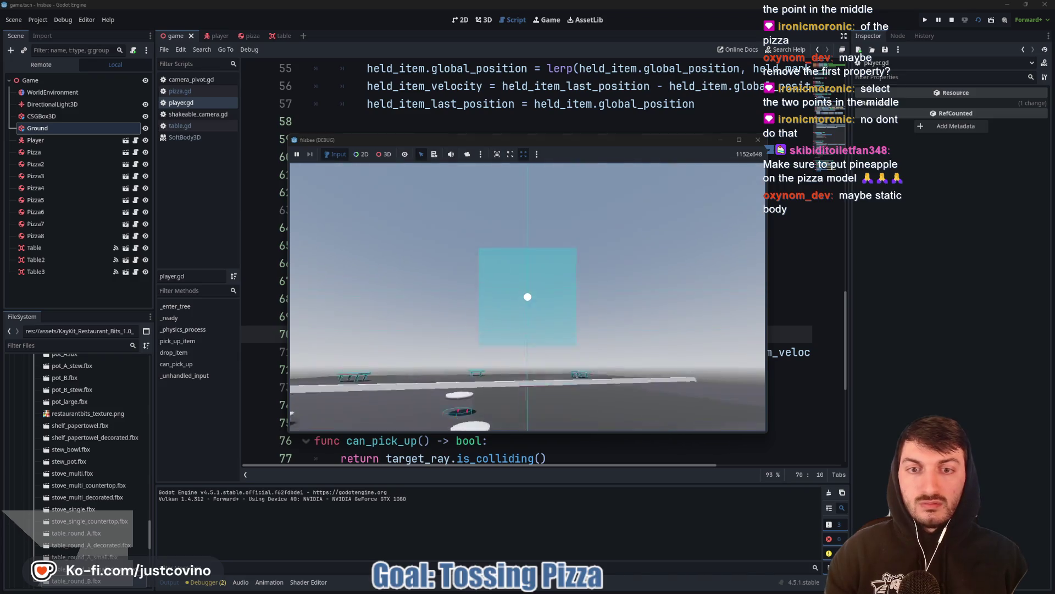
pyautogui.click(527, 296)
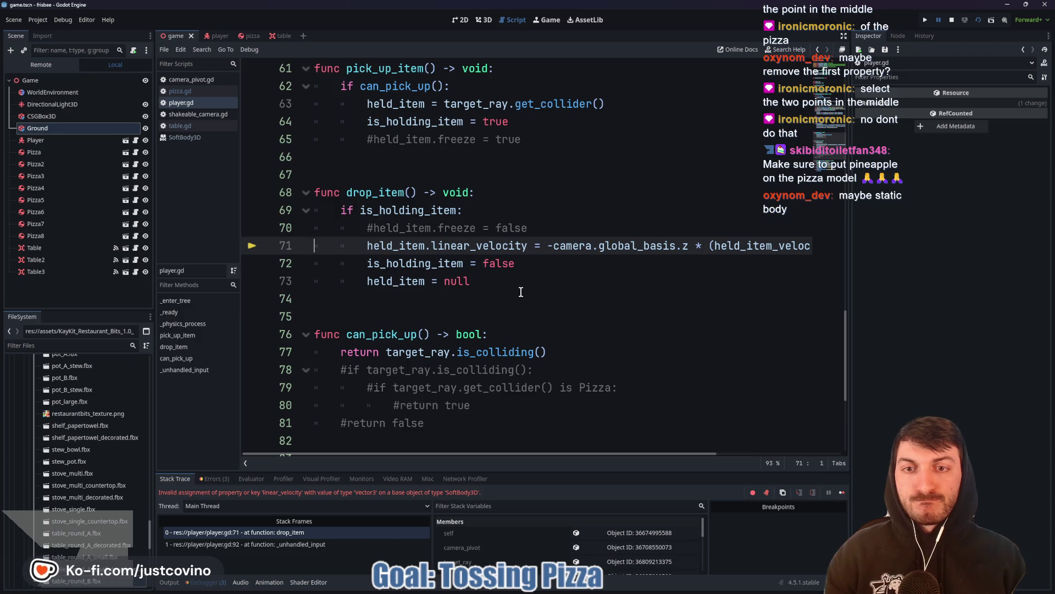
pyautogui.click(953, 20)
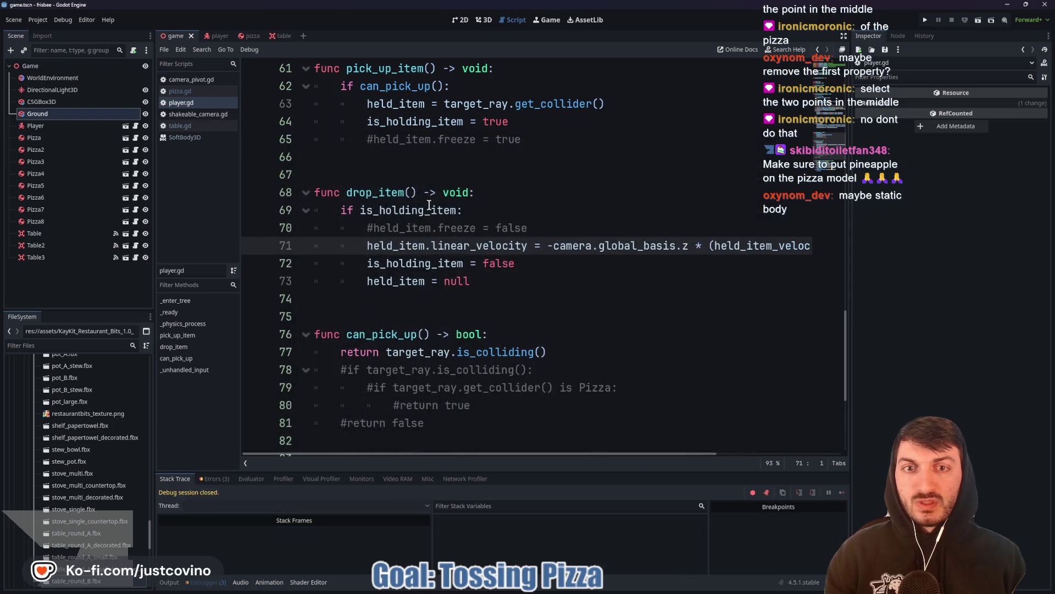
pyautogui.click(538, 228)
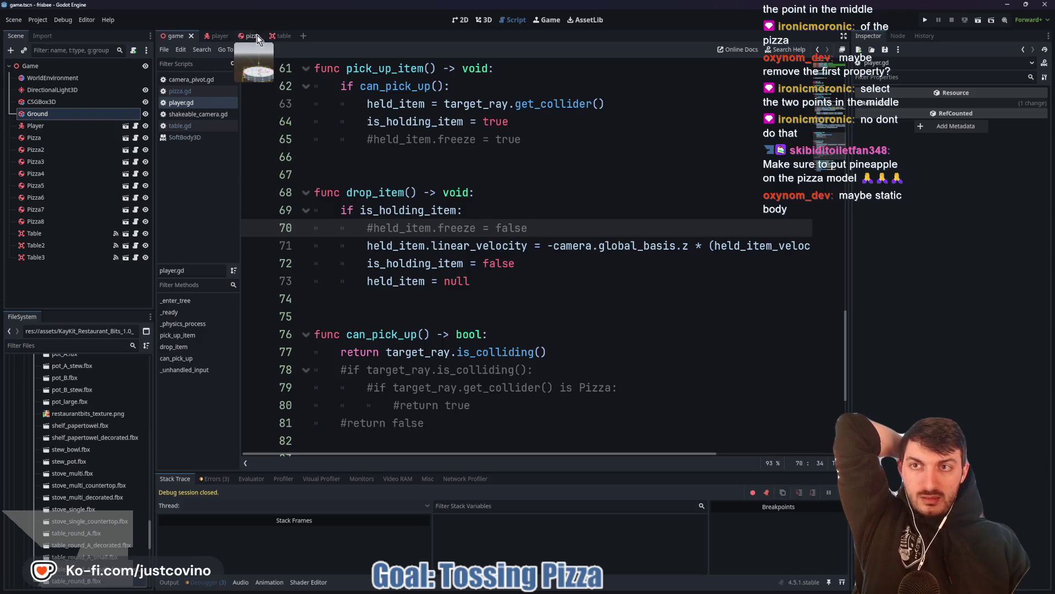
pyautogui.hotkey('alt', 'Tab')
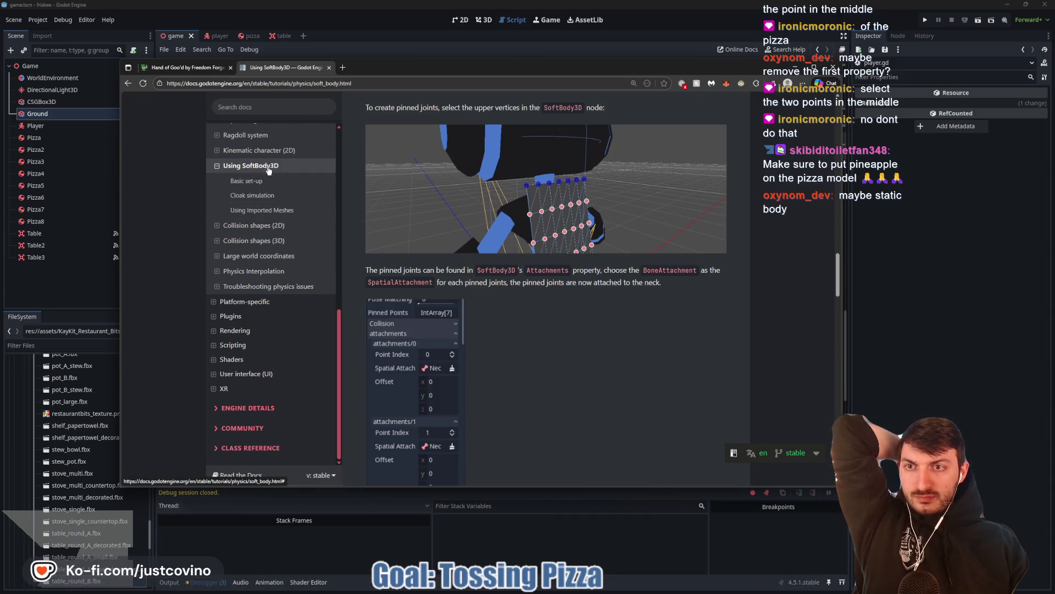
pyautogui.scroll(4, 519, 320)
pyautogui.scroll(3, 519, 320)
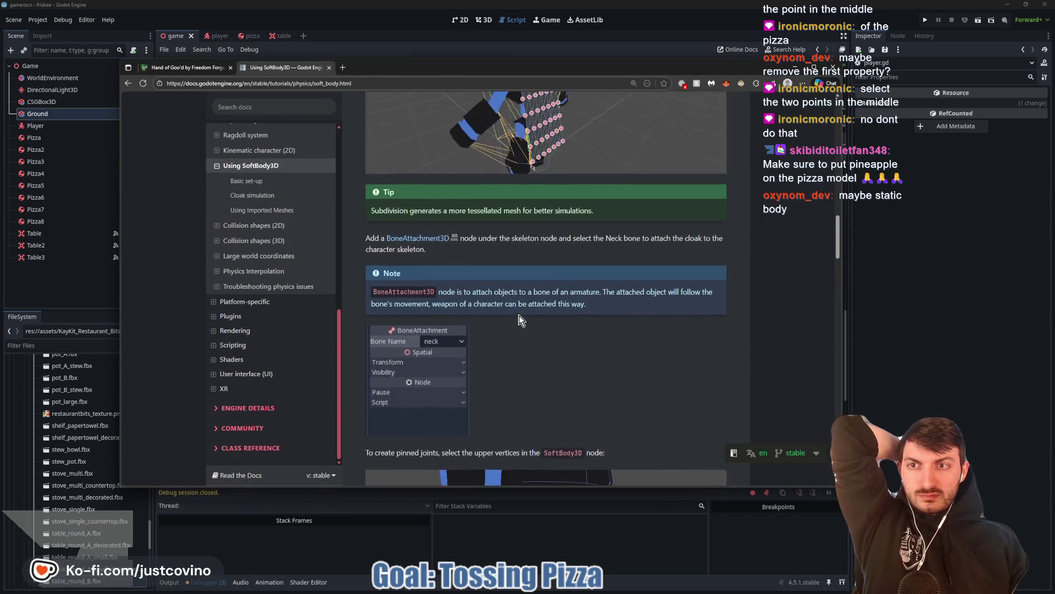
pyautogui.scroll(1, 273, 201)
pyautogui.click(253, 189)
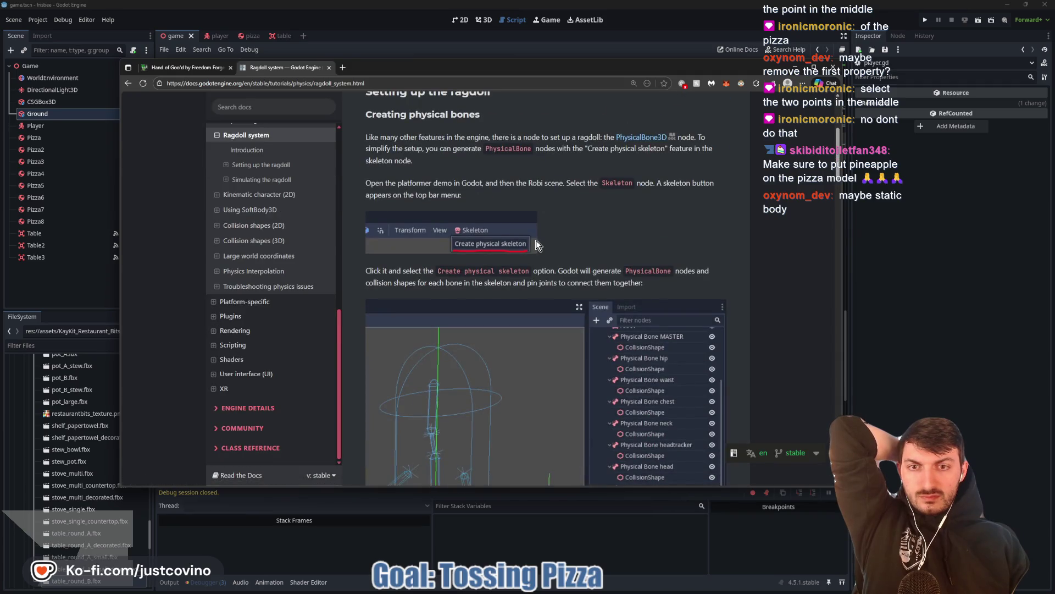
pyautogui.click(275, 220)
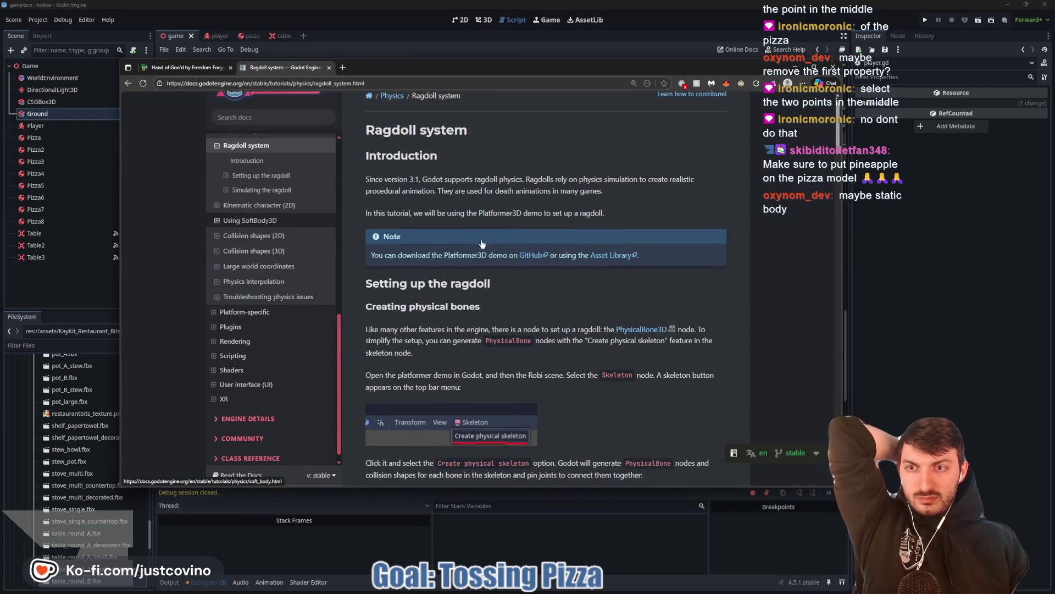
pyautogui.scroll(-1, 565, 265)
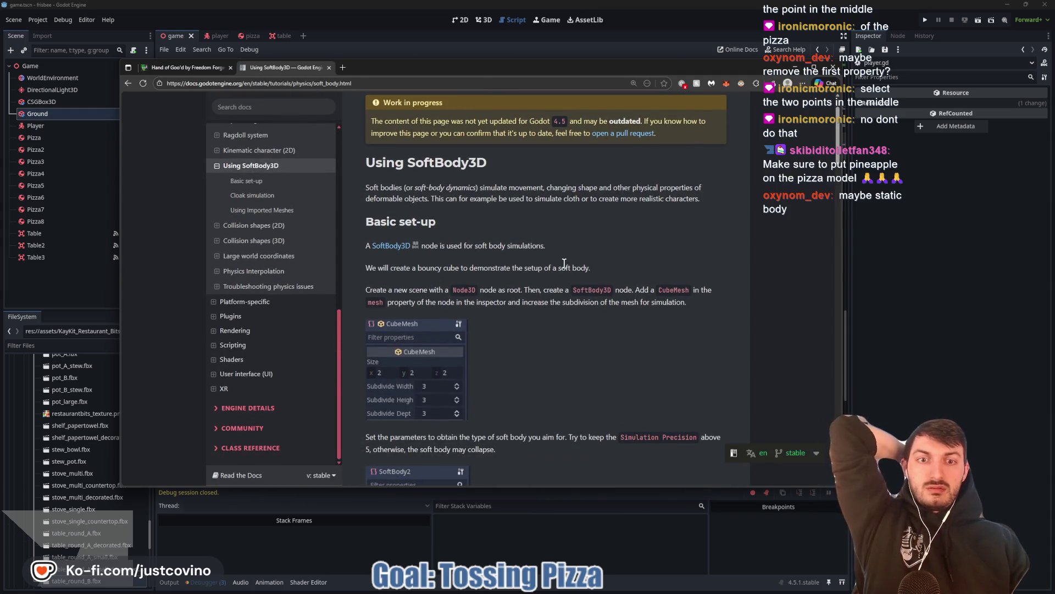
pyautogui.scroll(-3, 561, 264)
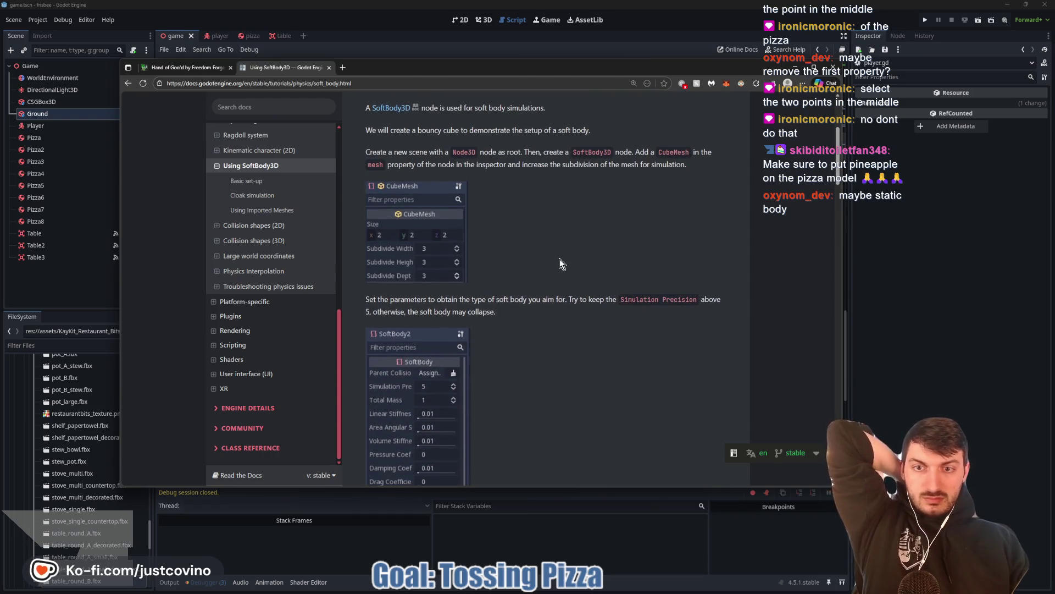
pyautogui.scroll(4, 557, 256)
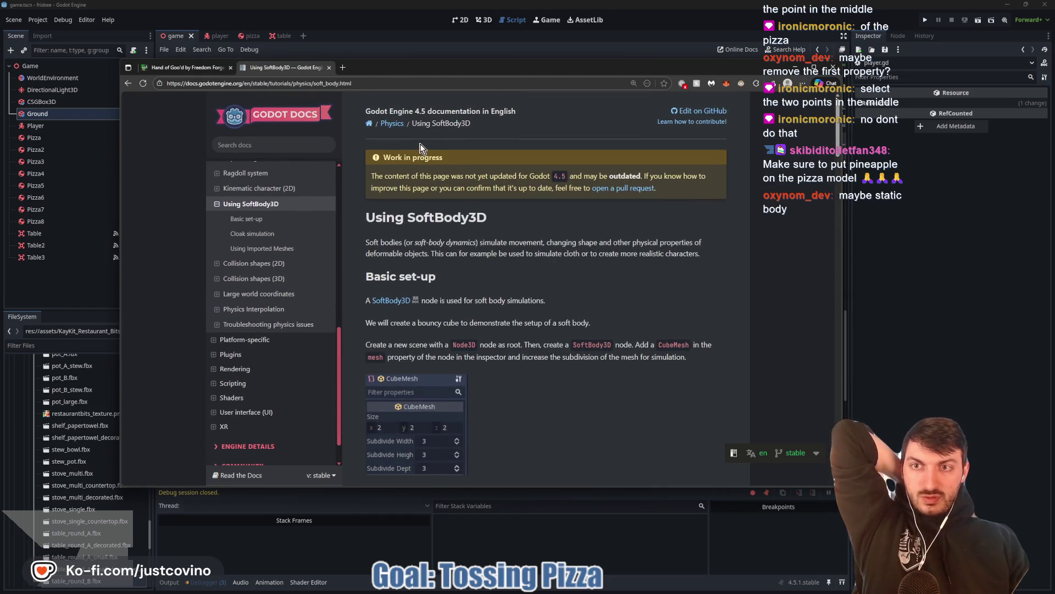
pyautogui.scroll(10, 296, 227)
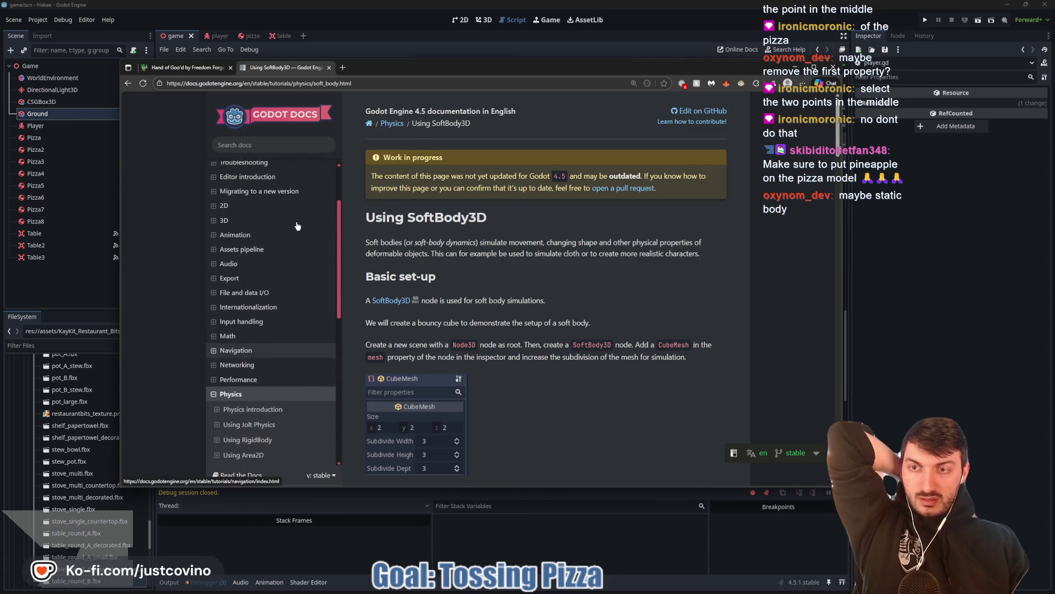
pyautogui.click(274, 139)
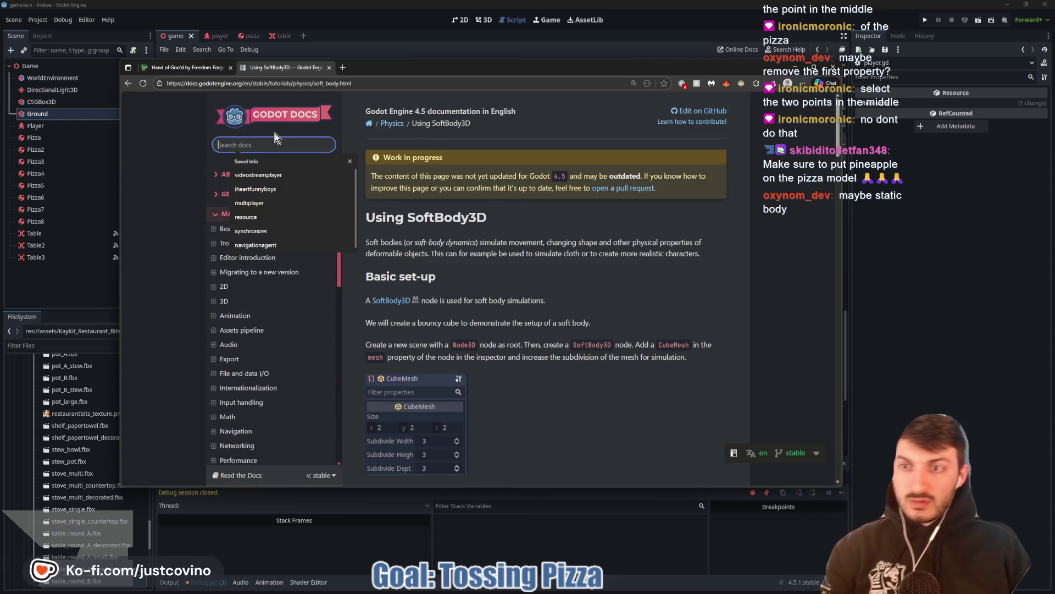
# - Look up the SoftBody3D class in Godot Docs and find apply_impulse in its Methods table
pyautogui.write('softbody3d')
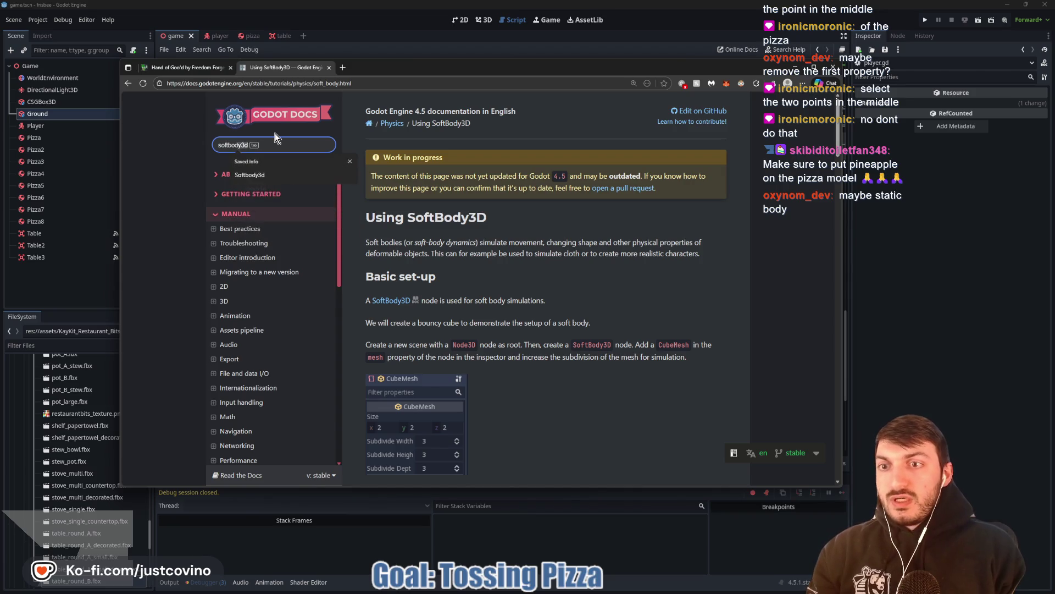
pyautogui.press('Return')
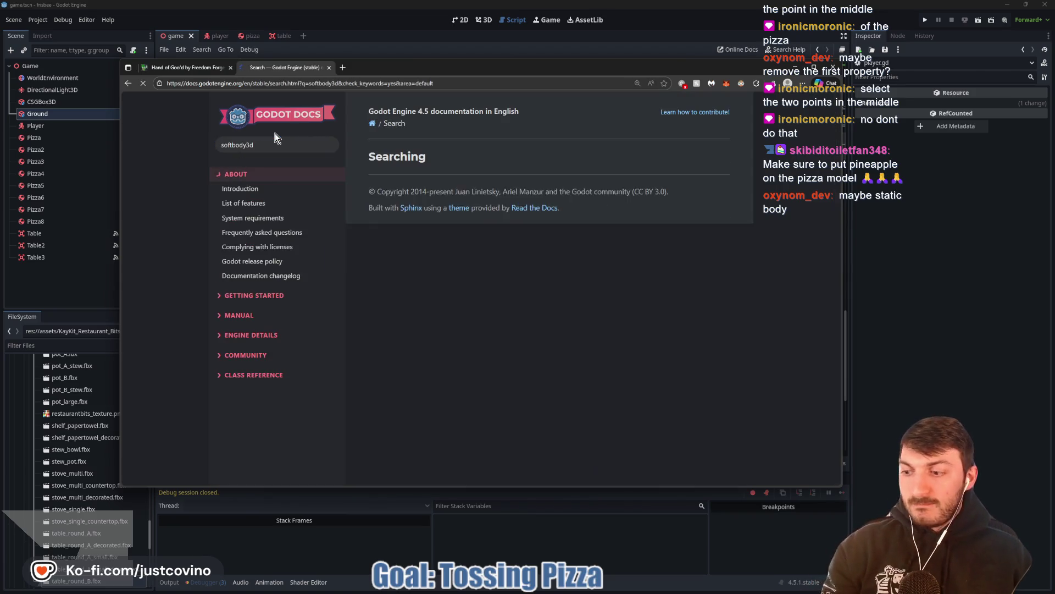
pyautogui.click(402, 188)
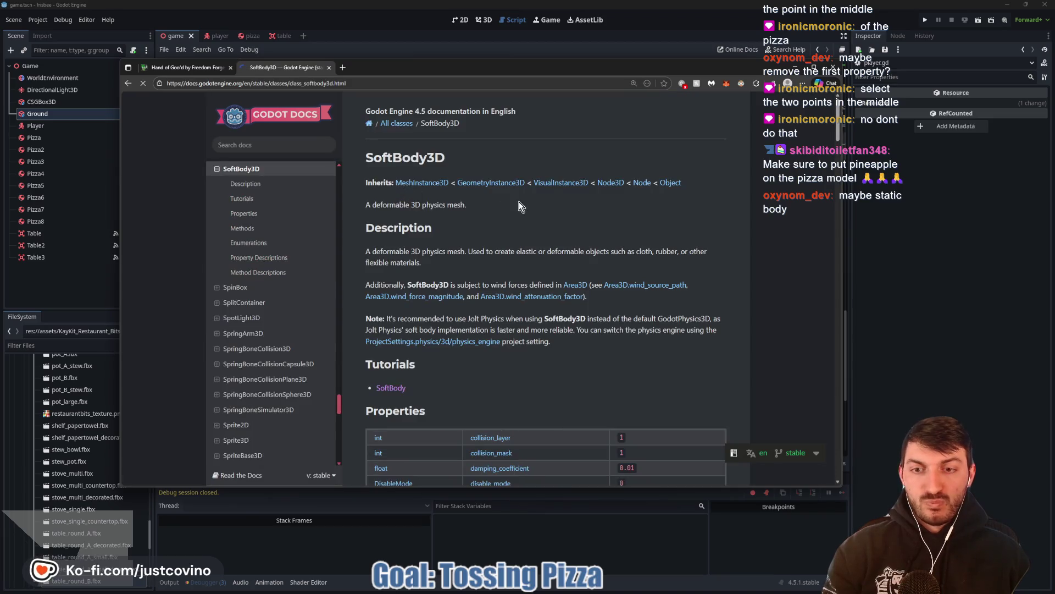
pyautogui.scroll(-4, 519, 202)
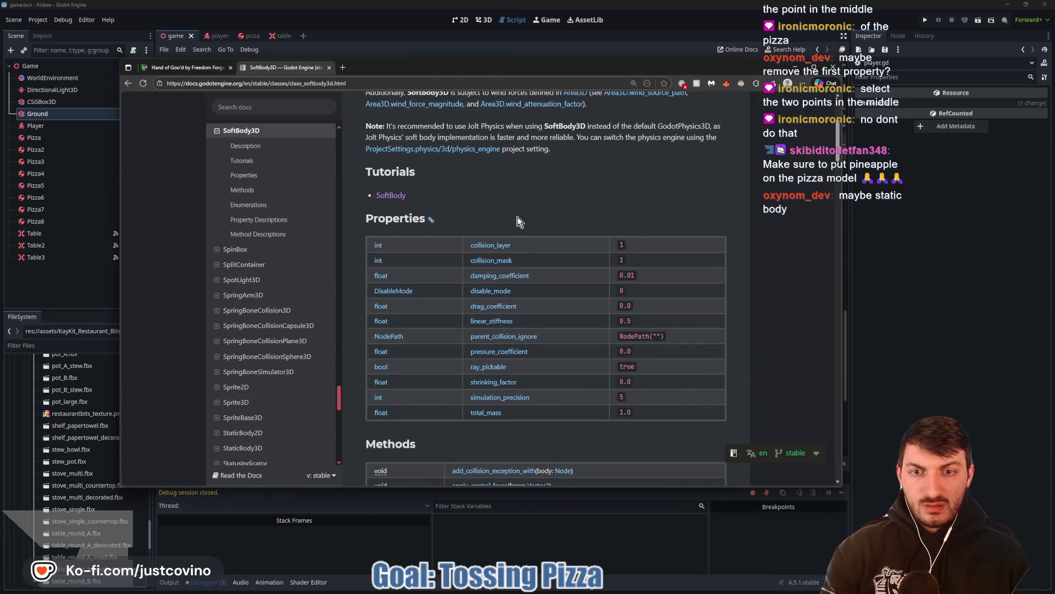
pyautogui.scroll(-5, 517, 216)
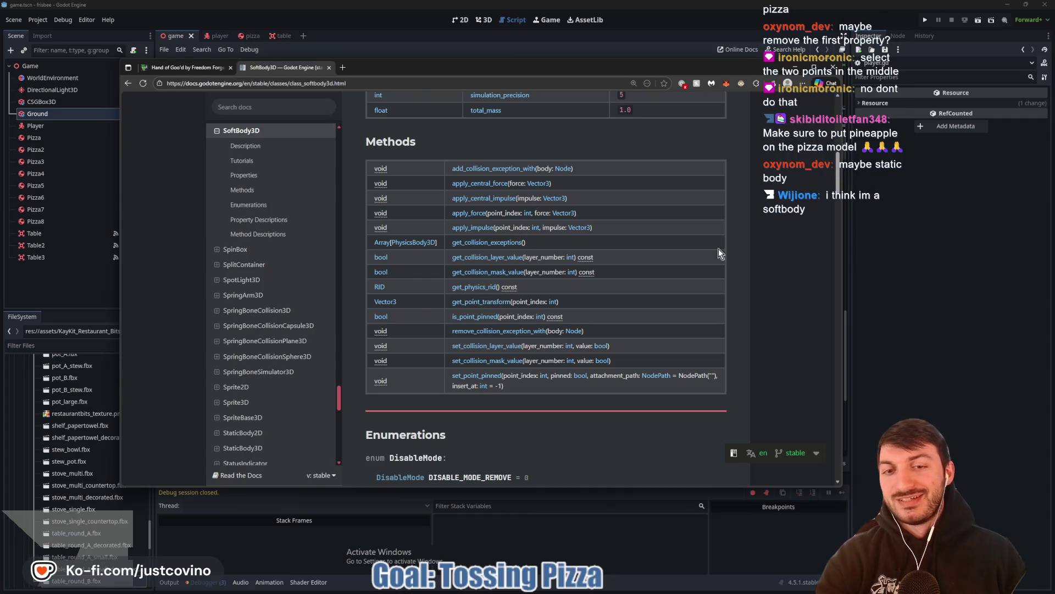
pyautogui.click(970, 244)
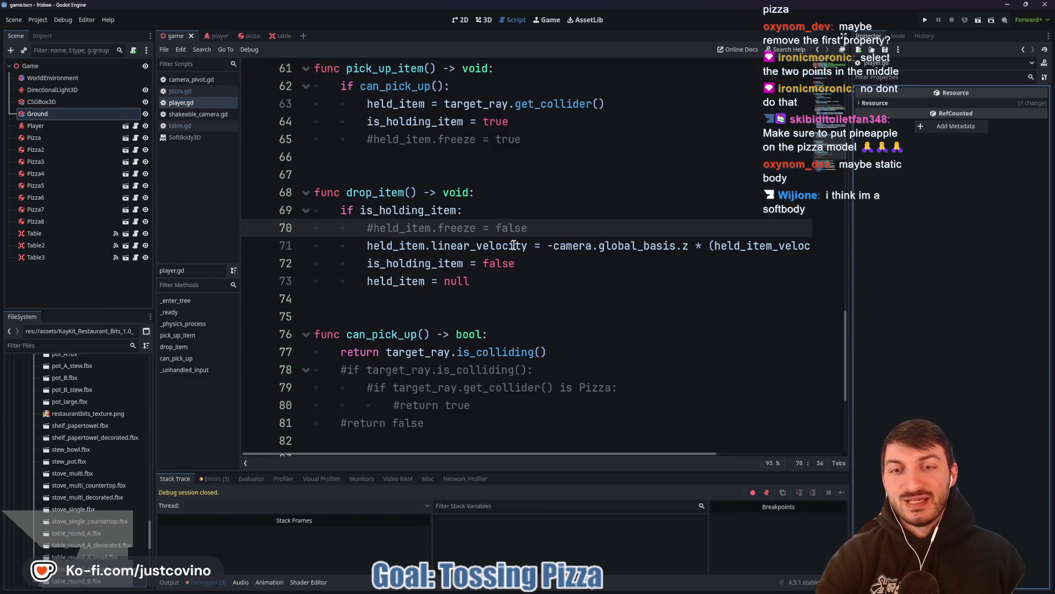
# - Change line 71 of drop_item from setting linear_velocity to calling apply_impulse(...) with the same throw vector
pyautogui.moveTo(528, 246); pyautogui.dragTo(432, 242)
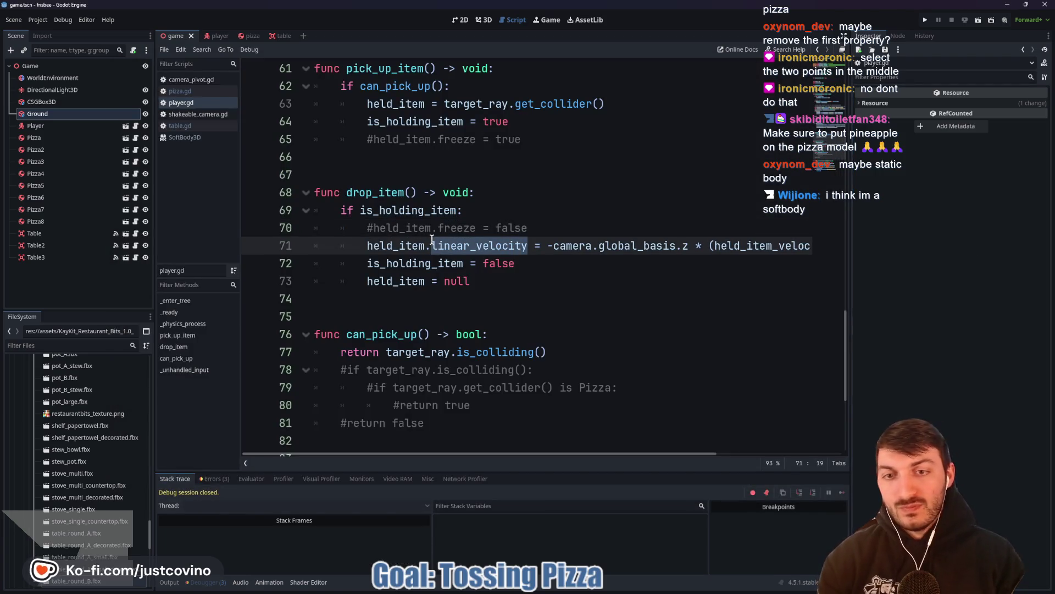
pyautogui.write('appl')
pyautogui.write('y_imp')
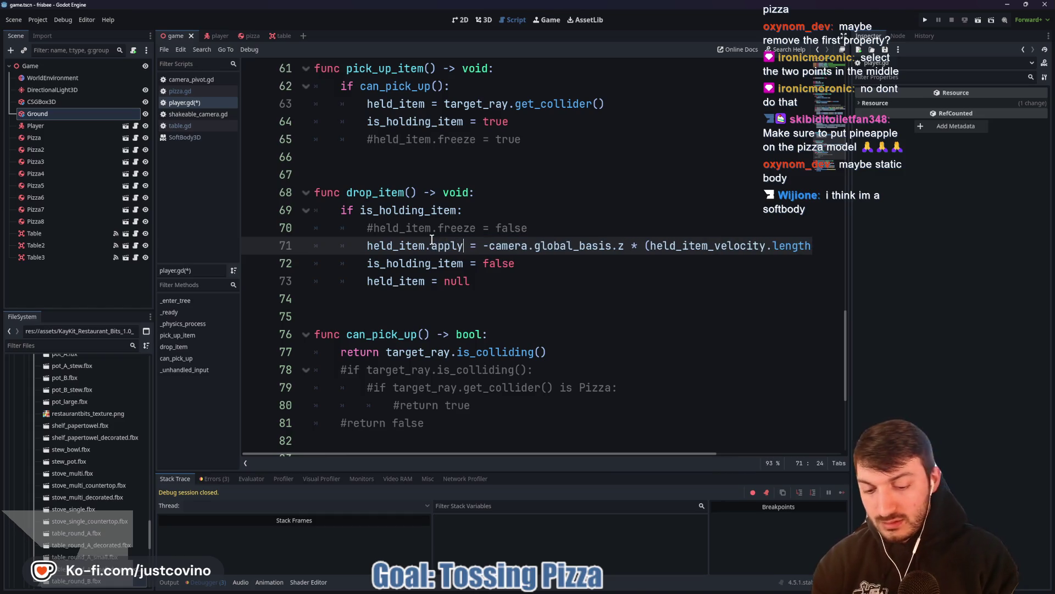
pyautogui.write('ulse(')
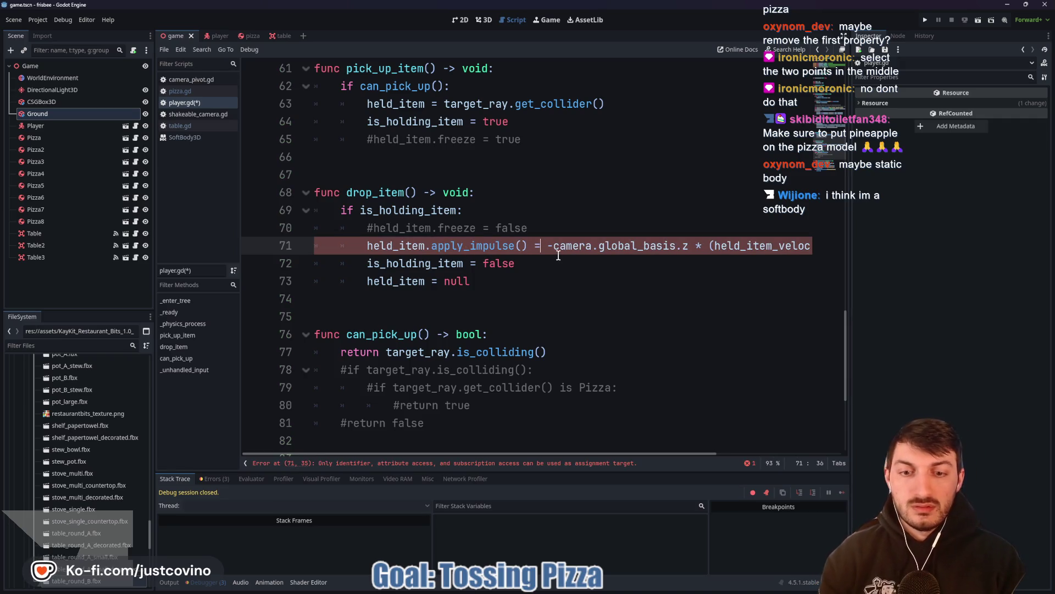
pyautogui.press('BackSpace')
pyautogui.press('BackSpace')
pyautogui.press('BackSpace')
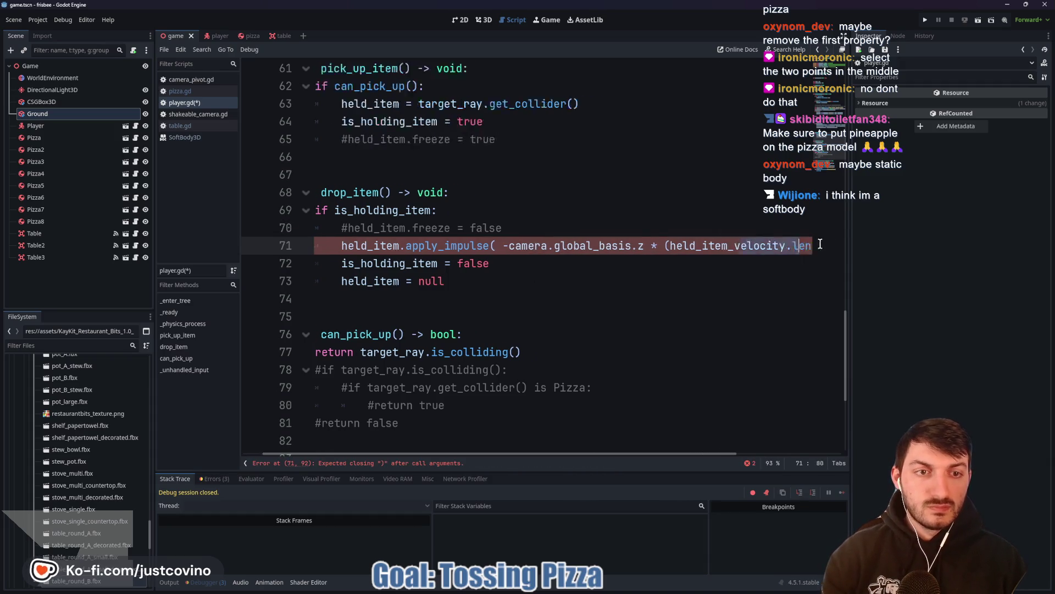
pyautogui.press('End')
pyautogui.write(')')
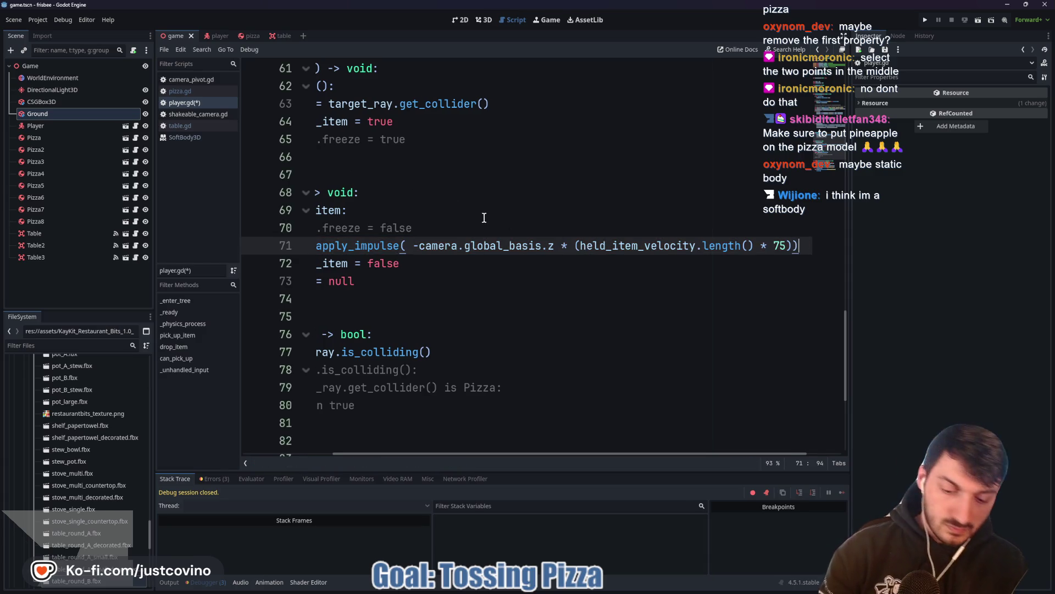
# - Run the game and pick up then drop a pizza to test the toss
pyautogui.press('F5')
pyautogui.click(628, 269)
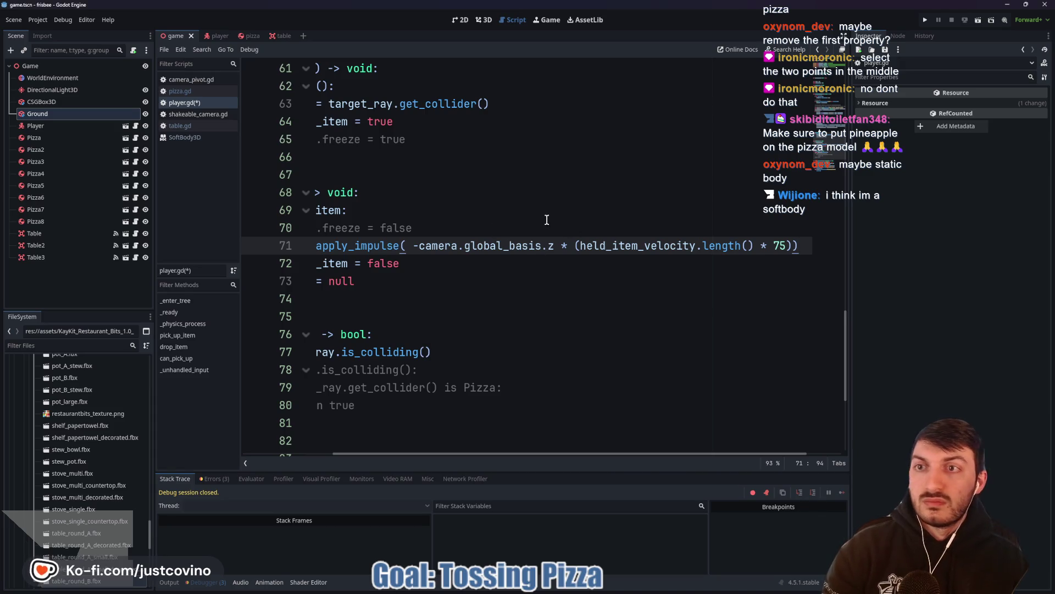
pyautogui.press('F6')
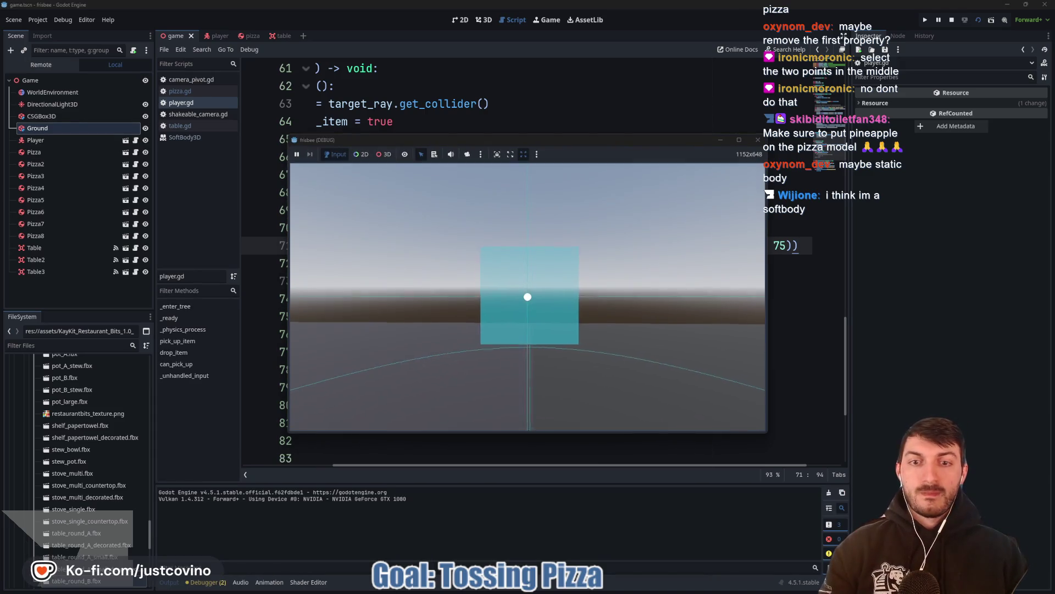
pyautogui.click(527, 297)
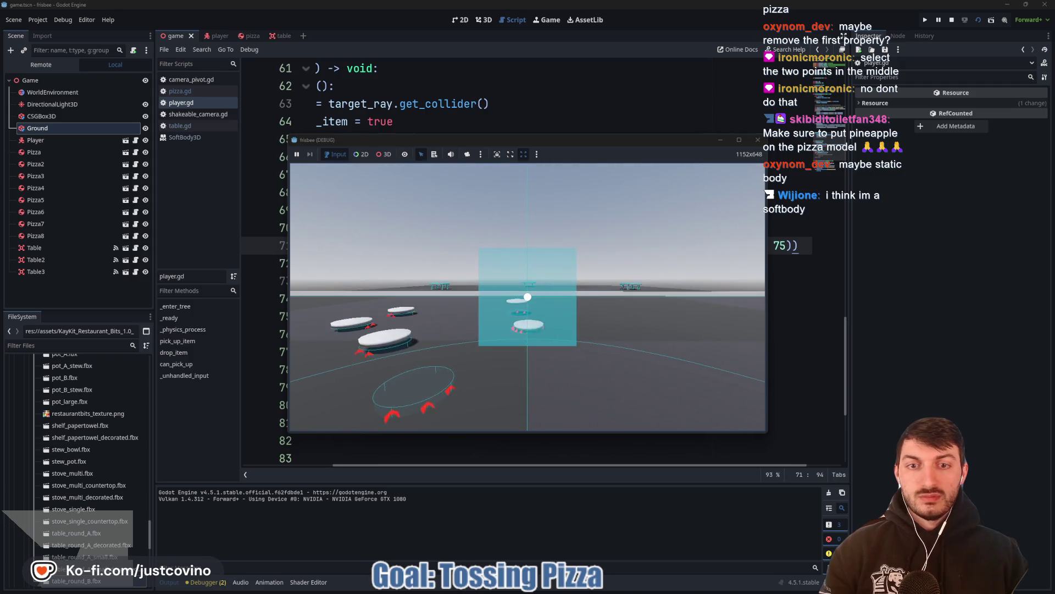
pyautogui.click(527, 297)
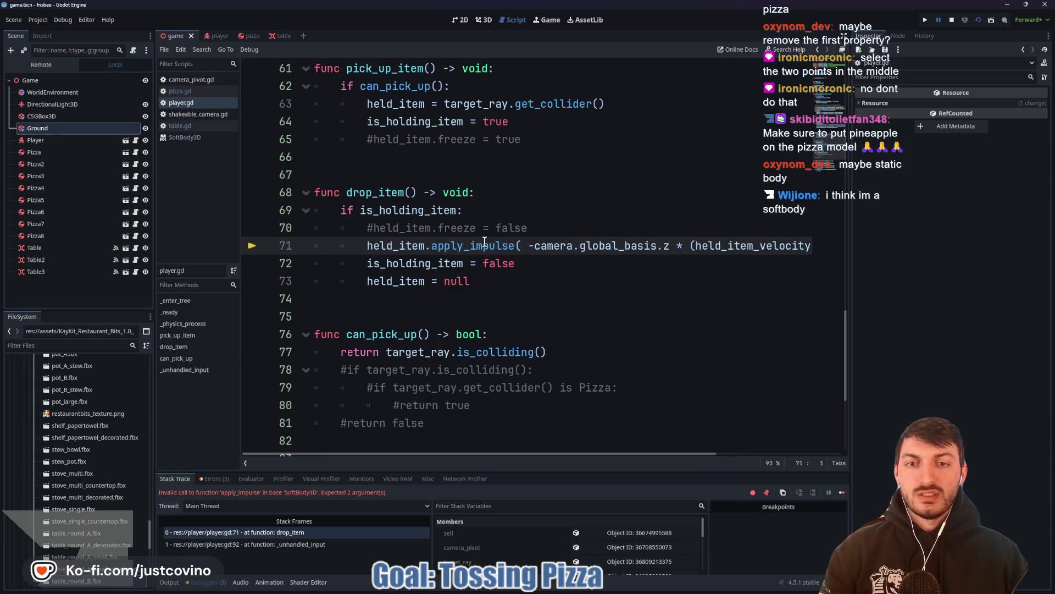
# - Stop the game, type held_item as SoftBody3D on line 12, and save player.gd
pyautogui.click(952, 19)
pyautogui.scroll(15, 461, 286)
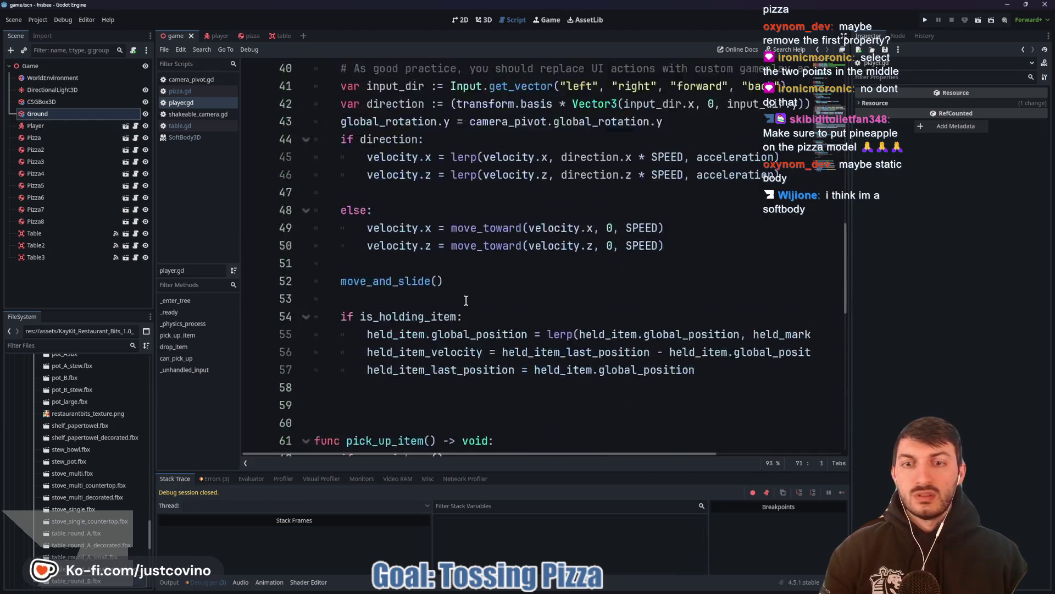
pyautogui.click(421, 208)
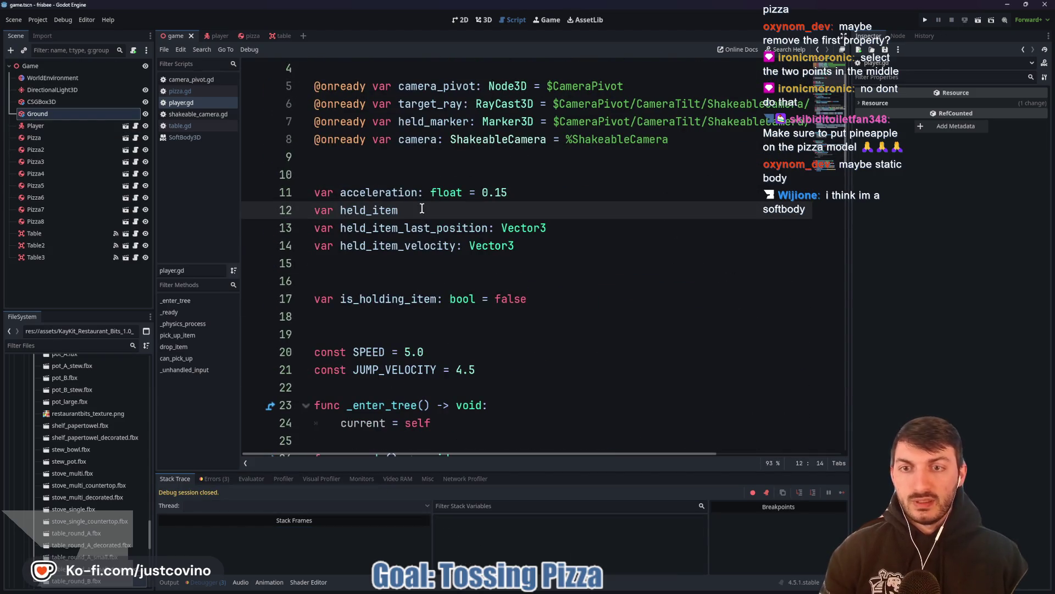
pyautogui.write(': Soft')
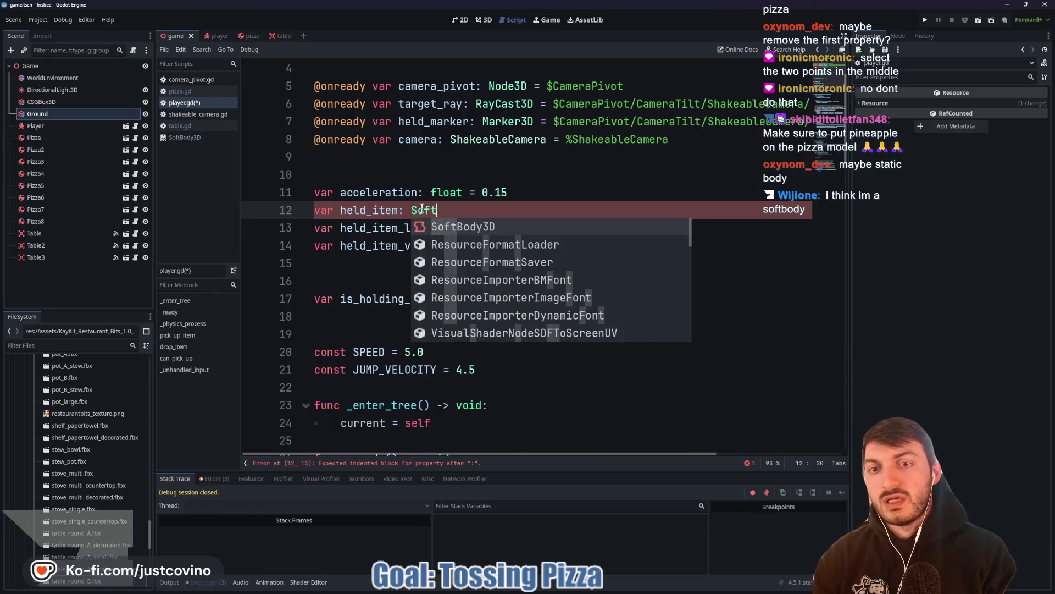
pyautogui.press('Return')
pyautogui.hotkey('ctrl', 's')
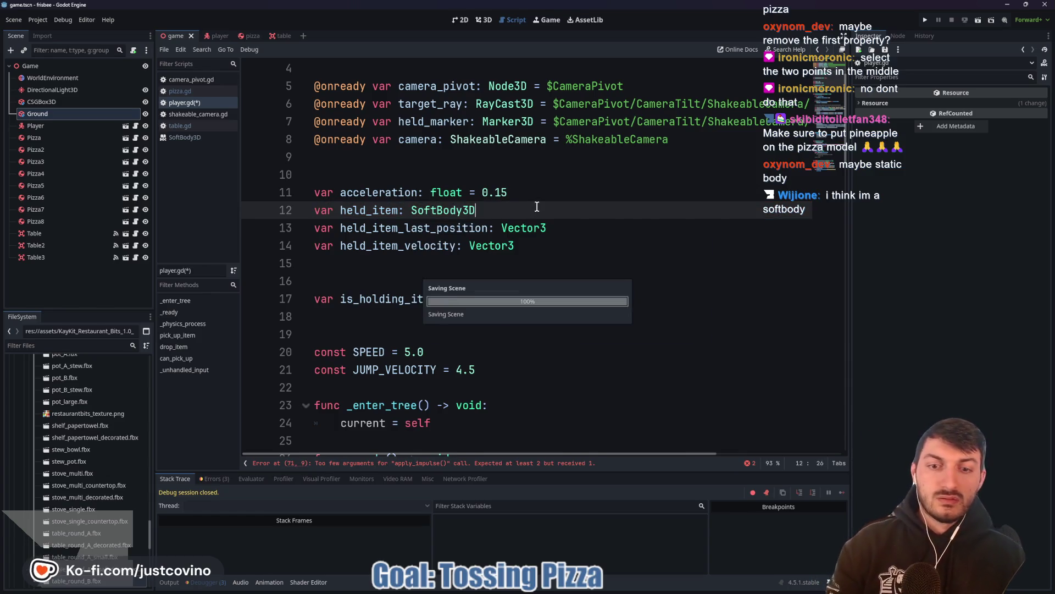
# - Inspect the apply_impulse error on line 71 saying it needs at least 2 arguments
pyautogui.scroll(-15, 536, 220)
pyautogui.scroll(-2, 513, 267)
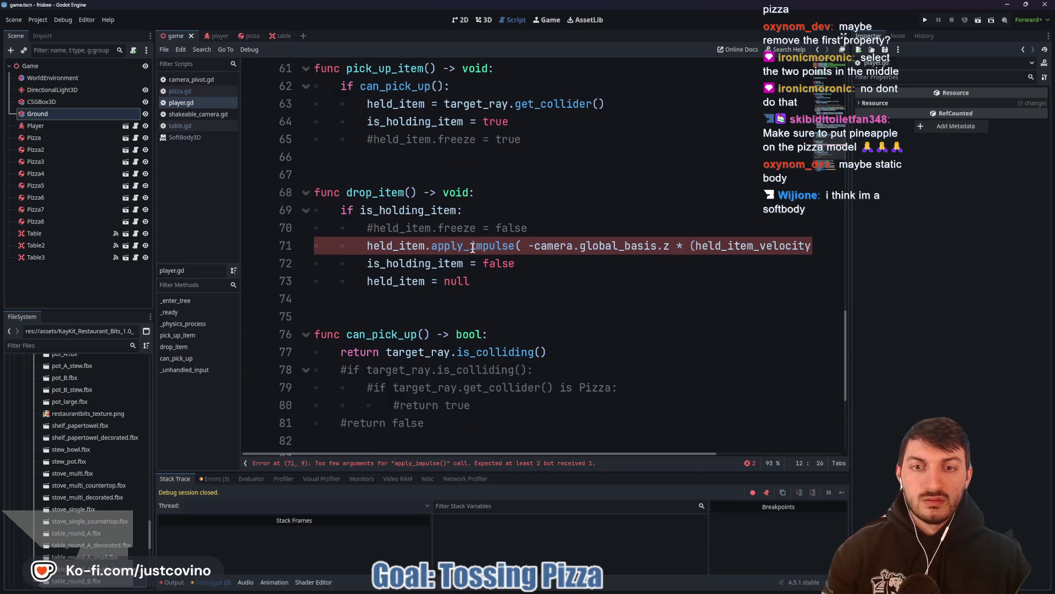
pyautogui.moveTo(475, 247)
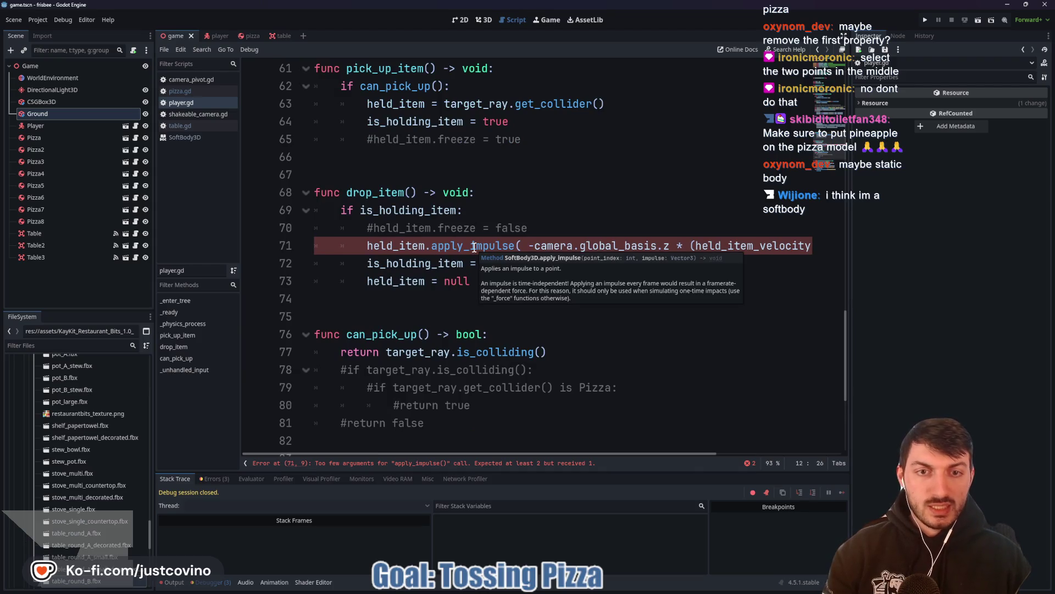
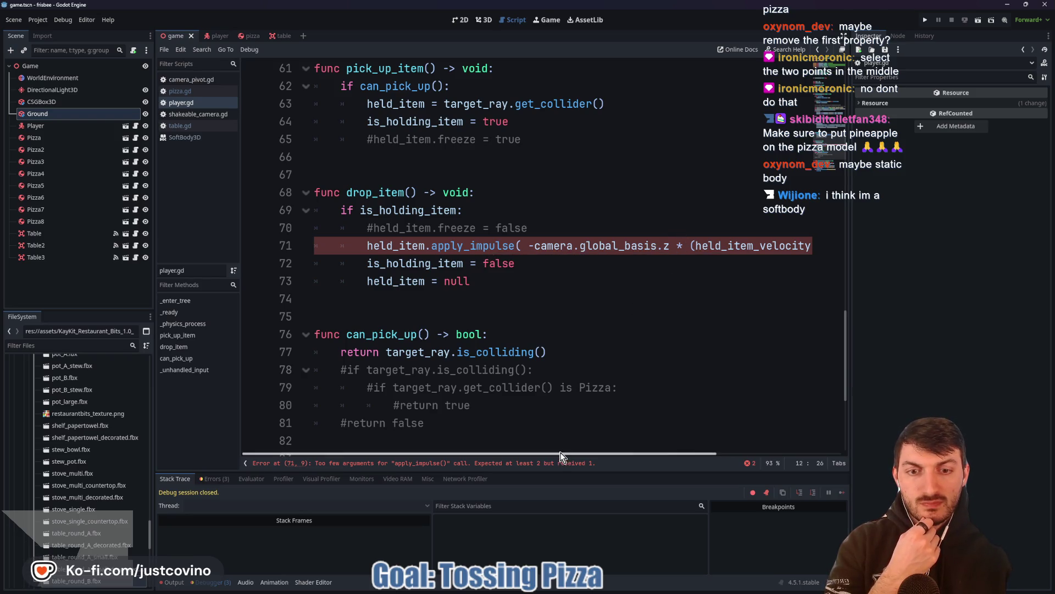
# - Pass 0 as the point index in line 71's apply_impulse call, then run the game
pyautogui.click(530, 247)
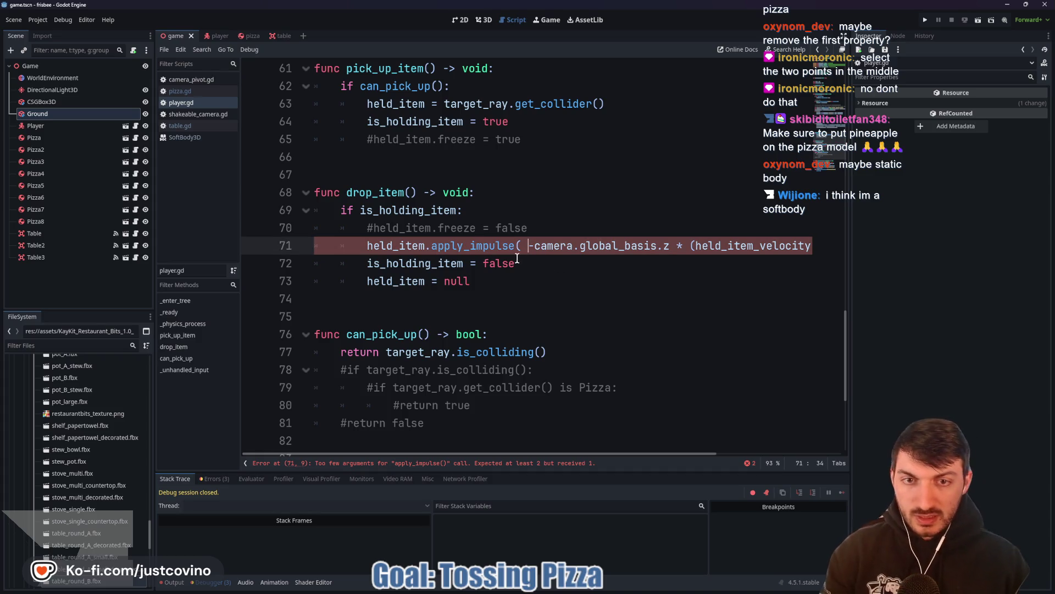
pyautogui.press('Left')
pyautogui.write('0,')
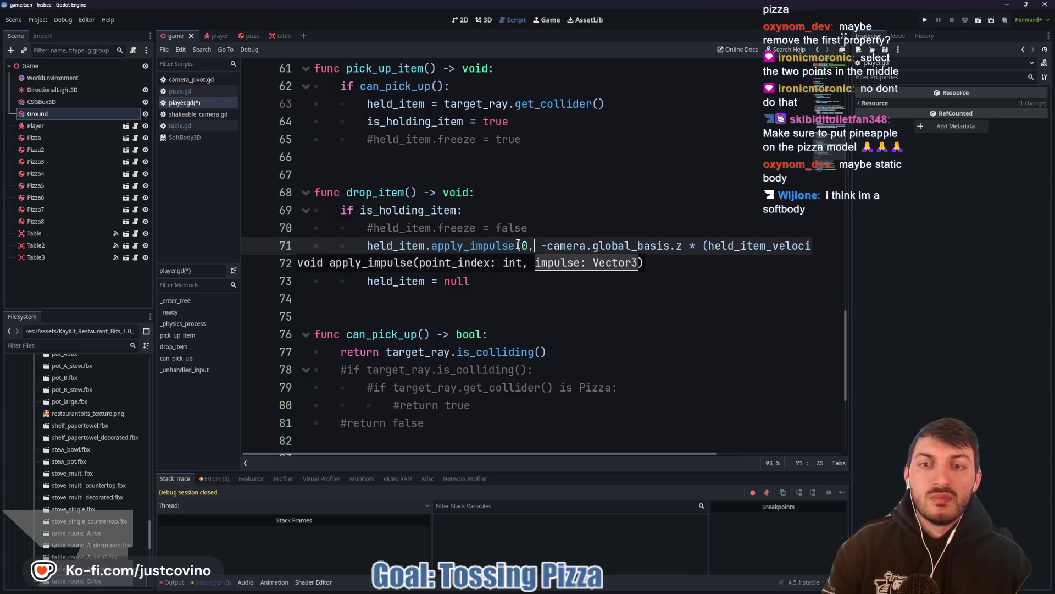
pyautogui.click(537, 245)
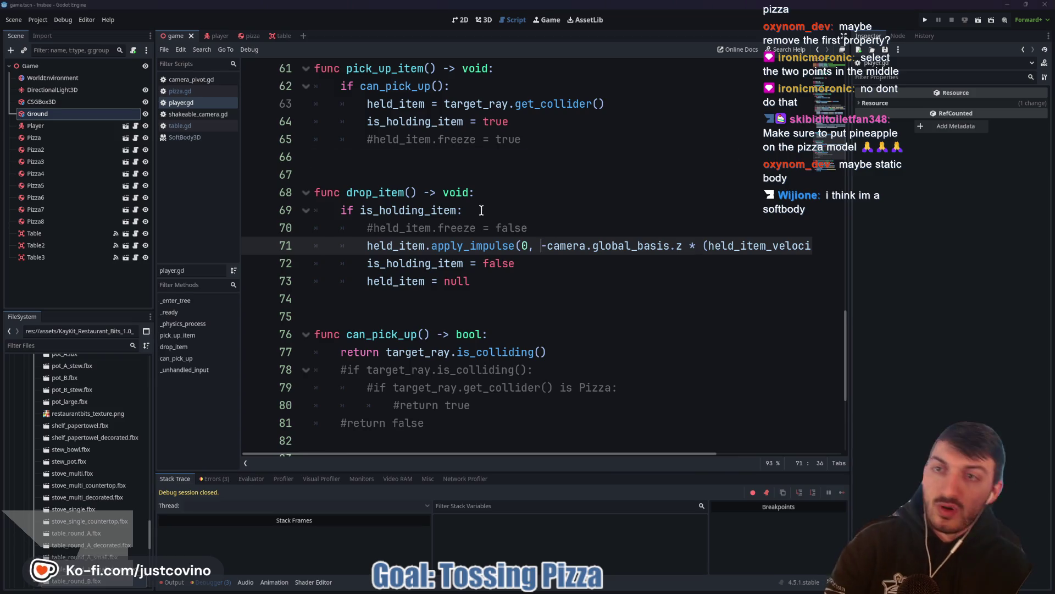
pyautogui.press('F5')
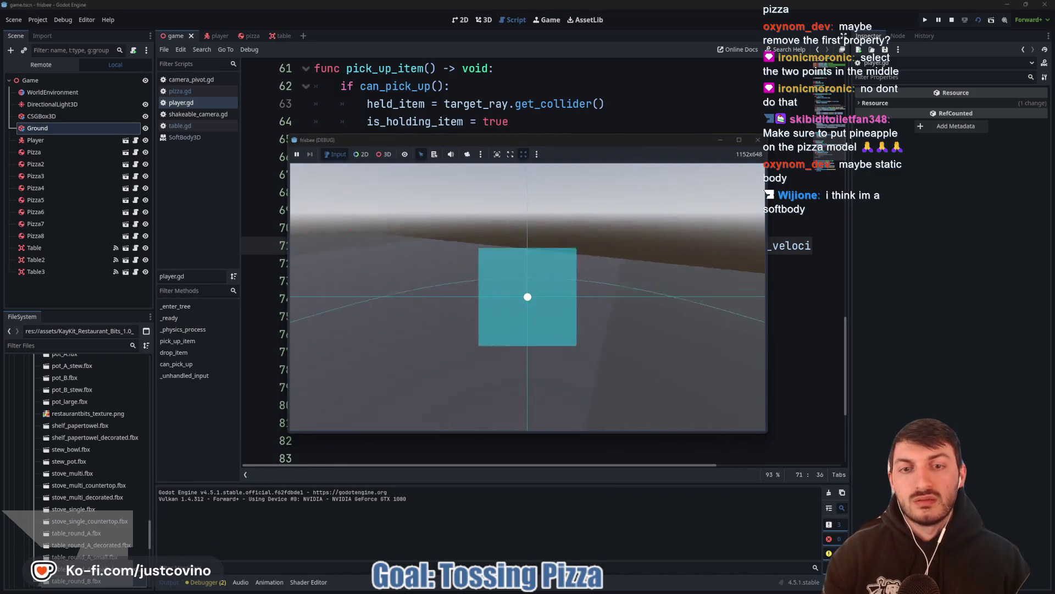
# - Stop the test run and scroll up to review pick_up_item and drop_item in player.gd
pyautogui.moveTo(527, 297)
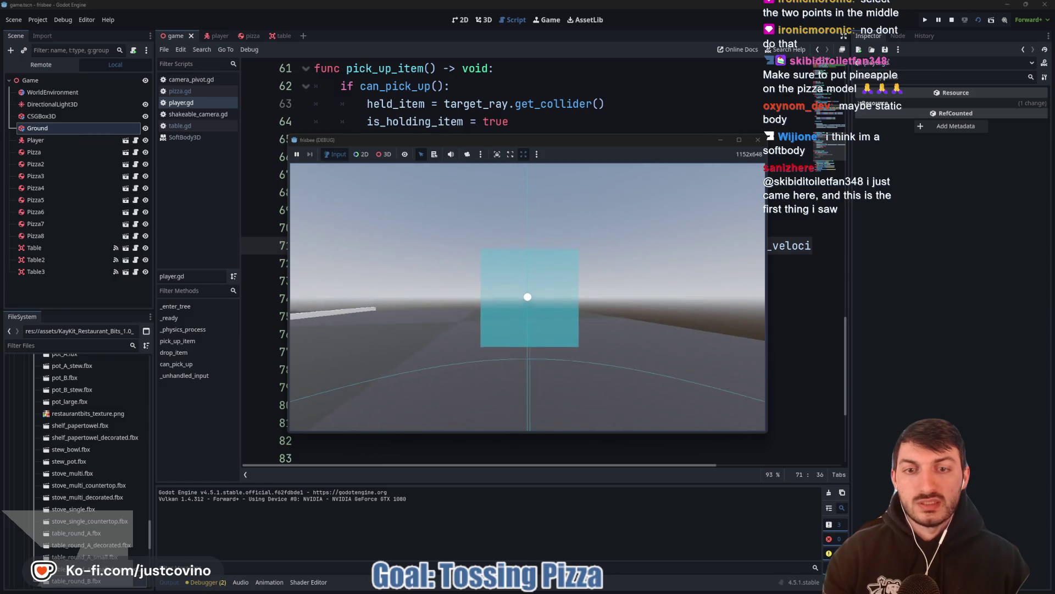
pyautogui.click(527, 297)
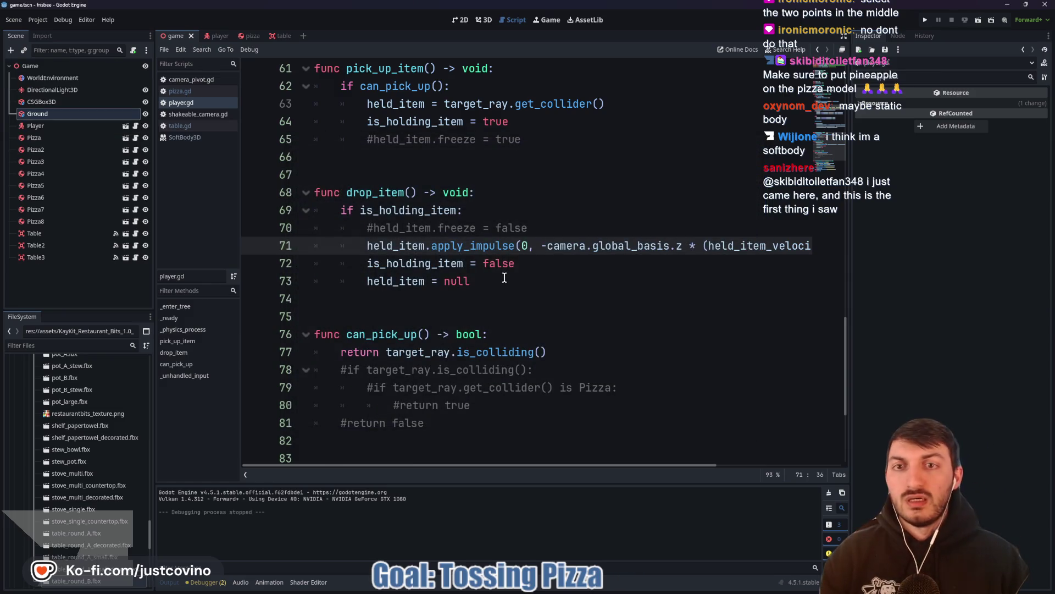
pyautogui.scroll(2, 502, 278)
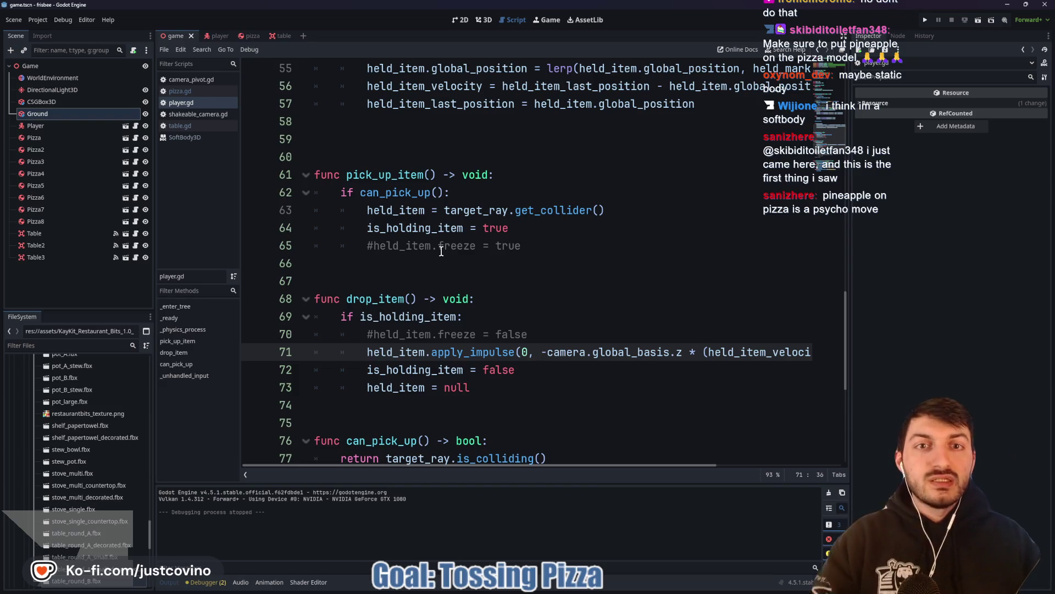
pyautogui.scroll(1, 442, 251)
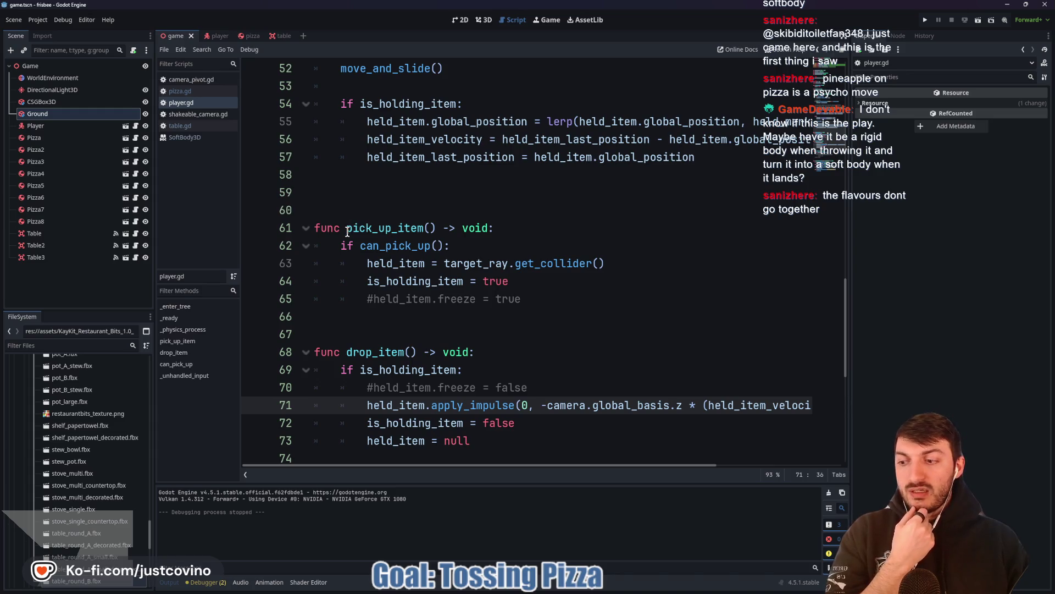
# - Detach pizza.gd from the root Pizza rigid body, save the pizza scene, and open the player scene
pyautogui.click(248, 36)
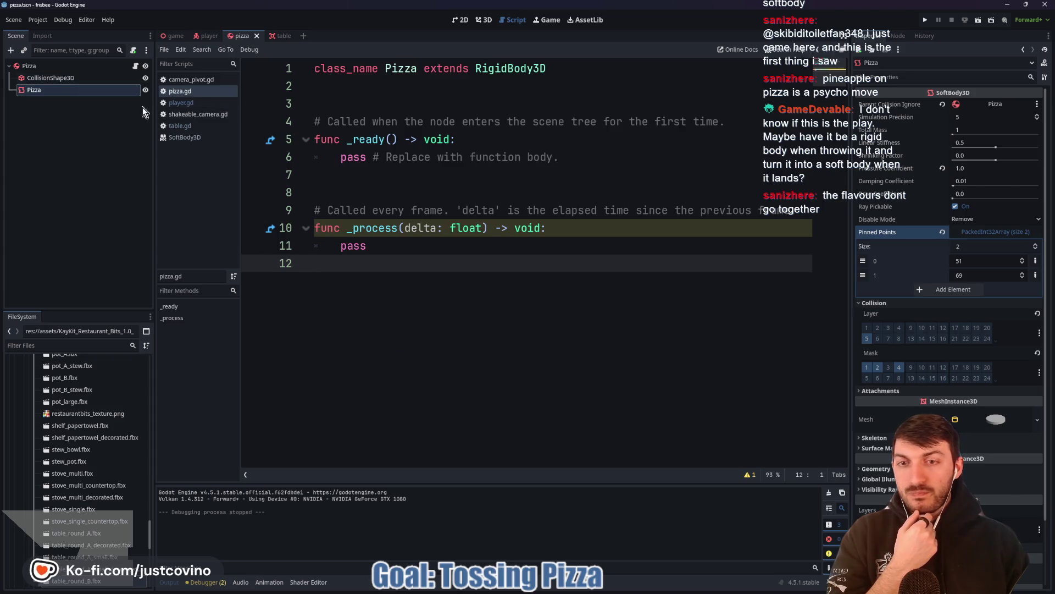
pyautogui.click(483, 21)
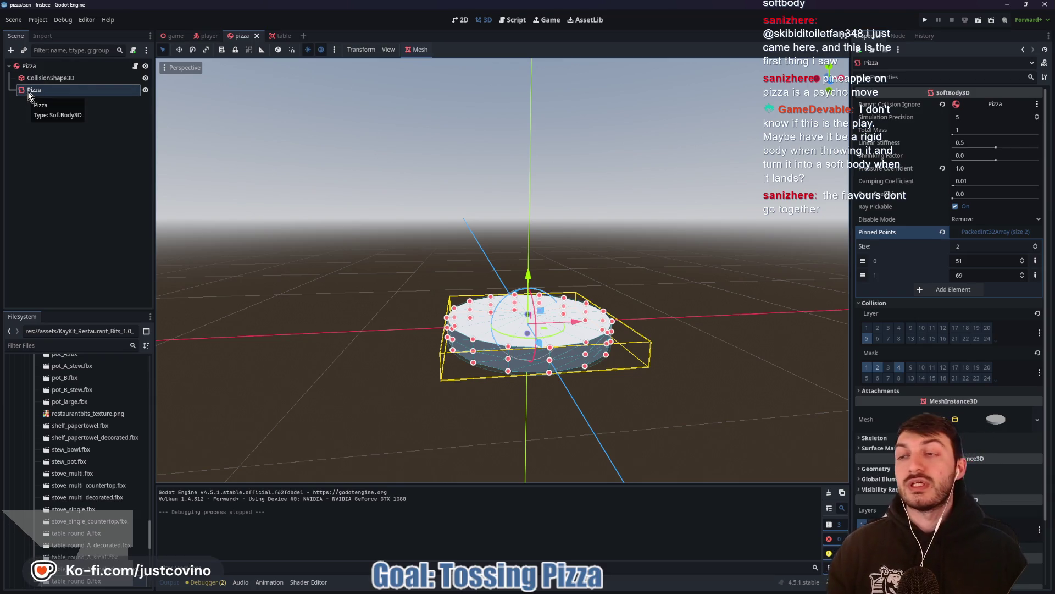
pyautogui.click(30, 66)
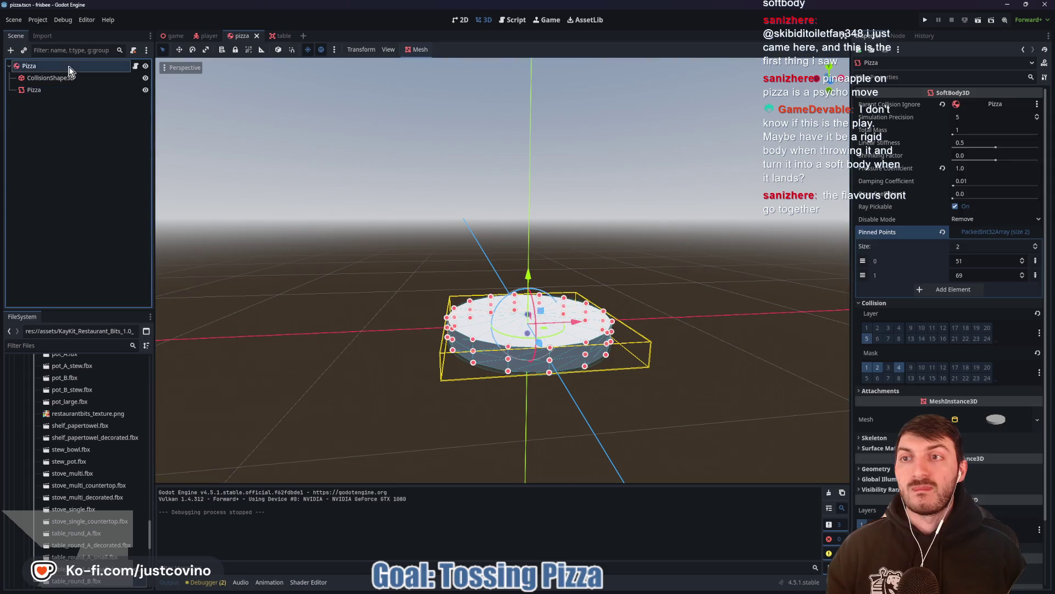
pyautogui.click(132, 52)
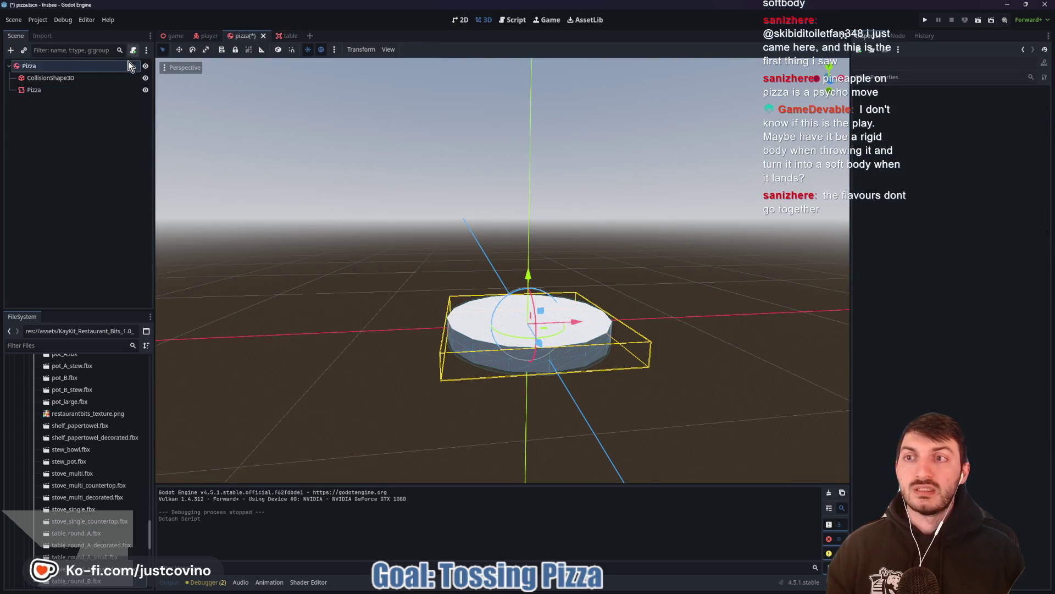
pyautogui.hotkey('ctrl', 's')
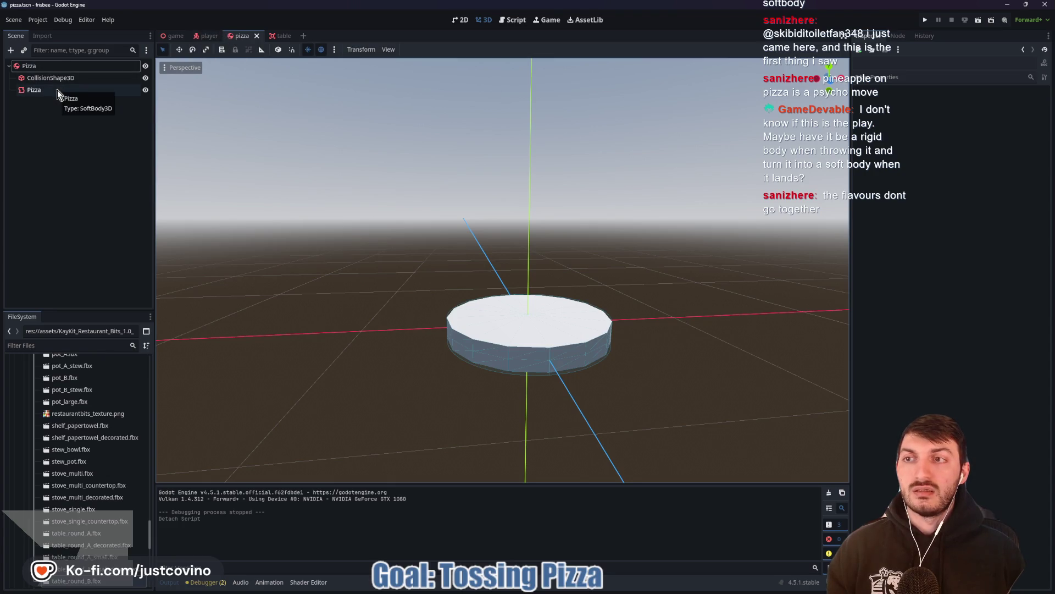
pyautogui.click(171, 36)
pyautogui.click(216, 35)
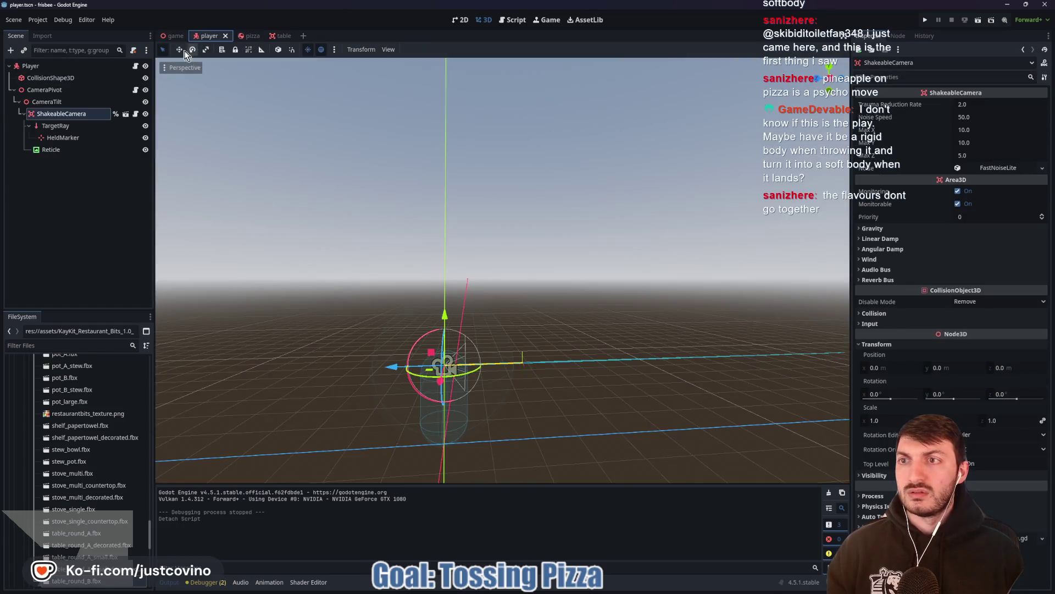
# - Review player.gd's pick-up and input code around line 81, then return to the pizza scene
pyautogui.click(512, 20)
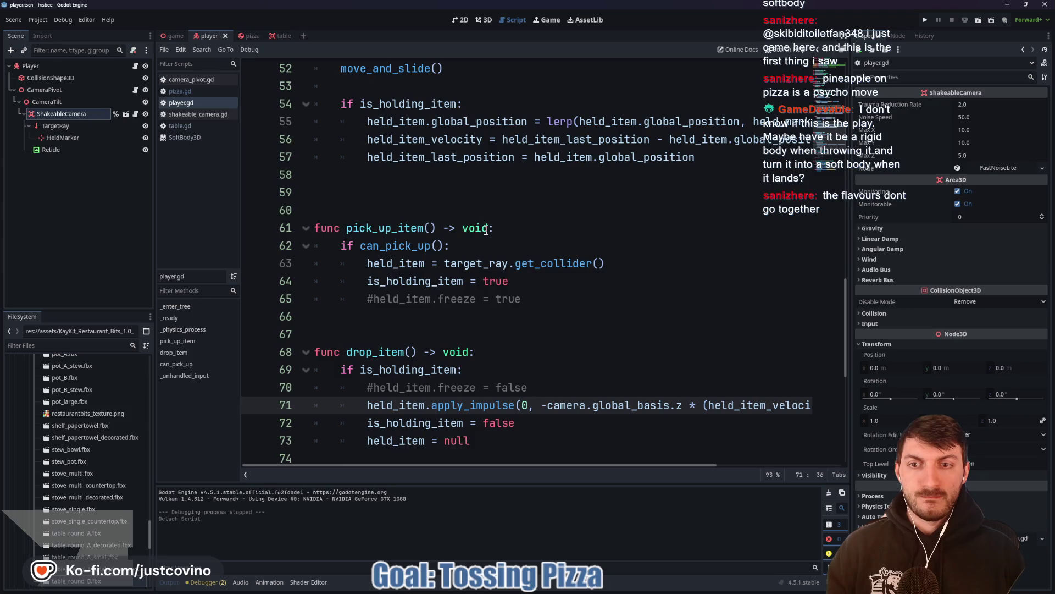
pyautogui.scroll(6, 486, 229)
pyautogui.scroll(6, 489, 233)
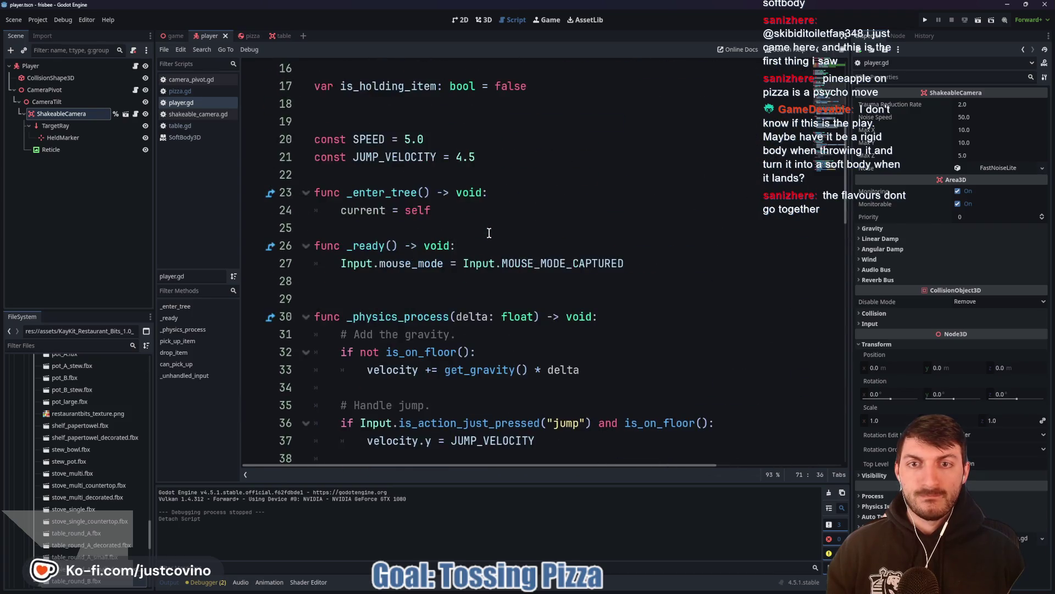
pyautogui.scroll(-18, 488, 232)
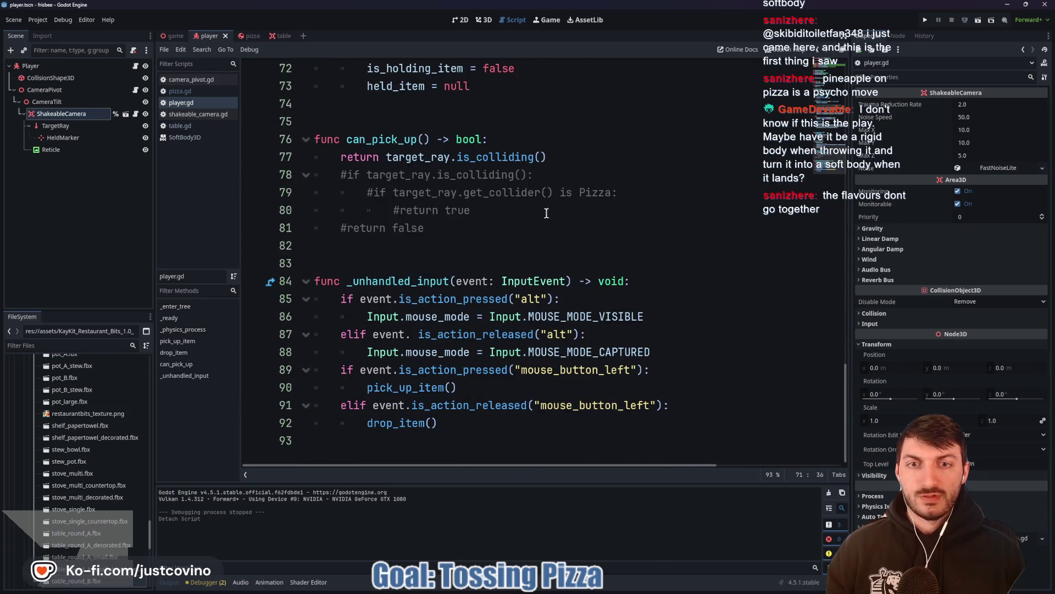
pyautogui.click(566, 235)
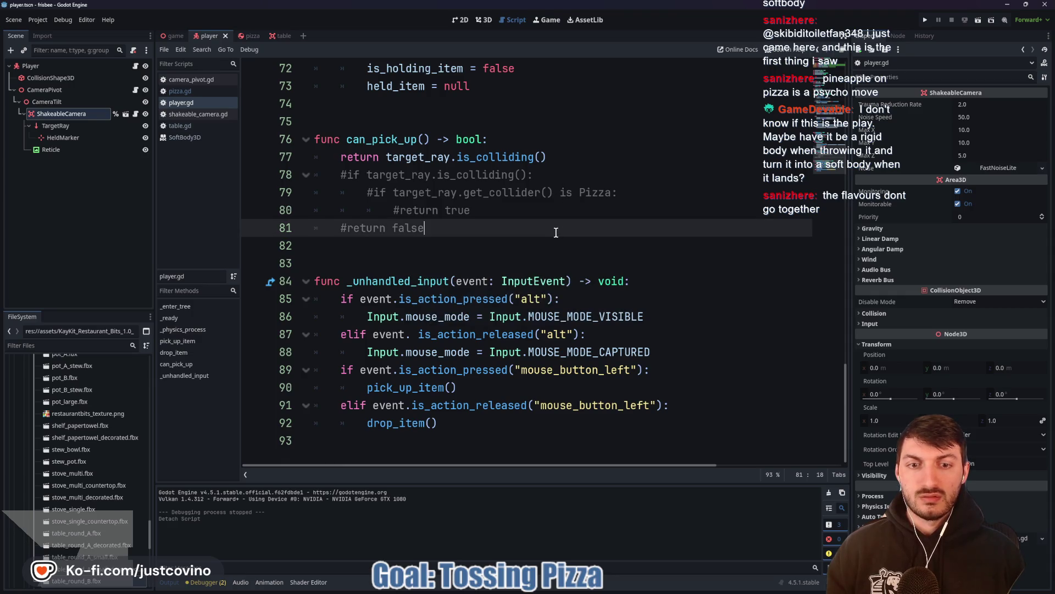
pyautogui.click(245, 37)
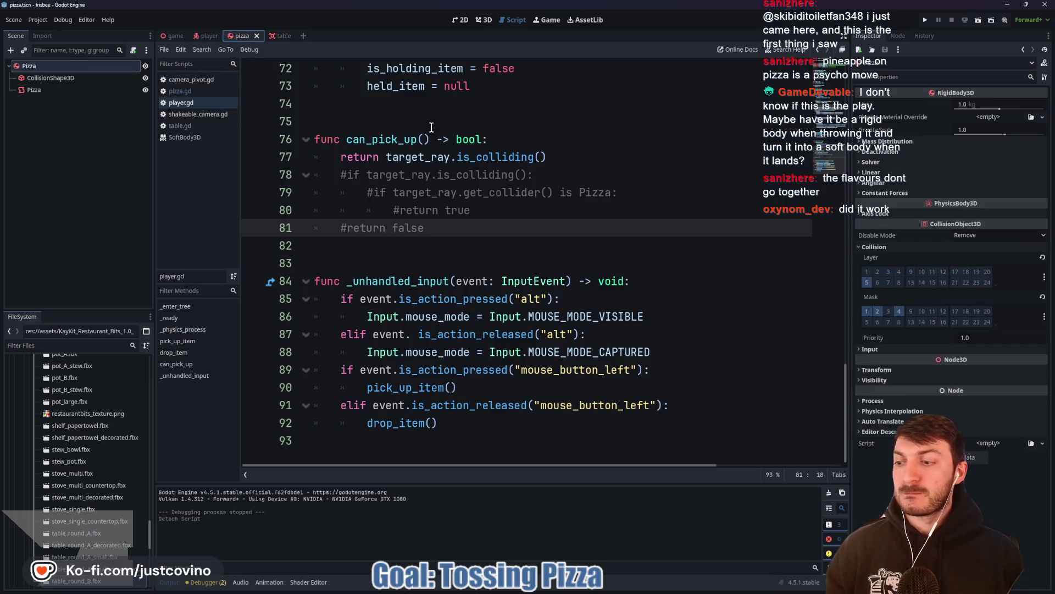
# - Make the SoftBody3D Pizza the scene root and delete the old RigidBody3D Pizza with its collision shape
pyautogui.click(51, 89)
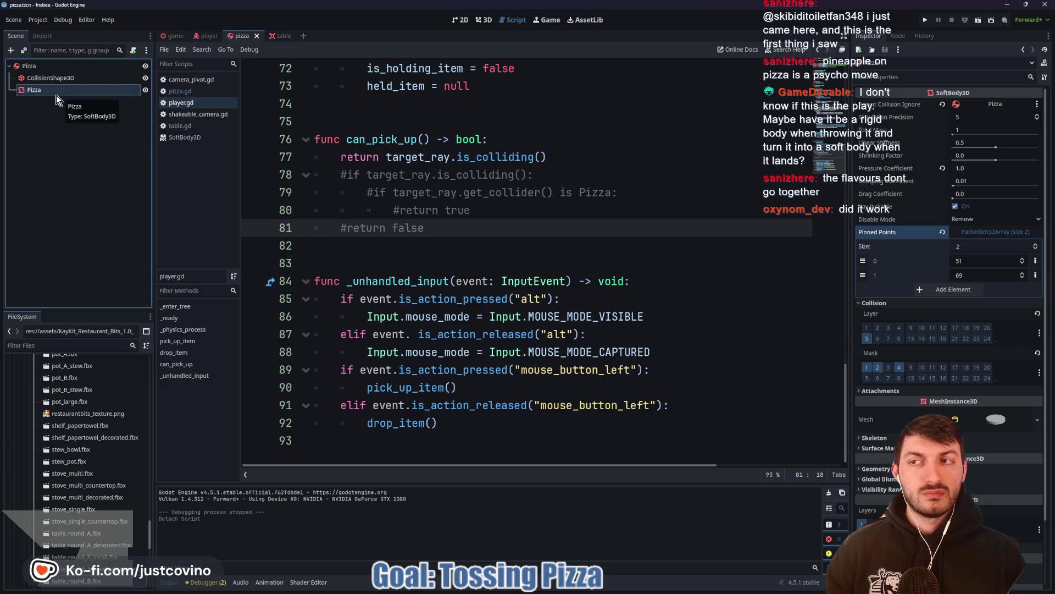
pyautogui.rightClick(48, 91)
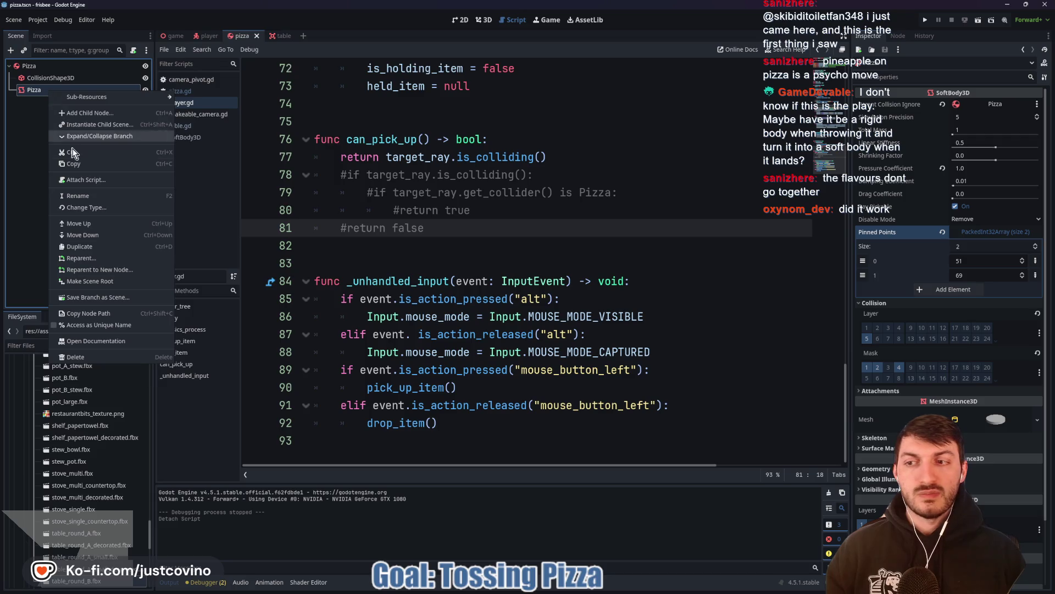
pyautogui.click(105, 281)
pyautogui.click(35, 77)
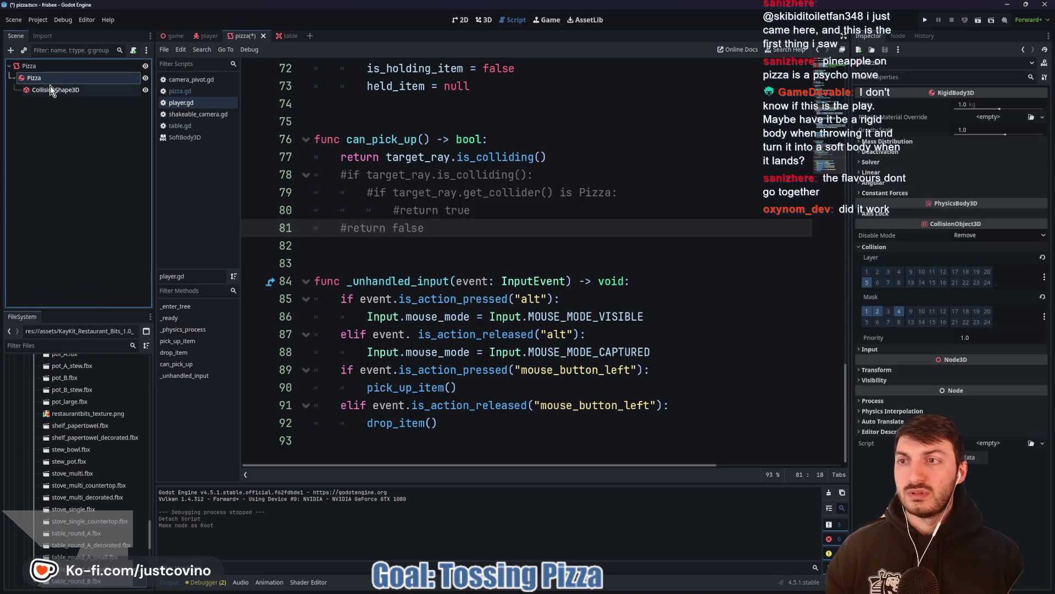
pyautogui.press('Delete')
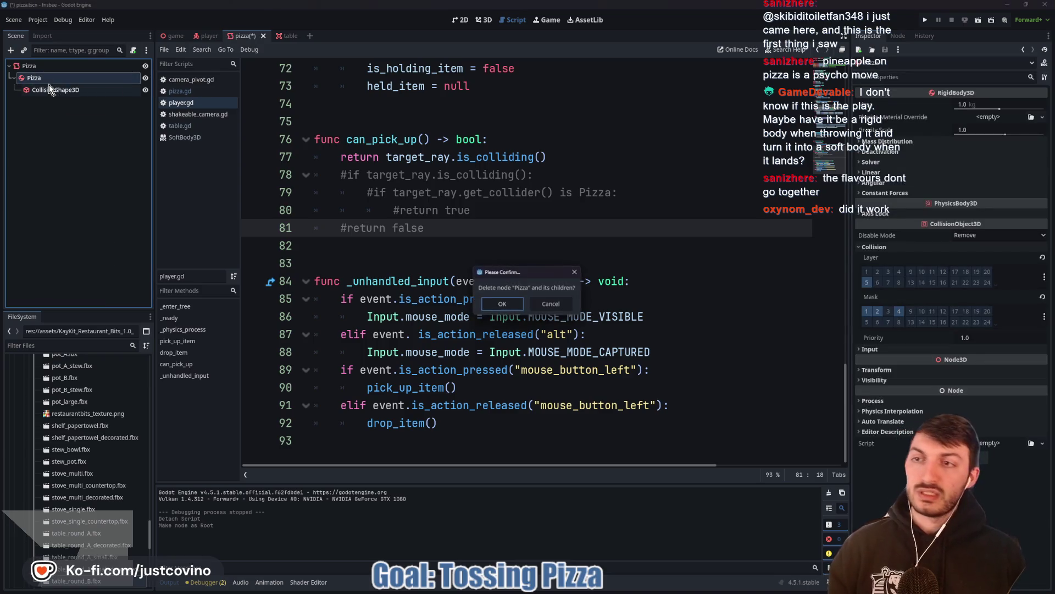
pyautogui.click(497, 306)
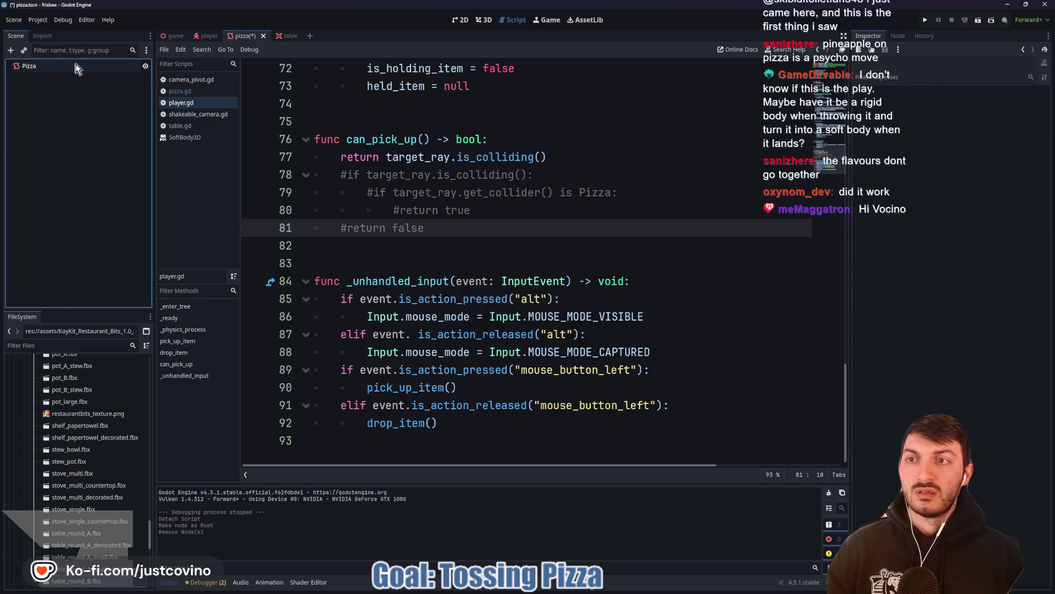
# - Clear the soft body's Parent Collision Ignore and save the pizza scene
pyautogui.click(118, 66)
pyautogui.click(942, 104)
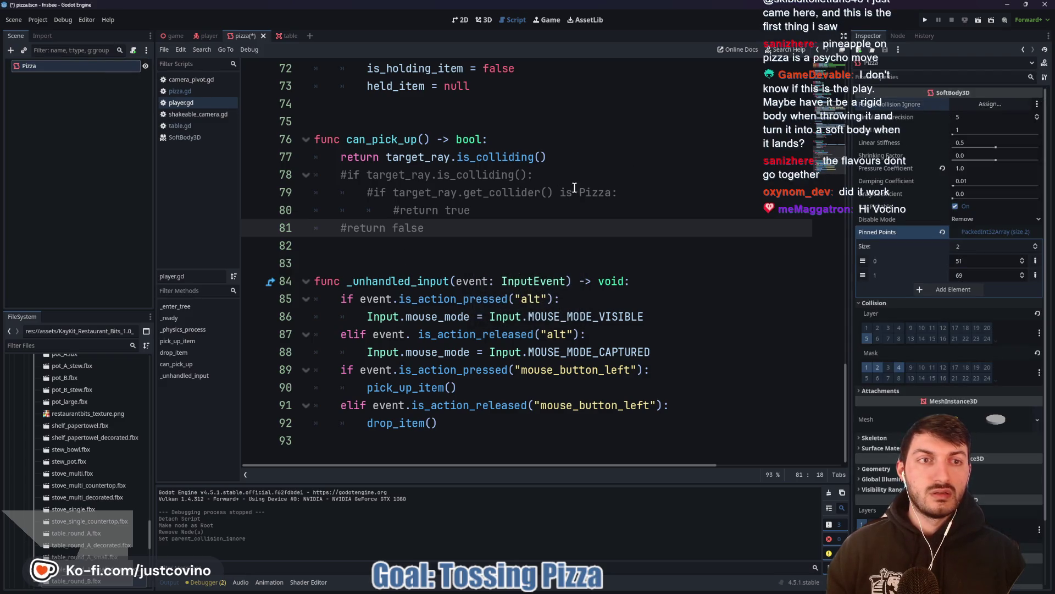
pyautogui.click(531, 140)
pyautogui.hotkey('ctrl', 's')
pyautogui.click(175, 36)
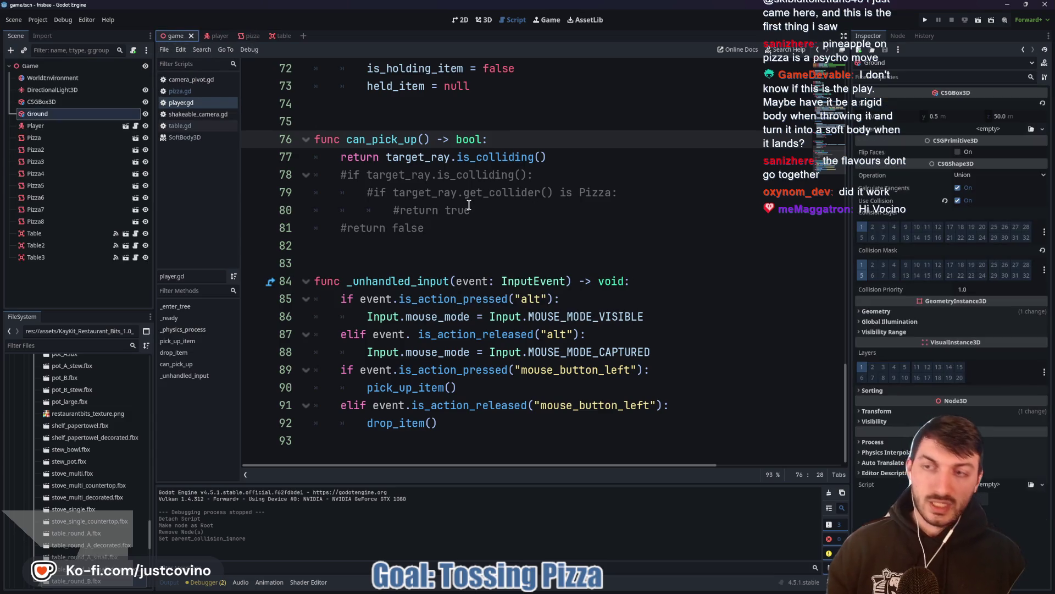
# - Run the game and launch the 'goose' app from the system search
pyautogui.press('F5')
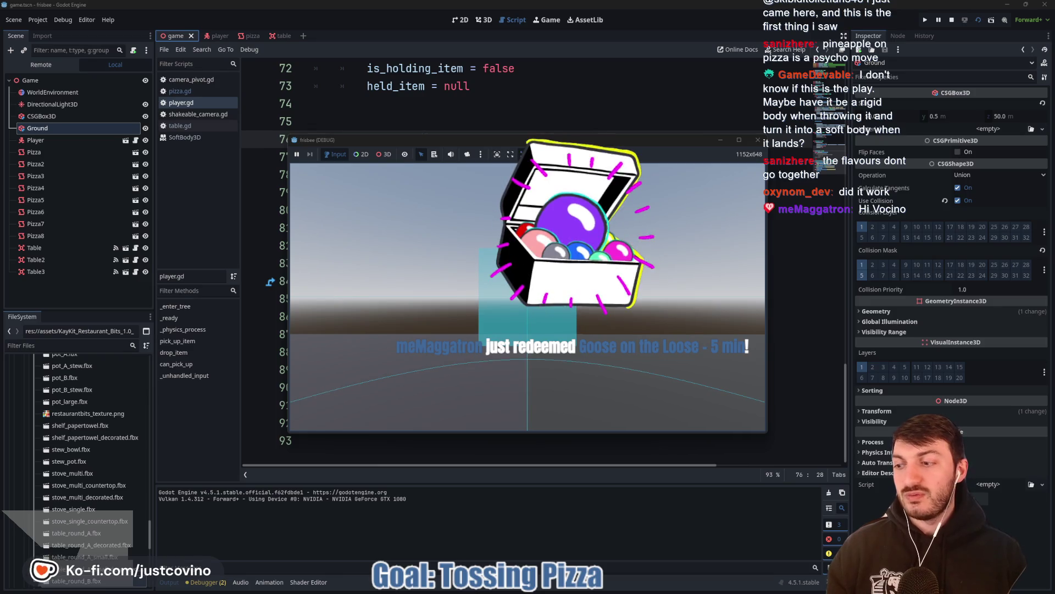
pyautogui.press('super')
pyautogui.write('go')
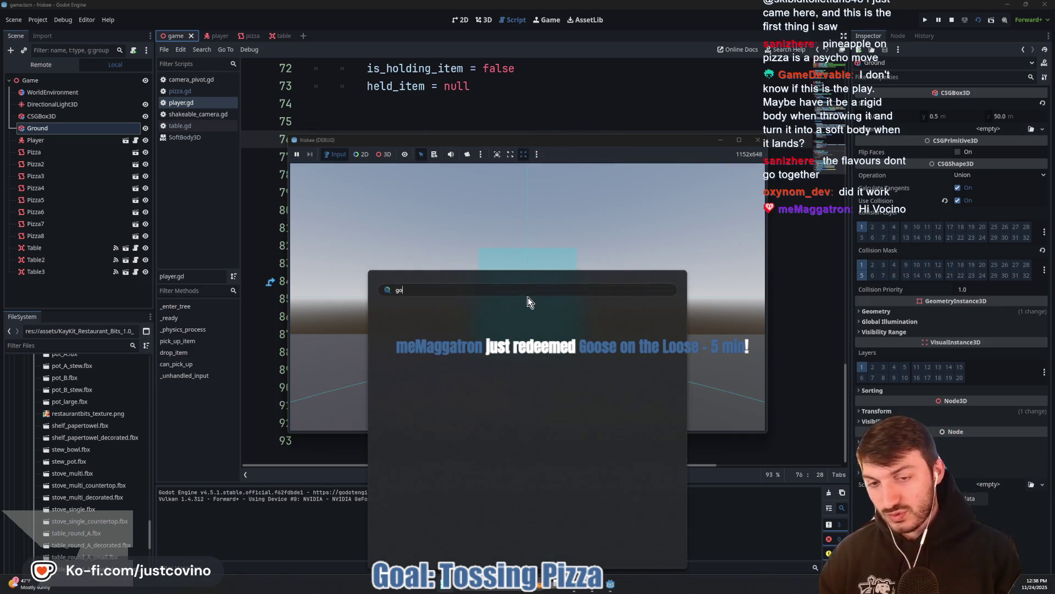
pyautogui.write('ose')
pyautogui.press('Return')
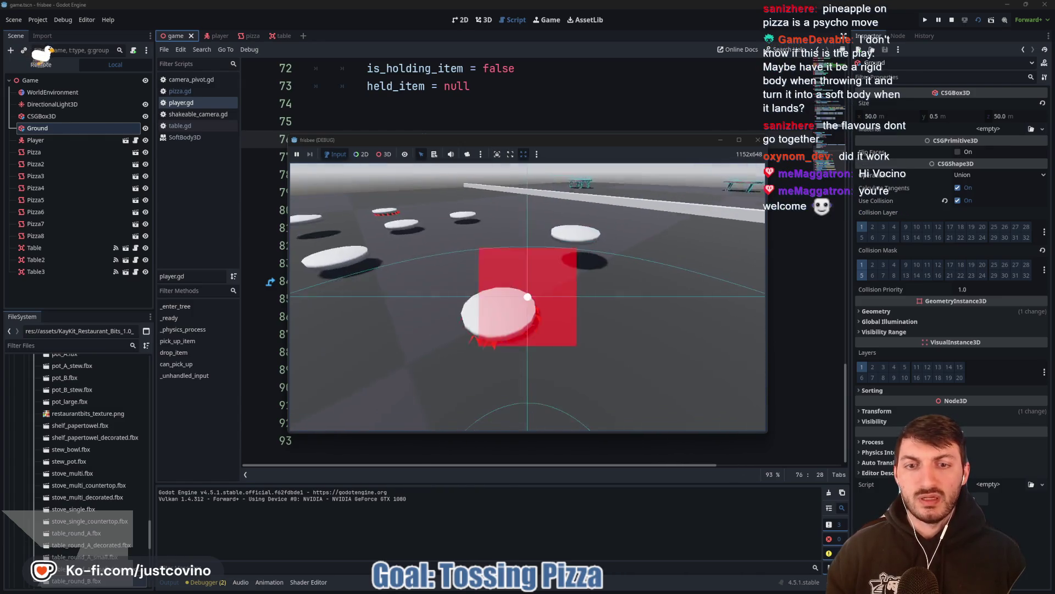
# - Pick up and throw several pizzas across the ground, then stop the game with F8
pyautogui.click(527, 297)
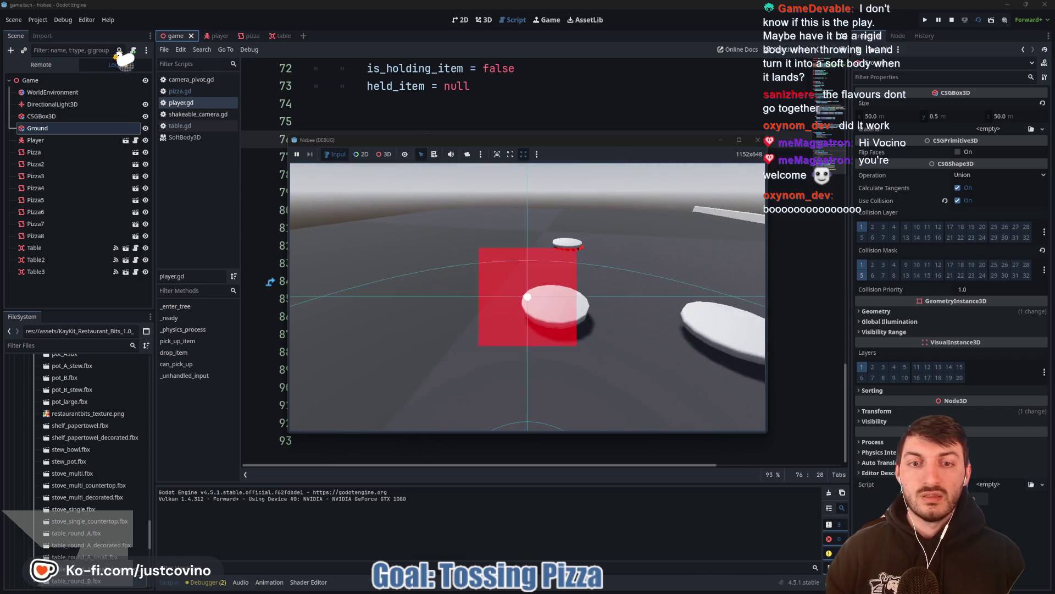
pyautogui.click(527, 297)
pyautogui.click(527, 297)
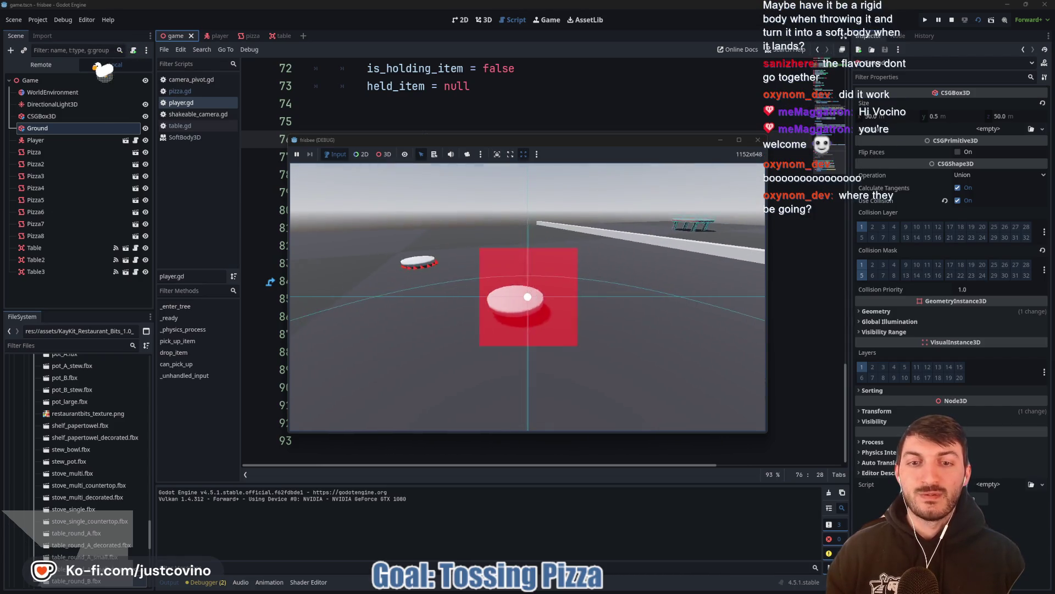
pyautogui.click(527, 297)
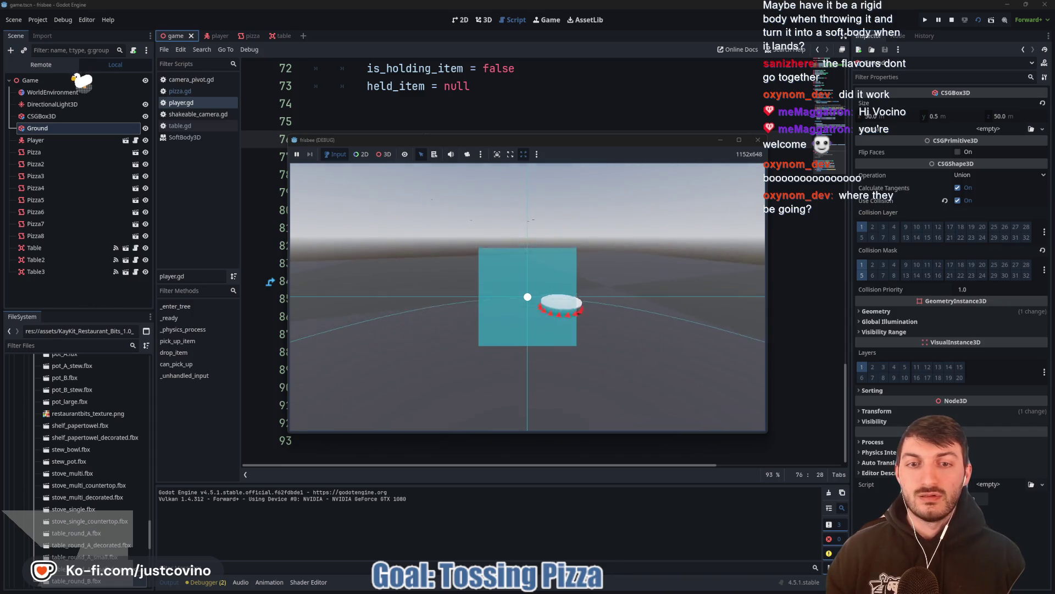
pyautogui.click(528, 296)
pyautogui.click(528, 297)
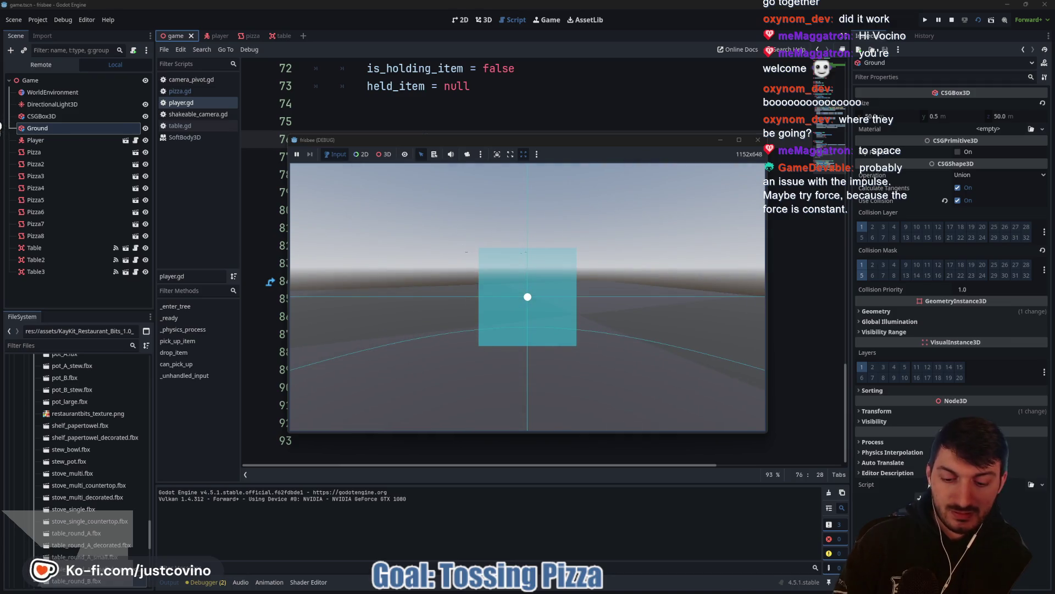
pyautogui.press('F8')
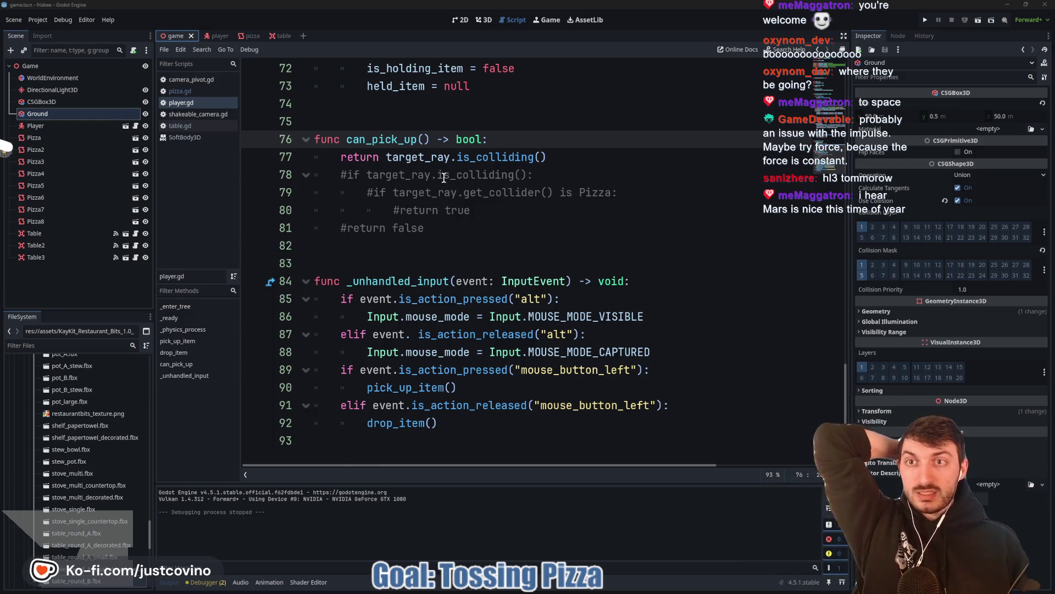
# - Rerun the game from the pizza scene, toss a pizza toward the horizon, and stop it
pyautogui.click(258, 37)
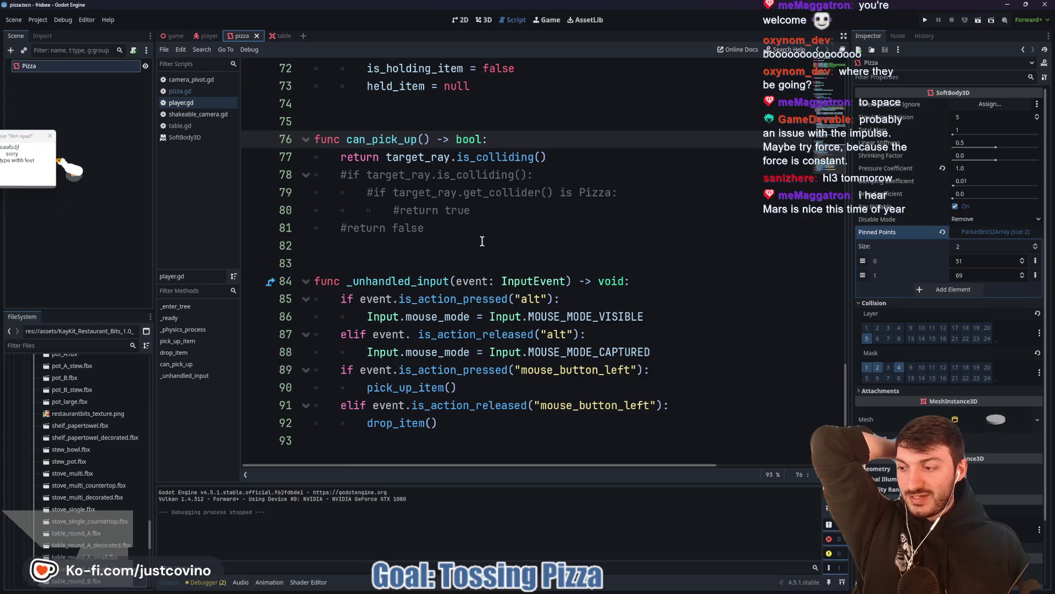
pyautogui.press('F5')
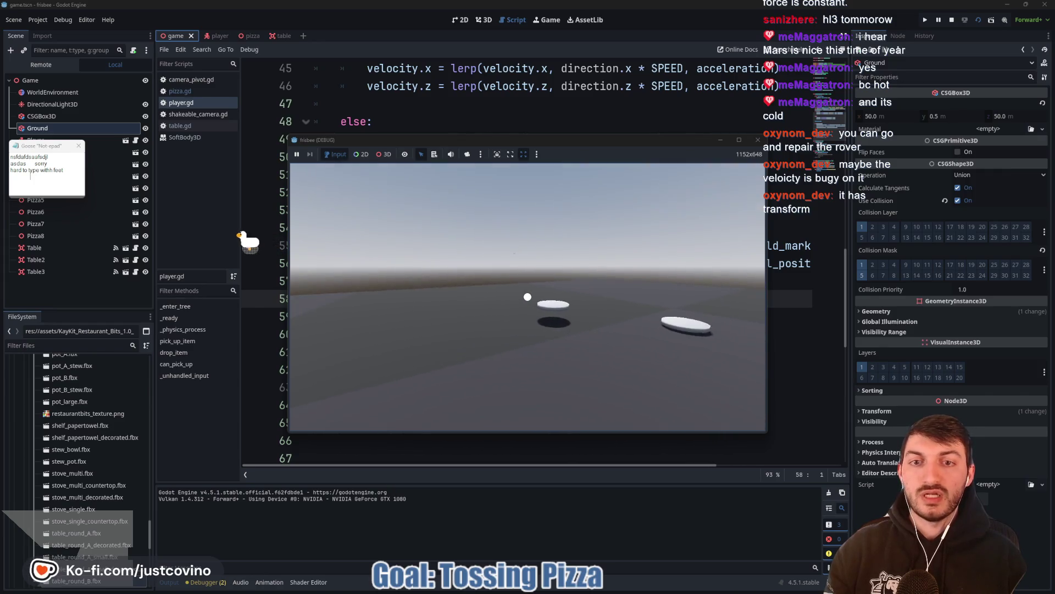
pyautogui.click(527, 297)
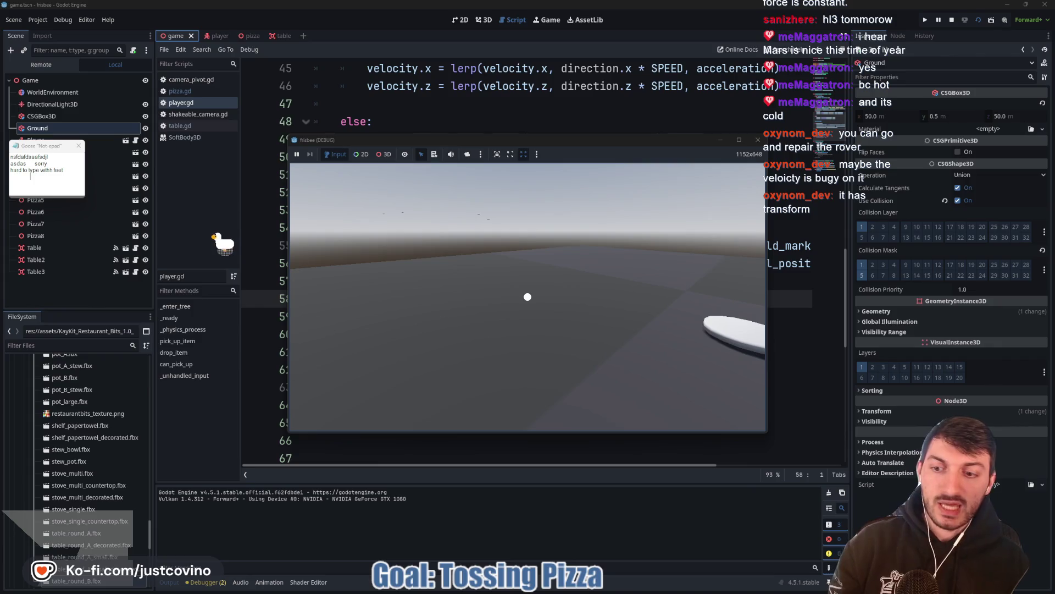
pyautogui.press('Escape')
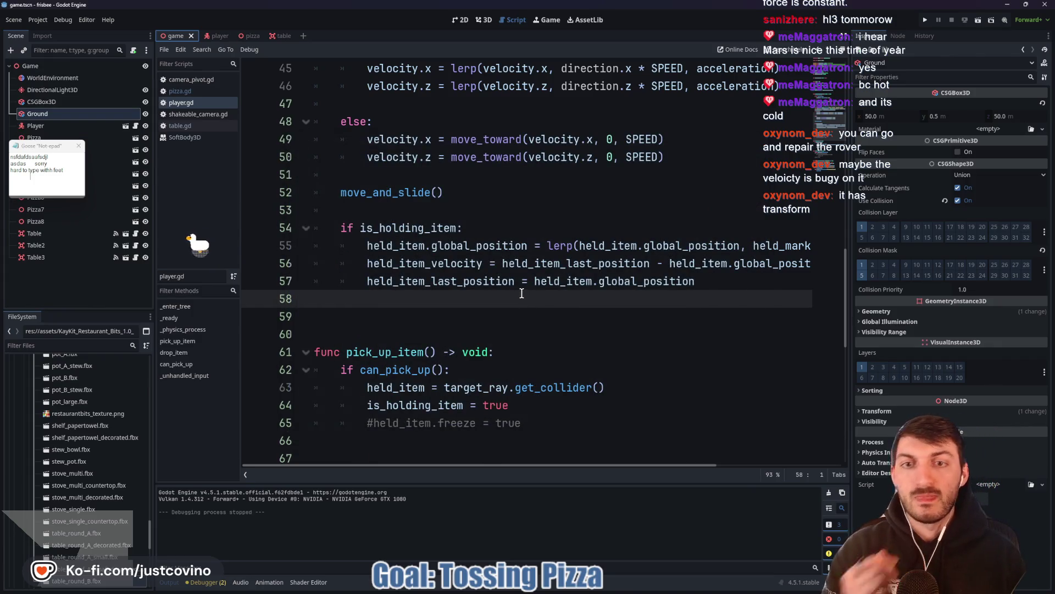
pyautogui.scroll(4, 550, 261)
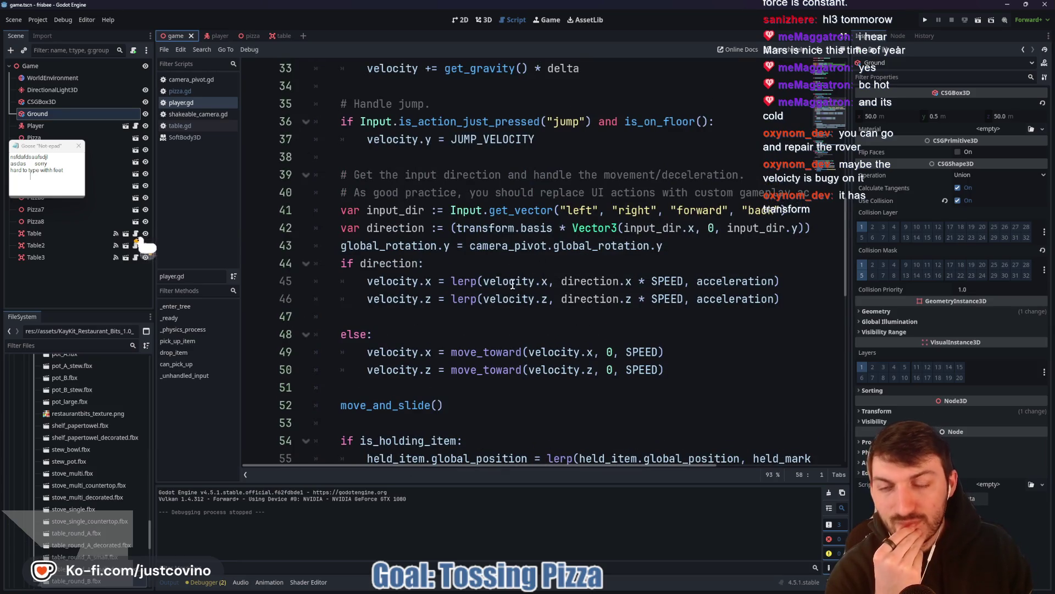
# - Clear the two unused-delta warnings from the Debugger and return to the Output log
pyautogui.click(212, 582)
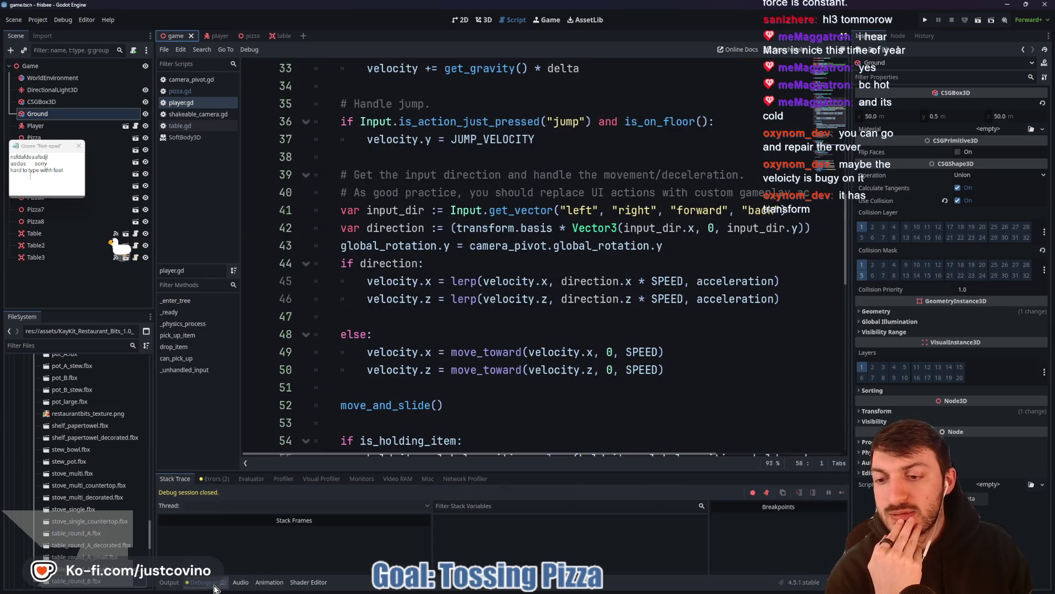
pyautogui.click(216, 480)
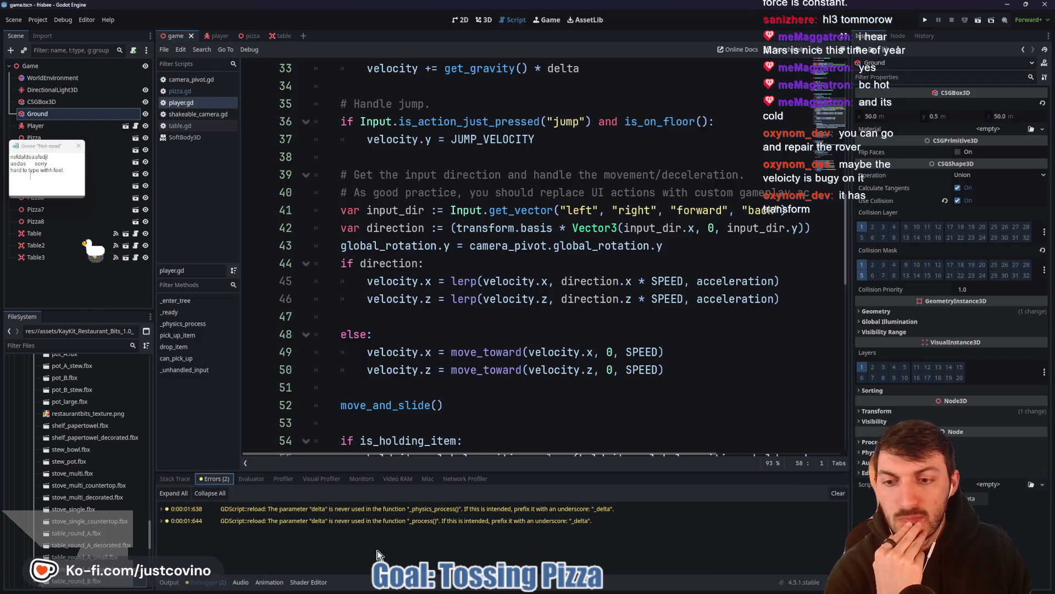
pyautogui.click(839, 494)
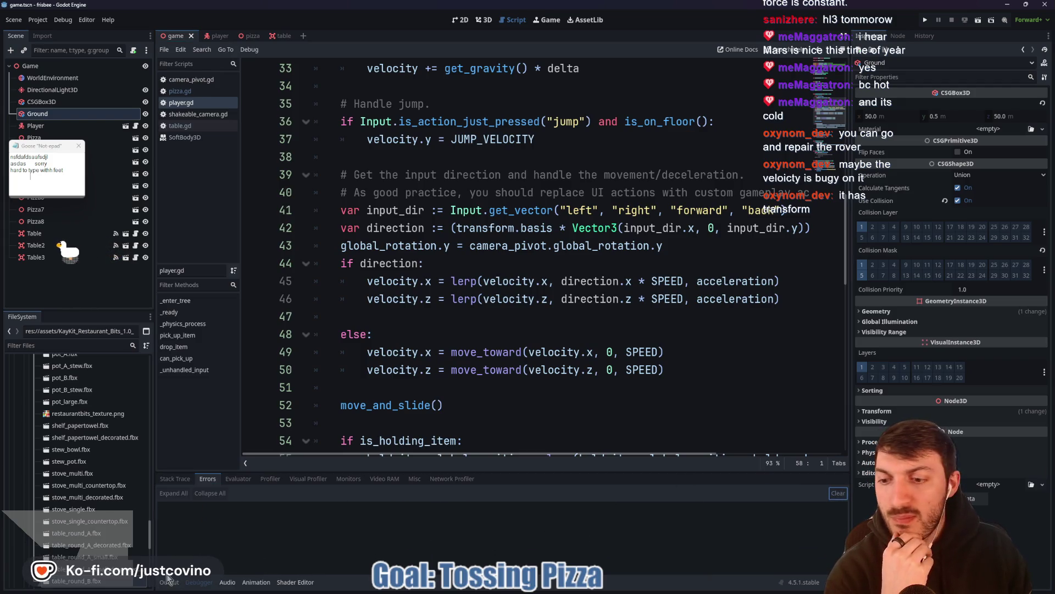
pyautogui.click(169, 583)
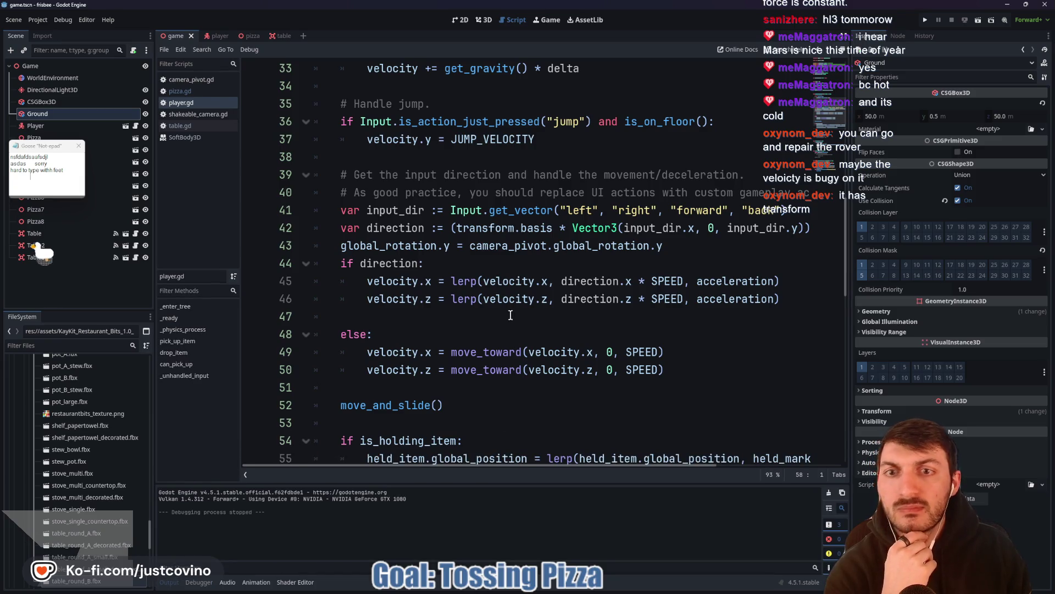
# - Inspect the held-item lerp and velocity code on lines 53–56 of player.gd
pyautogui.moveTo(518, 303)
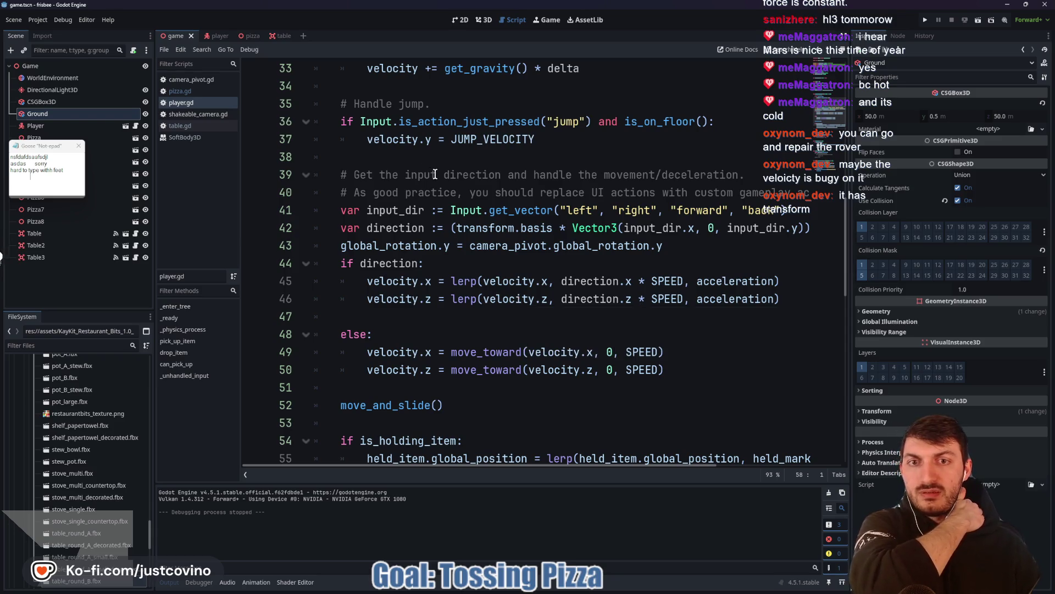
pyautogui.scroll(-4, 452, 207)
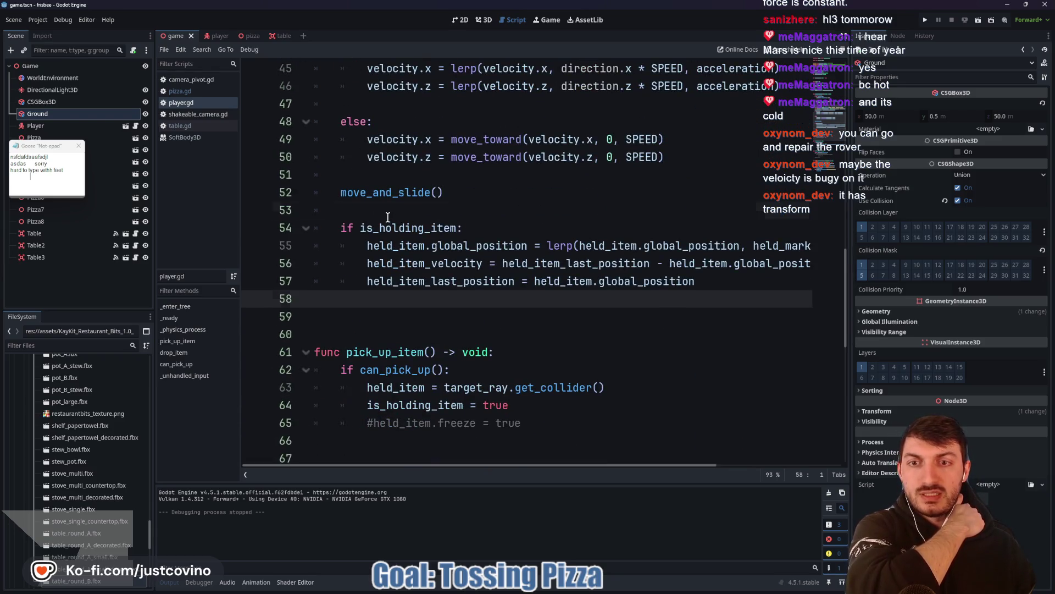
pyautogui.click(388, 215)
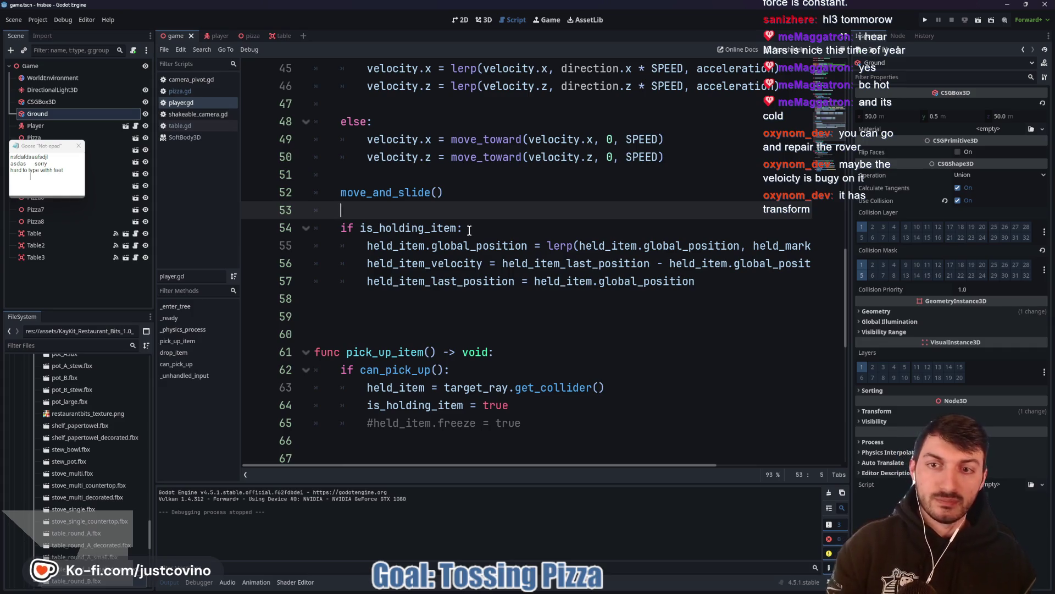
pyautogui.click(597, 245)
pyautogui.moveTo(542, 464); pyautogui.dragTo(662, 464)
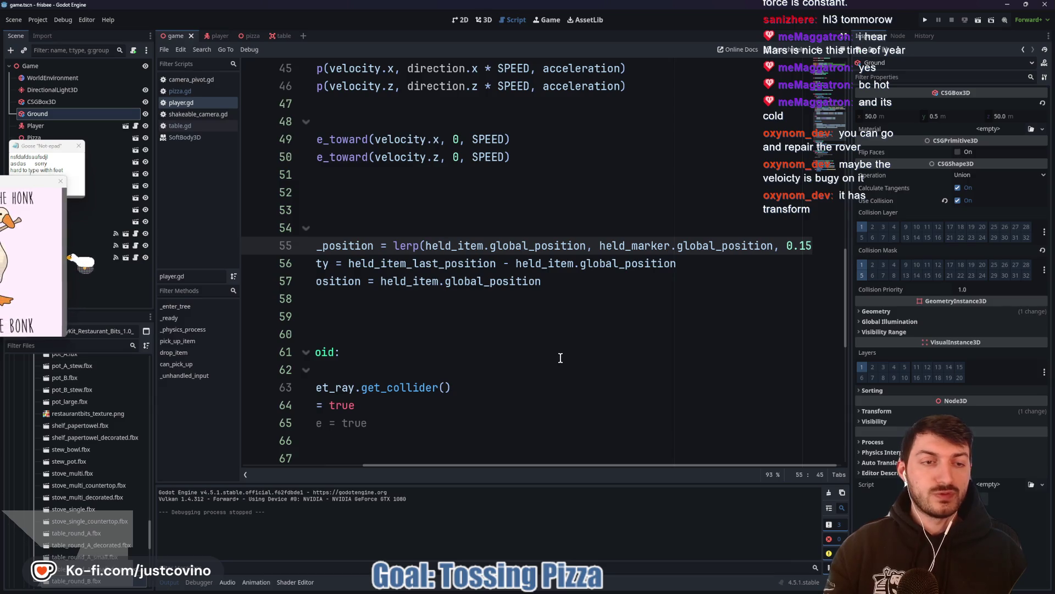
# - Switch to the 3D workspace and view the player scene
pyautogui.click(714, 266)
pyautogui.hotkey('ctrl', 'F2')
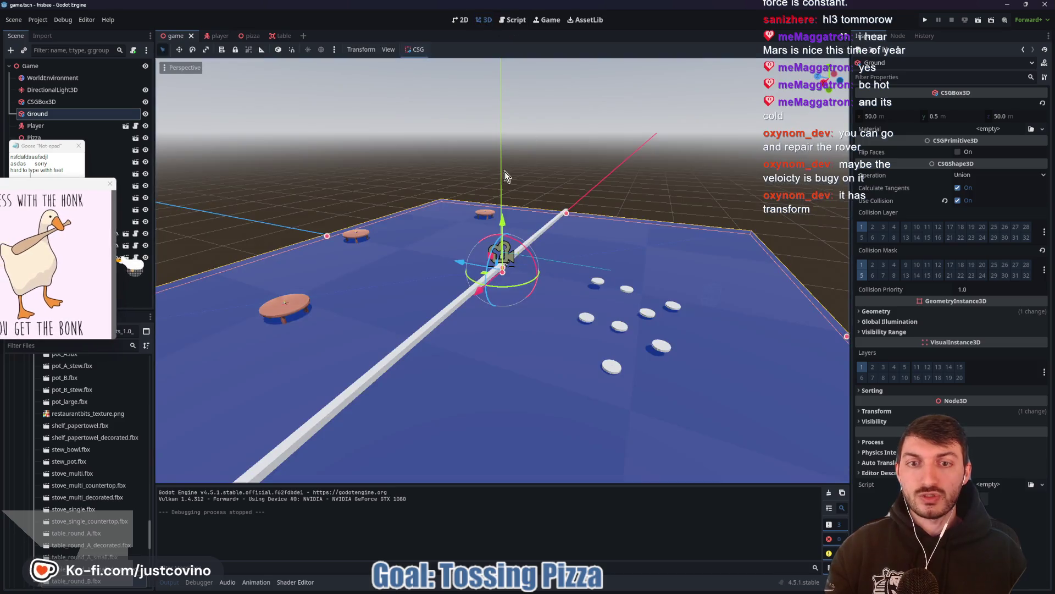
pyautogui.click(209, 35)
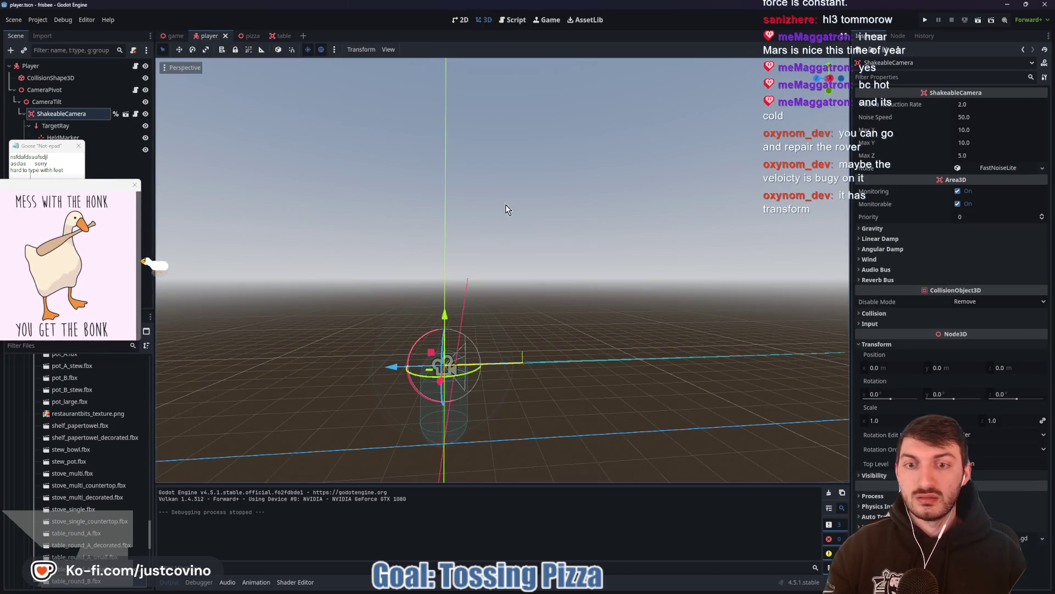
pyautogui.moveTo(526, 344); pyautogui.dragTo(514, 360)
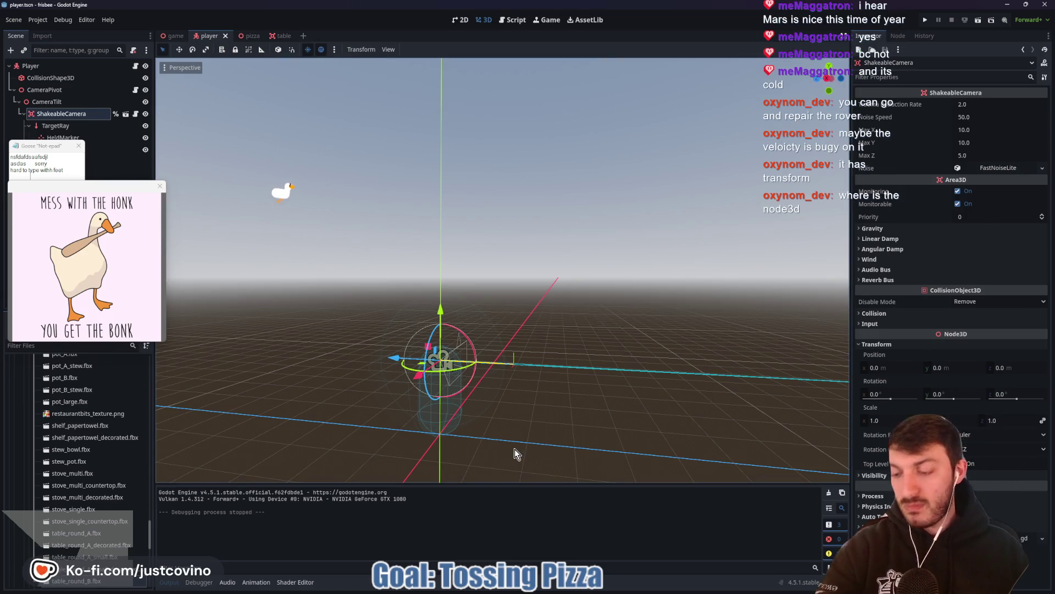
# - Open the pizza scene and run the whole project
pyautogui.press('super')
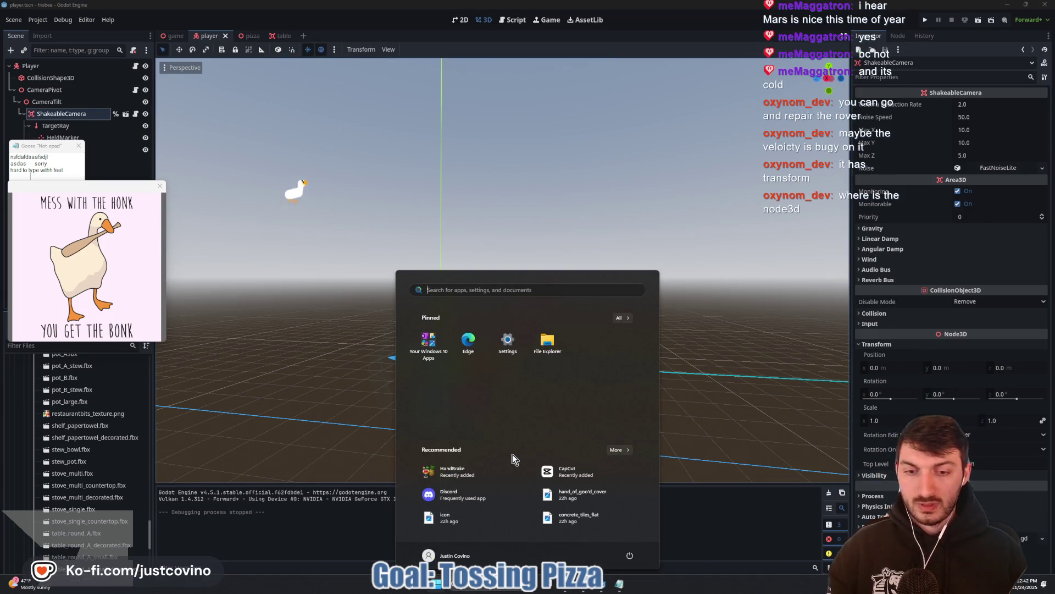
pyautogui.press('super')
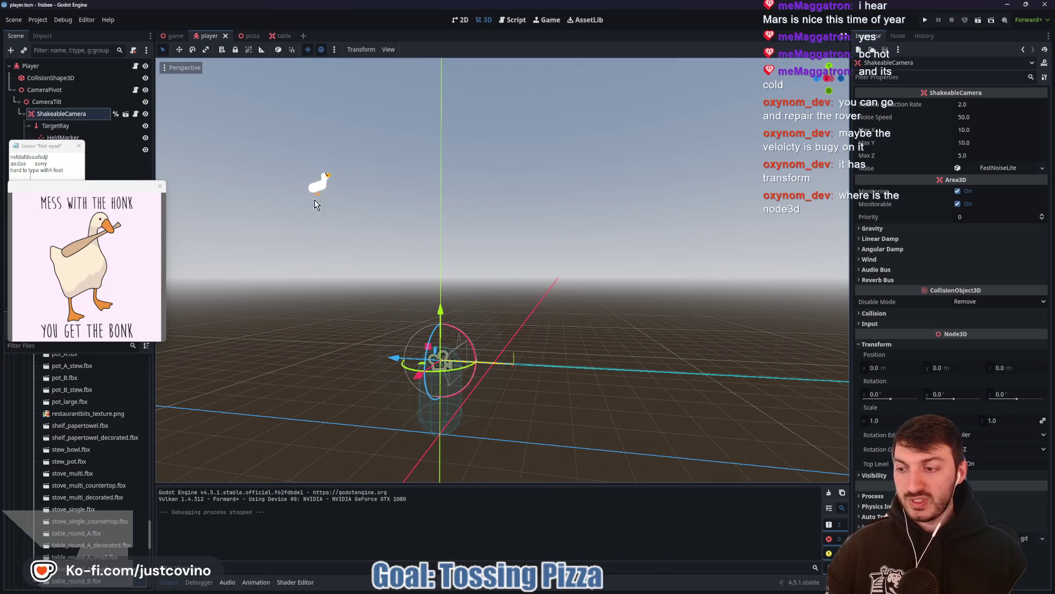
pyautogui.click(250, 36)
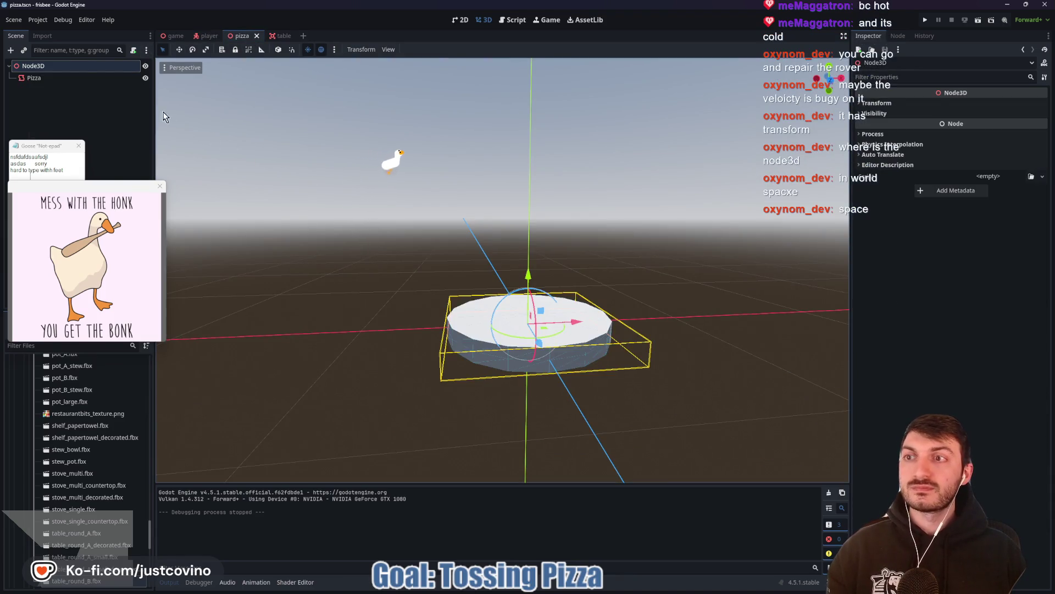
pyautogui.click(925, 21)
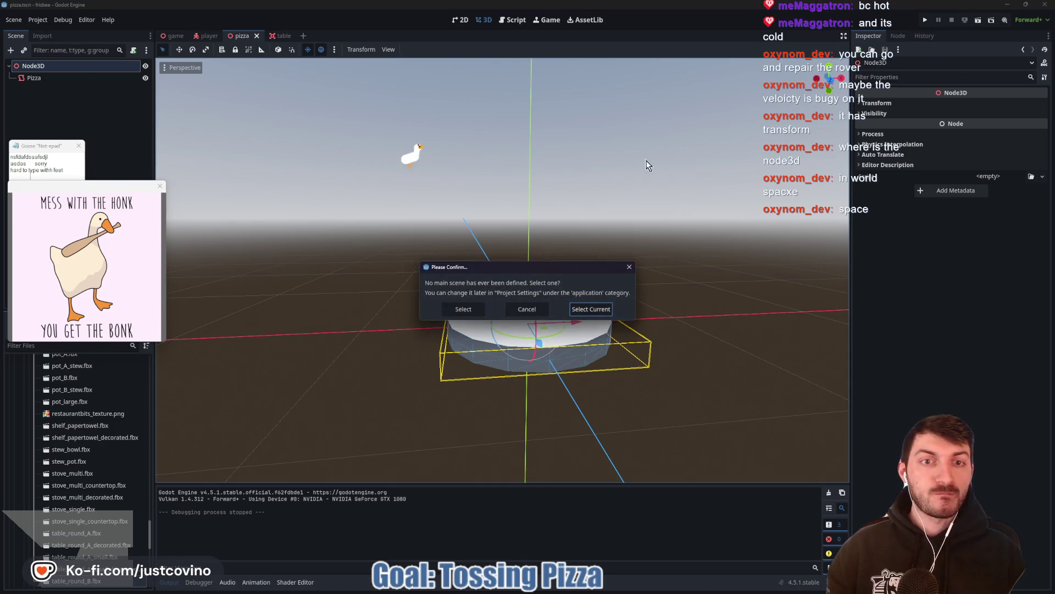
# - Dismiss the main-scene prompt, run the game scene, and expand its Remote scene tree
pyautogui.click(629, 268)
pyautogui.click(178, 32)
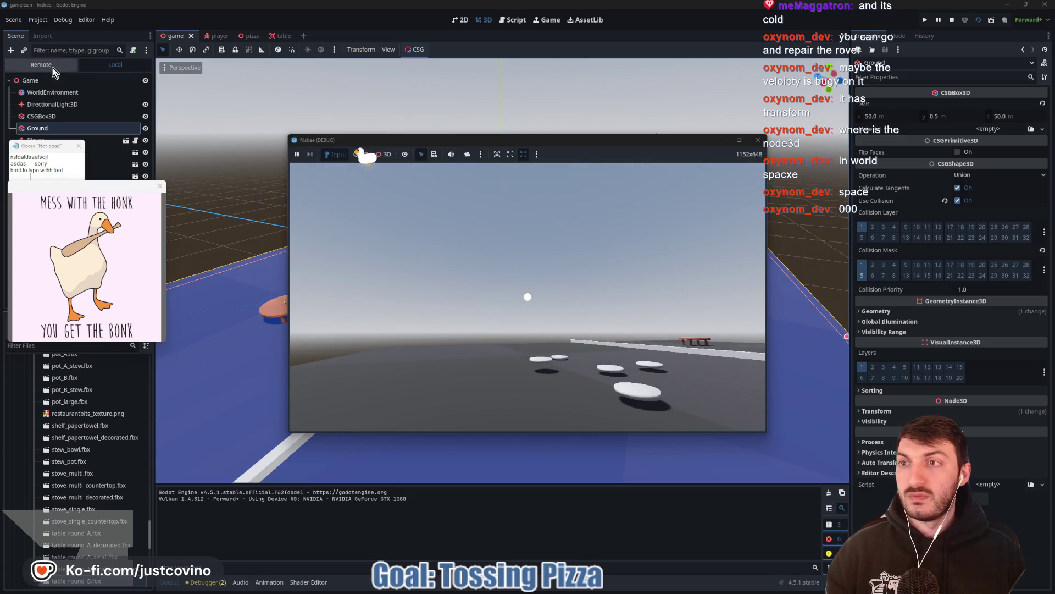
pyautogui.click(55, 65)
pyautogui.click(55, 93)
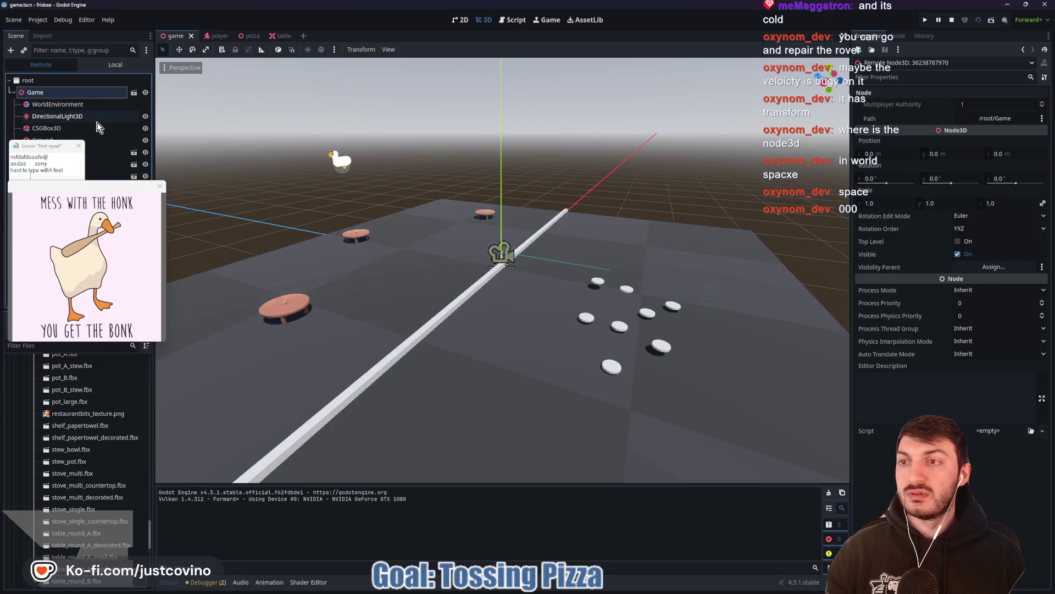
pyautogui.click(79, 145)
pyautogui.click(160, 185)
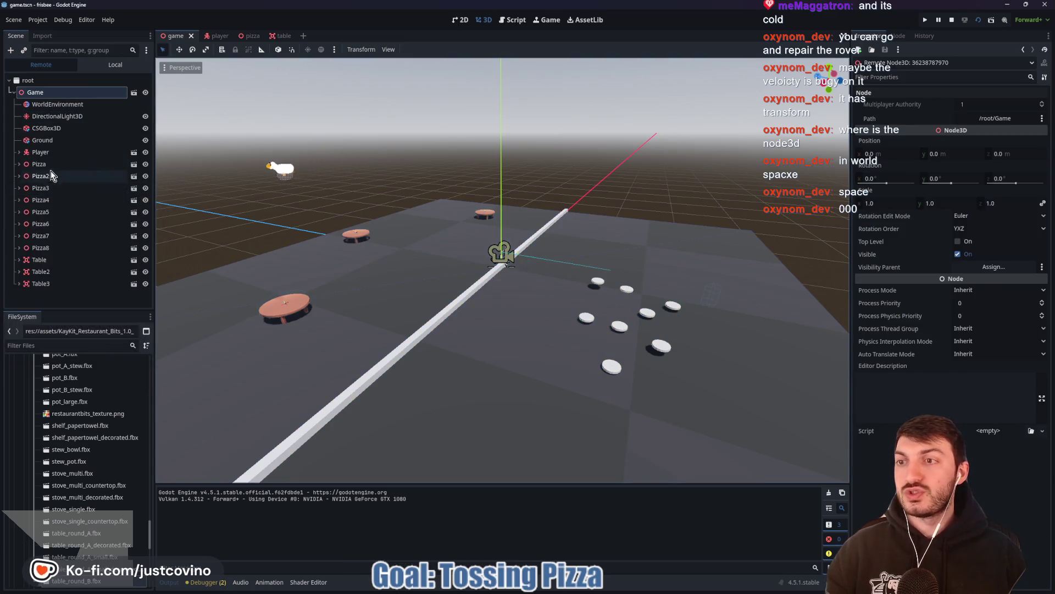
# - Check the live positions of Pizza, Pizza2, Pizza3, Pizza4 and its child, then stop the game
pyautogui.click(44, 165)
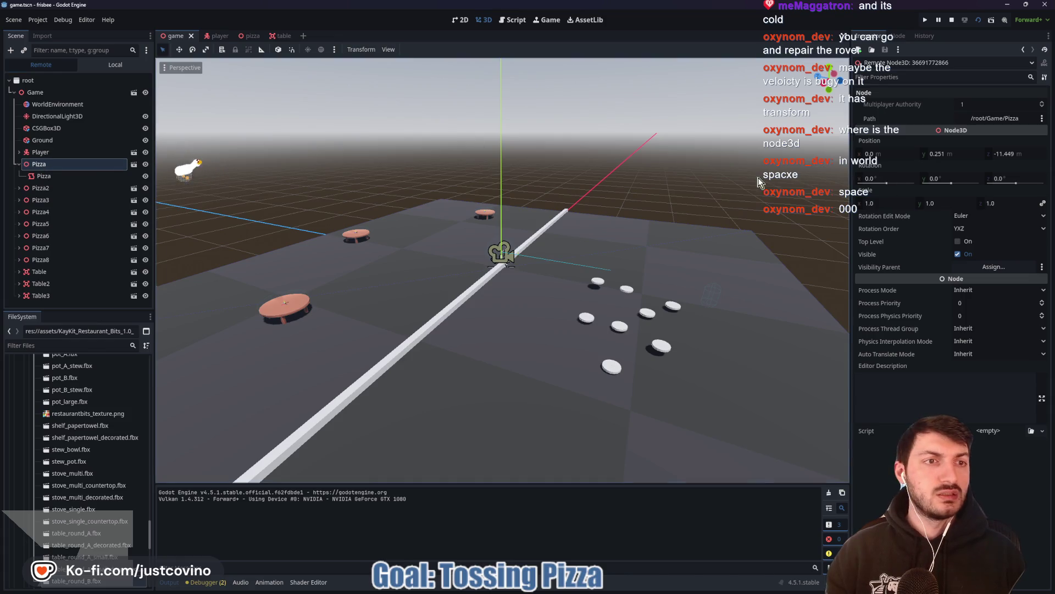
pyautogui.click(52, 187)
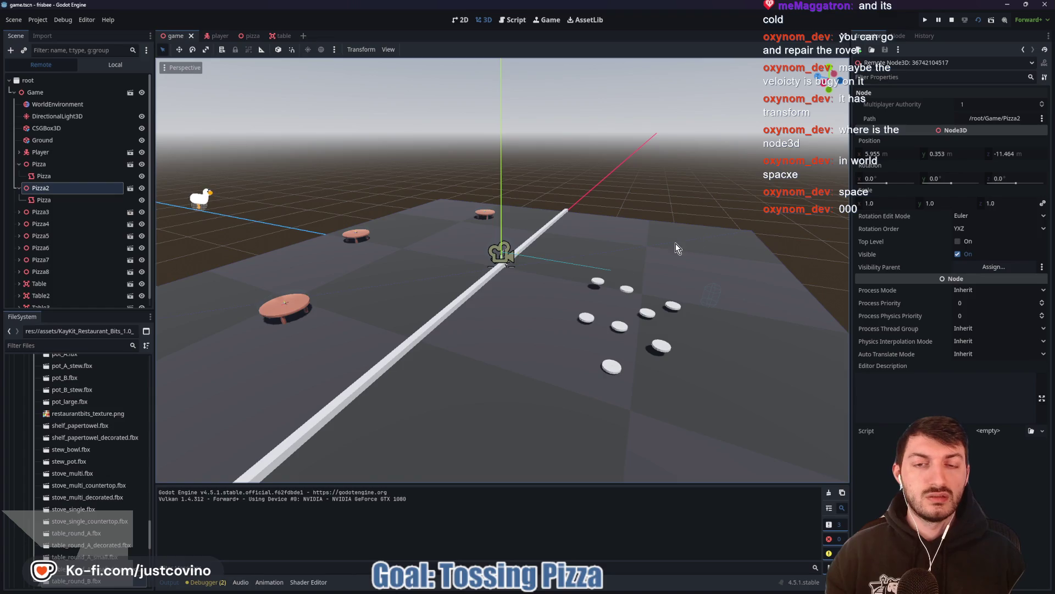
pyautogui.moveTo(670, 243); pyautogui.dragTo(436, 248)
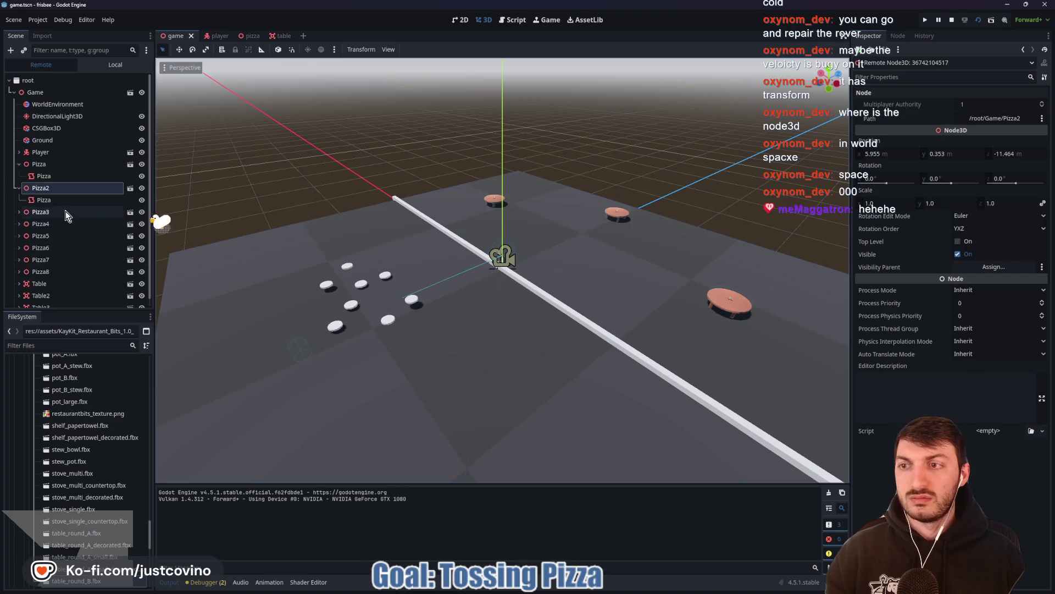
pyautogui.click(45, 213)
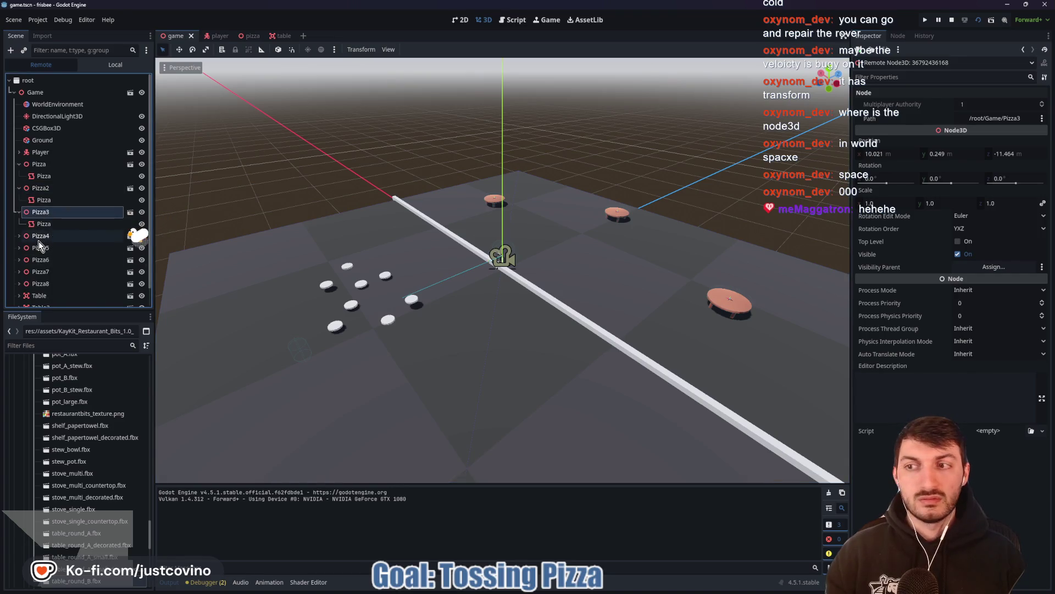
pyautogui.click(38, 241)
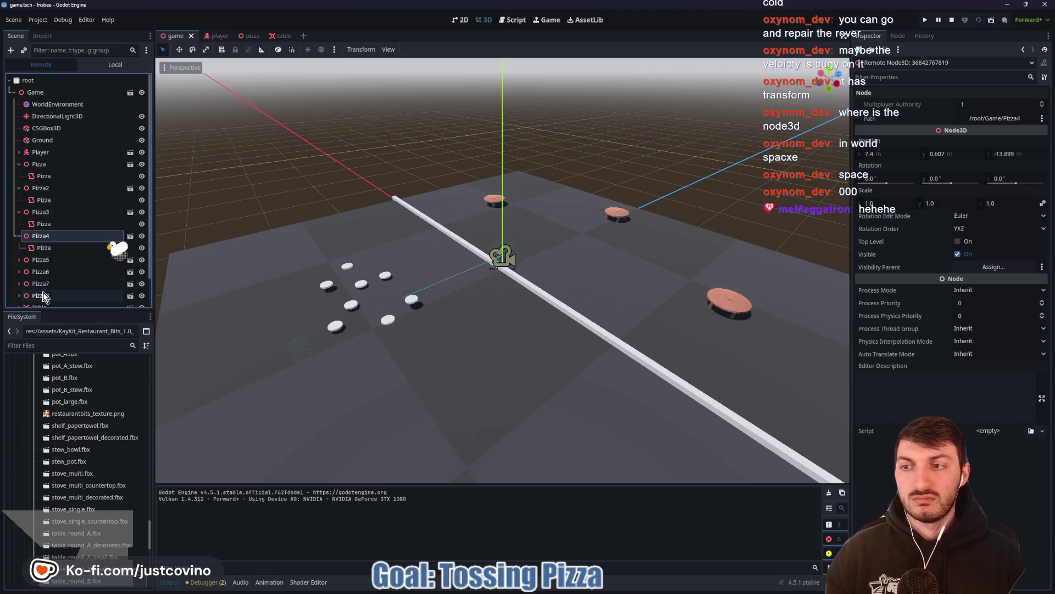
pyautogui.click(43, 248)
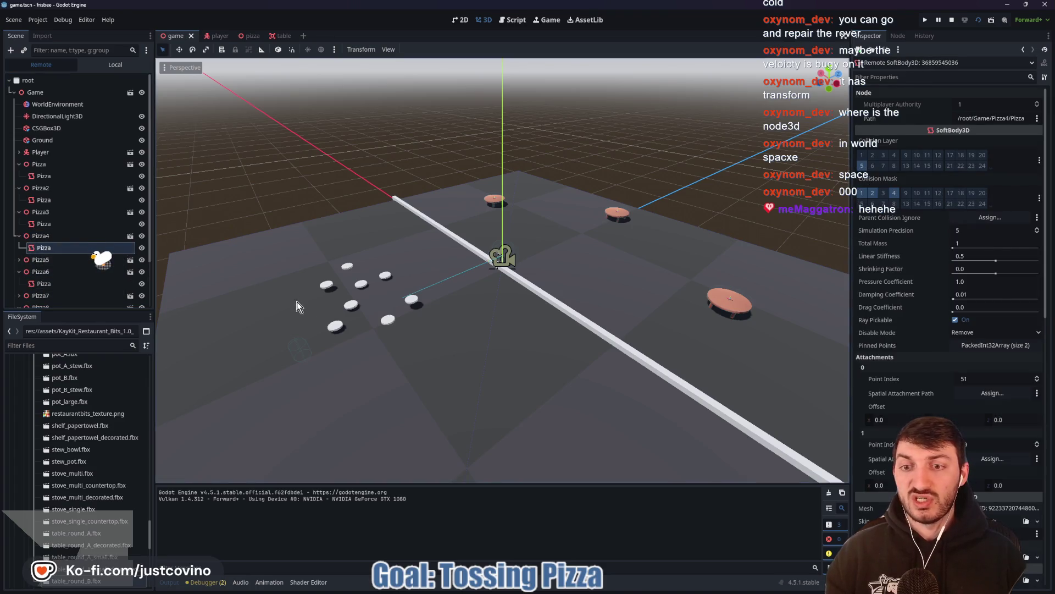
pyautogui.click(387, 322)
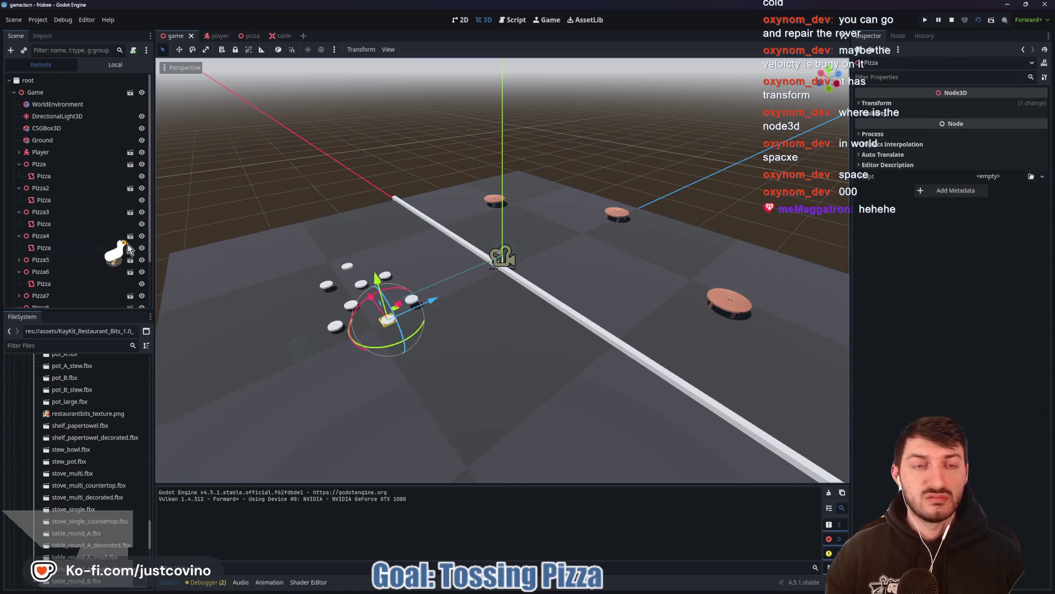
pyautogui.click(952, 20)
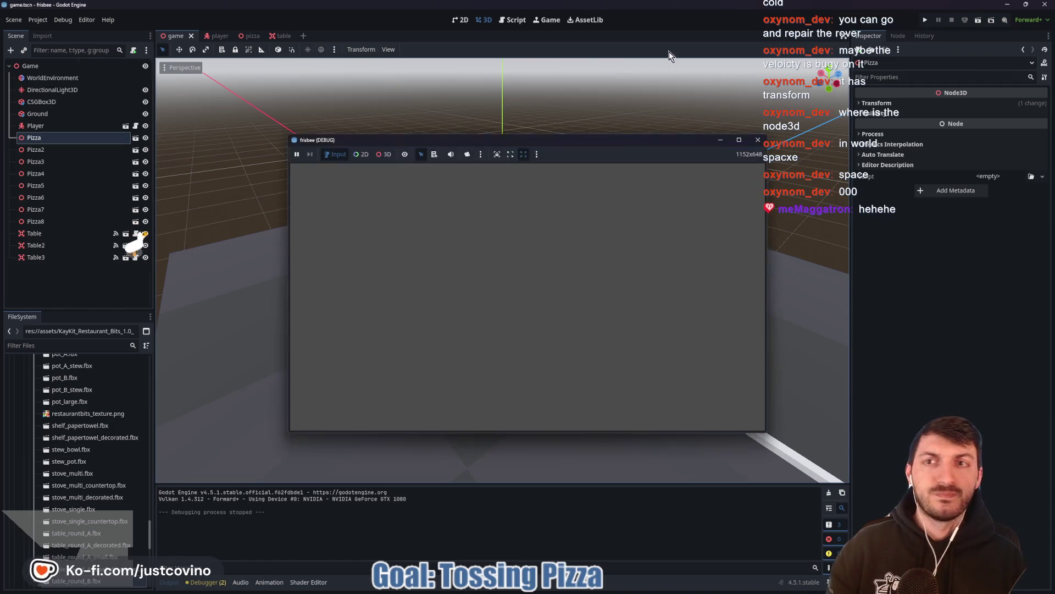
# - In player.gd, change line 55's held_item.global_position to held_item.get_parent().global_position
pyautogui.click(242, 36)
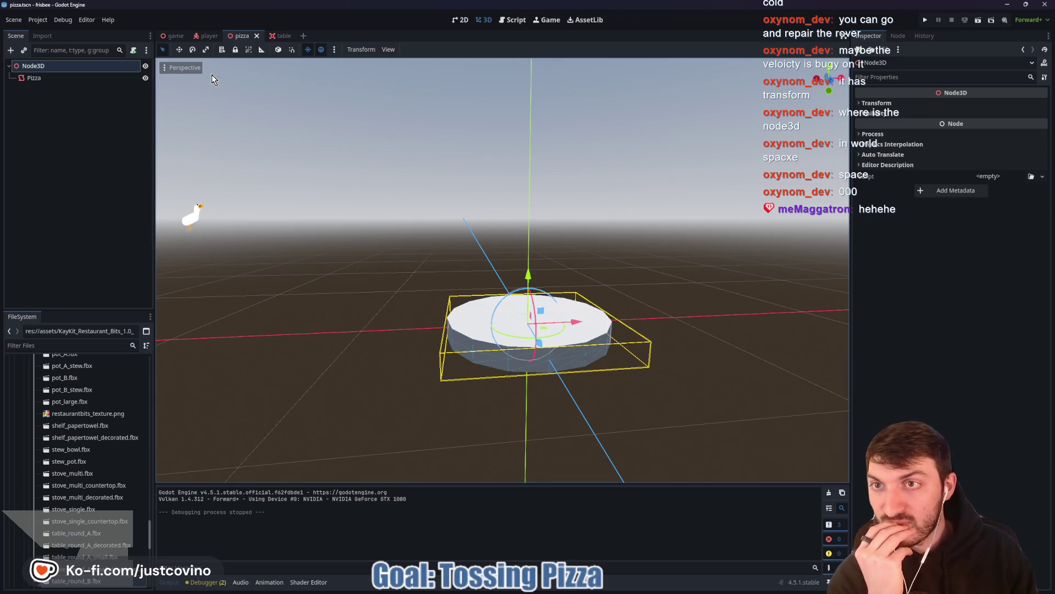
pyautogui.click(175, 37)
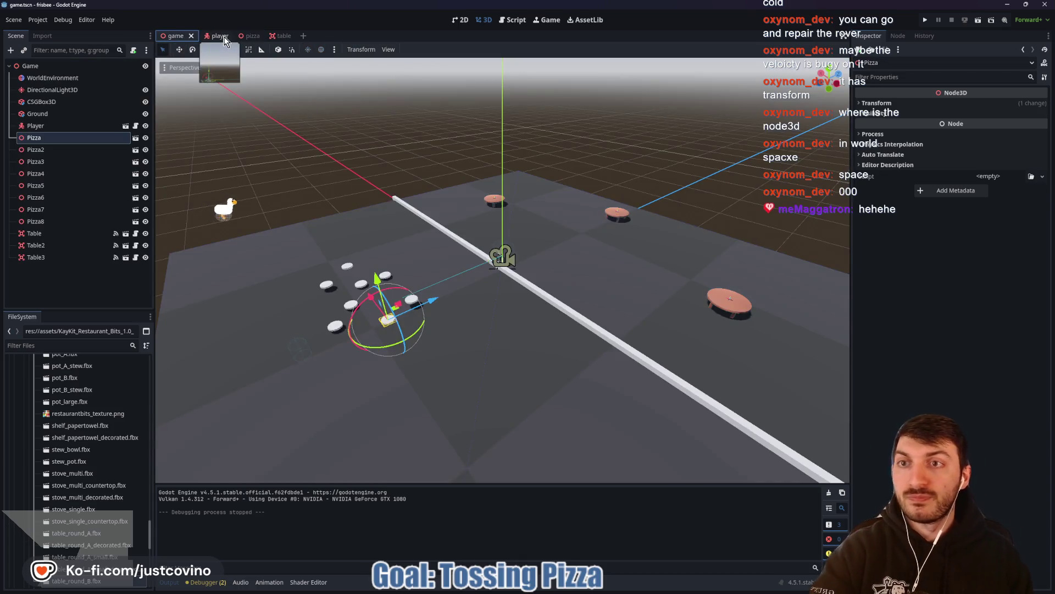
pyautogui.click(209, 36)
pyautogui.click(136, 66)
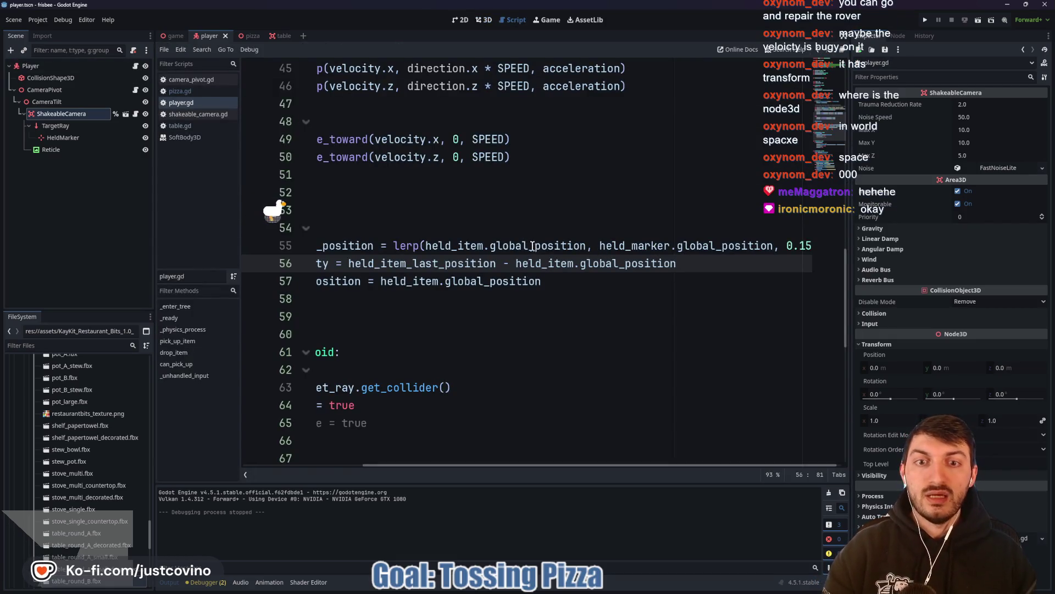
pyautogui.click(487, 244)
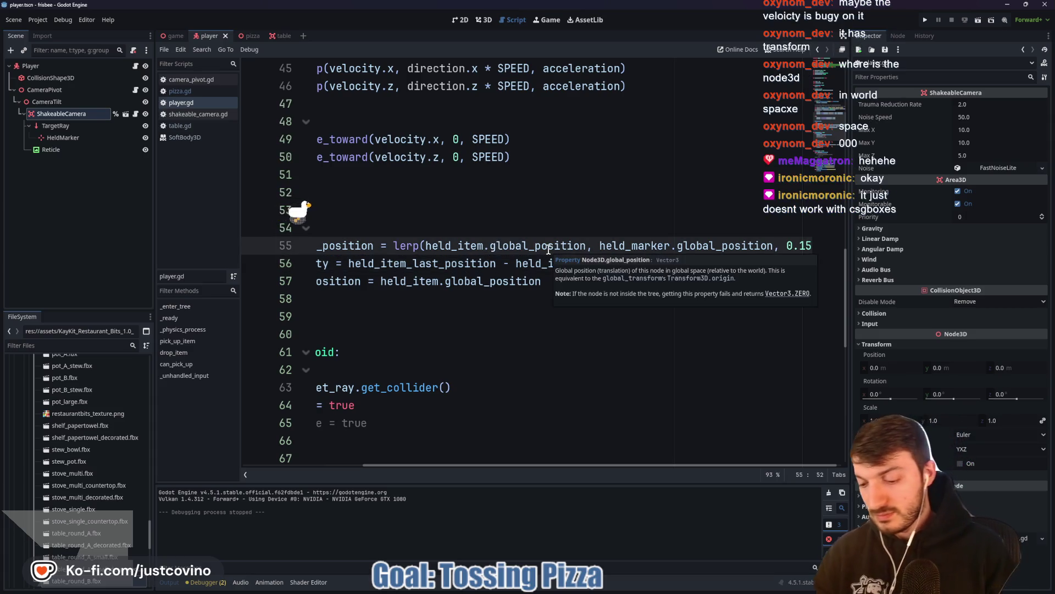
pyautogui.write('get_parent(')
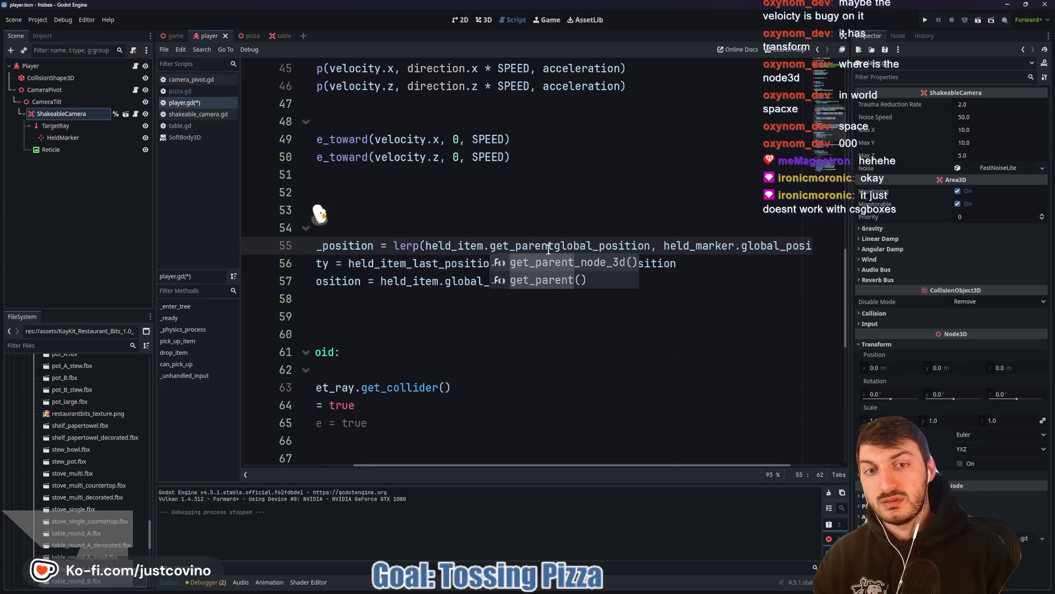
pyautogui.write(').')
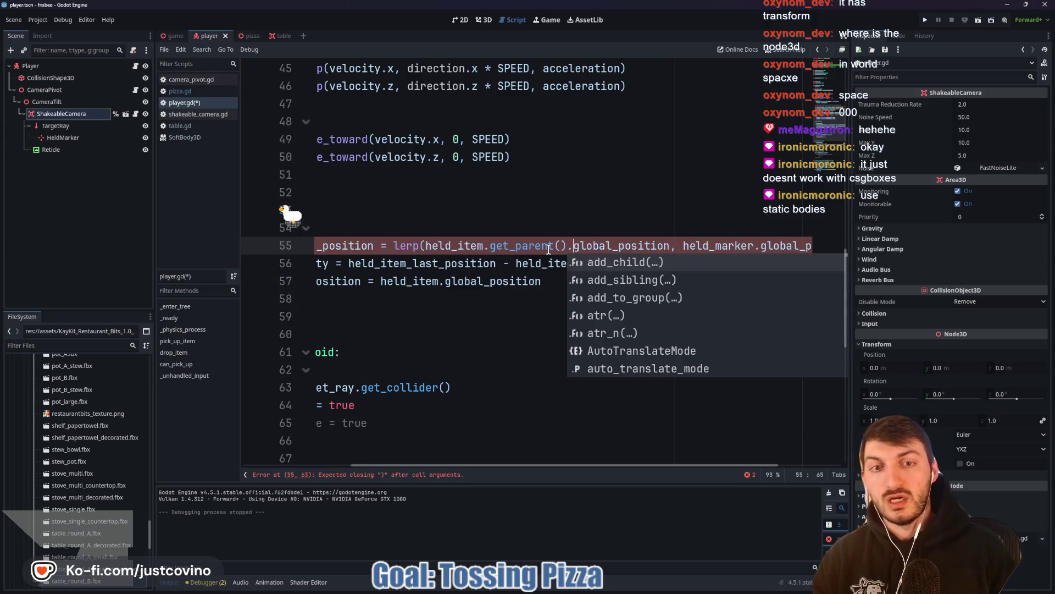
pyautogui.click(507, 231)
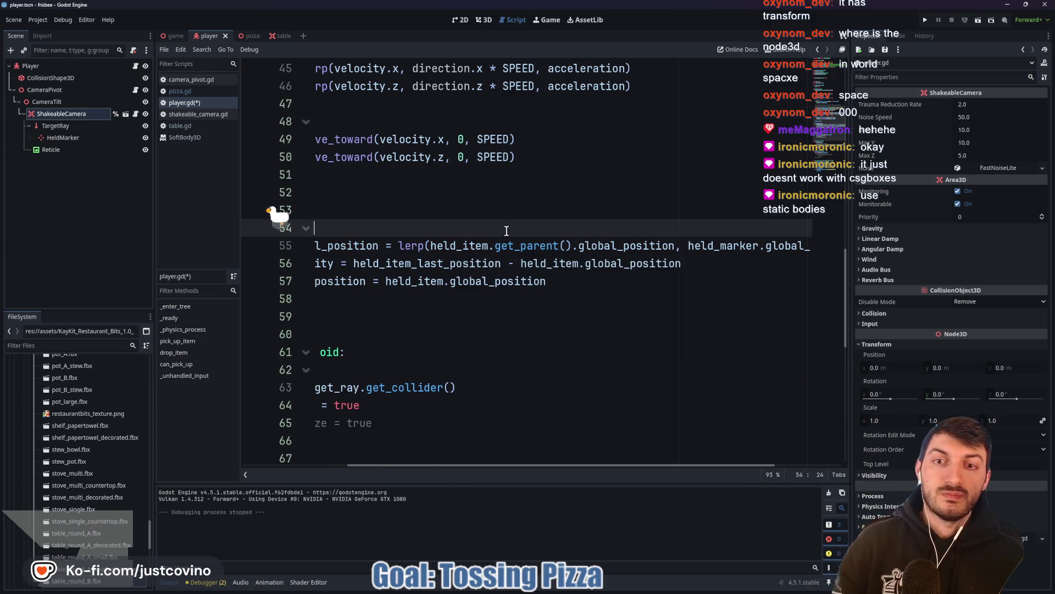
# - Test-run the game from the game scene, stop it, and select the Ground
pyautogui.click(173, 34)
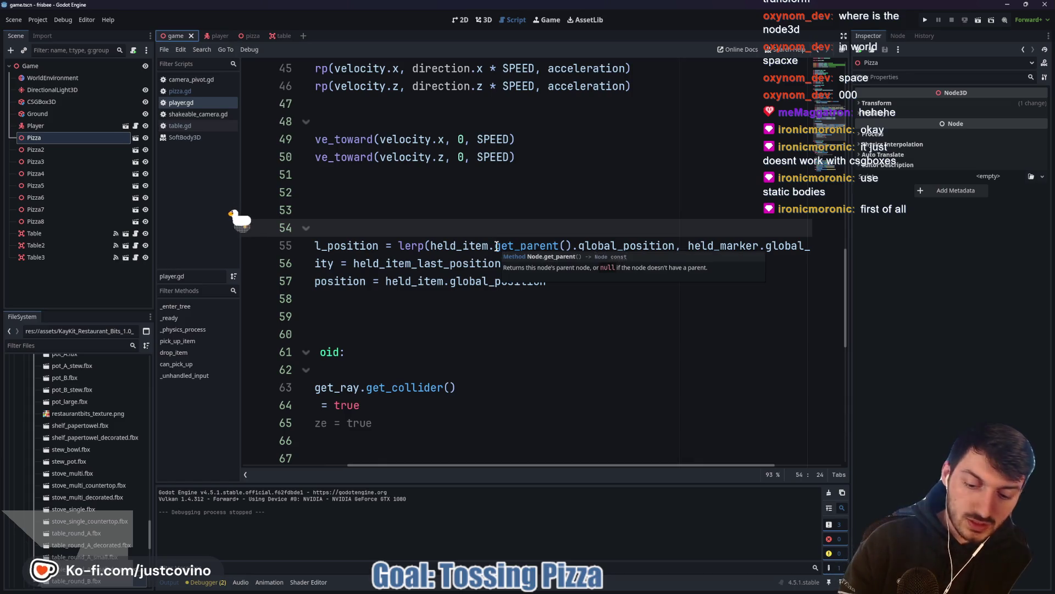
pyautogui.press('F5')
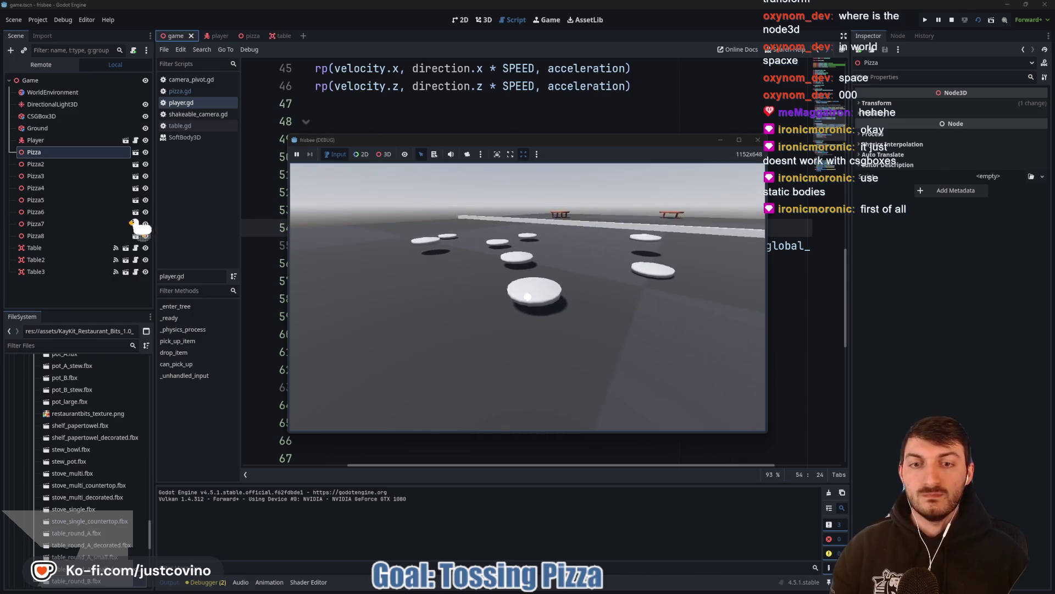
pyautogui.press('Escape')
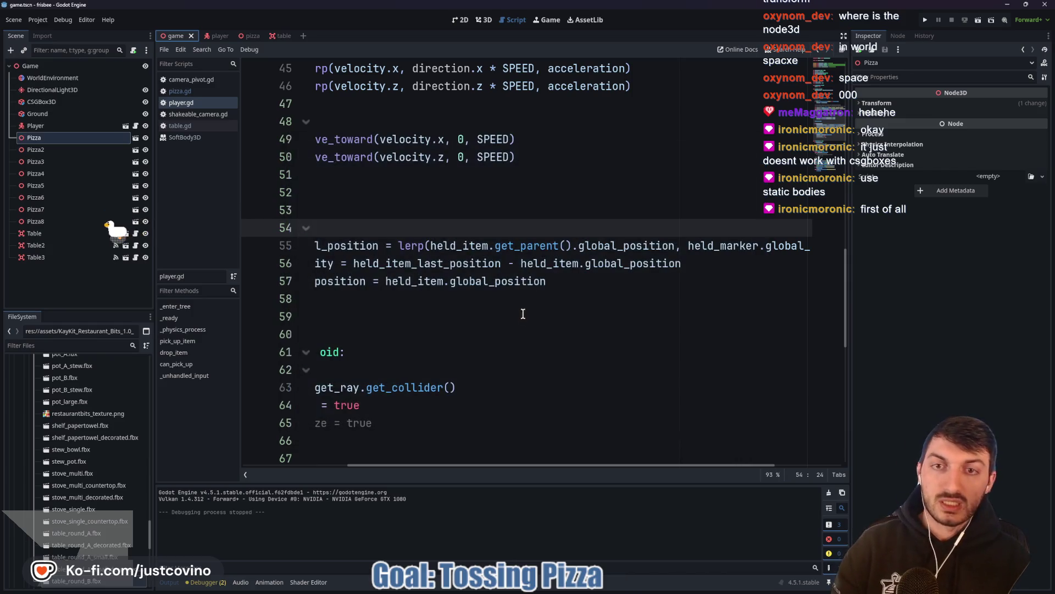
pyautogui.click(487, 24)
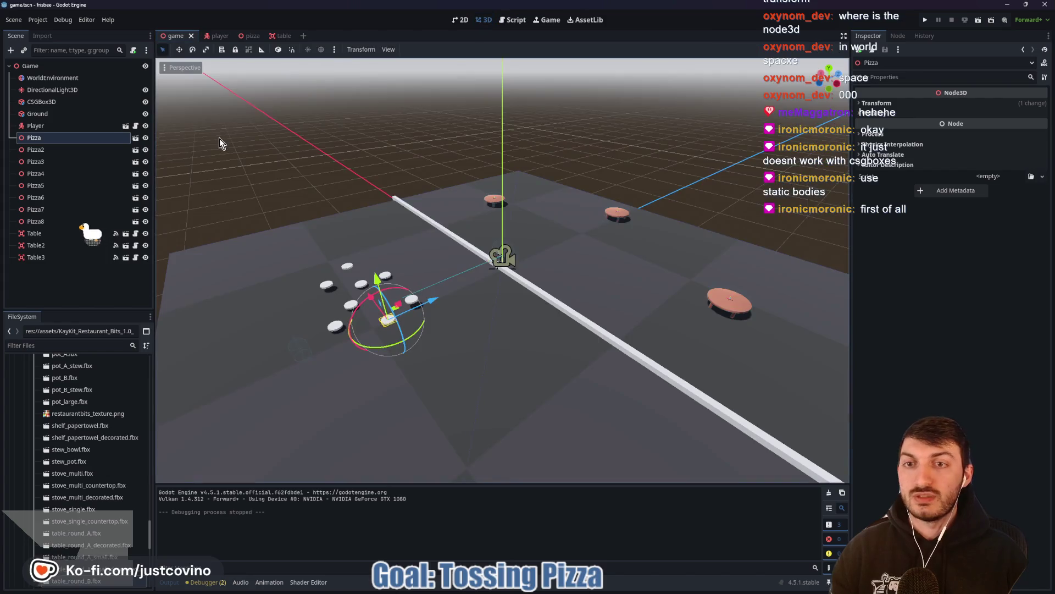
# - Select the Ground, fly the camera low over it, then select the soft-body Pizza in its scene
pyautogui.click(37, 113)
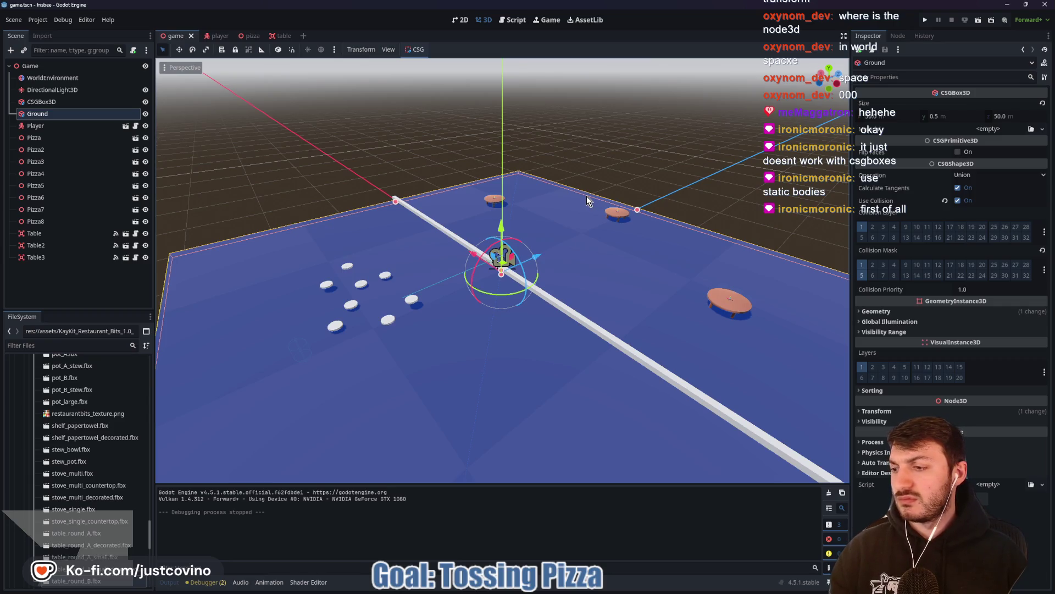
pyautogui.scroll(-3, 588, 201)
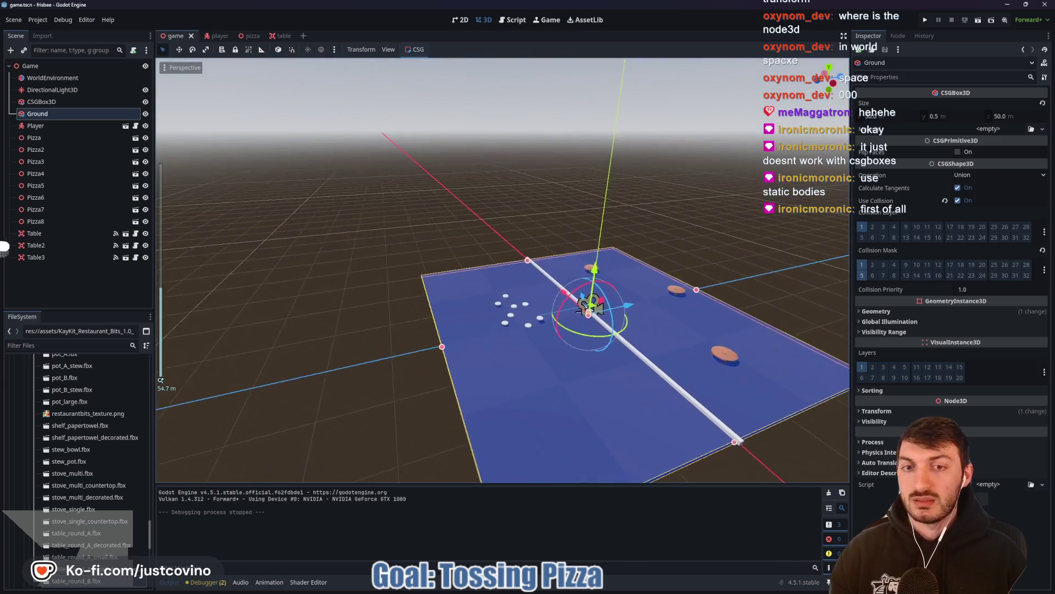
pyautogui.scroll(-3, 502, 270)
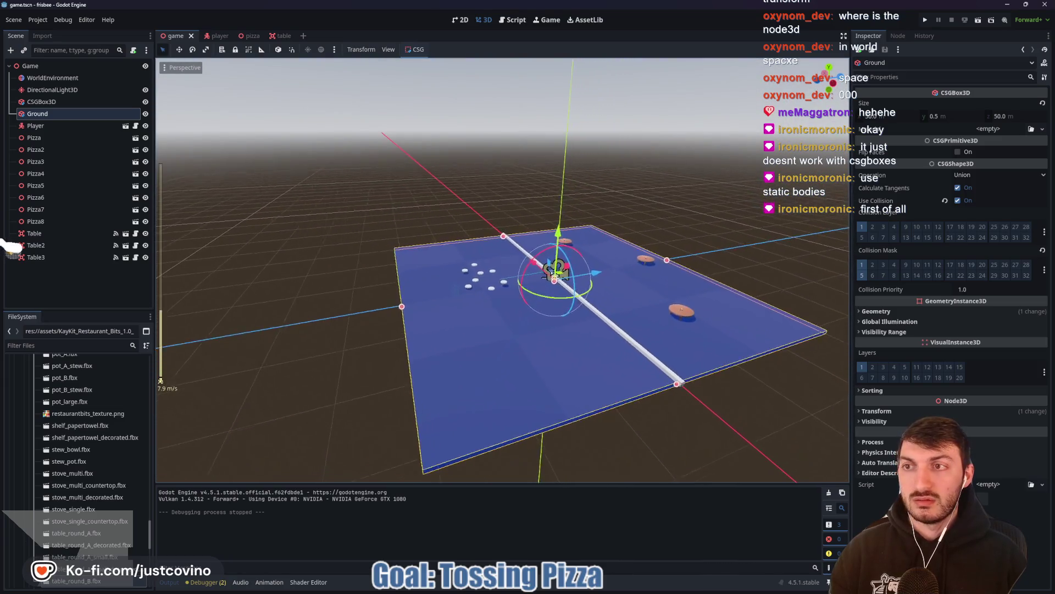
pyautogui.press('w')
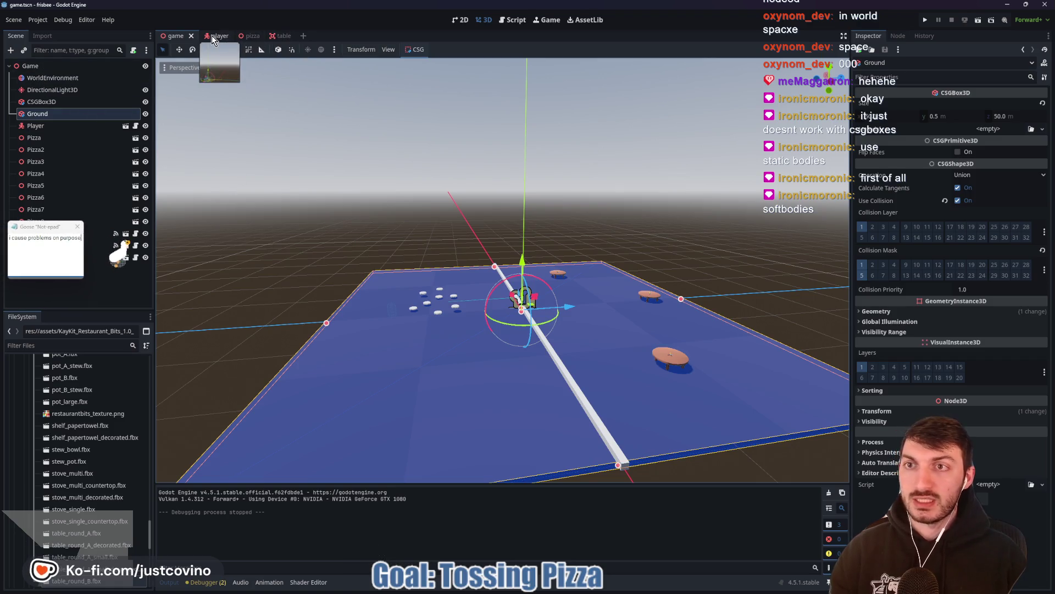
pyautogui.click(33, 77)
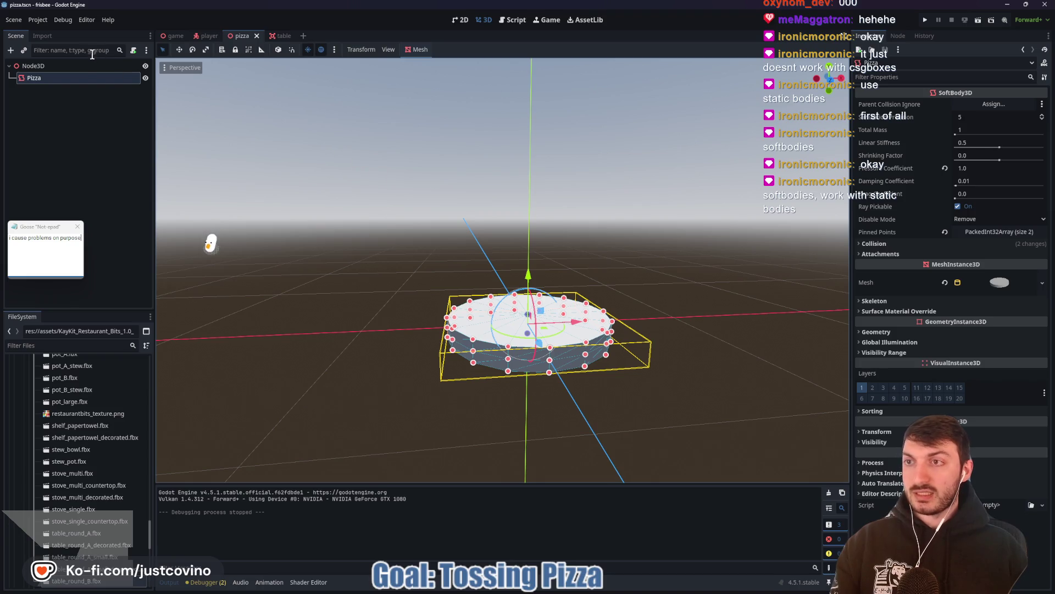
# - Add a StaticBody3D with a child CollisionShape3D under the pizza scene's root
pyautogui.click(74, 67)
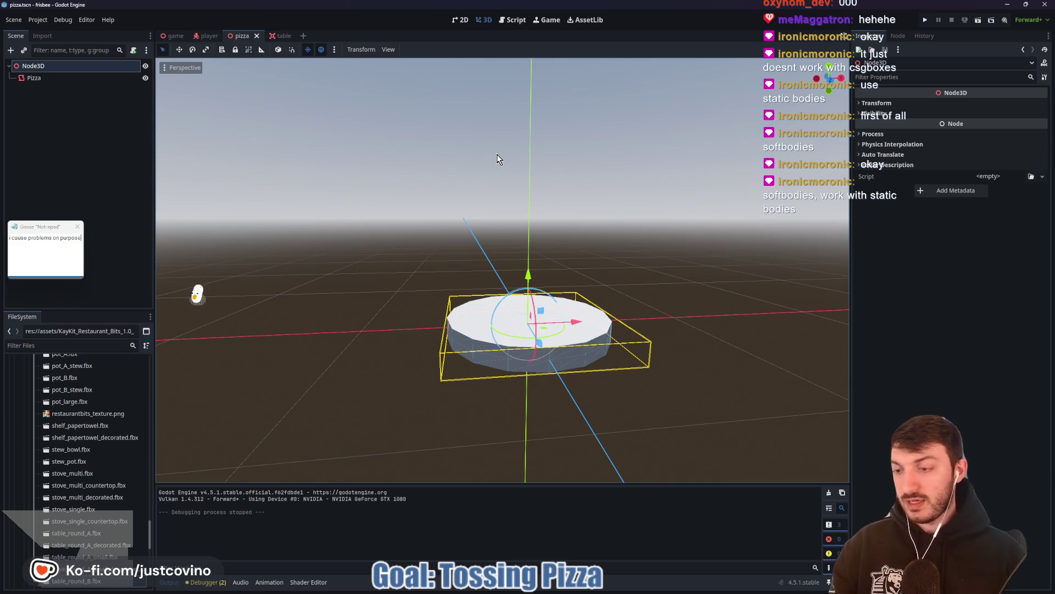
pyautogui.hotkey('ctrl', 'a')
pyautogui.write('static')
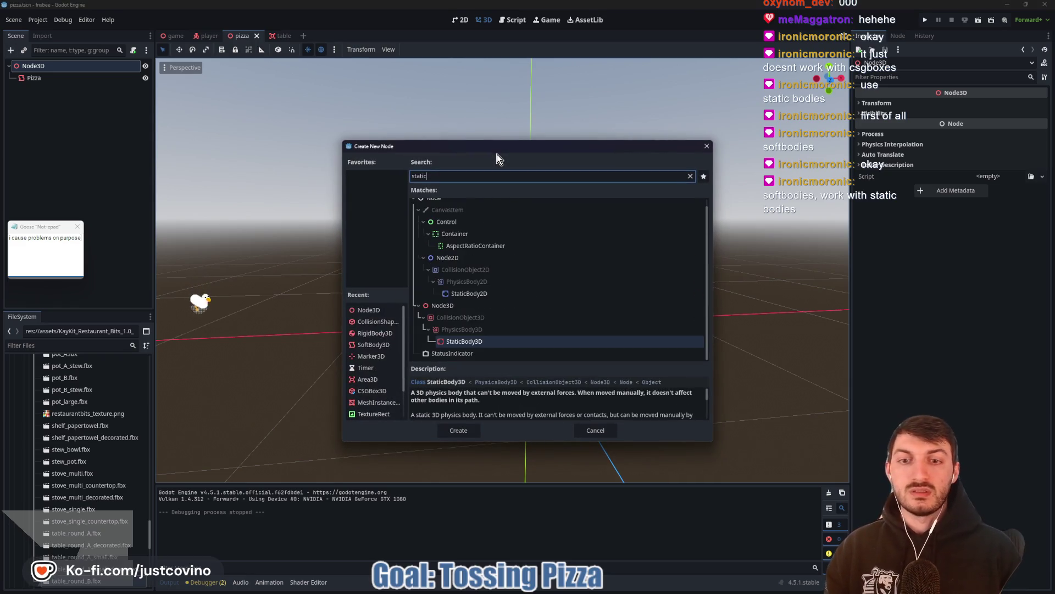
pyautogui.press('Return')
pyautogui.hotkey('ctrl', 'a')
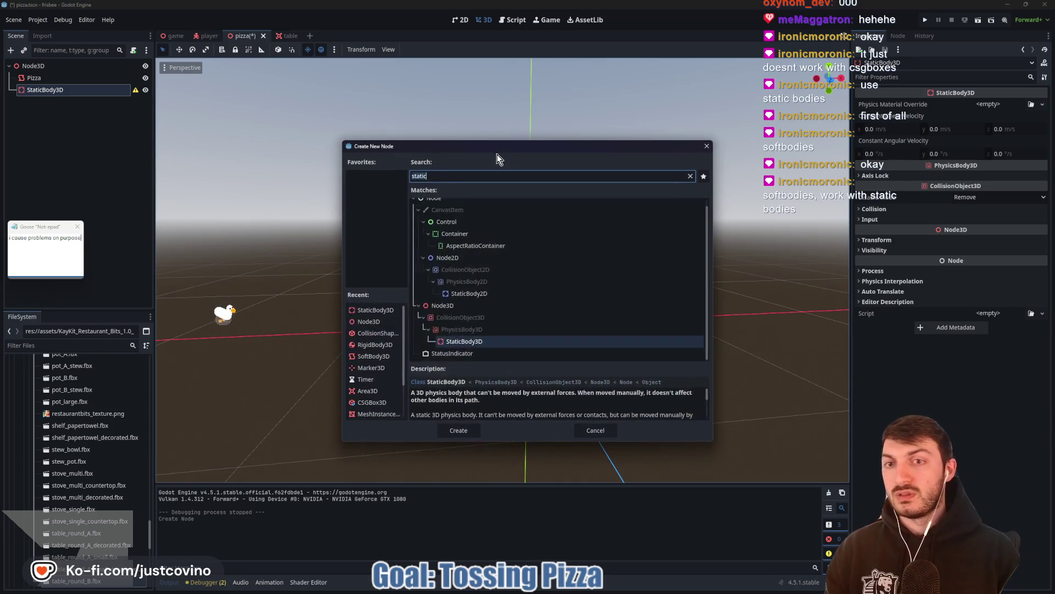
pyautogui.write('colli')
pyautogui.press('Return')
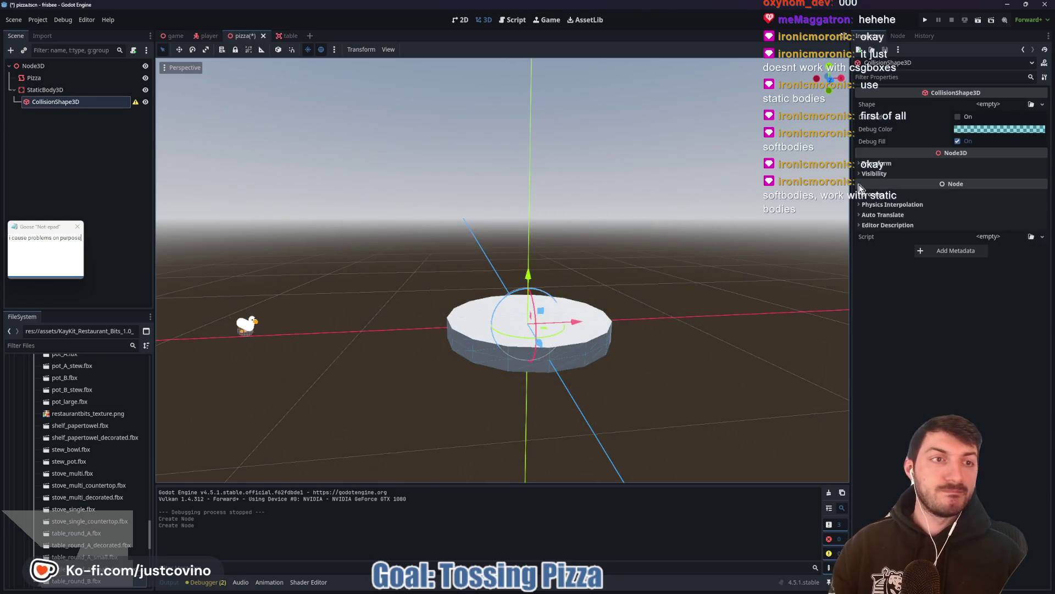
# - Give the collision shape a cylinder shape and thin it to match the pizza
pyautogui.click(987, 104)
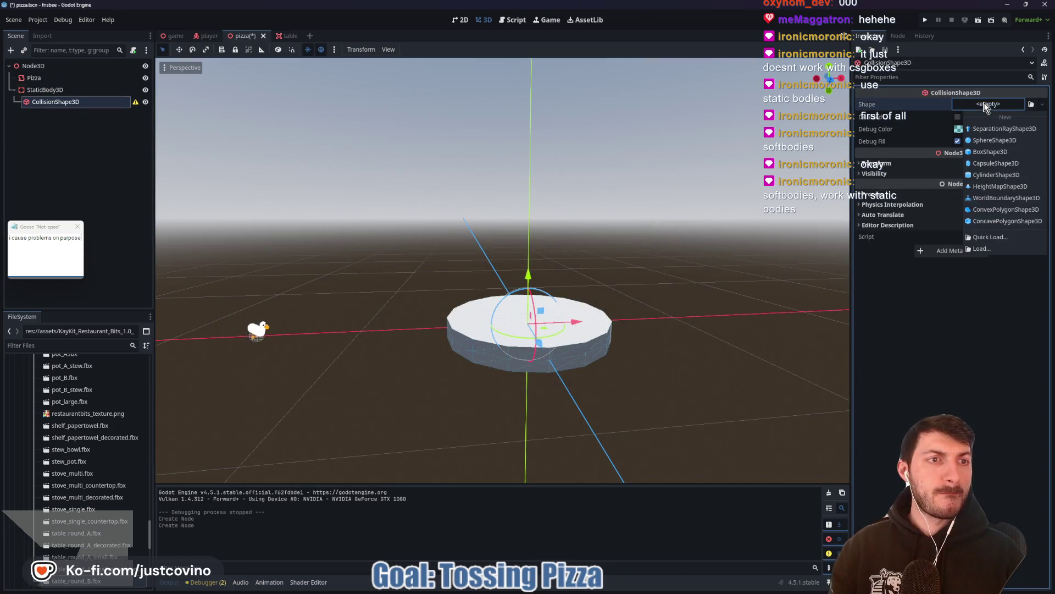
pyautogui.click(996, 175)
pyautogui.click(832, 83)
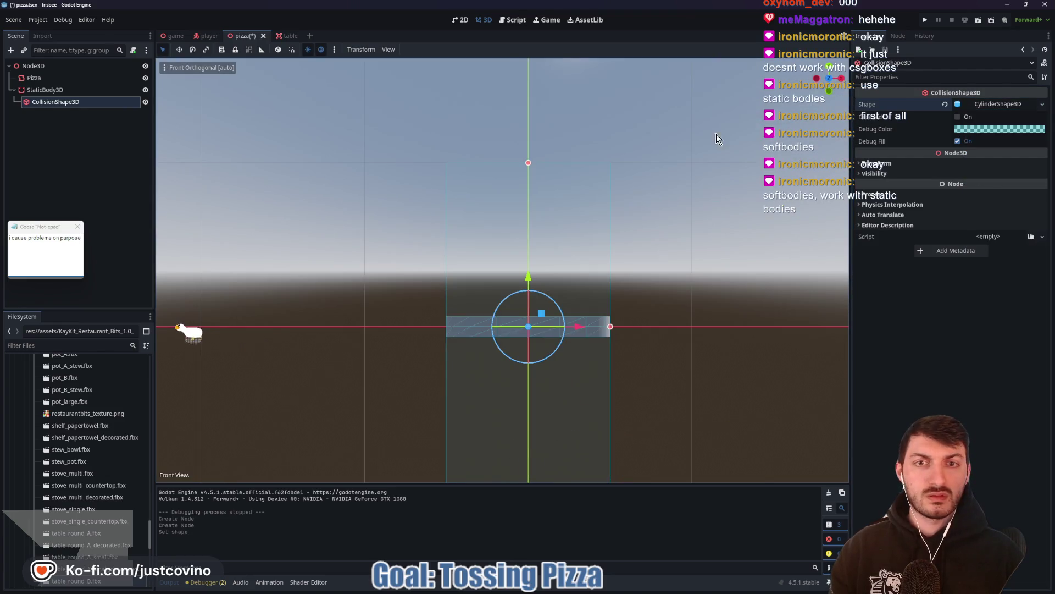
pyautogui.moveTo(528, 165)
pyautogui.mouseDown()
pyautogui.moveTo(536, 322)
pyautogui.moveTo(533, 313)
pyautogui.mouseUp()
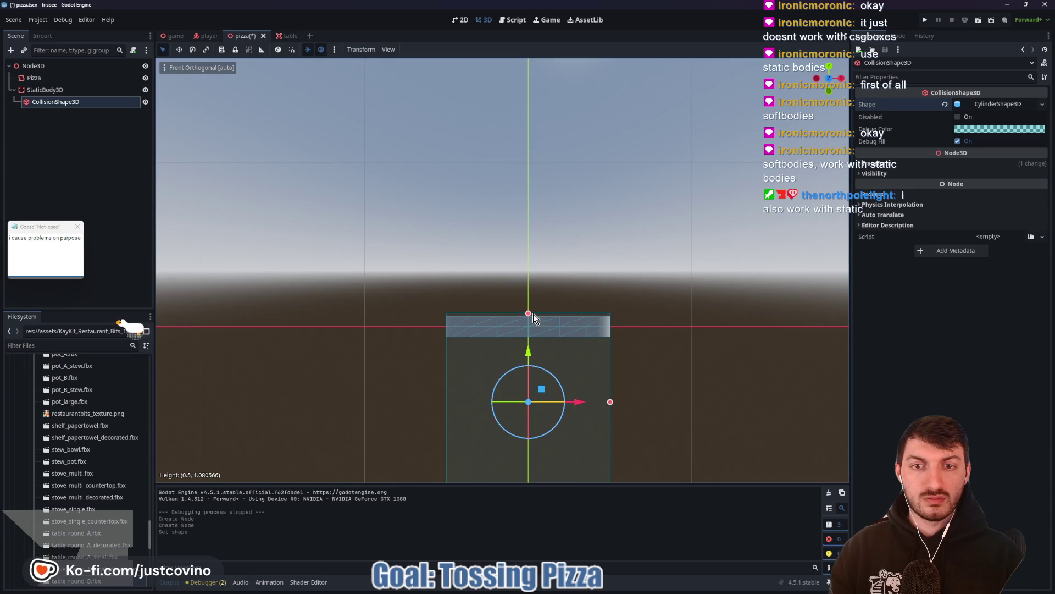
pyautogui.scroll(-4, 522, 429)
pyautogui.moveTo(521, 429); pyautogui.dragTo(522, 321)
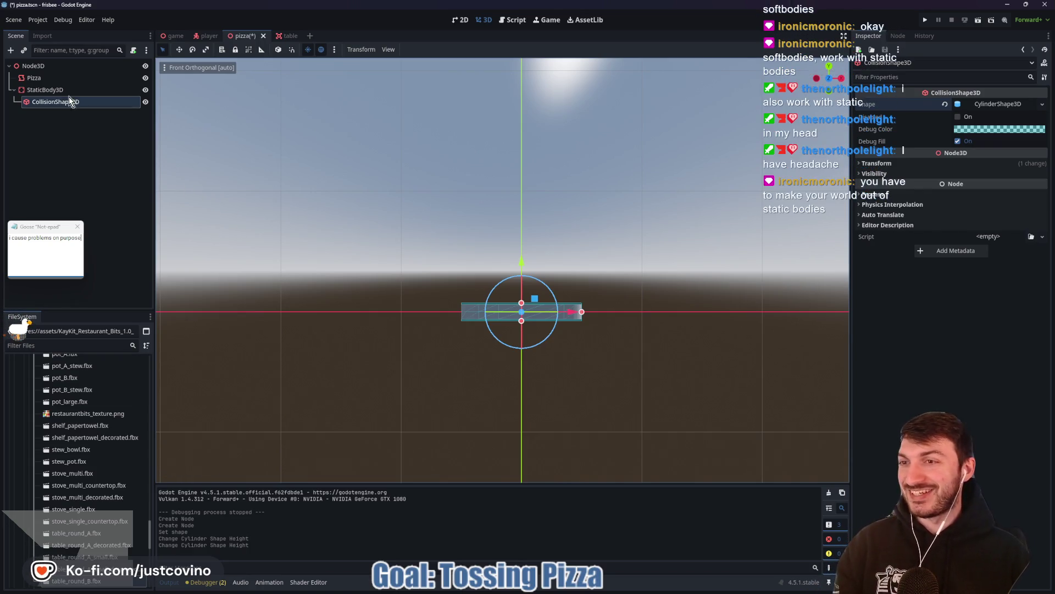
# - Set the Pizza's Parent Collision Ignore to StaticBody3D and save the pizza scene
pyautogui.click(49, 76)
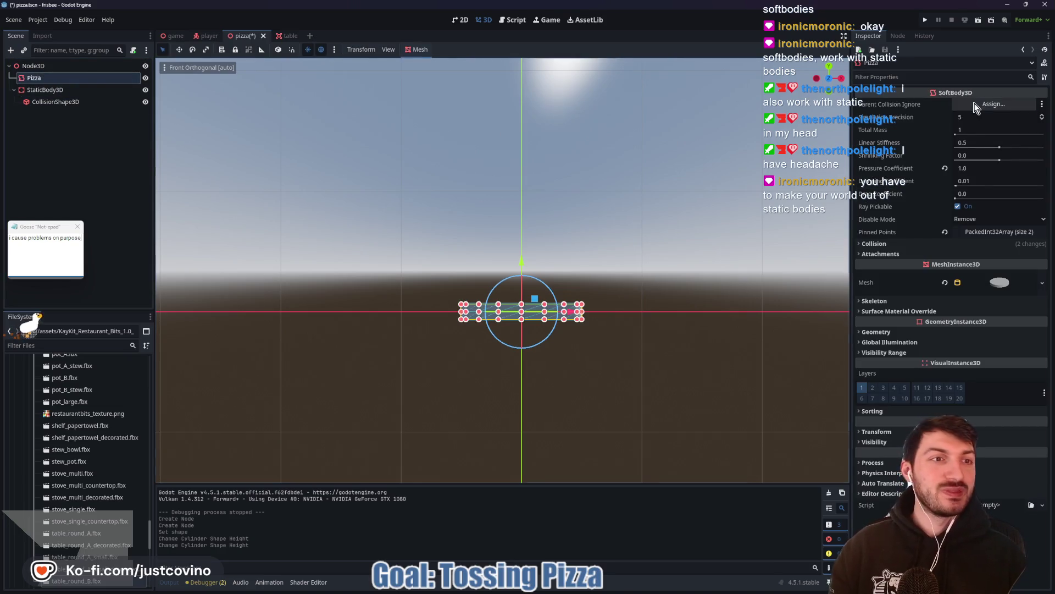
pyautogui.click(994, 104)
pyautogui.click(496, 430)
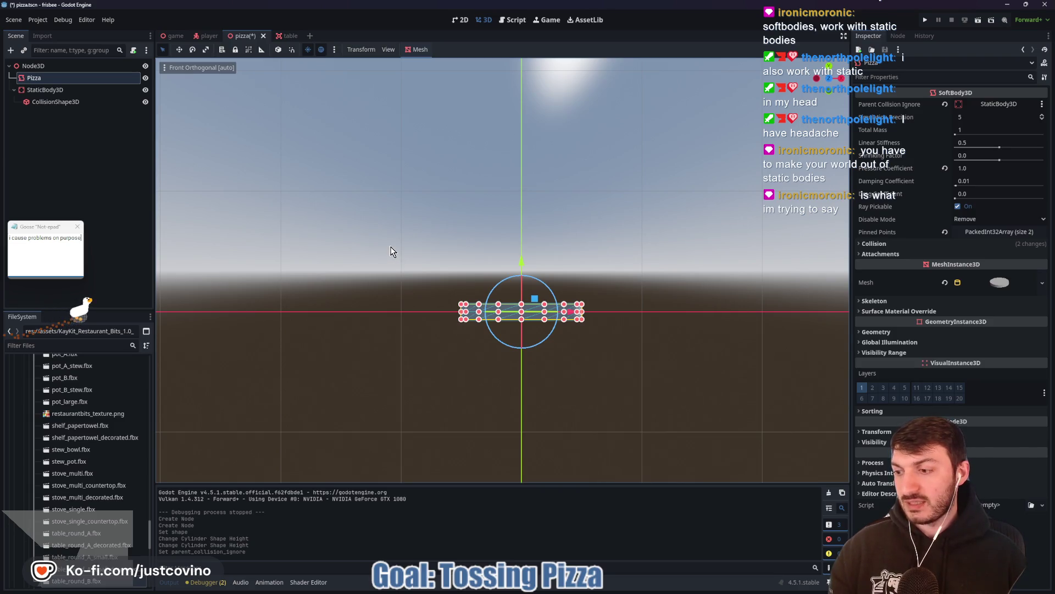
pyautogui.hotkey('ctrl', 's')
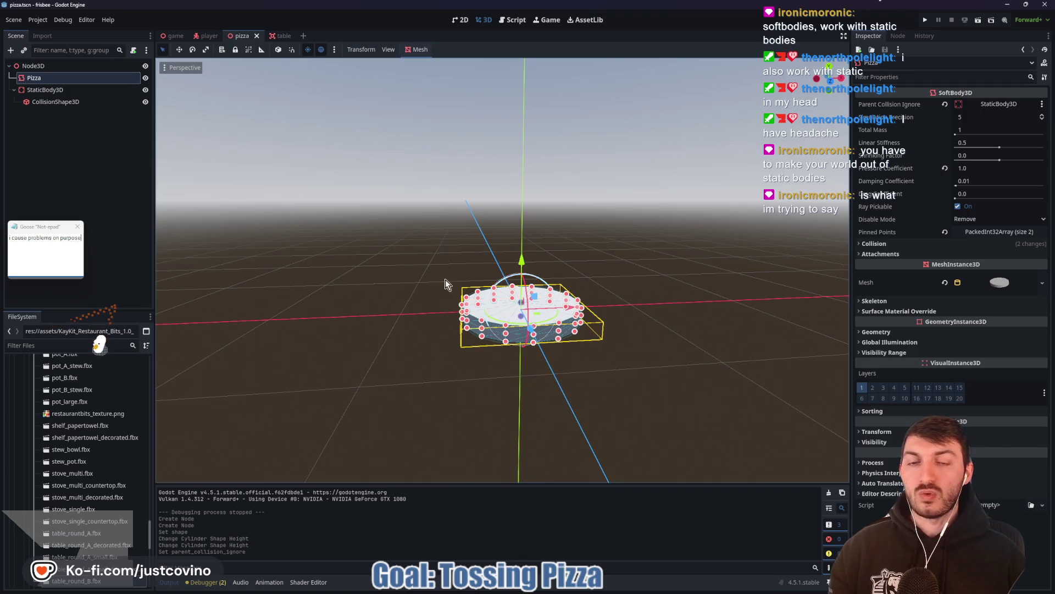
# - Compare the collision layers and masks of the StaticBody3D and the Pizza
pyautogui.click(105, 91)
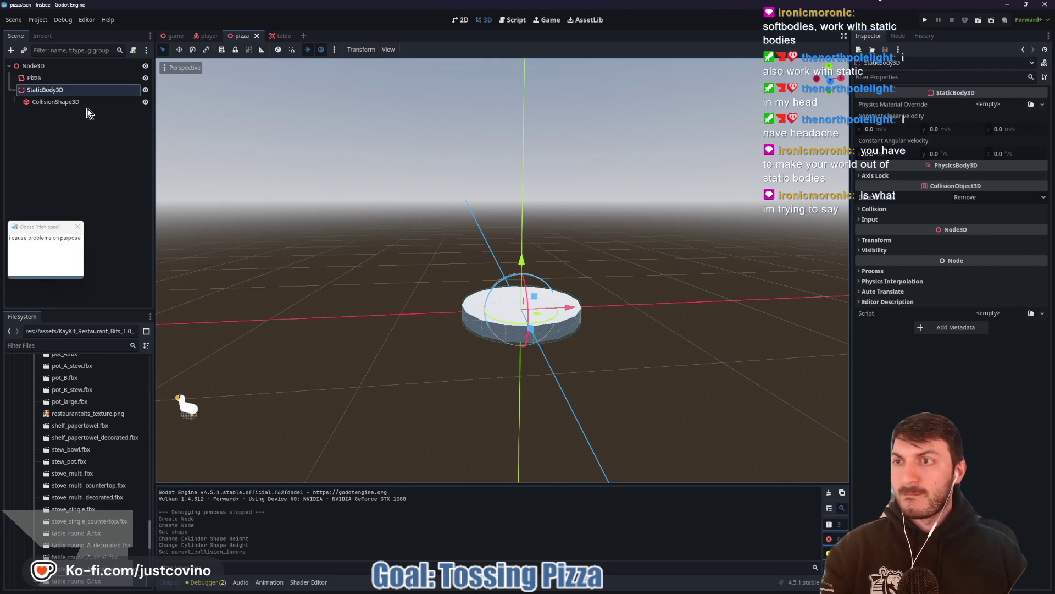
pyautogui.click(899, 210)
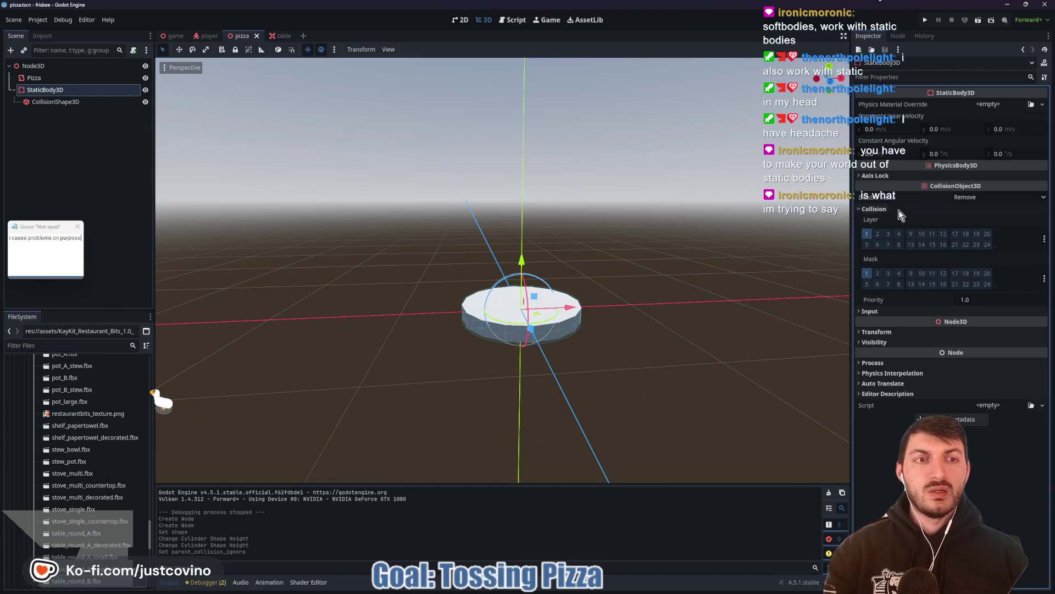
pyautogui.click(47, 77)
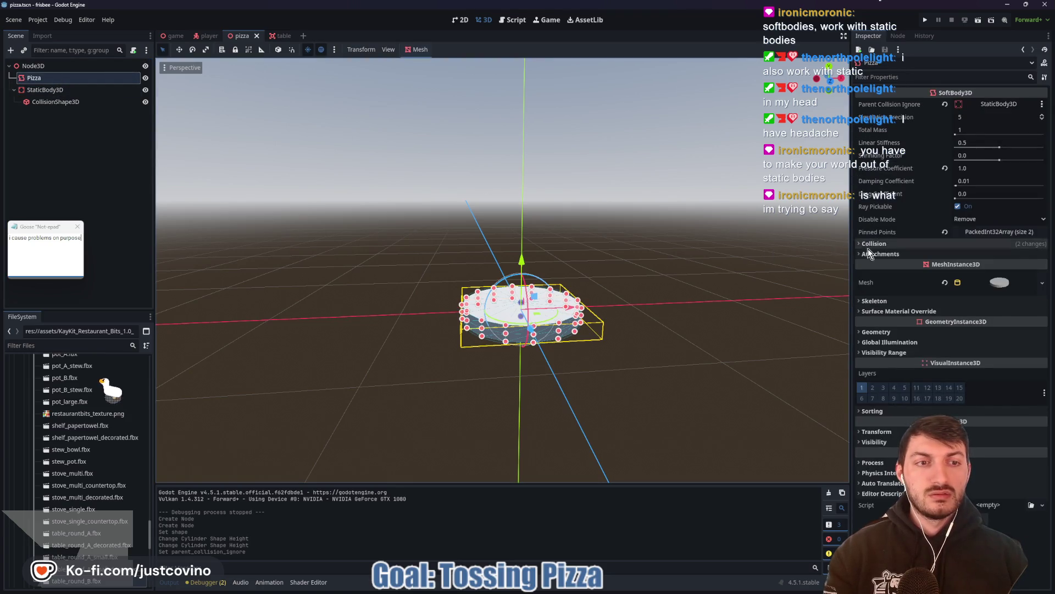
pyautogui.click(875, 243)
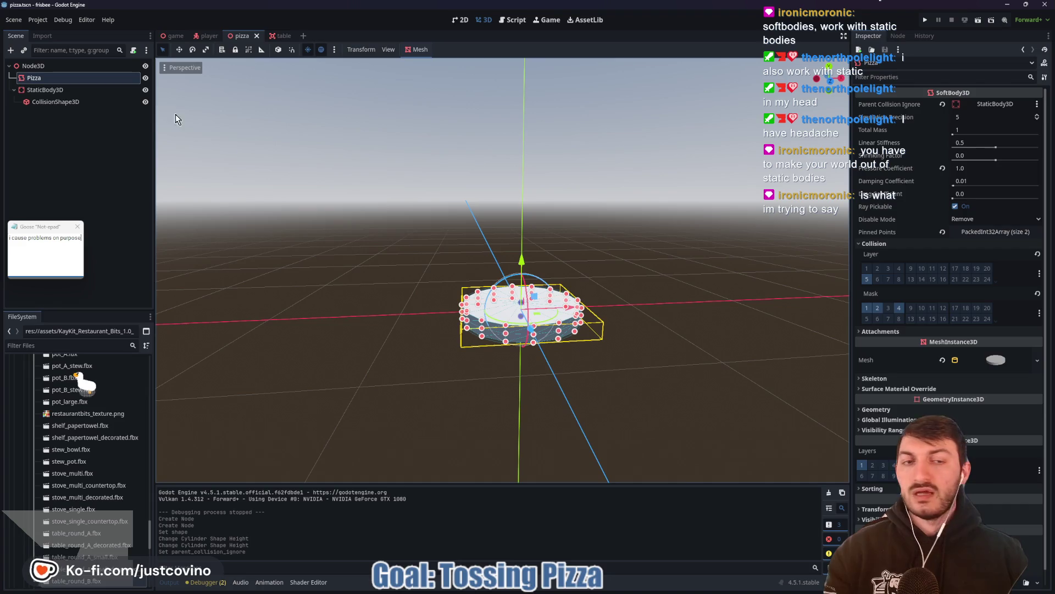
# - Put the StaticBody3D on collision layer 5, add mask layer 2, and save
pyautogui.click(74, 90)
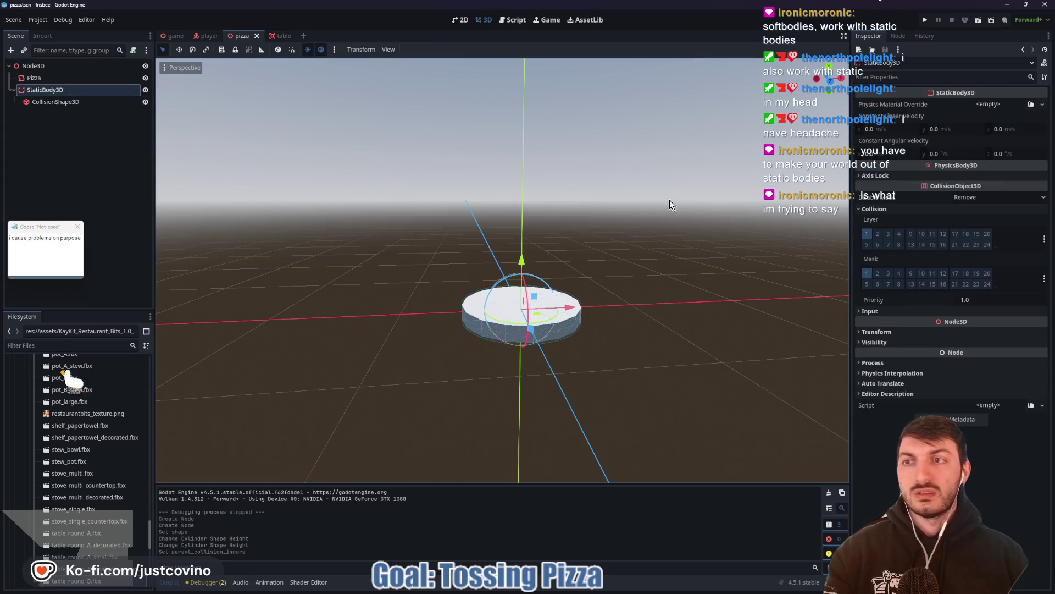
pyautogui.click(867, 244)
pyautogui.click(867, 233)
pyautogui.click(878, 273)
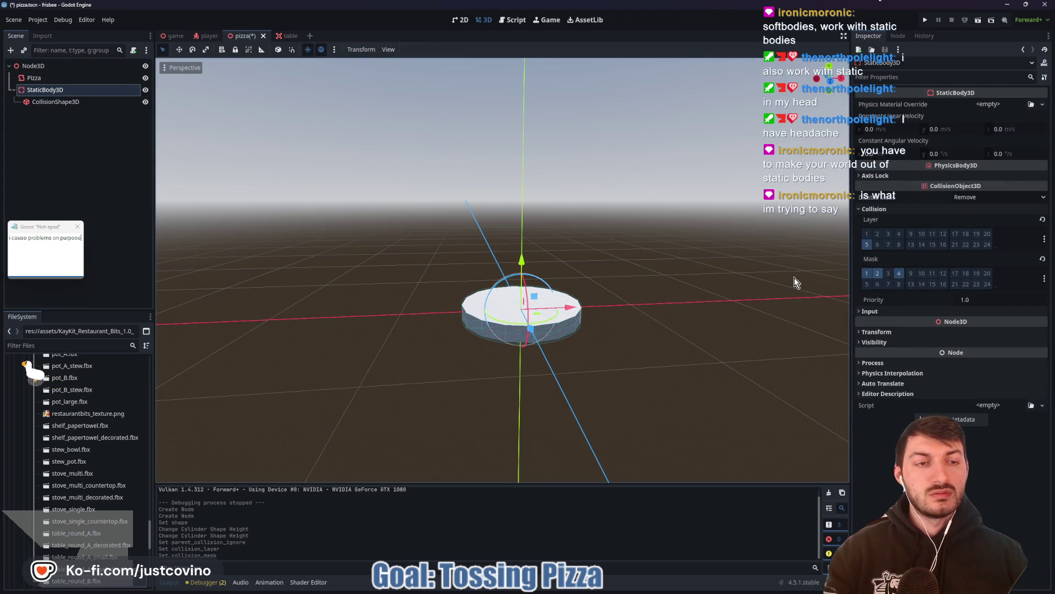
pyautogui.hotkey('ctrl', 's')
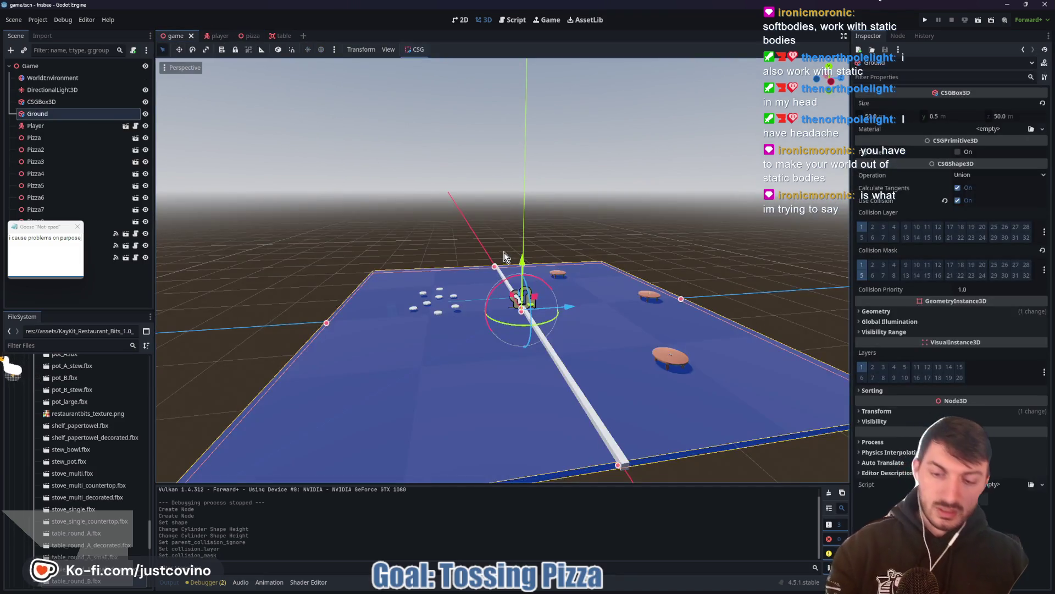
# - Test picking up a pizza, then remove the SoftBody3D type from held_item in player.gd
pyautogui.press('F5')
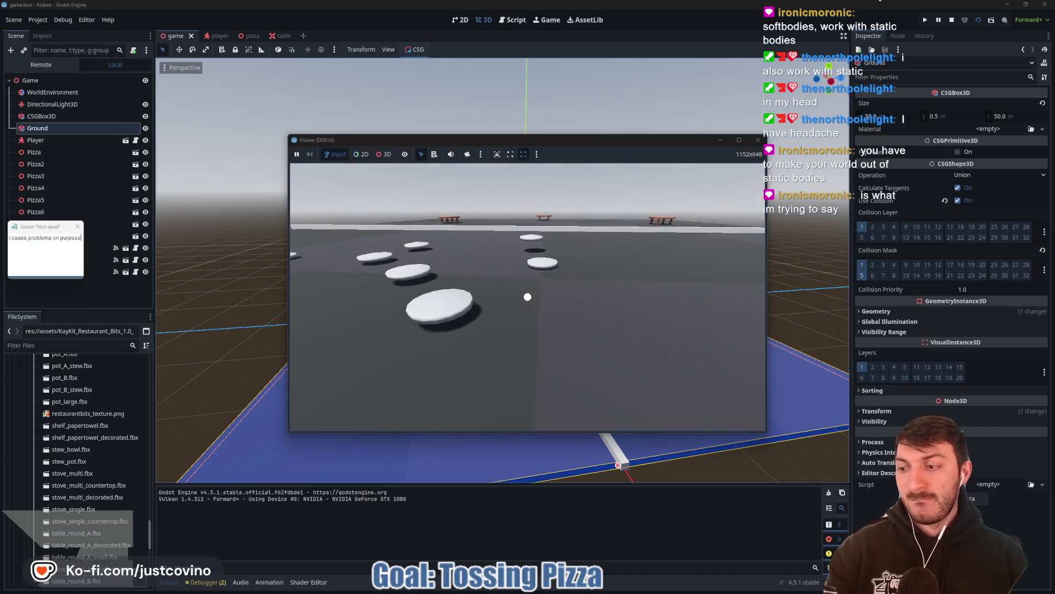
pyautogui.click(525, 285)
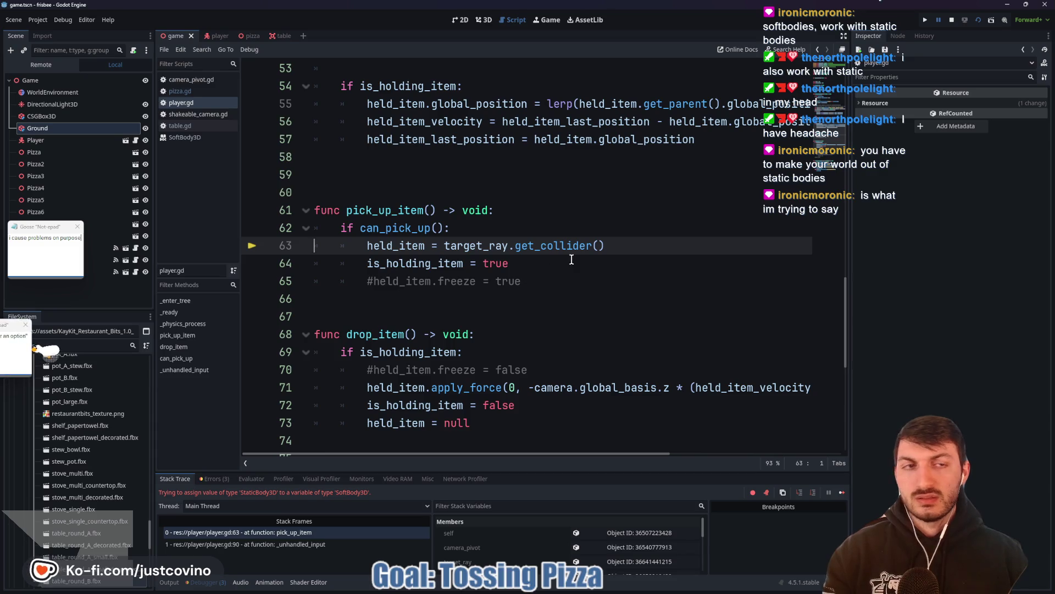
pyautogui.scroll(15, 534, 279)
pyautogui.moveTo(491, 194); pyautogui.dragTo(407, 192)
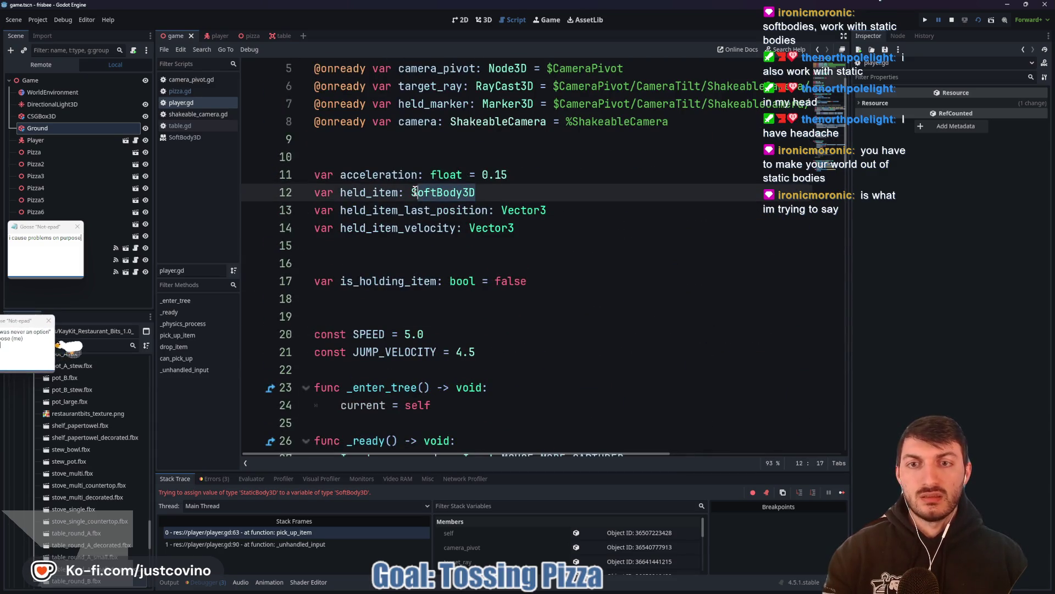
pyautogui.press('BackSpace')
pyautogui.press('BackSpace')
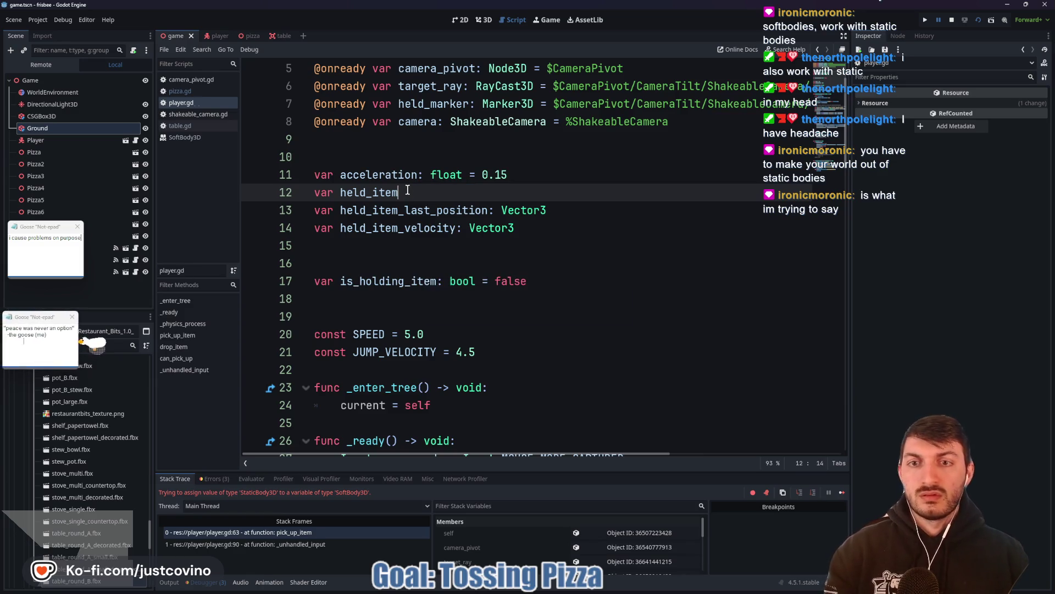
# - Rerun the game to try throwing a pizza, delete a stray character on line 71, and stop
pyautogui.press('F5')
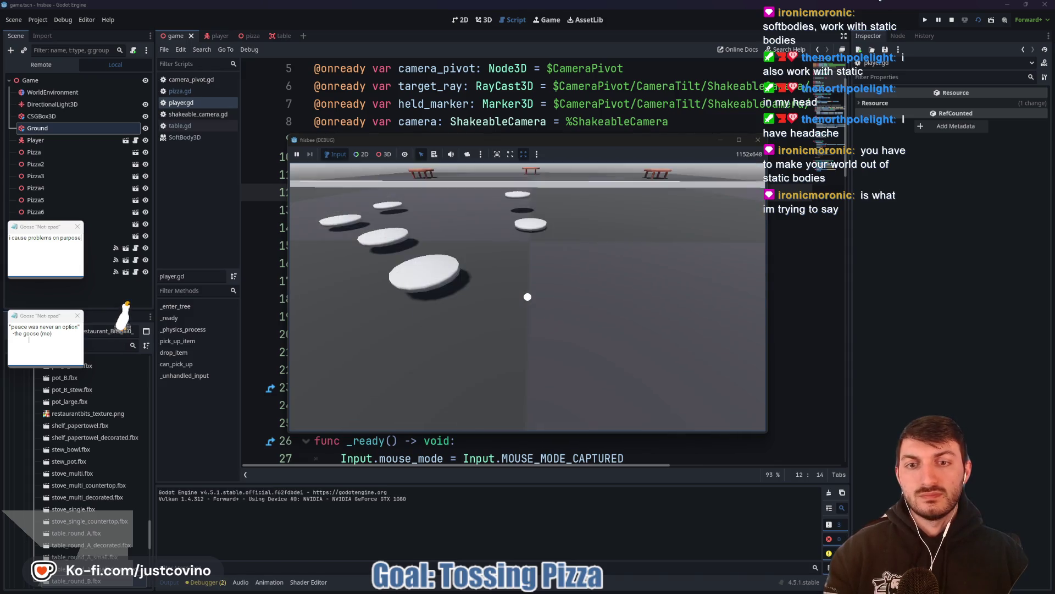
pyautogui.click(527, 297)
pyautogui.write('w')
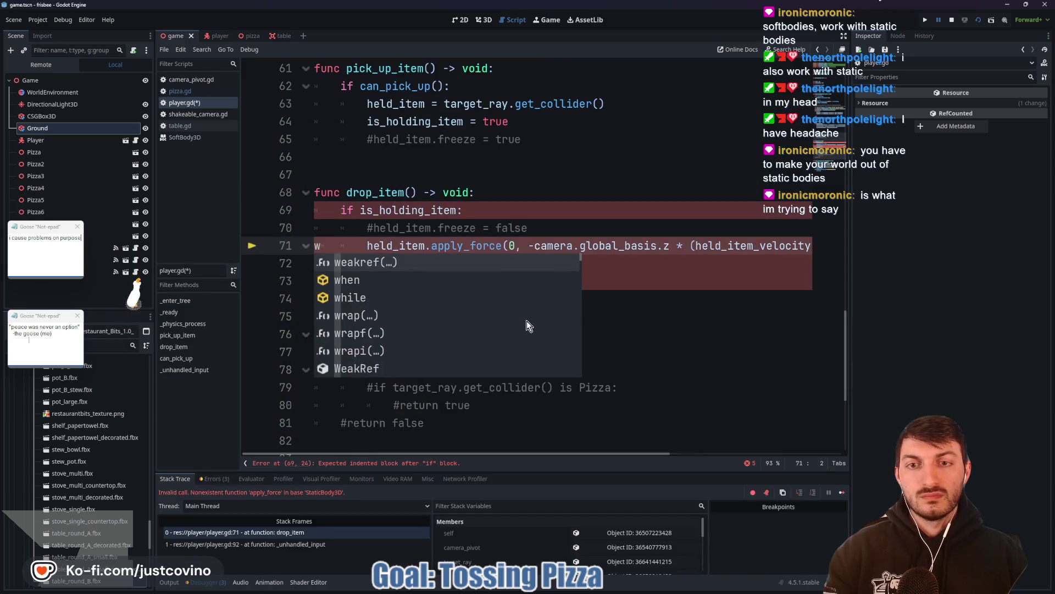
pyautogui.press('BackSpace')
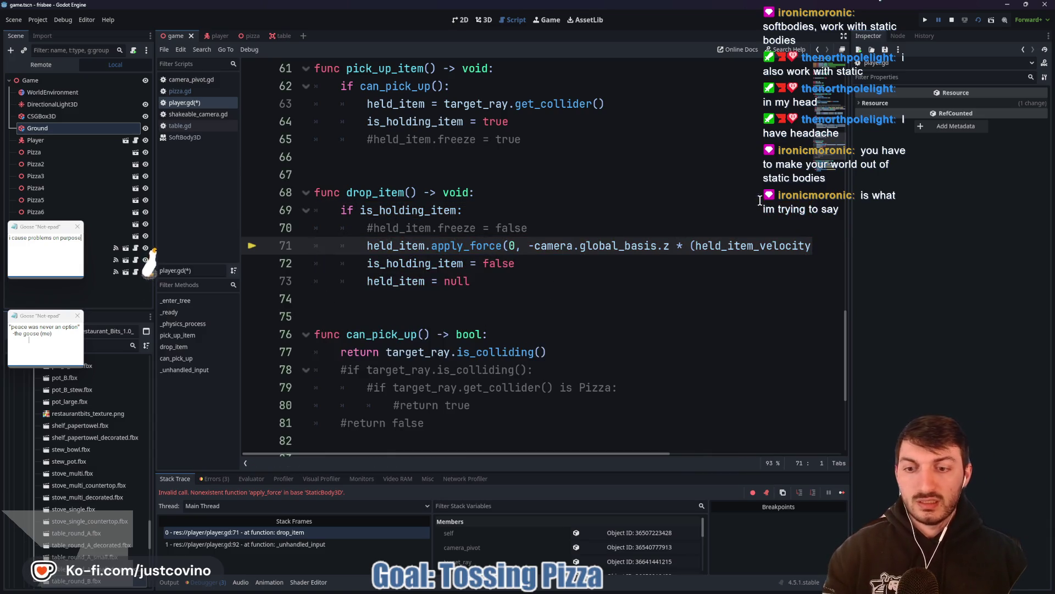
pyautogui.click(951, 20)
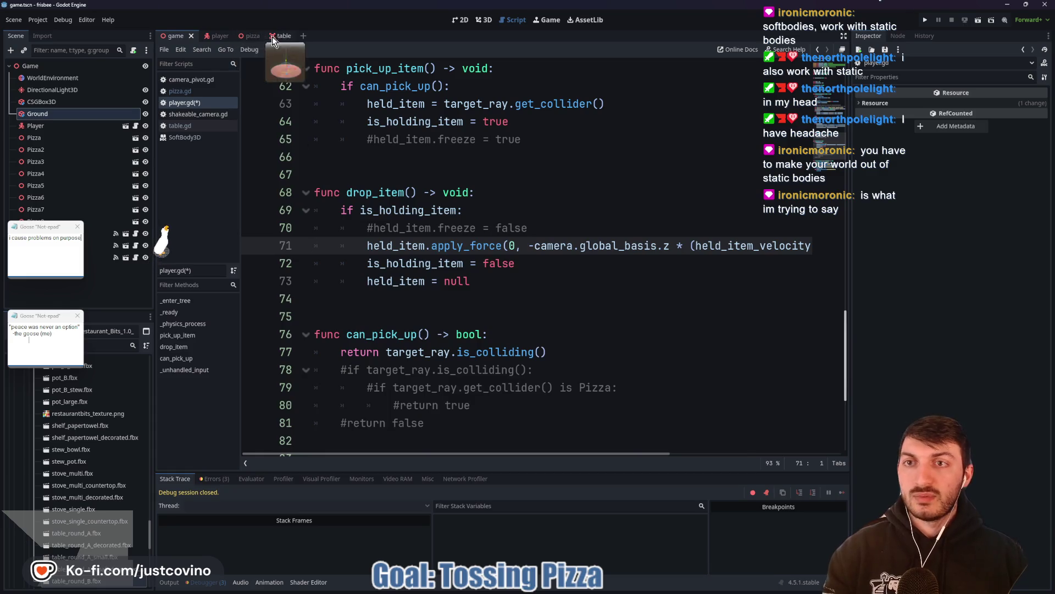
# - Delete the StaticBody3D and its children from the pizza scene
pyautogui.click(241, 36)
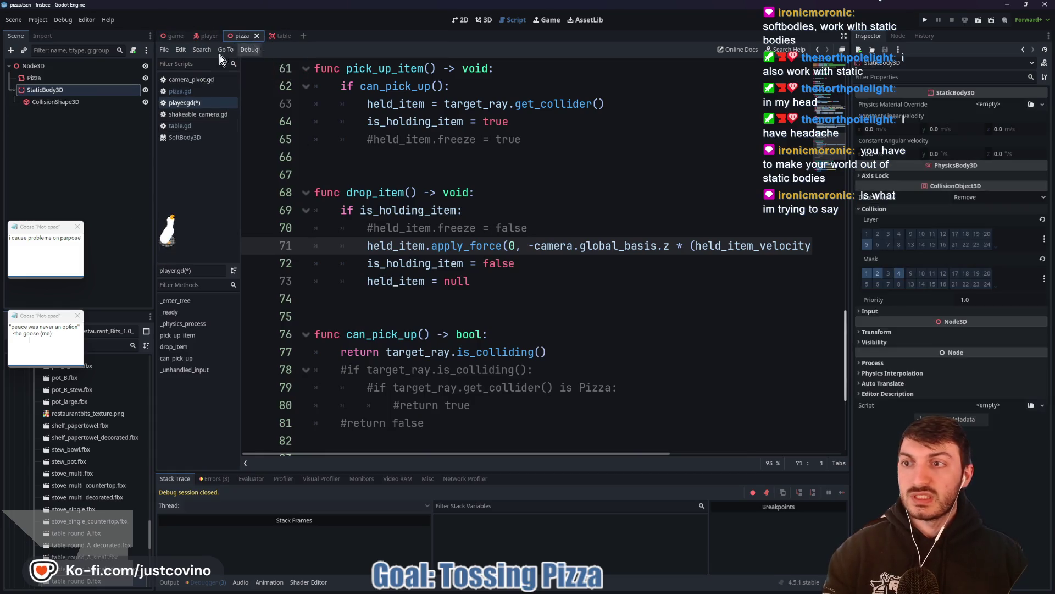
pyautogui.click(47, 93)
pyautogui.press('Delete')
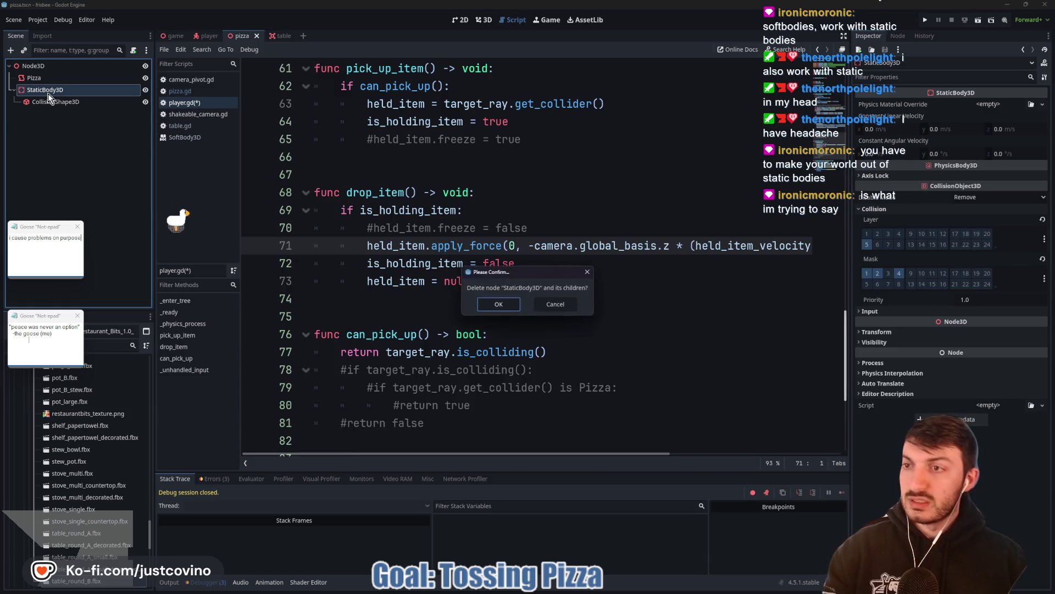
pyautogui.click(497, 302)
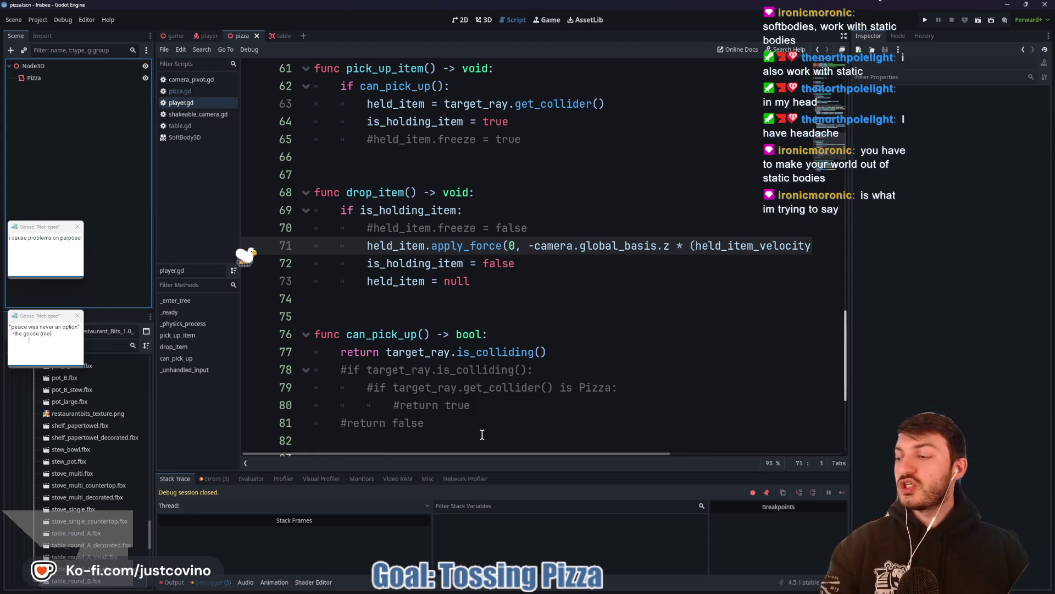
# - Evict the desktop goose and bring up the SoftBody3D documentation page
pyautogui.press('Escape')
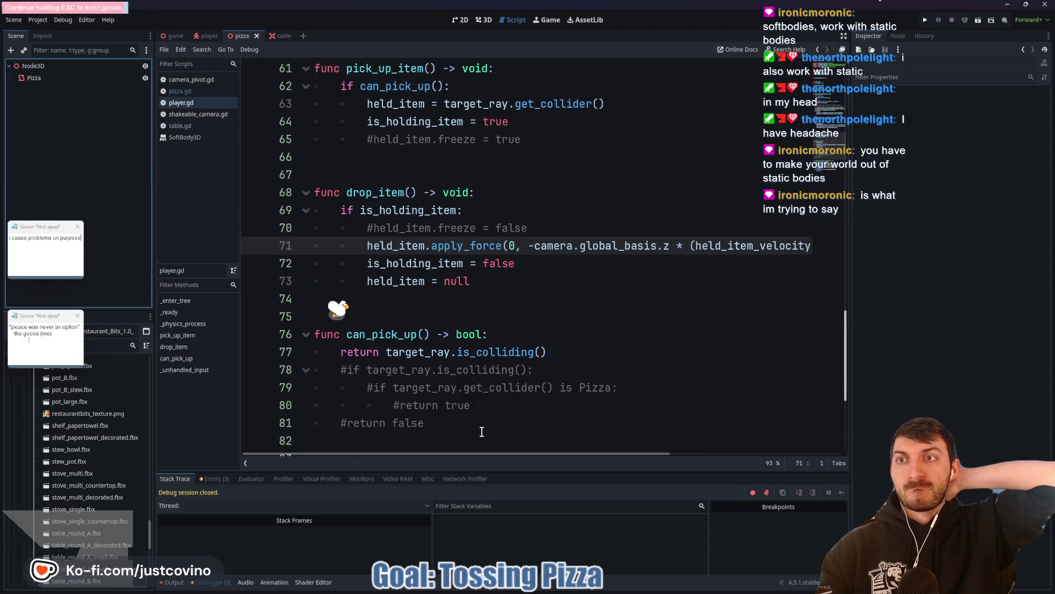
pyautogui.press('Escape')
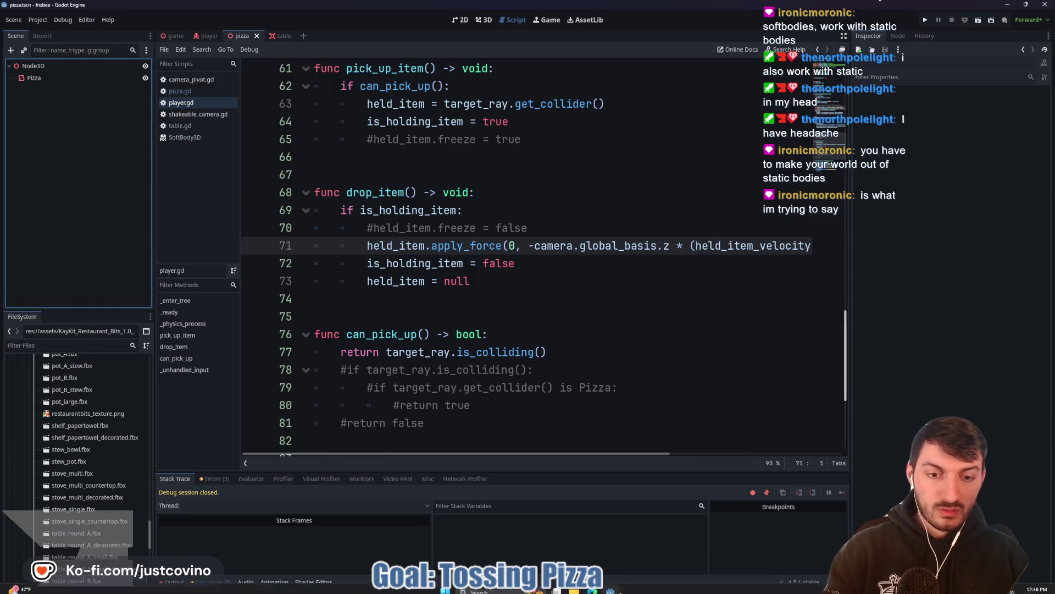
pyautogui.click(593, 590)
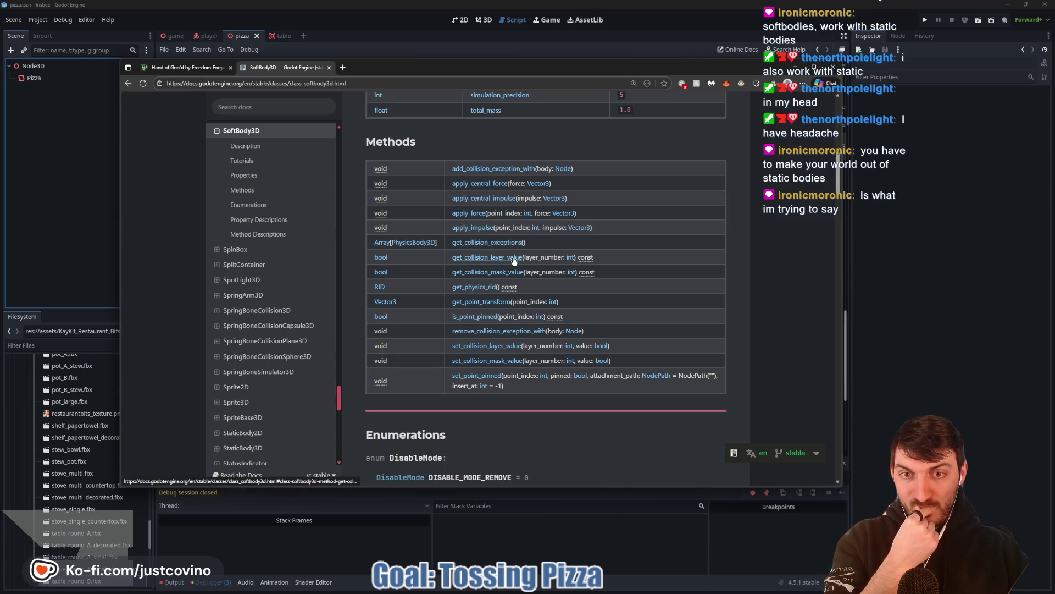
pyautogui.scroll(-4, 618, 274)
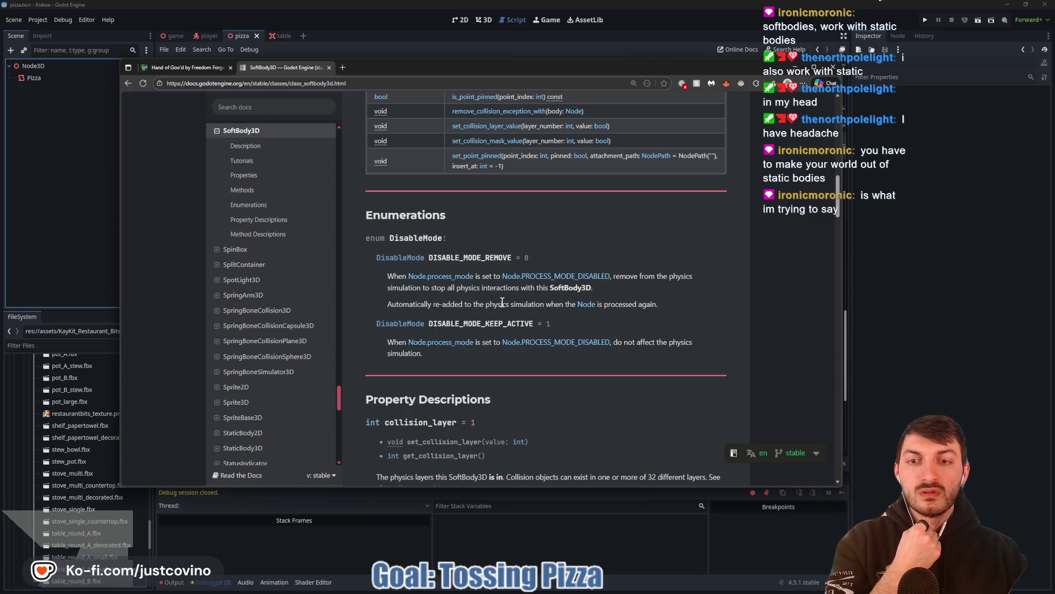
pyautogui.scroll(-3, 514, 297)
pyautogui.scroll(-3, 507, 304)
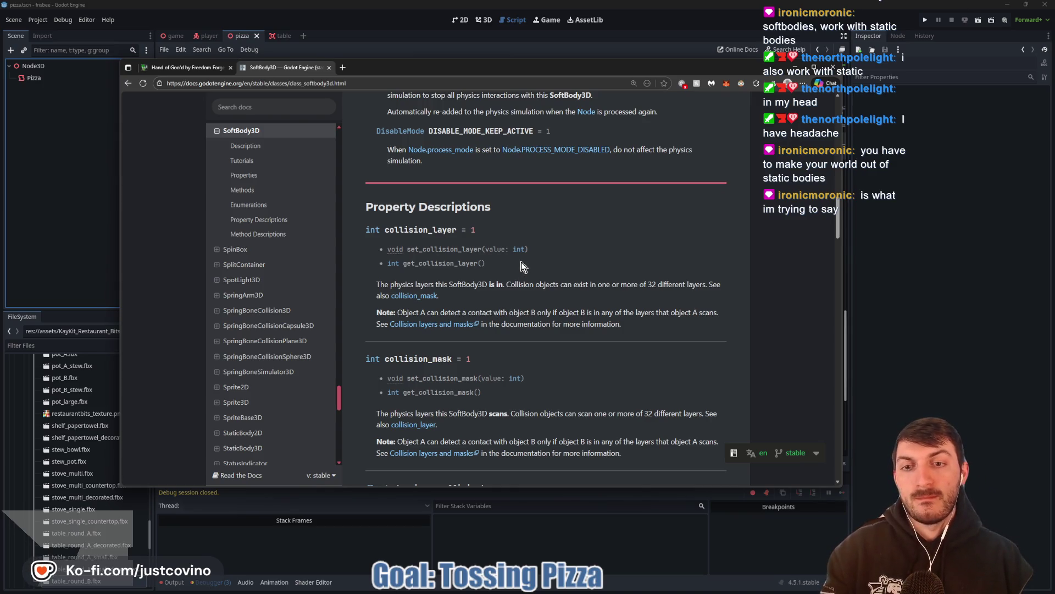
pyautogui.scroll(3, 522, 266)
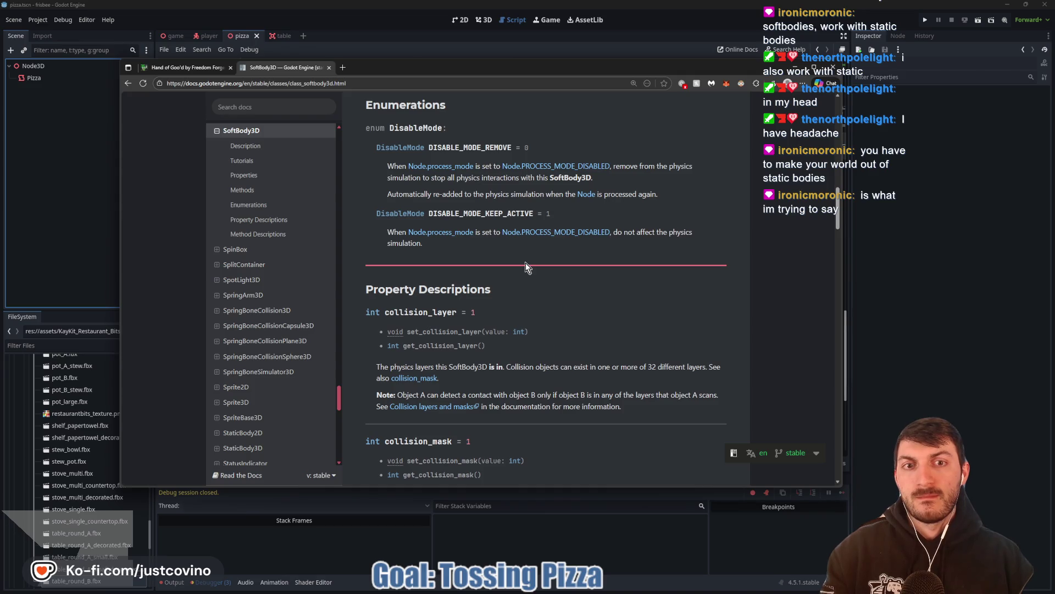
pyautogui.click(79, 211)
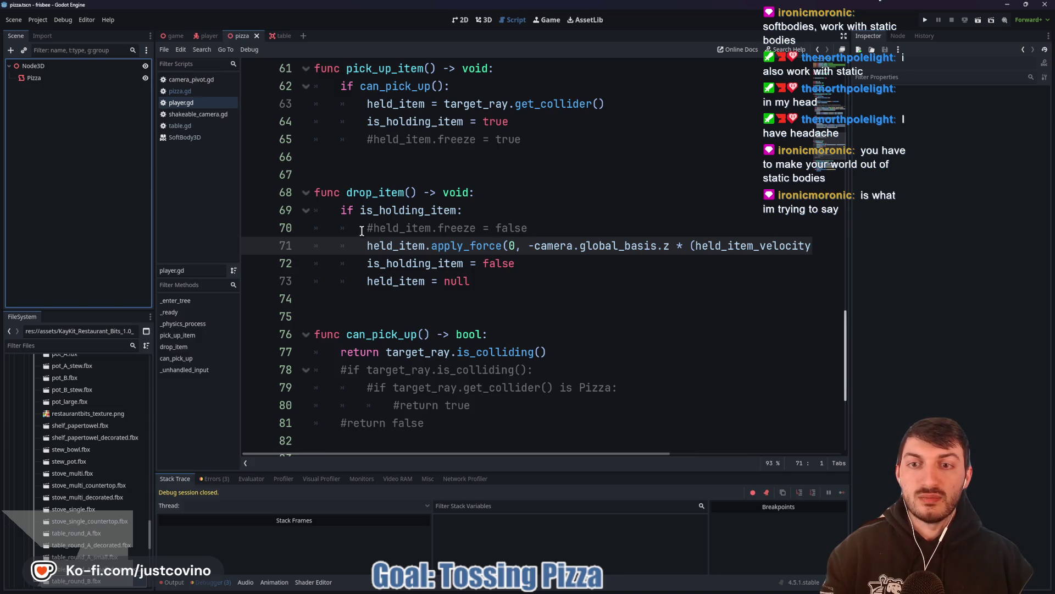
# - Check the Pizza soft body's Disable Mode in the pizza scene, leaving it on Remove
pyautogui.click(275, 36)
pyautogui.click(237, 37)
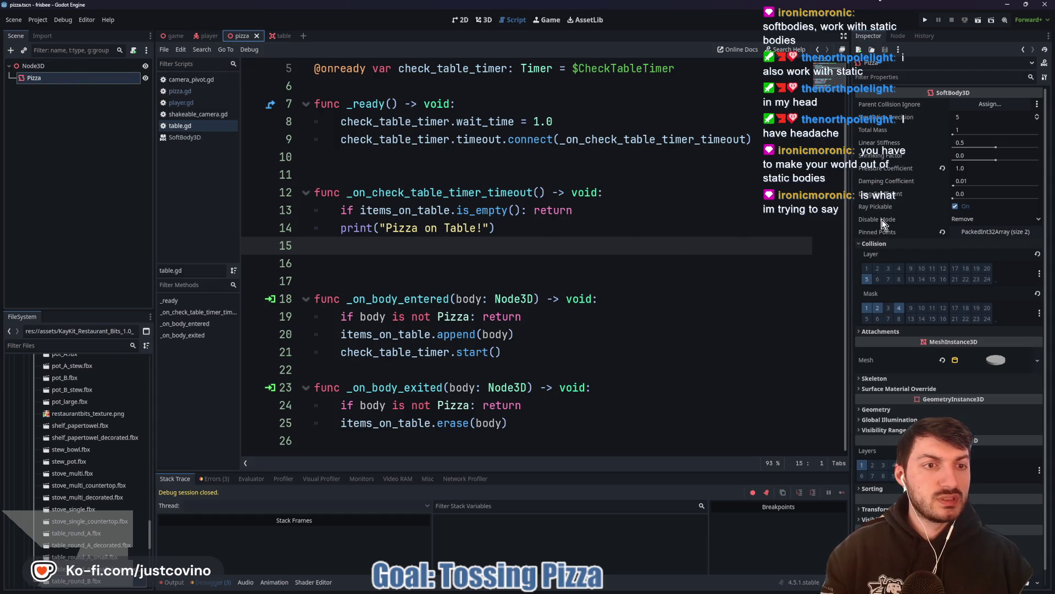
pyautogui.moveTo(882, 222)
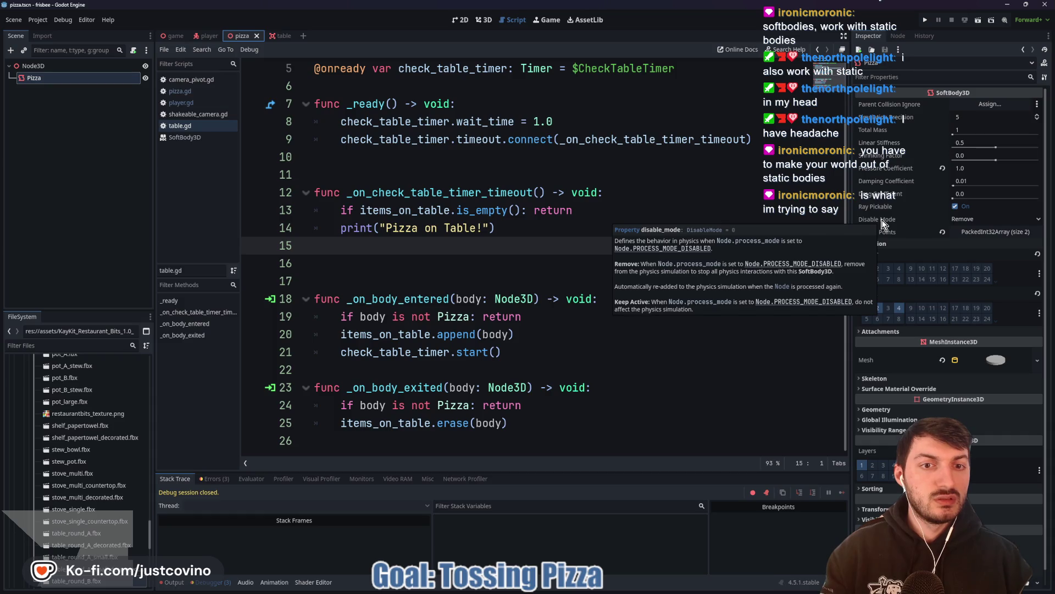
pyautogui.click(956, 221)
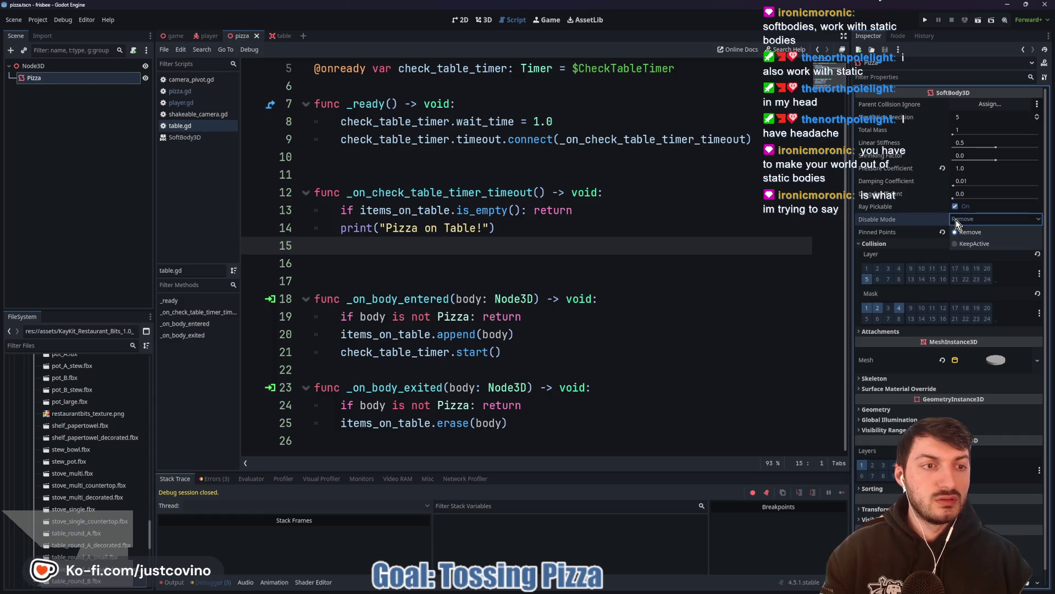
pyautogui.click(968, 232)
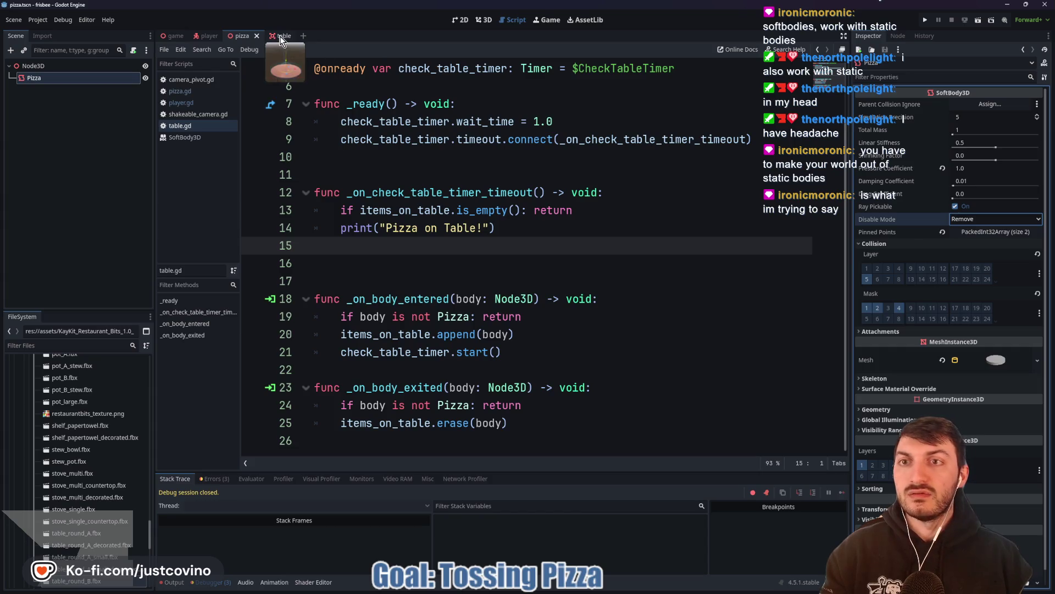
# - Replace line 70's freeze assignment in player.gd with disable_mode = keep_active and save
pyautogui.click(201, 36)
pyautogui.moveTo(541, 231); pyautogui.dragTo(439, 226)
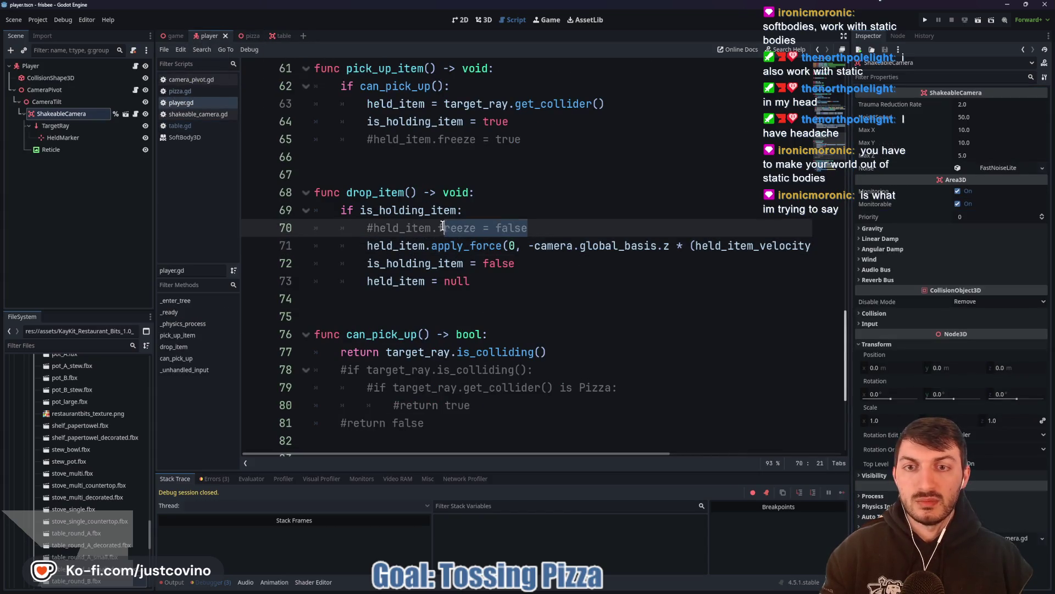
pyautogui.write('disab')
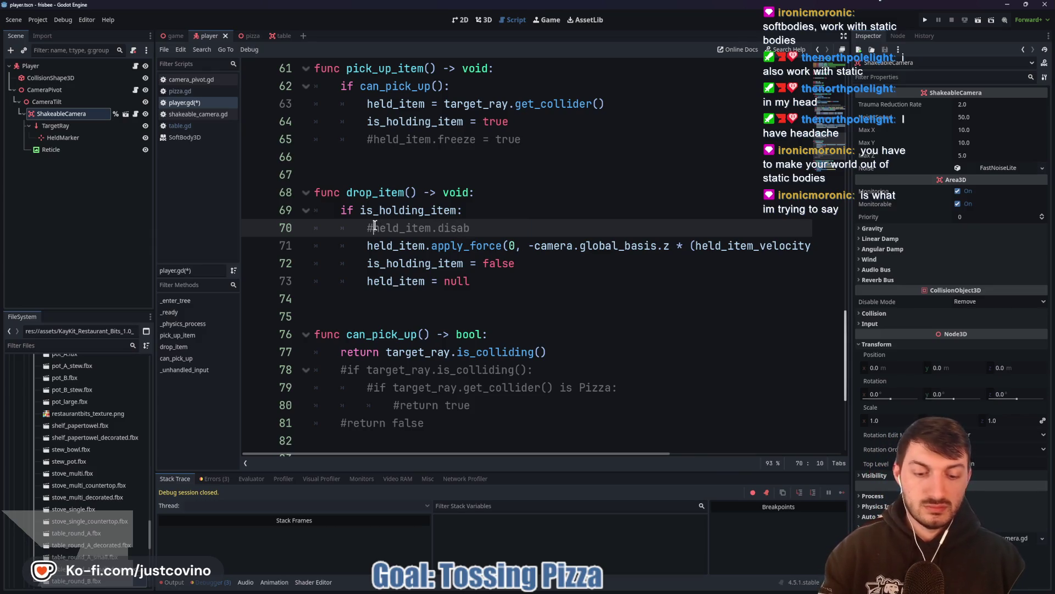
pyautogui.hotkey('ctrl', 'k')
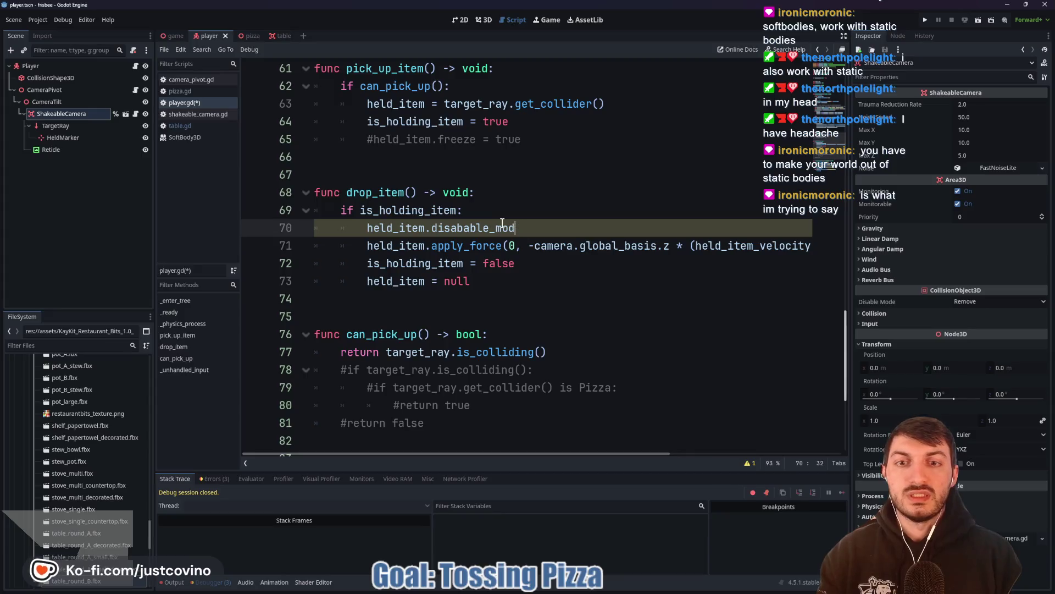
pyautogui.write('able_mode ')
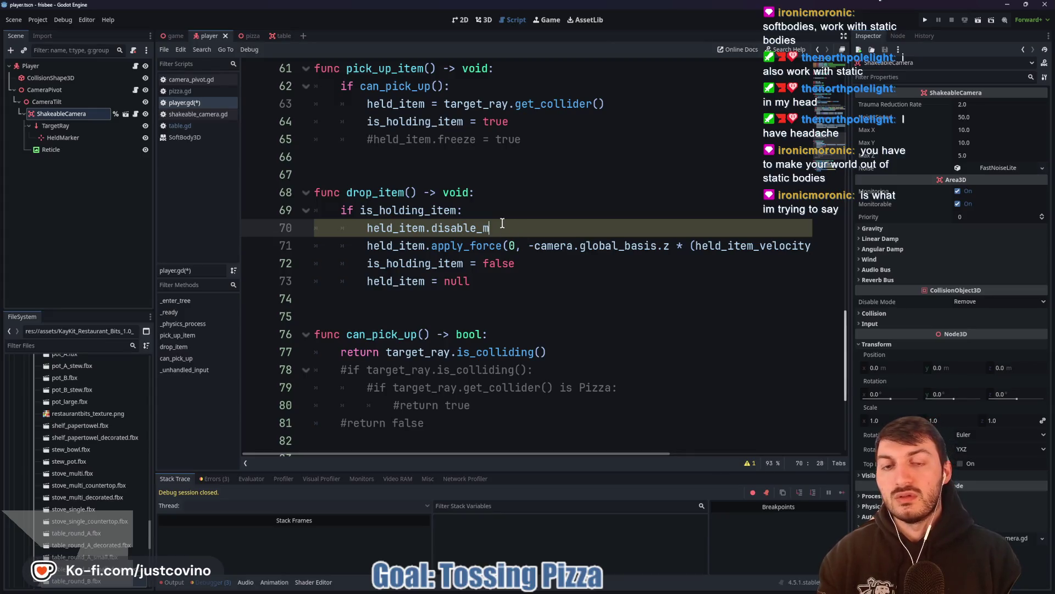
pyautogui.write('= keep')
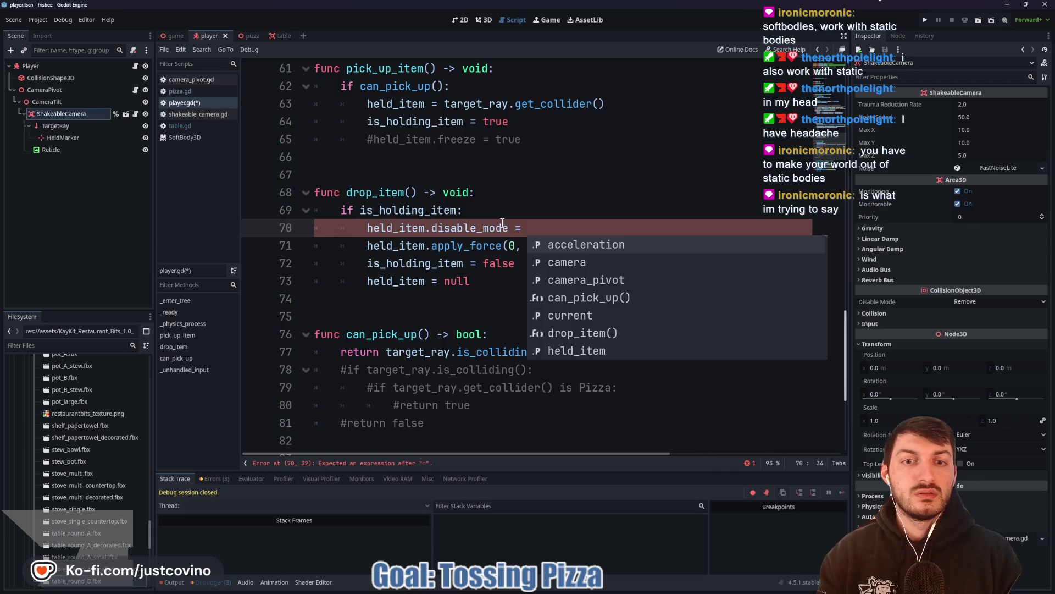
pyautogui.write('_active')
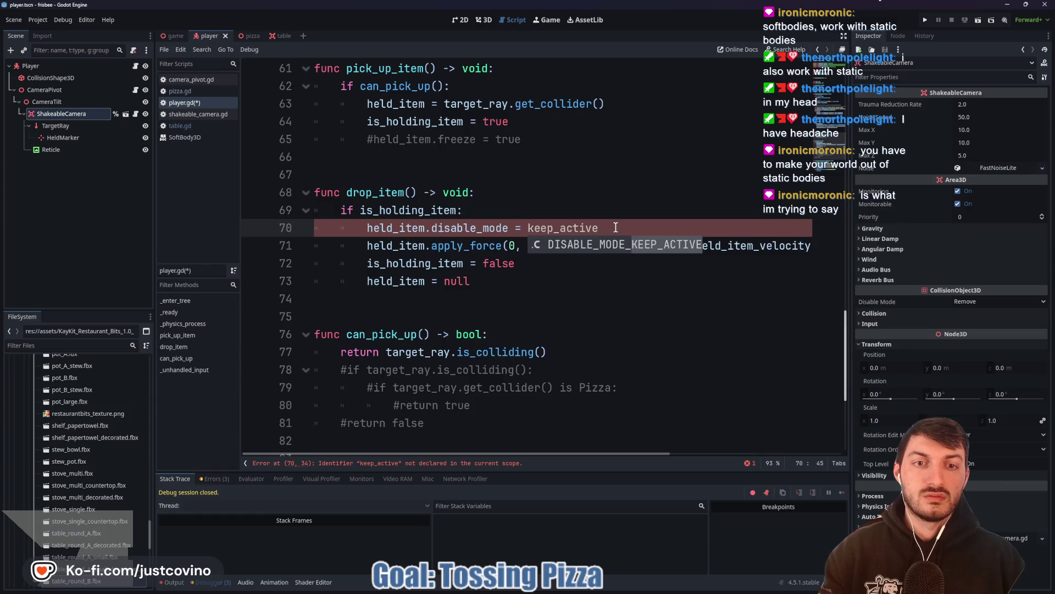
pyautogui.press('Return')
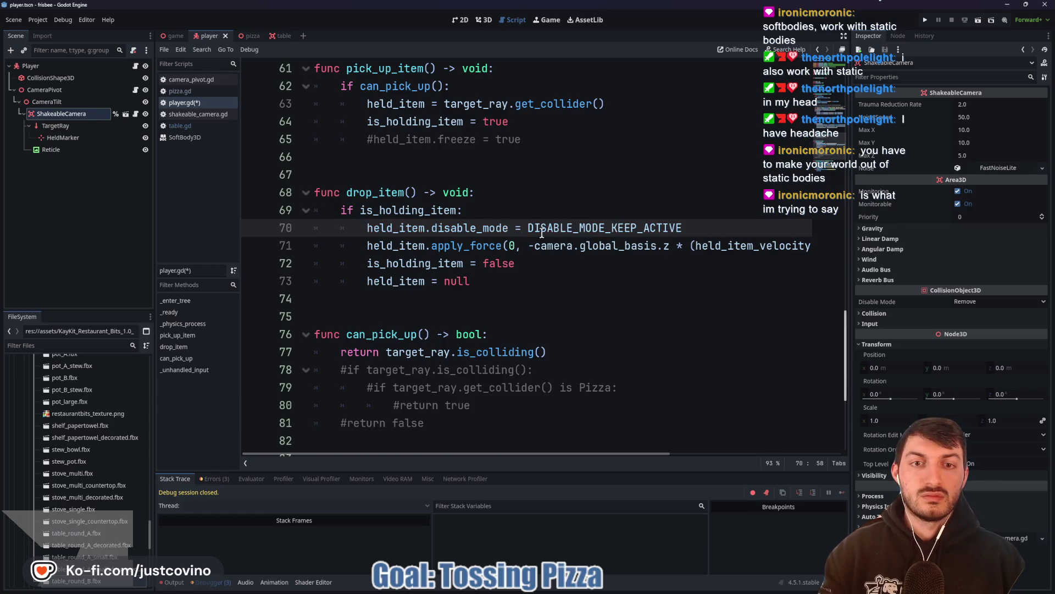
pyautogui.hotkey('ctrl', 's')
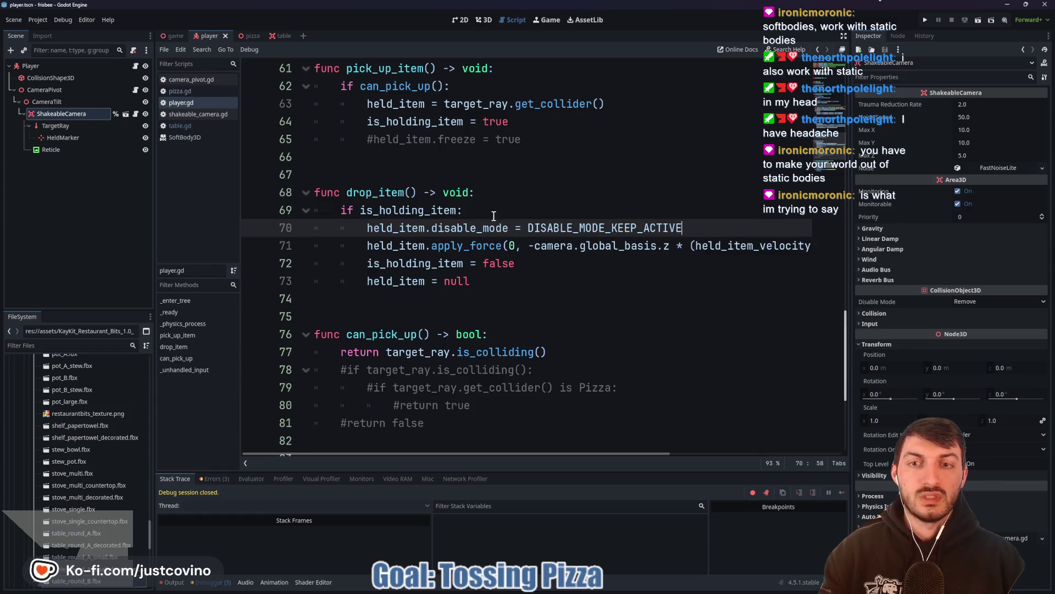
# - Type the held_item declaration as SoftBody3D
pyautogui.scroll(15, 493, 216)
pyautogui.click(419, 215)
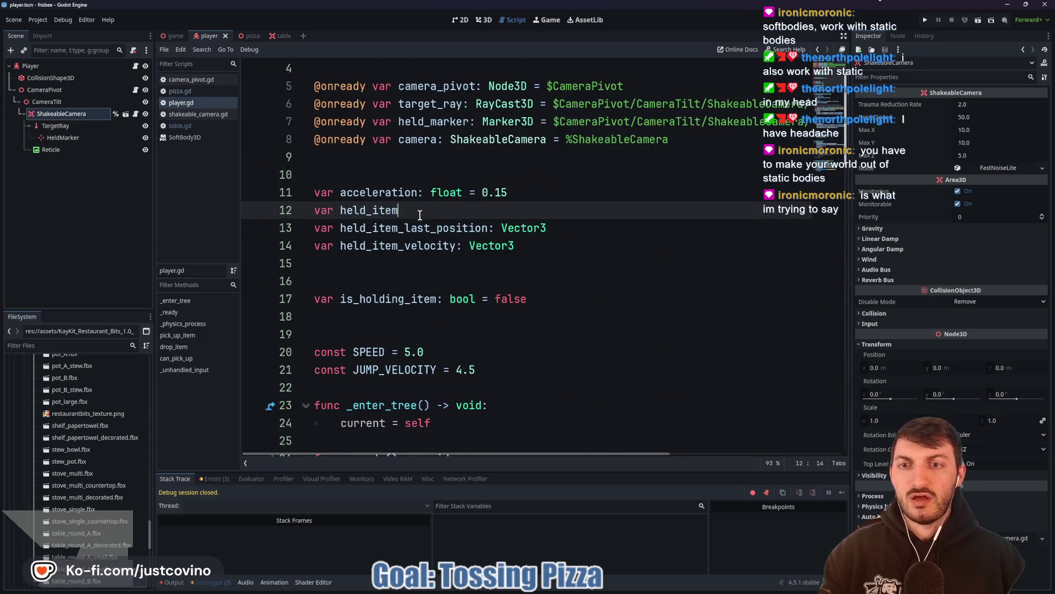
pyautogui.write(': SoftBody3D')
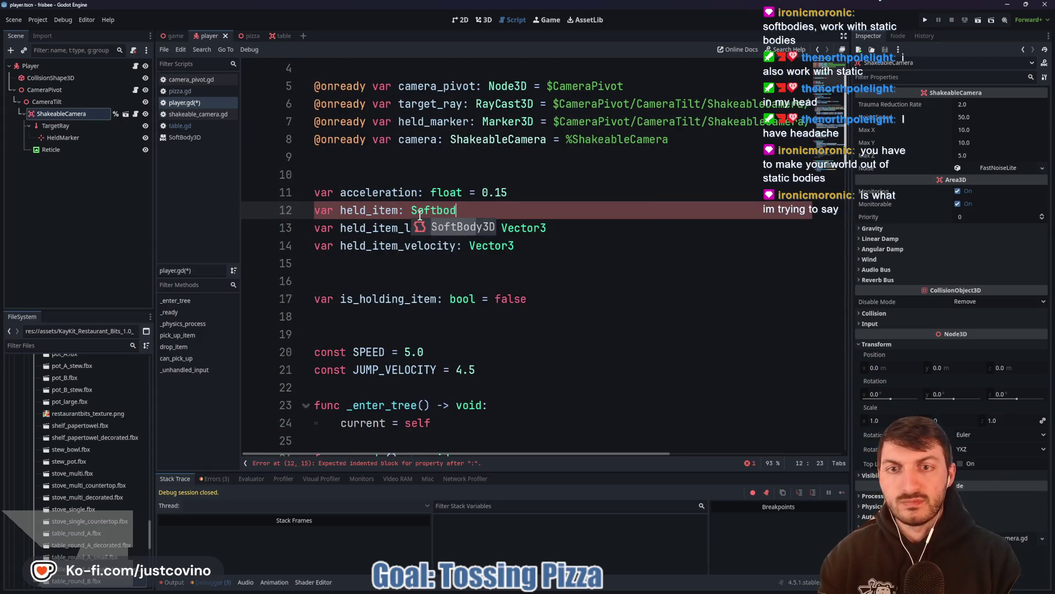
pyautogui.scroll(-4, 467, 240)
pyautogui.scroll(-8, 468, 242)
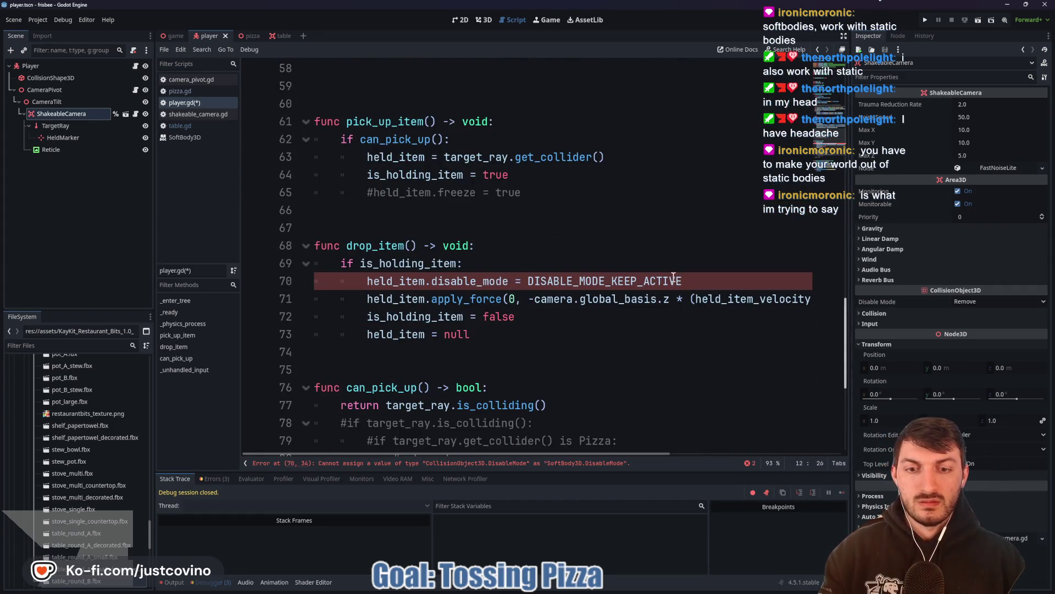
# - Rewrite line 70 as disable_mode = SoftBody3D.DISABLE_MODE_KEEP_ACTIVE
pyautogui.moveTo(682, 281); pyautogui.dragTo(431, 280)
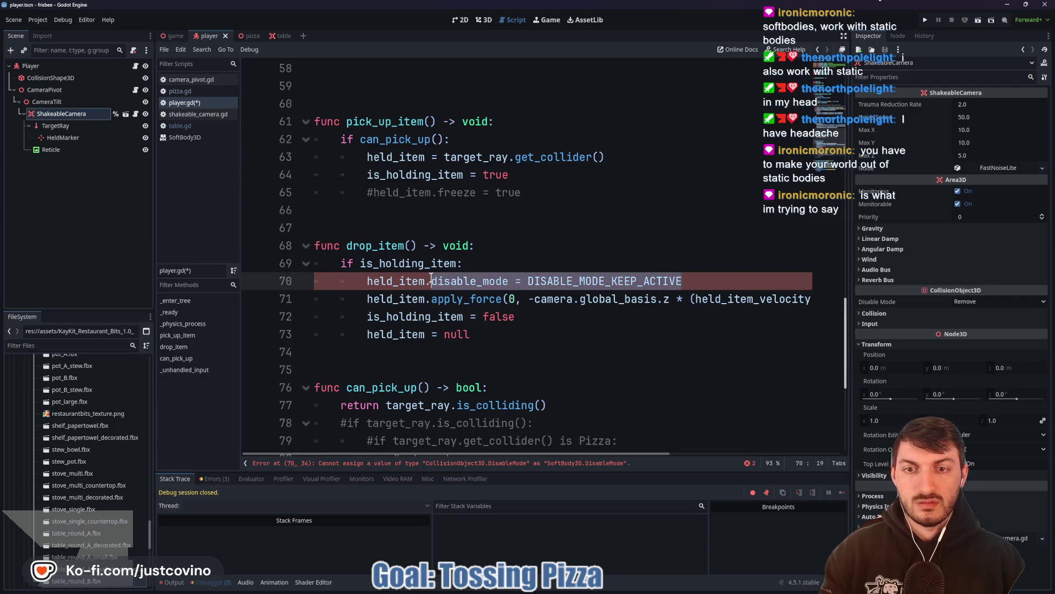
pyautogui.press('BackSpace')
pyautogui.write('dis')
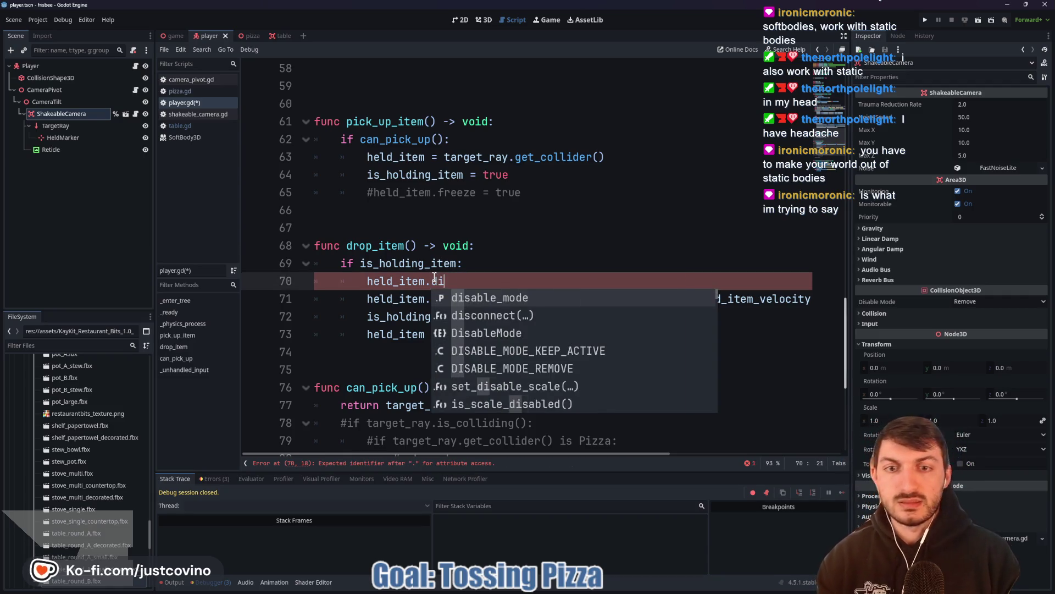
pyautogui.press('Return')
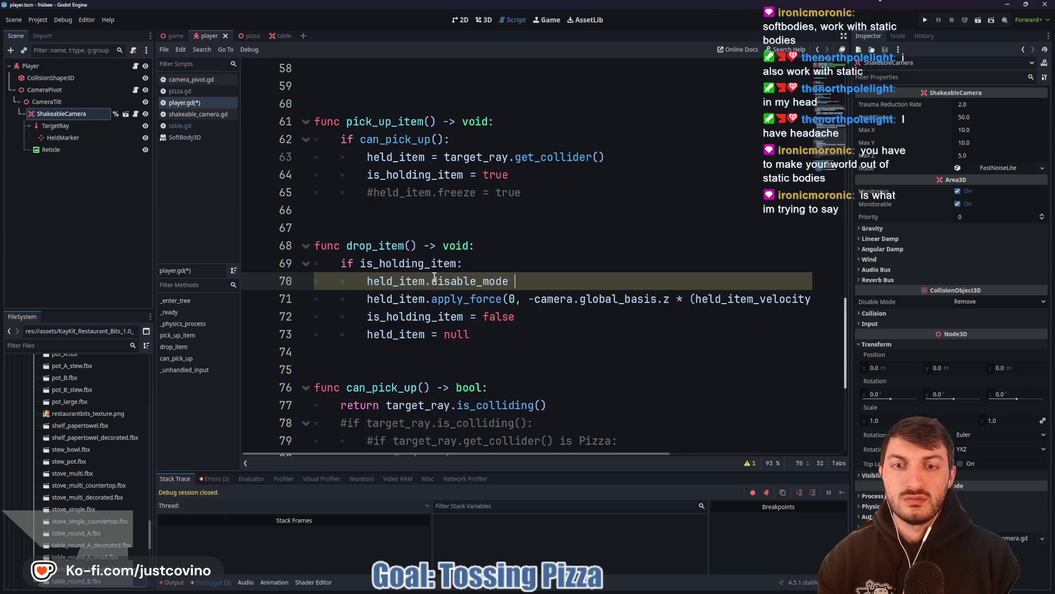
pyautogui.write('=')
pyautogui.press('Return')
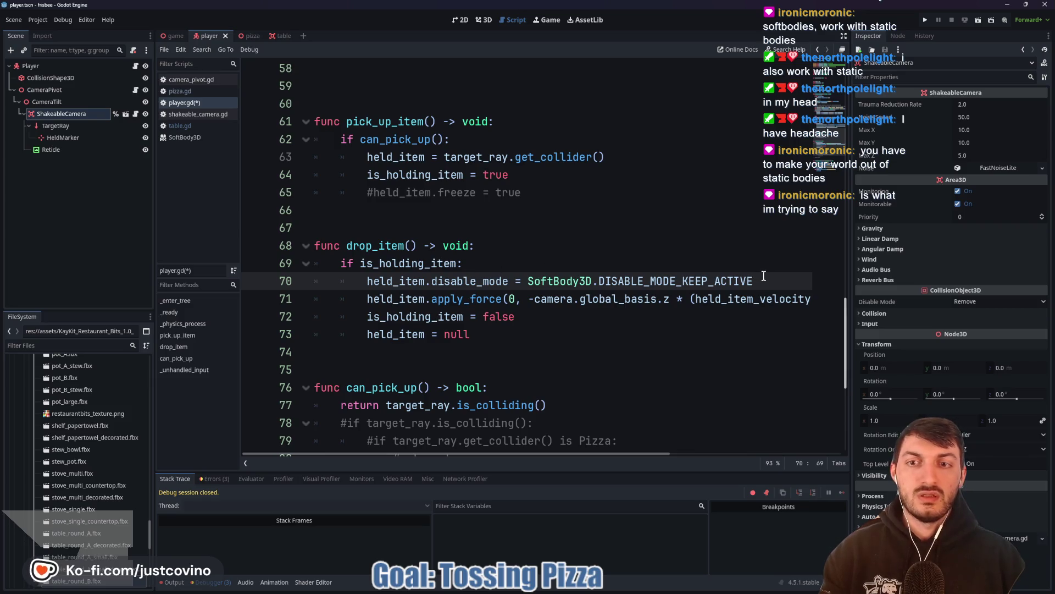
# - Copy the keep-active disable_mode assignment onto line 65 inside the pickup block
pyautogui.moveTo(768, 279); pyautogui.dragTo(356, 280)
pyautogui.hotkey('ctrl', 'c')
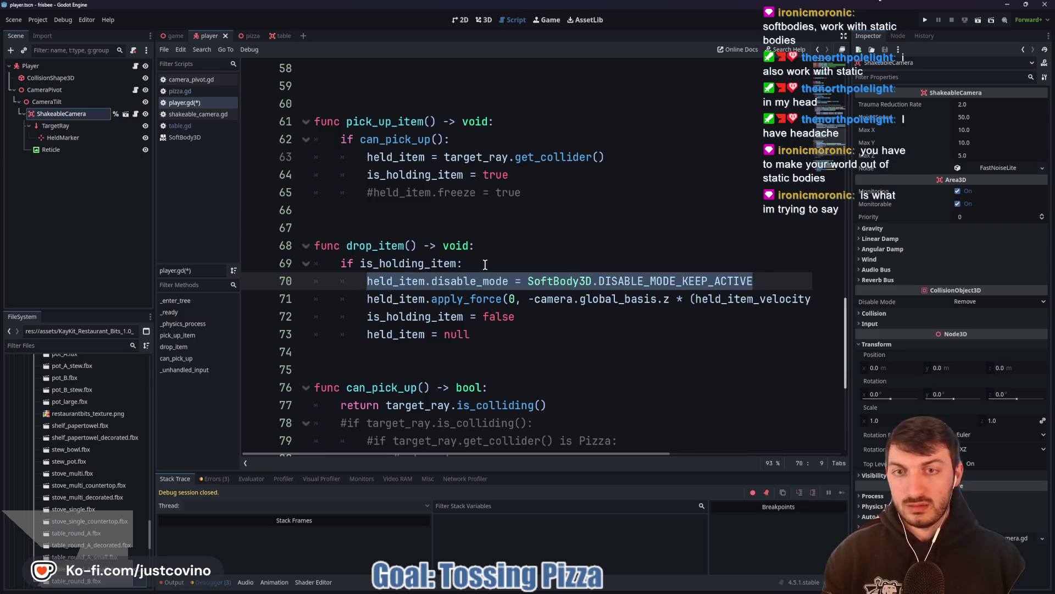
pyautogui.moveTo(566, 191); pyautogui.dragTo(311, 192)
pyautogui.write('v')
pyautogui.press('BackSpace')
pyautogui.hotkey('ctrl', 'v')
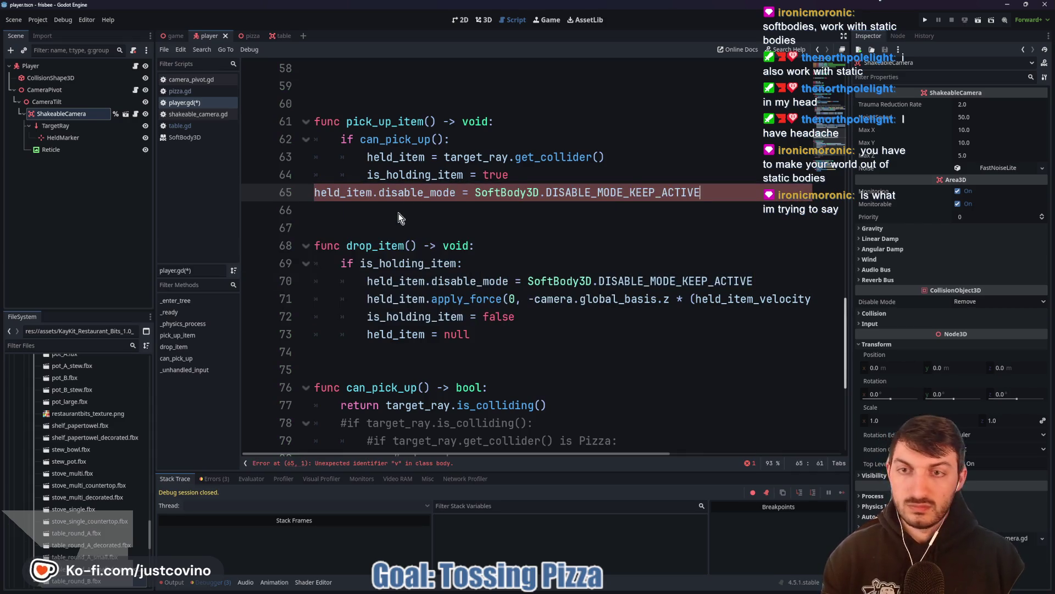
pyautogui.press('Tab')
pyautogui.press('Tab')
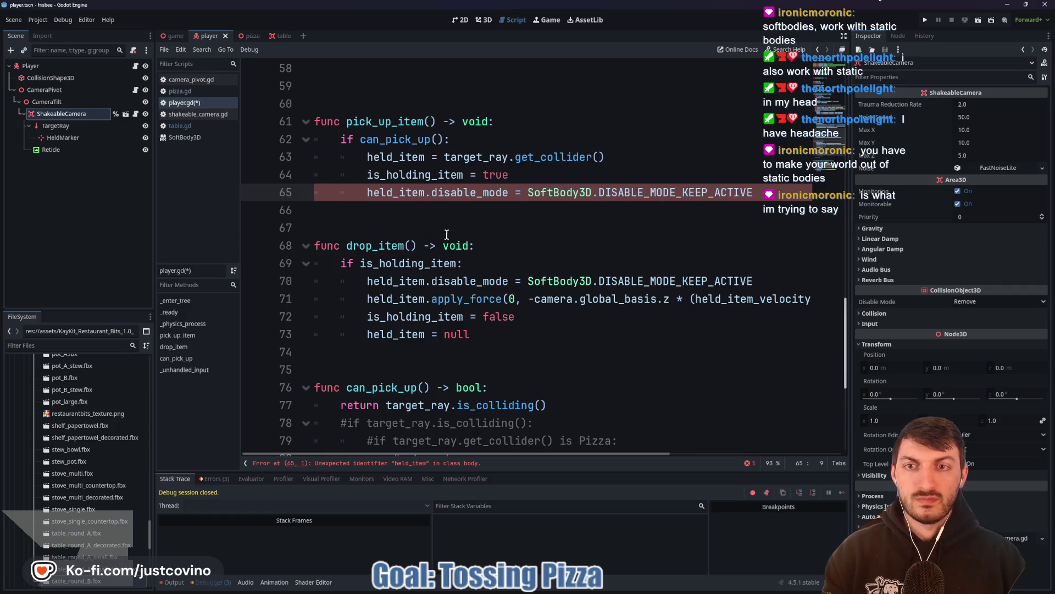
# - Change line 70's value to DISABLE_MODE_REMOVE, save, and run the game from the game scene
pyautogui.moveTo(754, 281); pyautogui.dragTo(600, 279)
pyautogui.press('BackSpace')
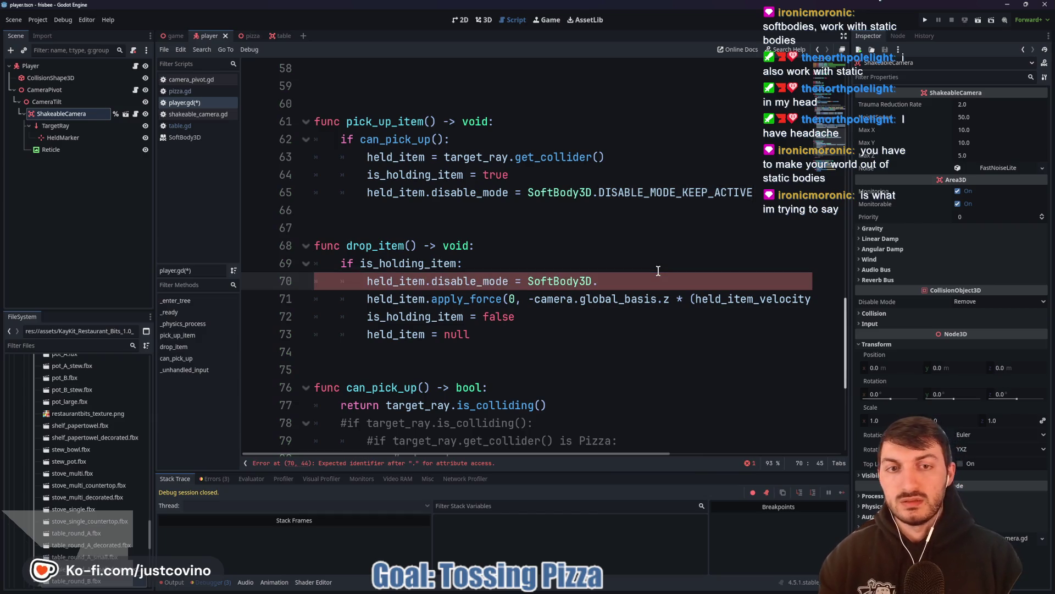
pyautogui.write('d')
pyautogui.press('Down')
pyautogui.press('Down')
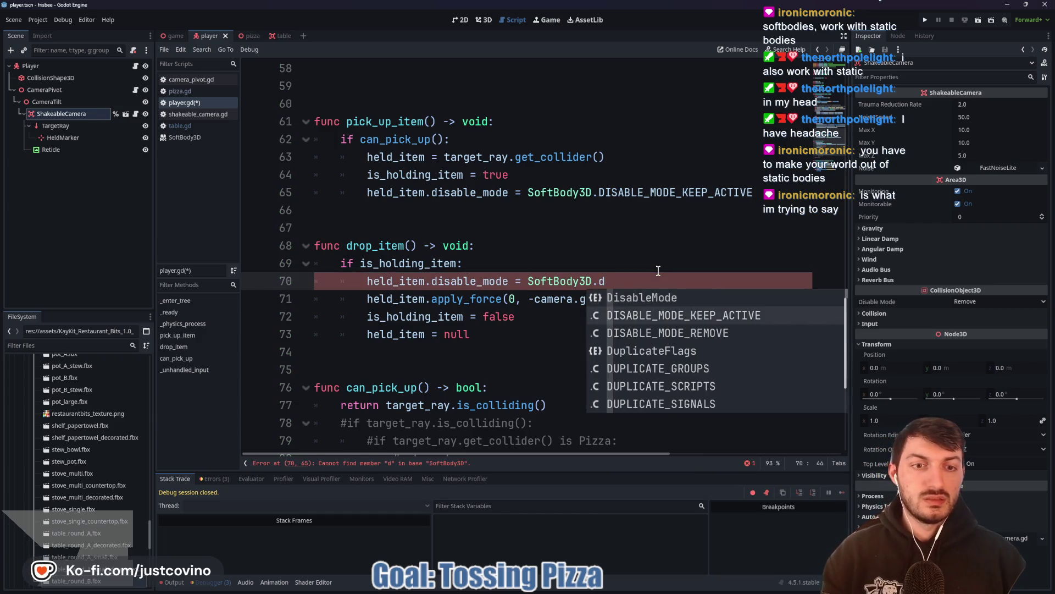
pyautogui.press('Return')
pyautogui.hotkey('ctrl', 's')
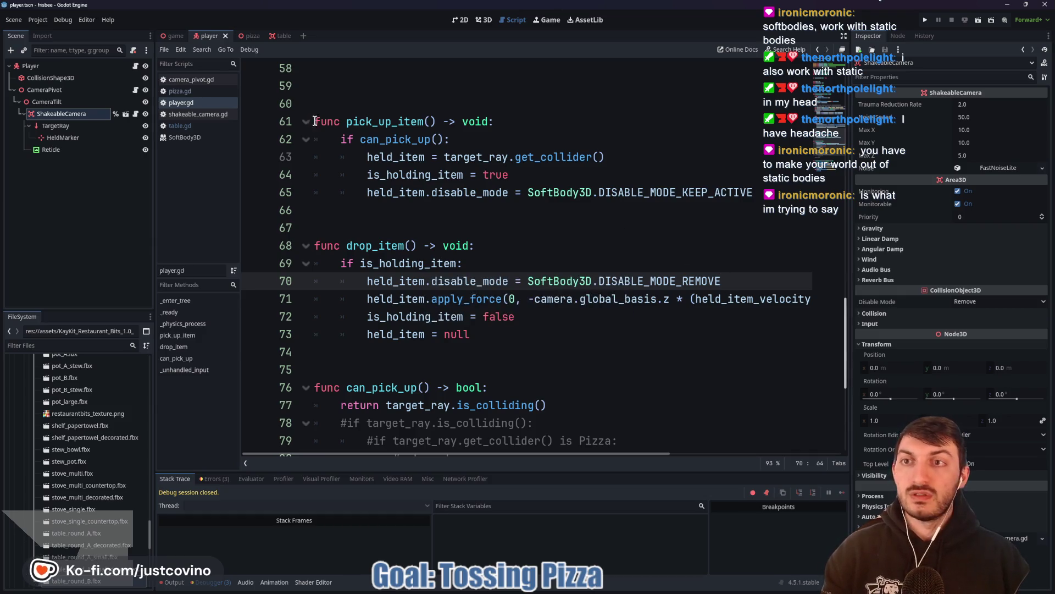
pyautogui.click(172, 40)
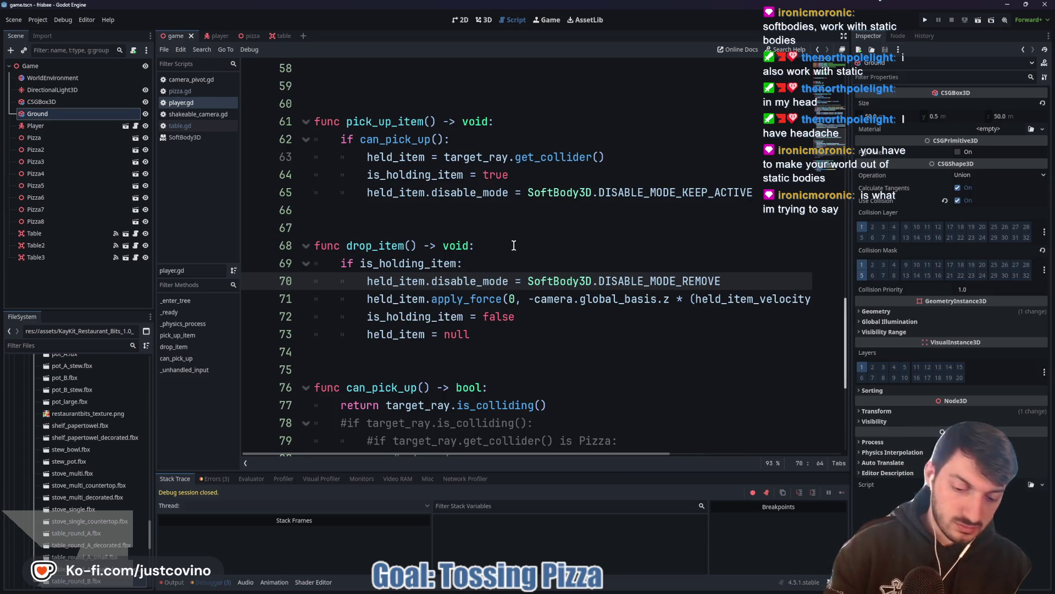
pyautogui.press('F5')
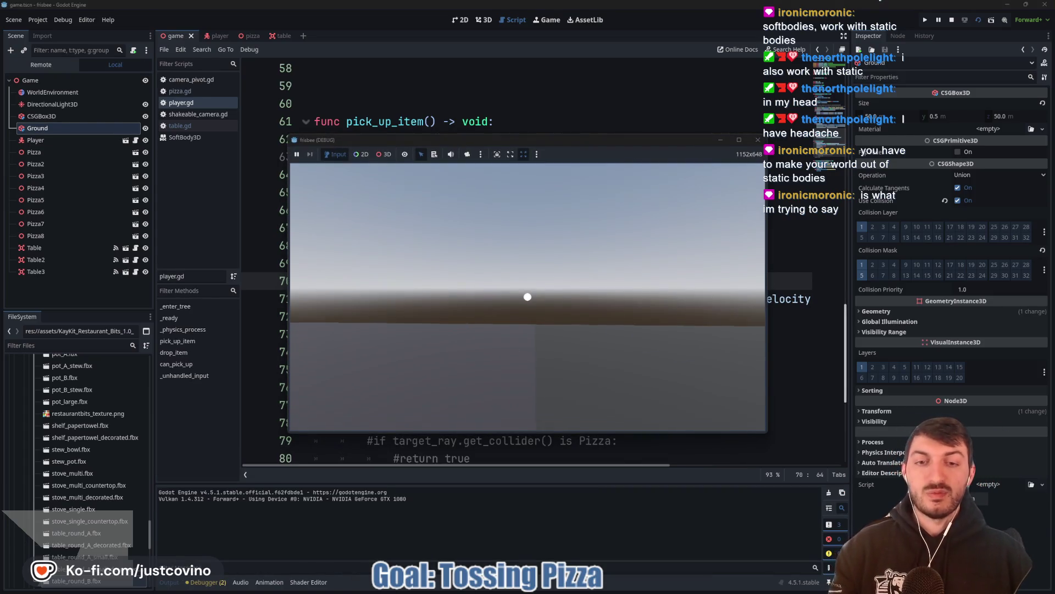
# - Walk to a pizza, pick it up and throw it, then stop the game with F8
pyautogui.press('w')
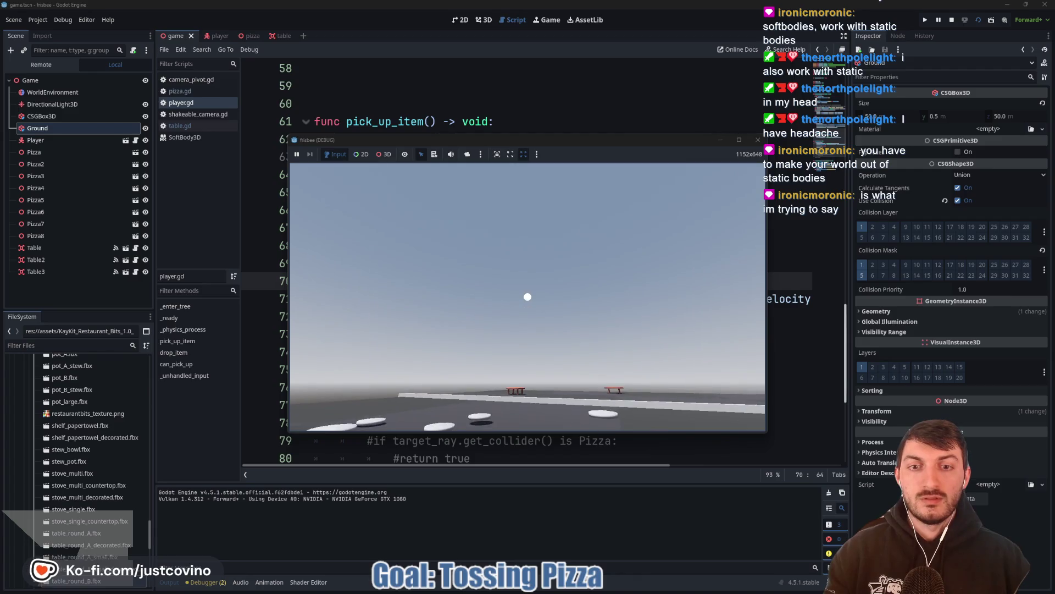
pyautogui.press('s')
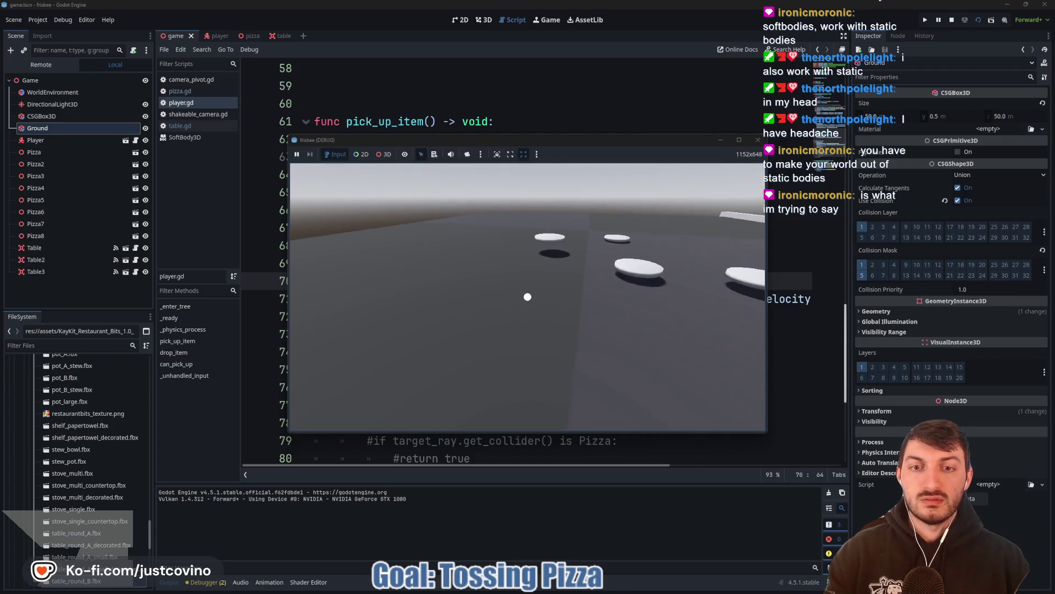
pyautogui.press('w')
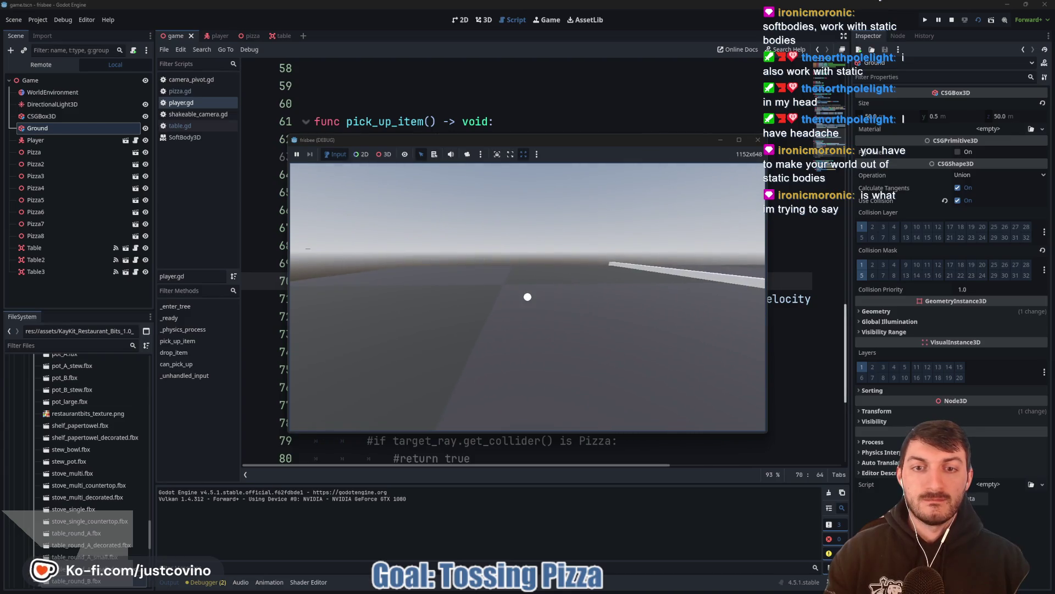
pyautogui.moveTo(528, 297)
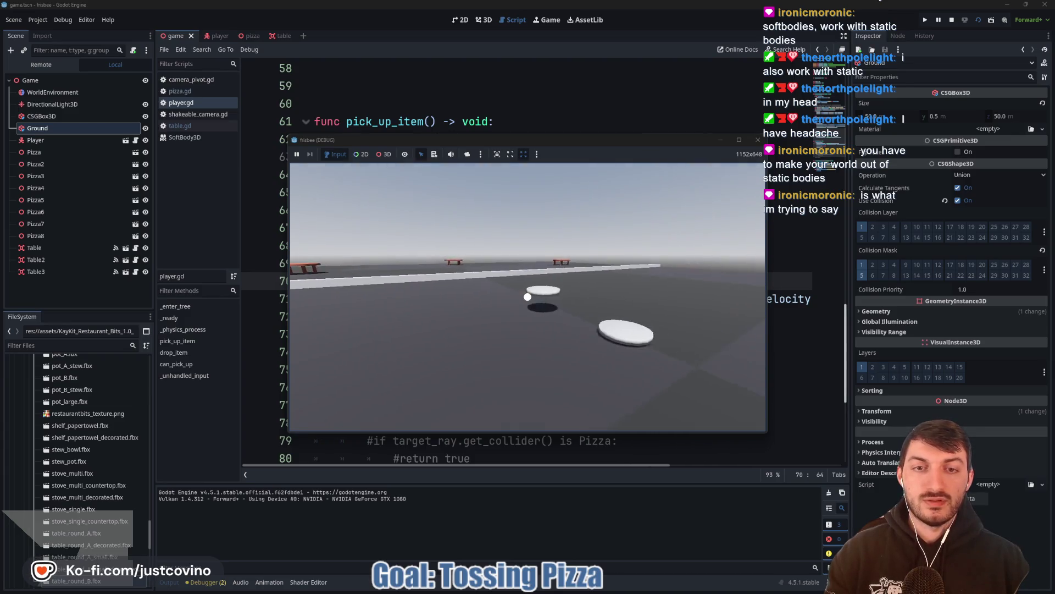
pyautogui.click(528, 297)
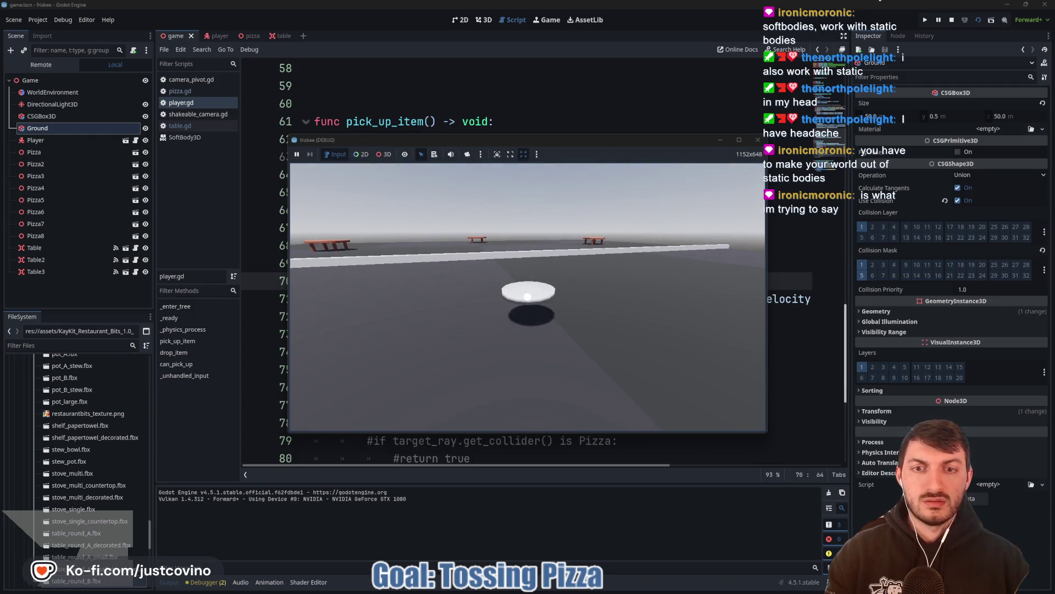
pyautogui.click(527, 297)
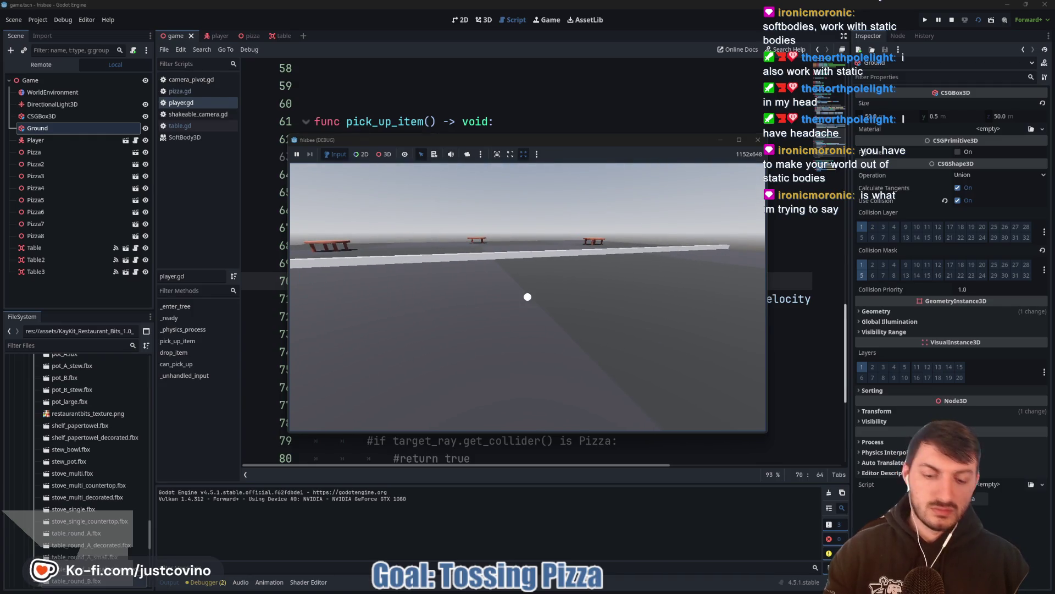
pyautogui.press('F8')
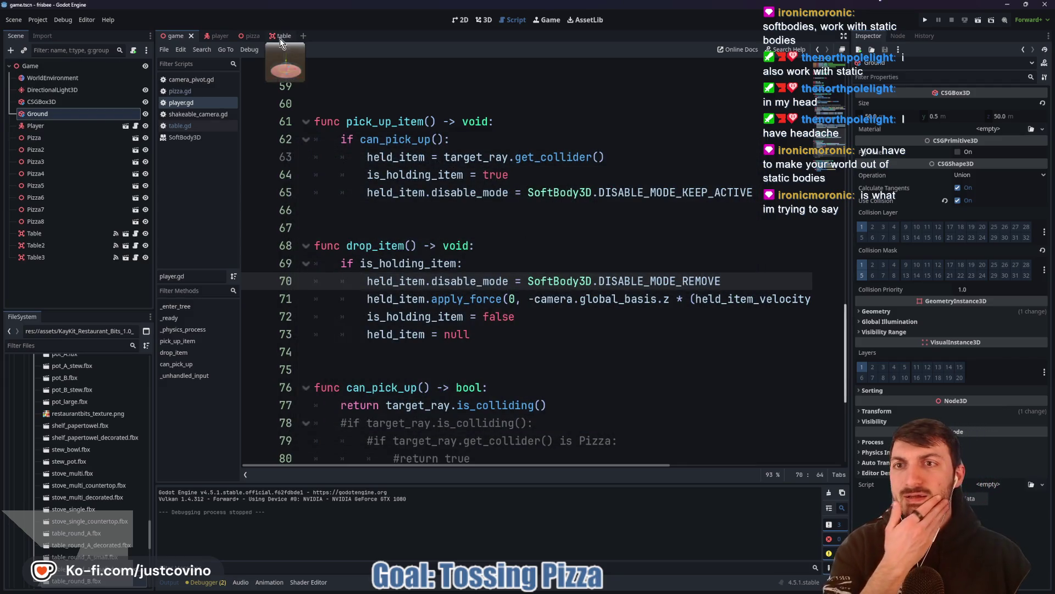
# - Inspect the pizza root's transform, cancel a trial vertical move so it stays at 0, and return to the game scene
pyautogui.click(277, 36)
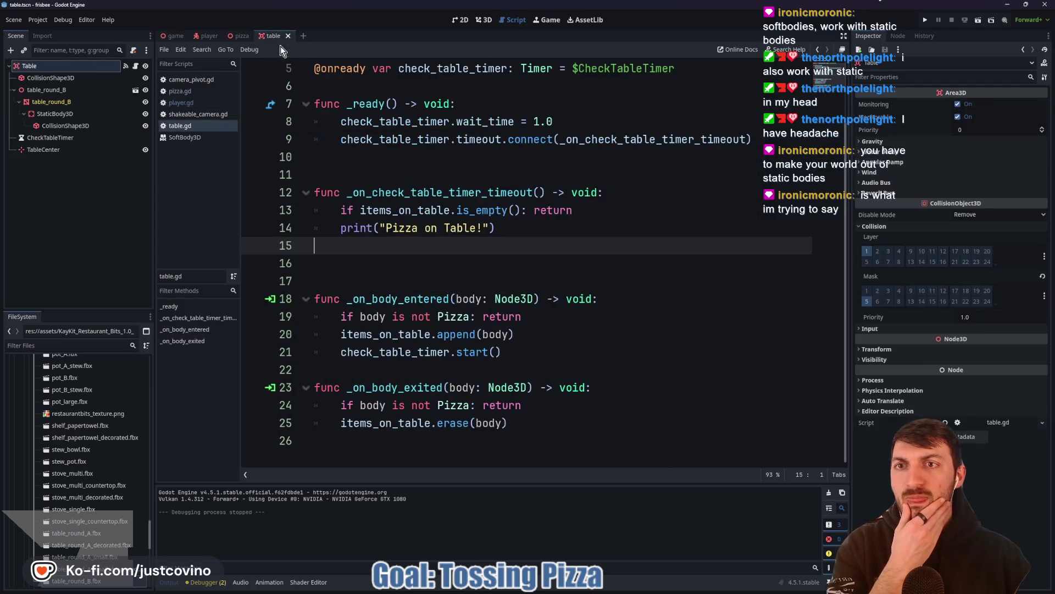
pyautogui.click(241, 36)
pyautogui.click(880, 103)
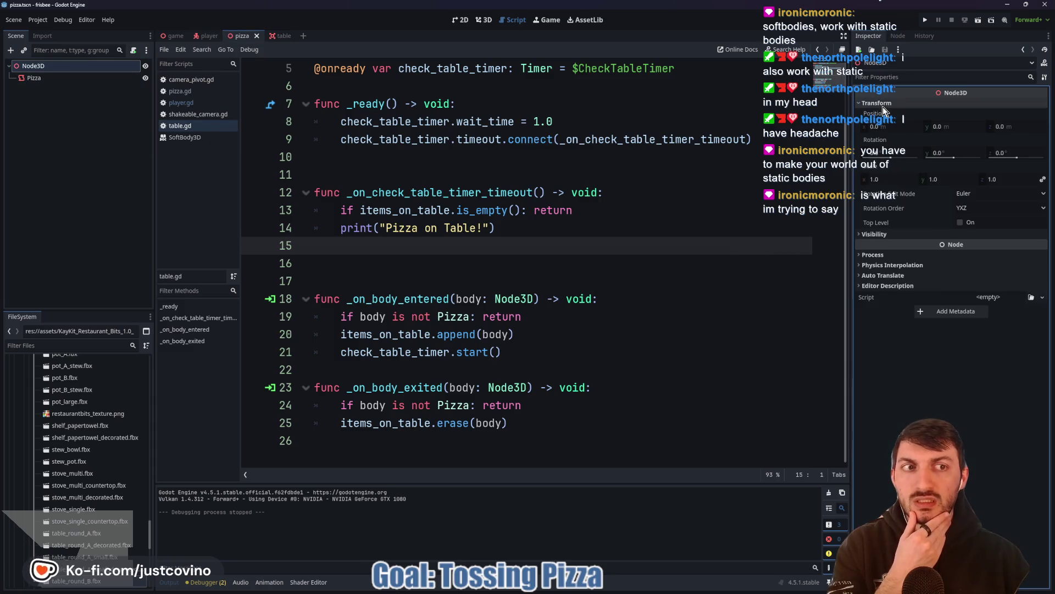
pyautogui.click(486, 20)
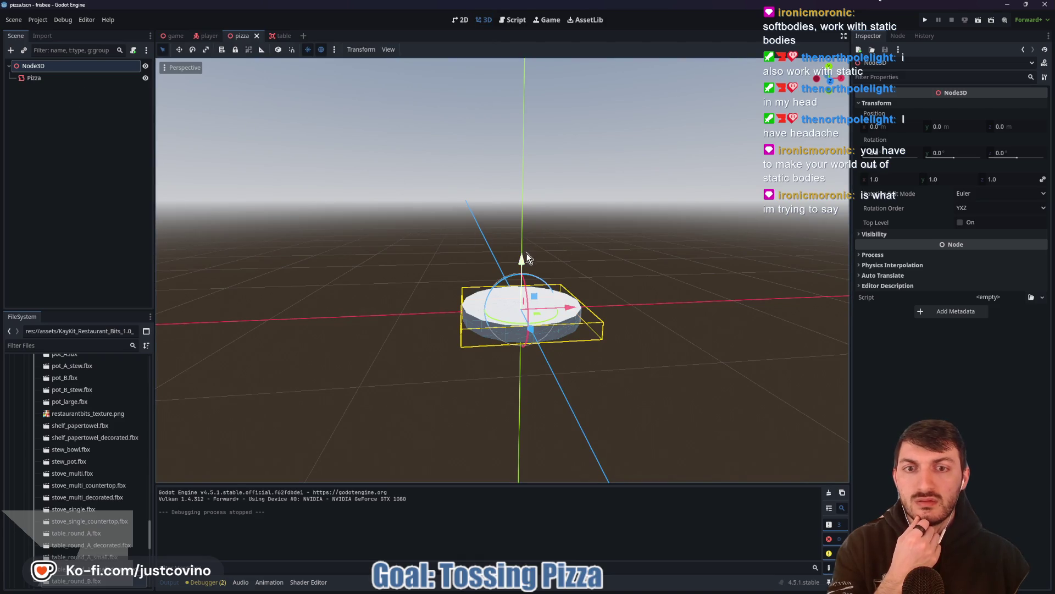
pyautogui.moveTo(526, 257)
pyautogui.mouseDown()
pyautogui.moveTo(519, 173)
pyautogui.moveTo(541, 109)
pyautogui.moveTo(560, 309)
pyautogui.mouseUp()
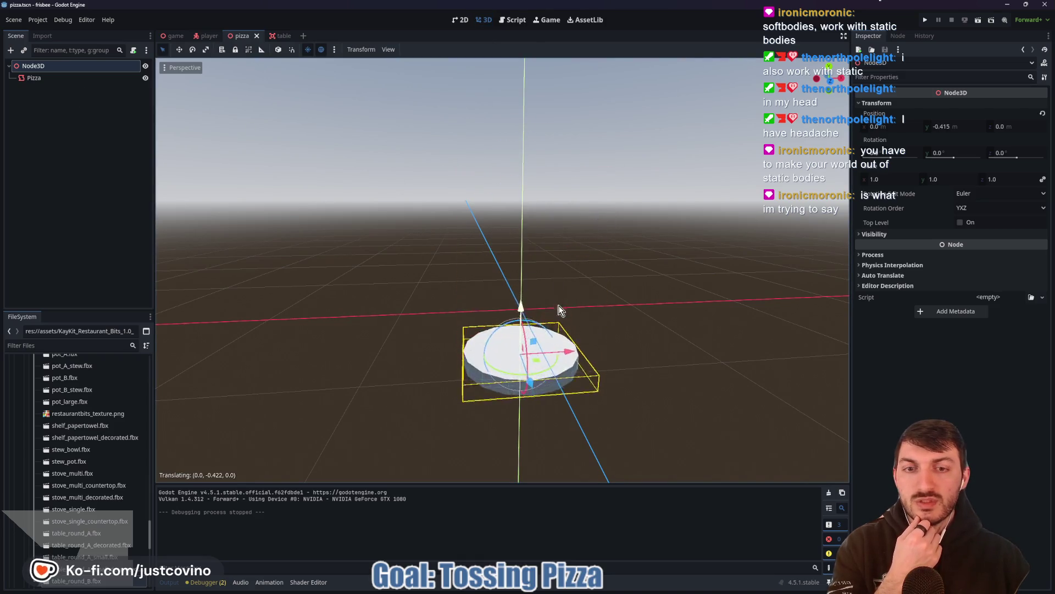
pyautogui.press('Escape')
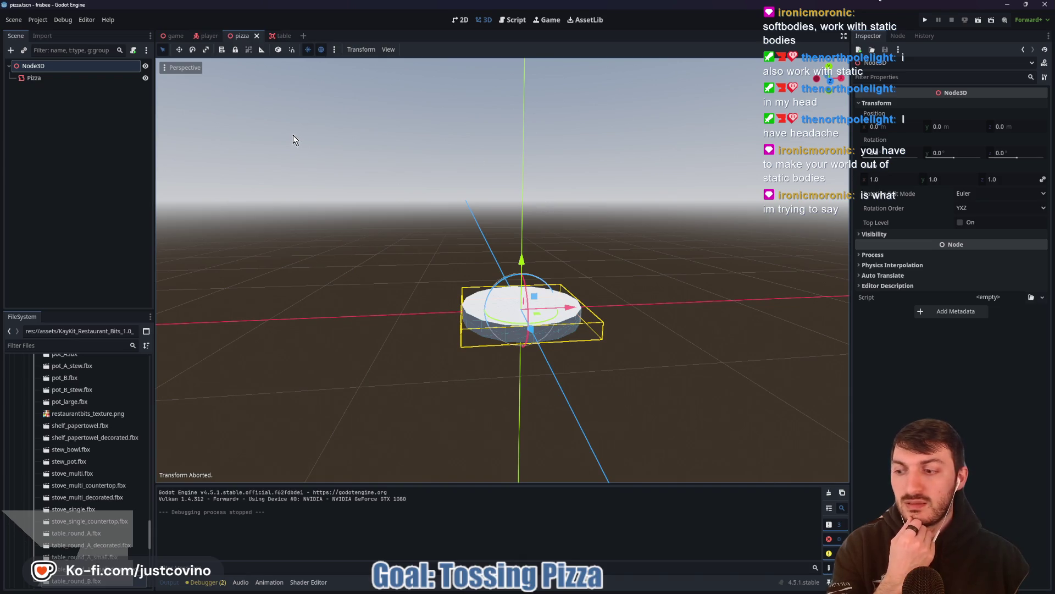
pyautogui.click(179, 34)
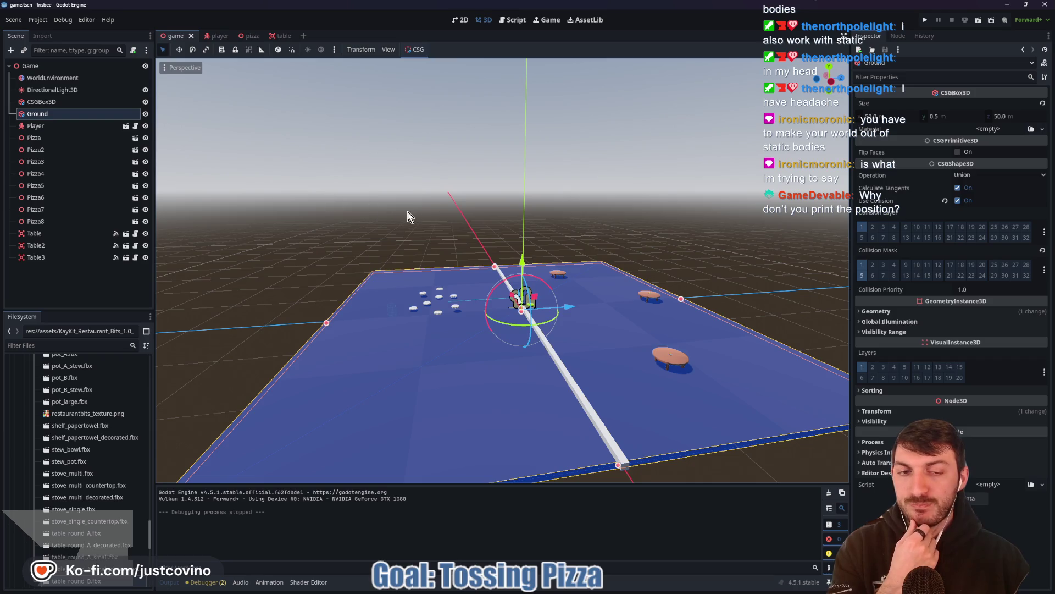
# - Orbit out over the ground, select a Pizza, and save the game scene
pyautogui.moveTo(413, 206)
pyautogui.mouseDown()
pyautogui.moveTo(603, 329)
pyautogui.moveTo(605, 391)
pyautogui.mouseUp()
pyautogui.scroll(4, 632, 374)
pyautogui.click(660, 394)
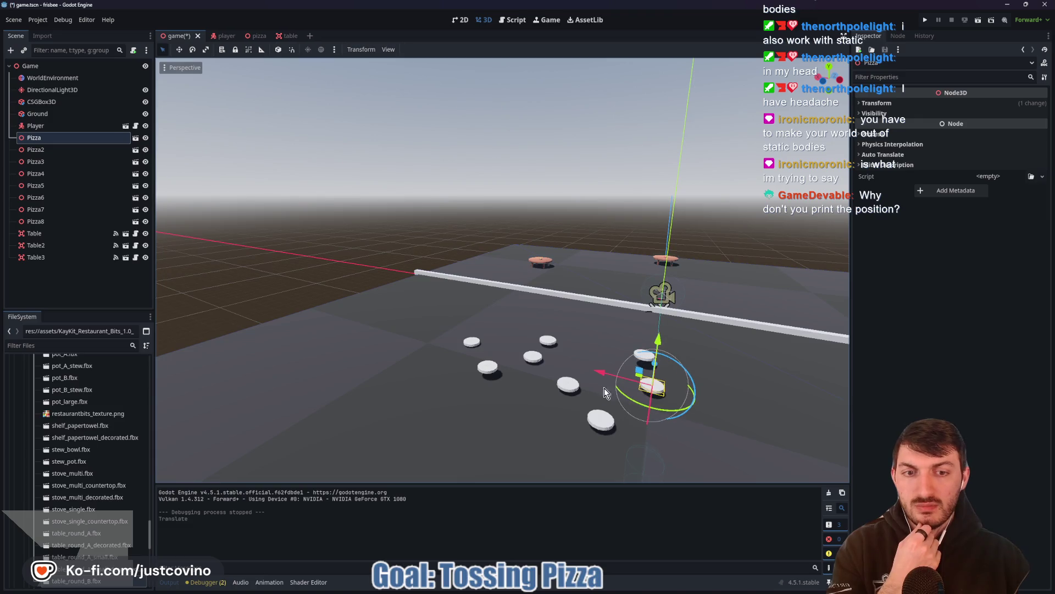
pyautogui.hotkey('ctrl', 's')
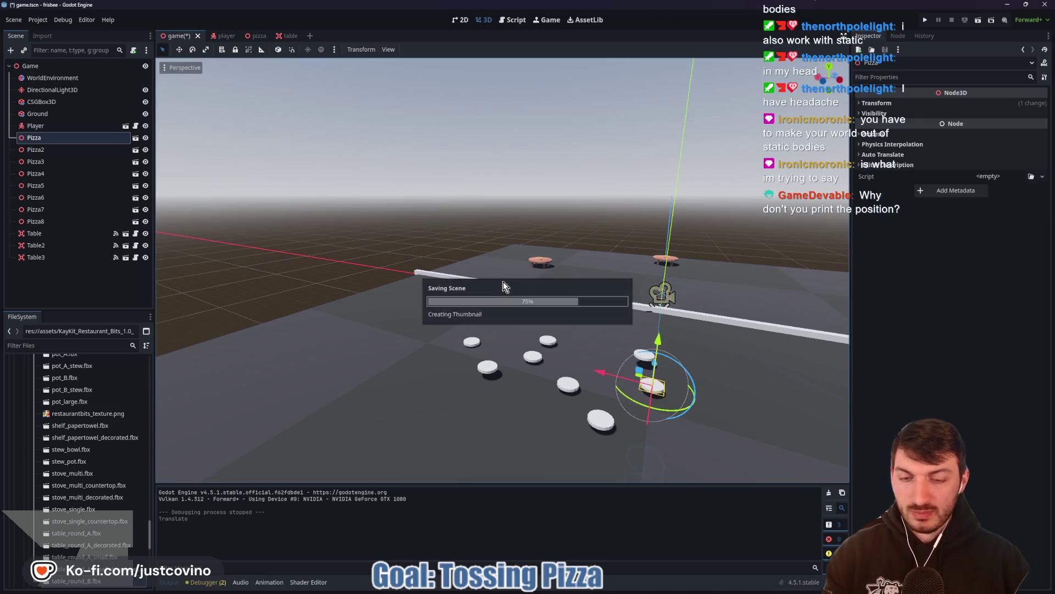
# - Open the Player node's attached player.gd script from the player scene
pyautogui.click(250, 36)
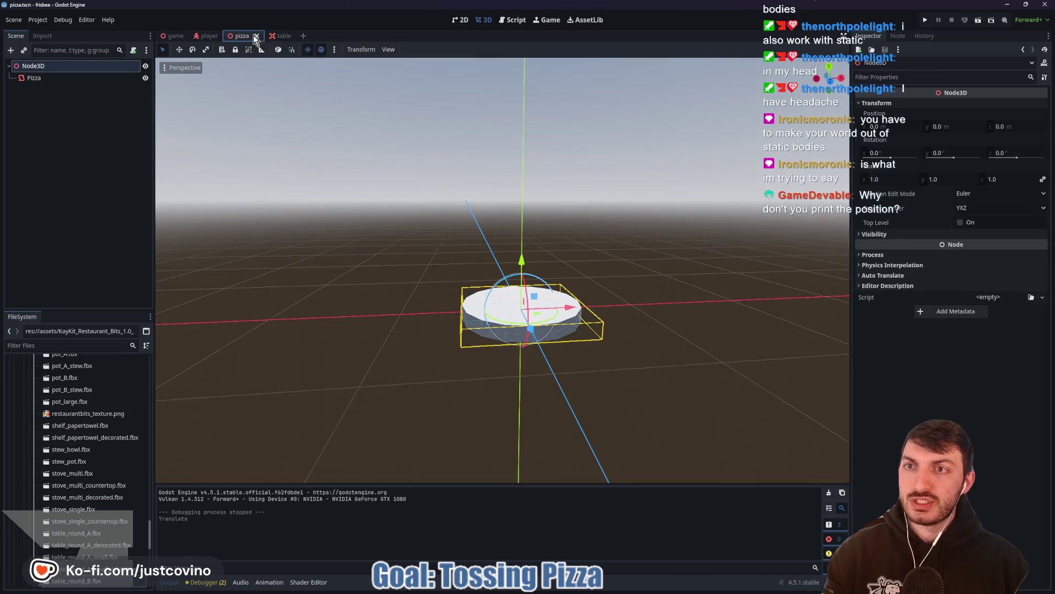
pyautogui.click(204, 36)
pyautogui.click(136, 66)
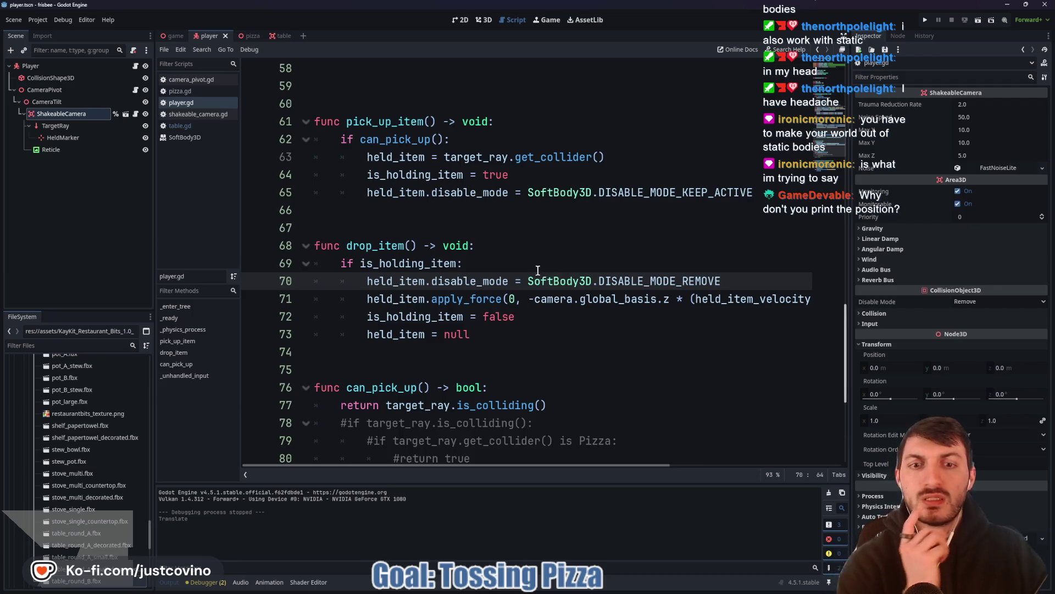
# - On line 55 of player.gd, change held_item to held_item.get_parent() and save the script
pyautogui.scroll(-1, 530, 292)
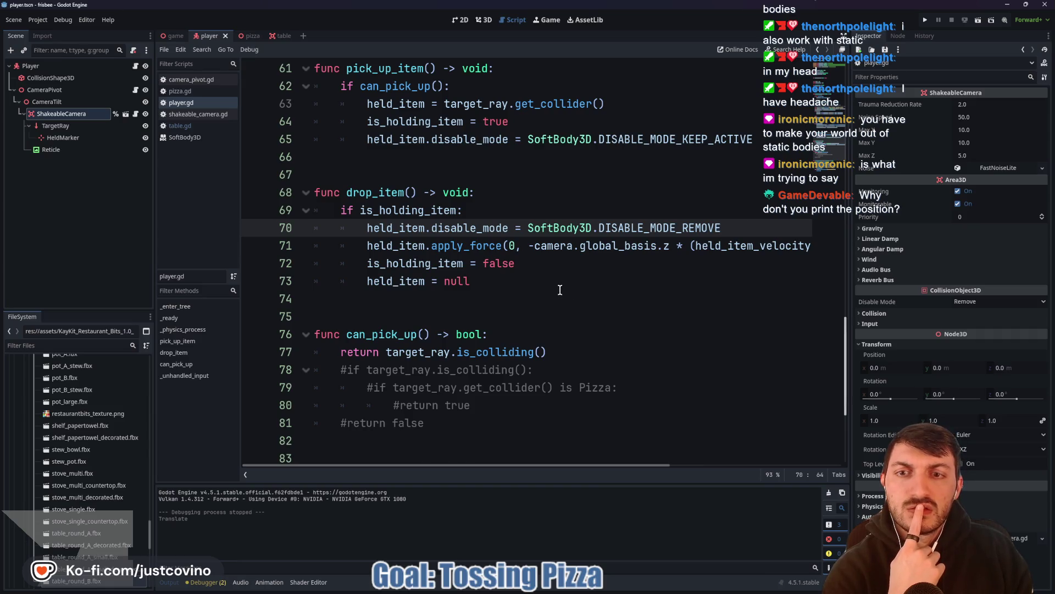
pyautogui.scroll(2, 560, 290)
pyautogui.scroll(4, 550, 291)
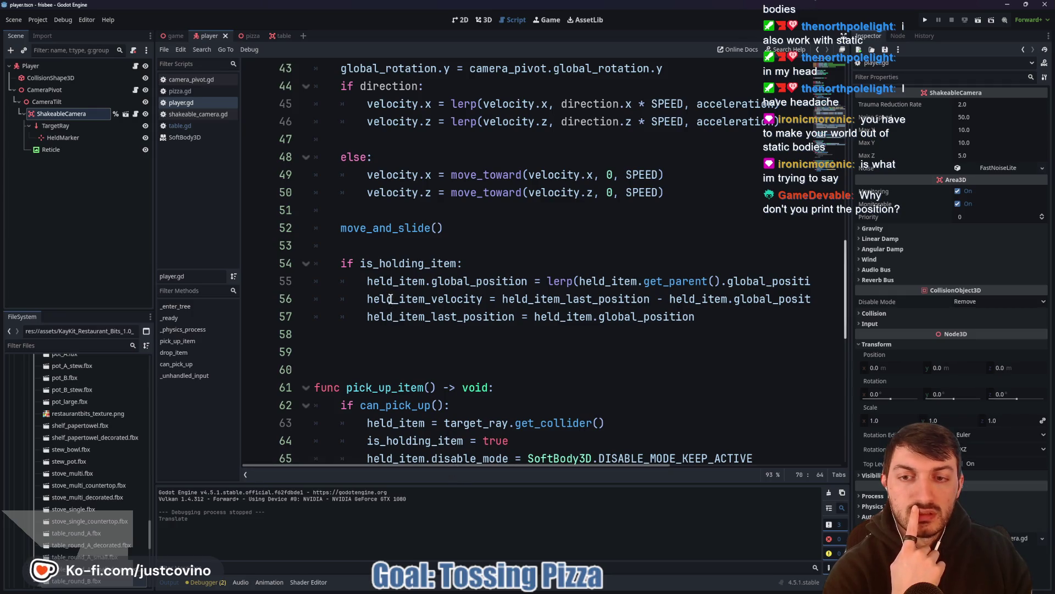
pyautogui.moveTo(434, 465); pyautogui.dragTo(489, 475)
pyautogui.hscroll(-3, 489, 475)
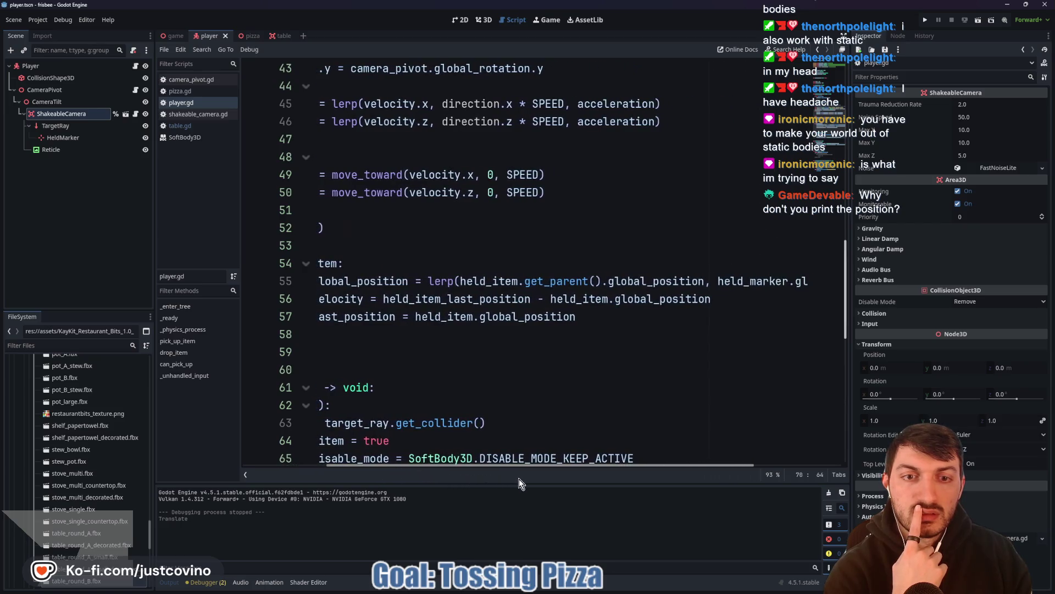
pyautogui.click(429, 281)
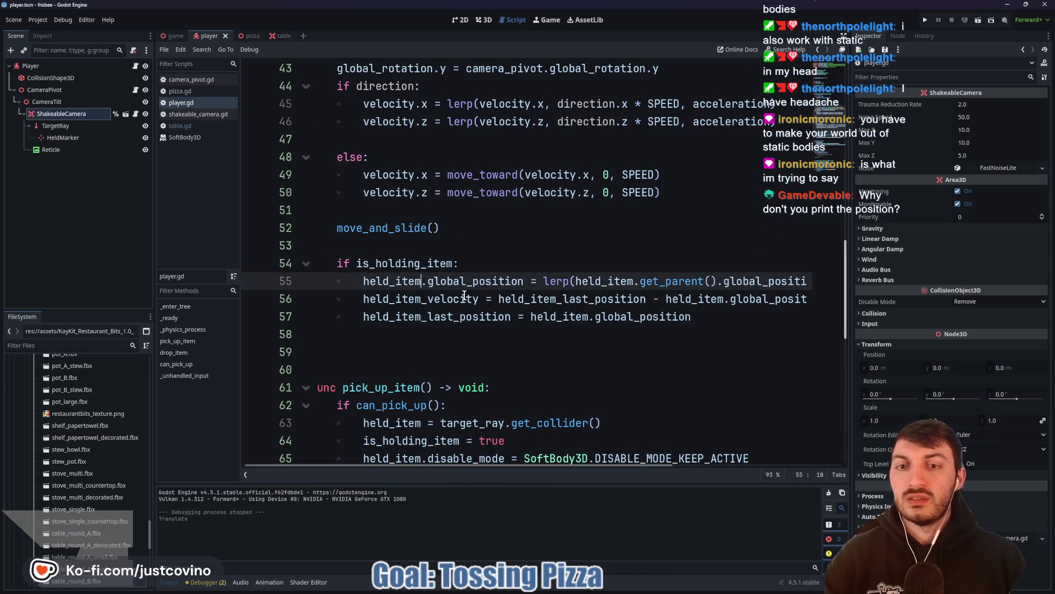
pyautogui.write('.get_parent()')
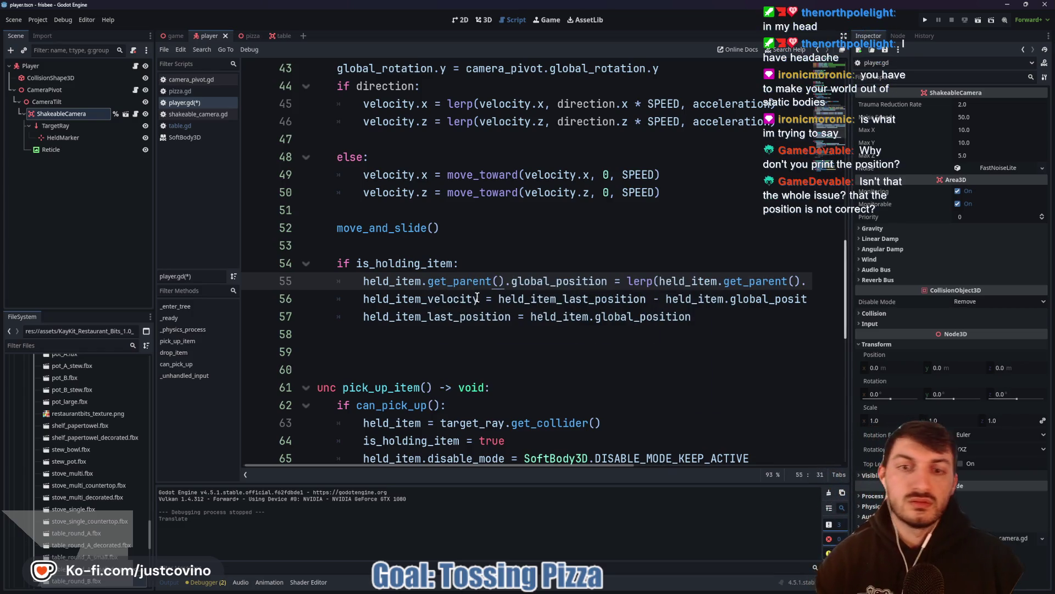
pyautogui.hotkey('ctrl', 's')
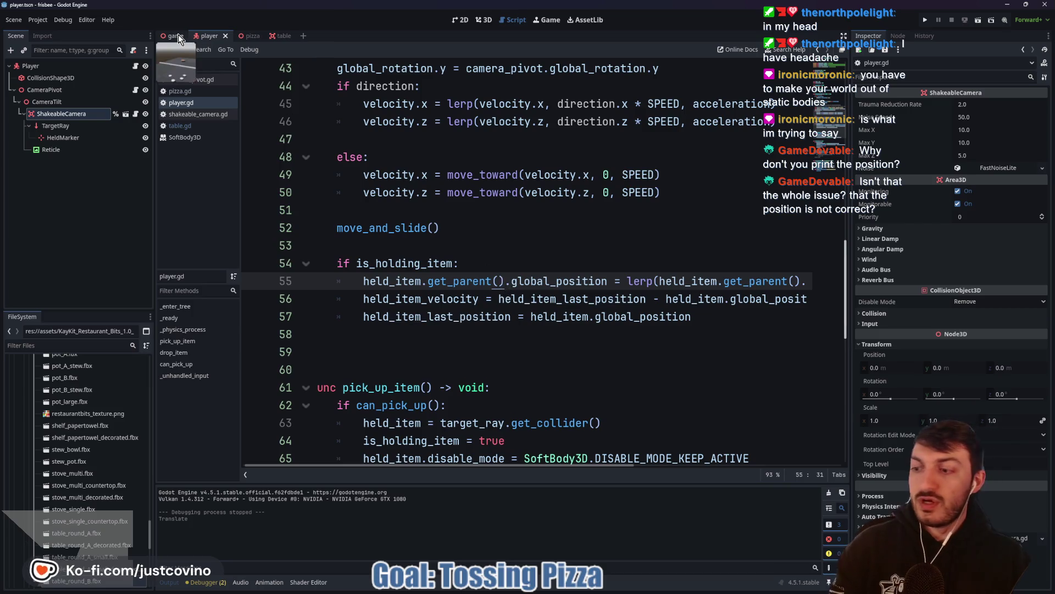
# - Test-run the game scene, stop it, then glance at the Debug menu
pyautogui.click(176, 36)
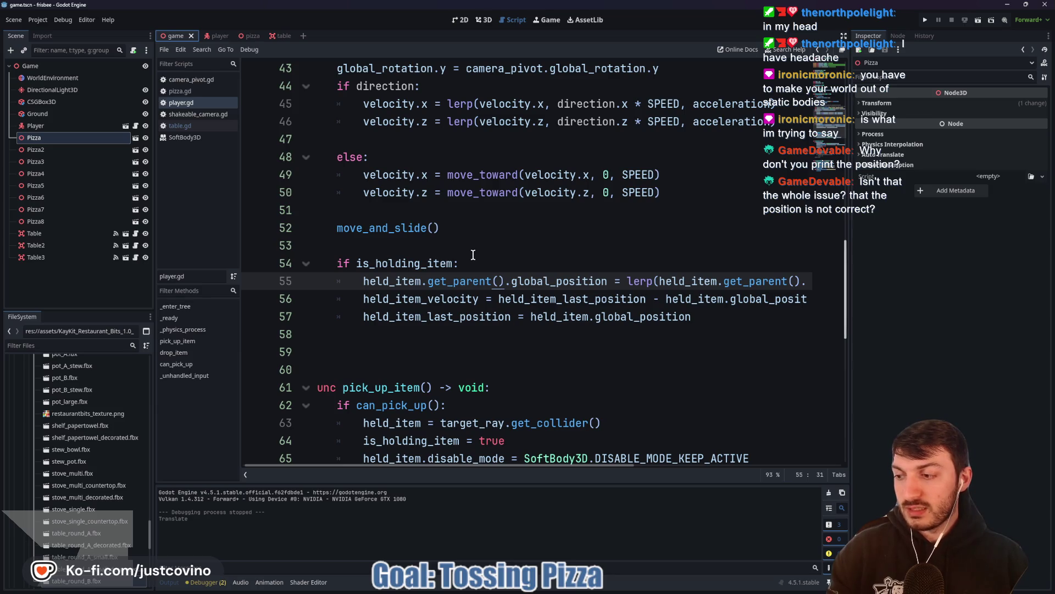
pyautogui.press('F5')
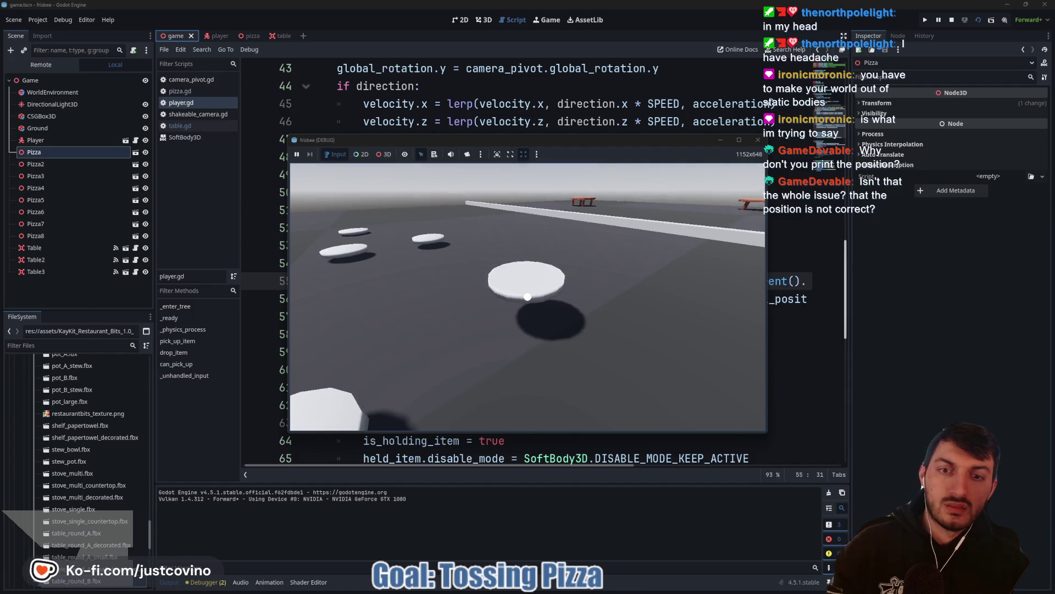
pyautogui.press('F8')
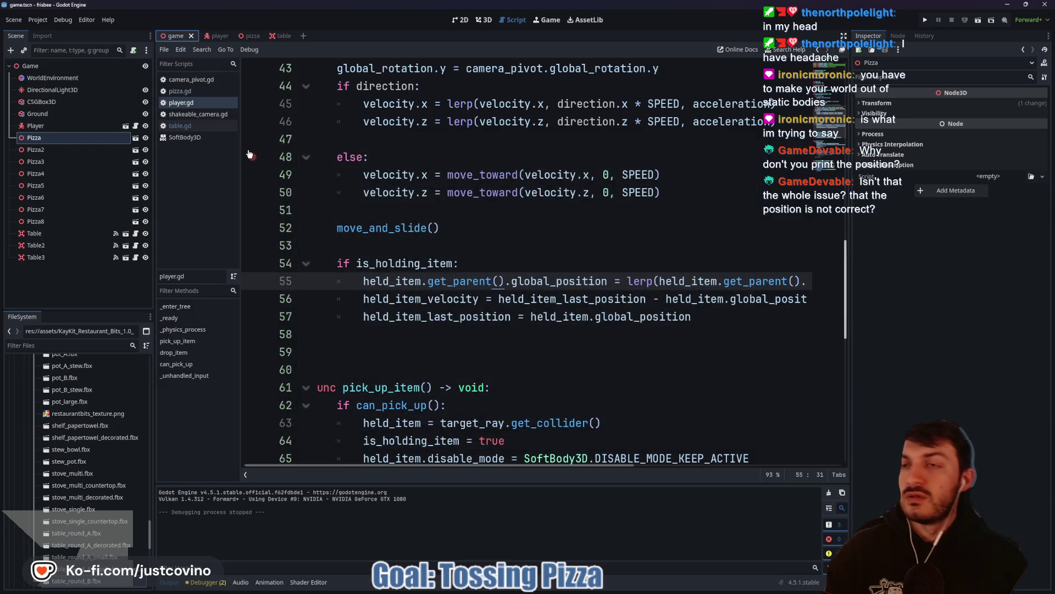
pyautogui.click(61, 21)
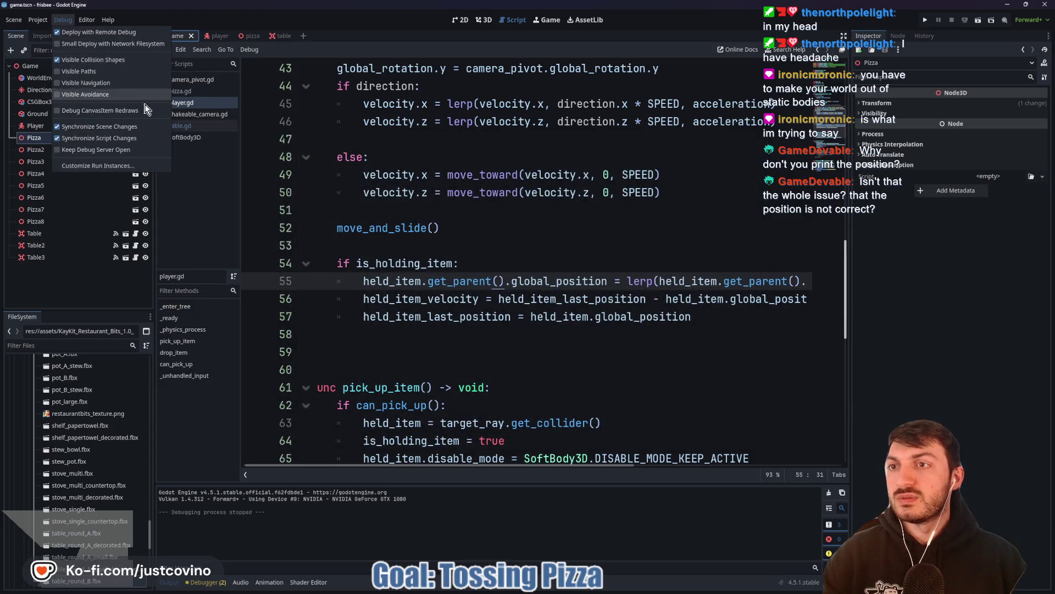
pyautogui.click(440, 209)
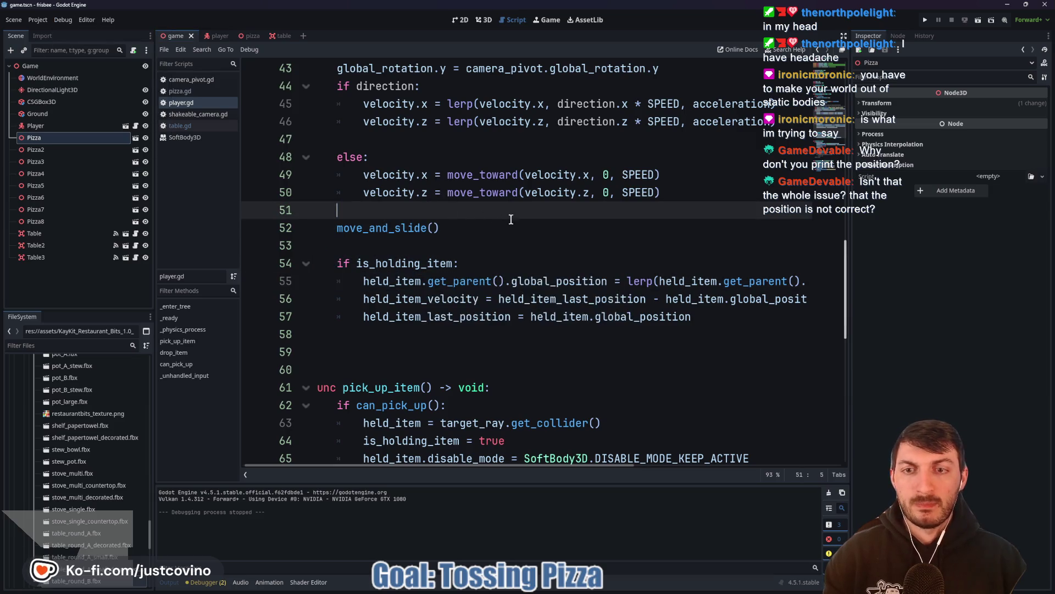
# - Add a print on line 58 showing the held item's global_position
pyautogui.click(735, 318)
pyautogui.press('Return')
pyautogui.write('print(held')
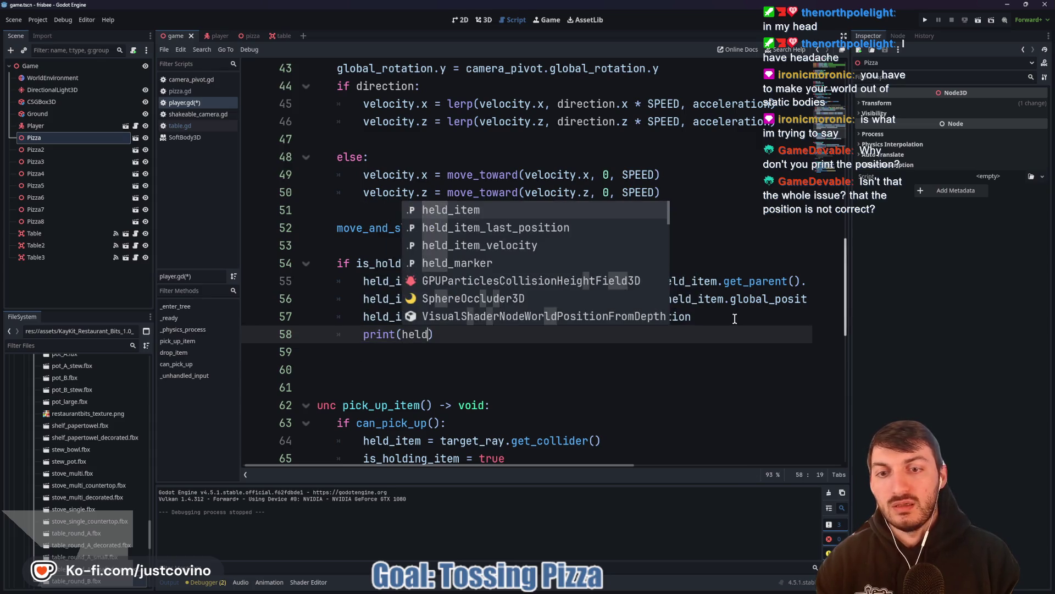
pyautogui.press('BackSpace')
pyautogui.press('BackSpace')
pyautogui.write('"HHeld Item Position')
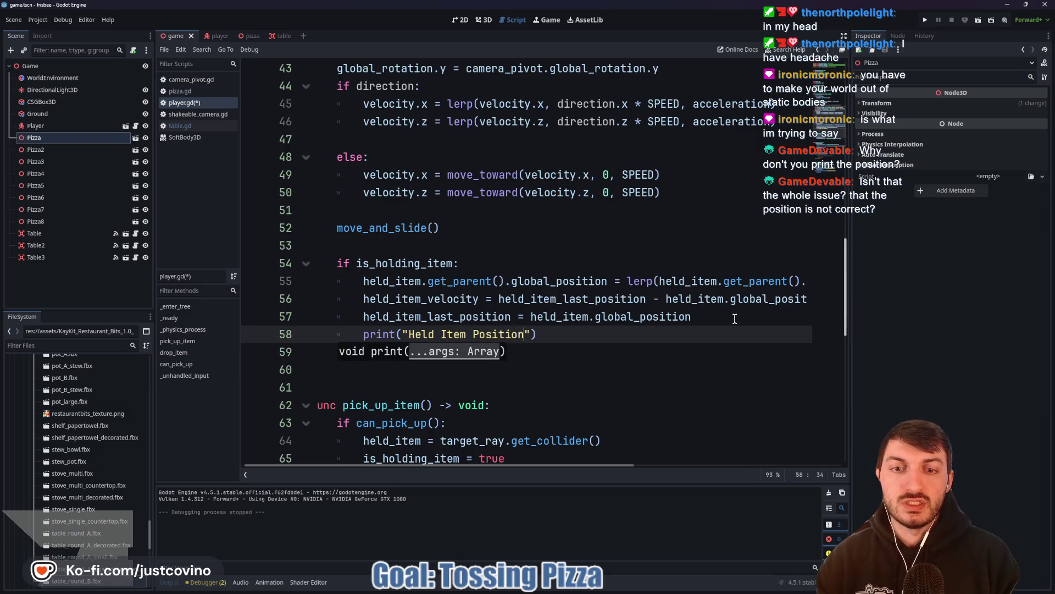
pyautogui.write(':%s')
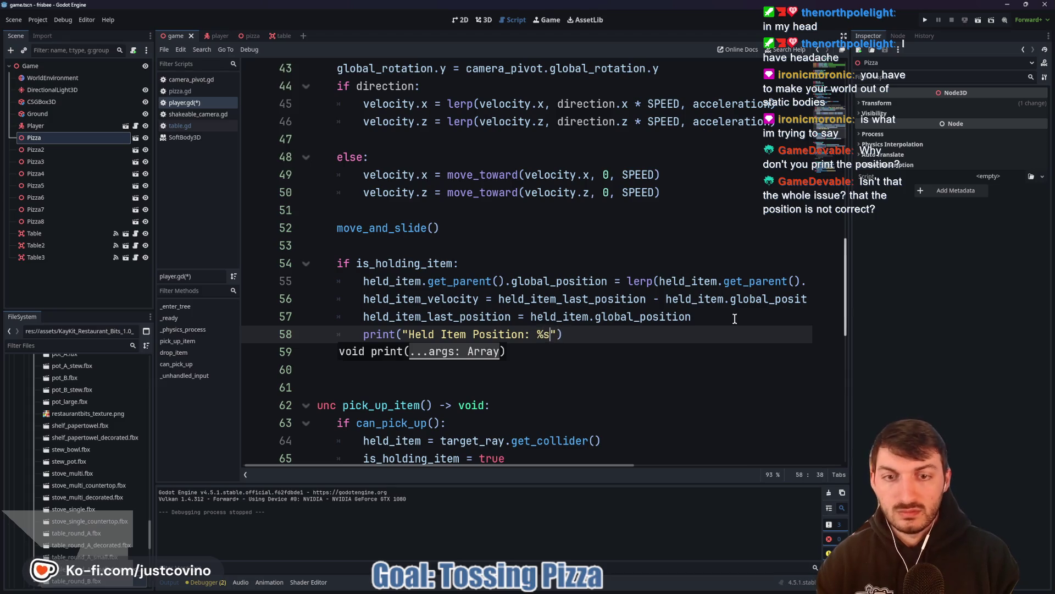
pyautogui.press('End')
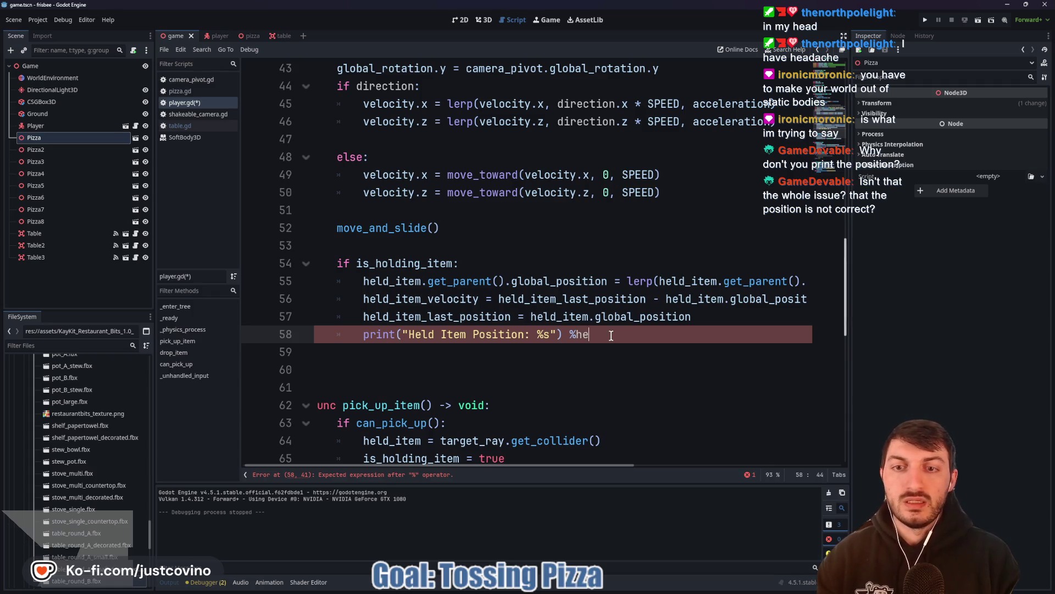
pyautogui.write('ld_item.g')
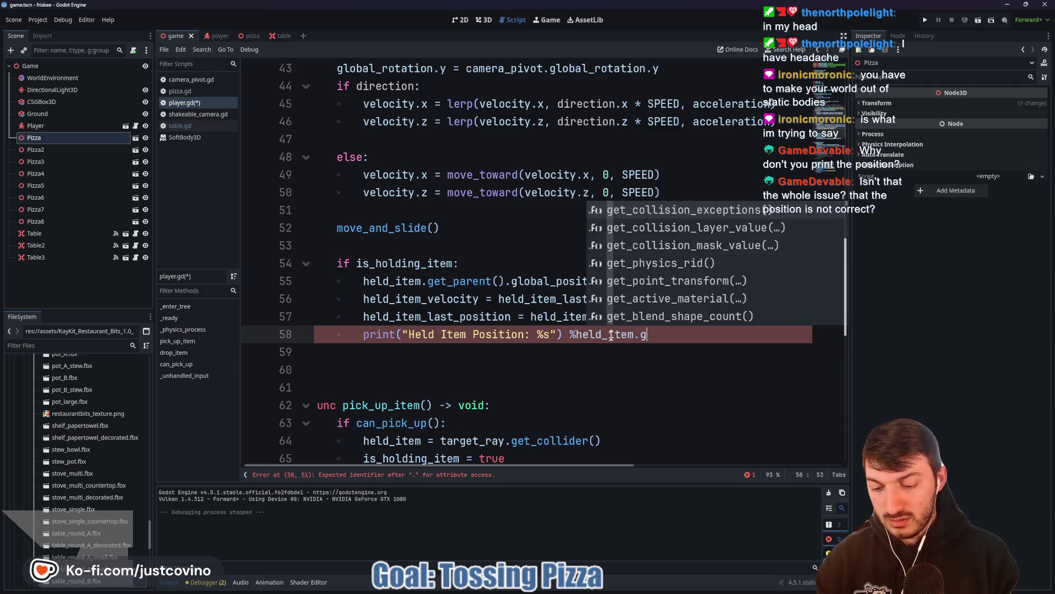
pyautogui.write('lobal')
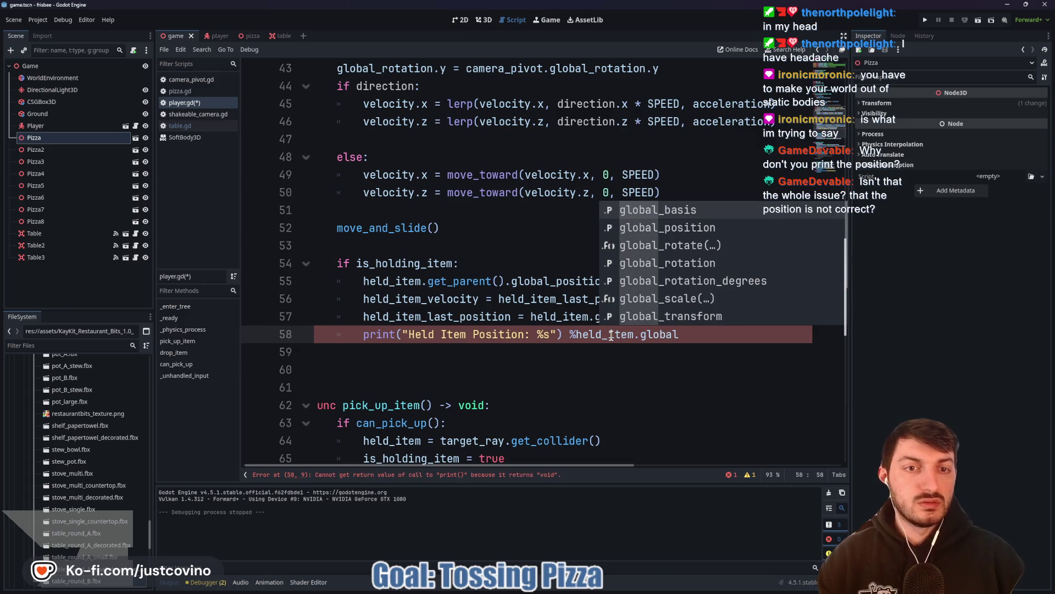
pyautogui.press('Down')
pyautogui.press('Return')
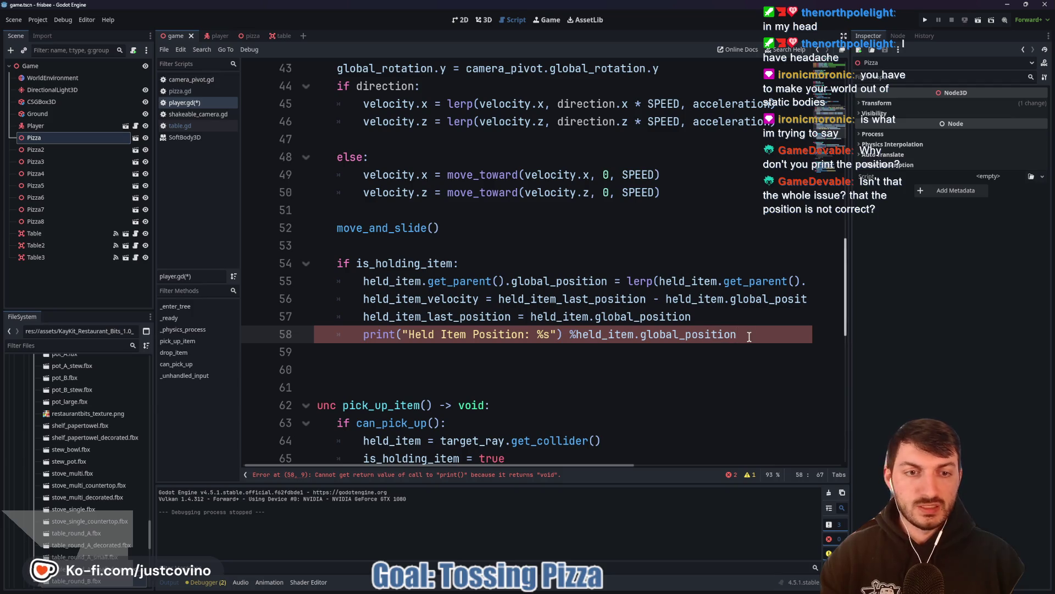
pyautogui.keyDown('shift'); pyautogui.click(570, 334); pyautogui.keyUp('shift')
pyautogui.press('BackSpace')
pyautogui.click(557, 334)
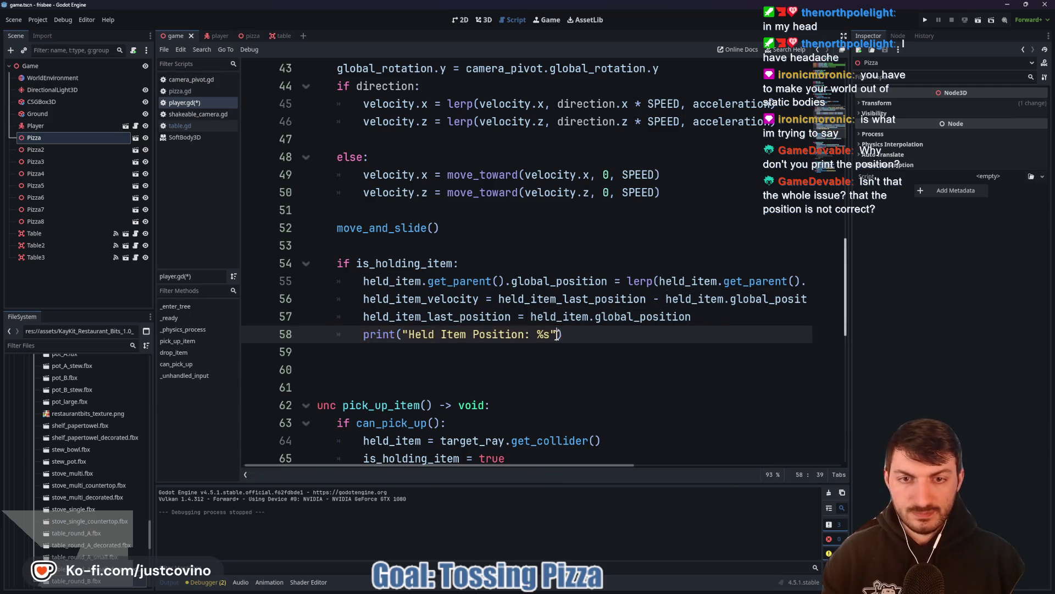
pyautogui.write('%held_item.global_position')
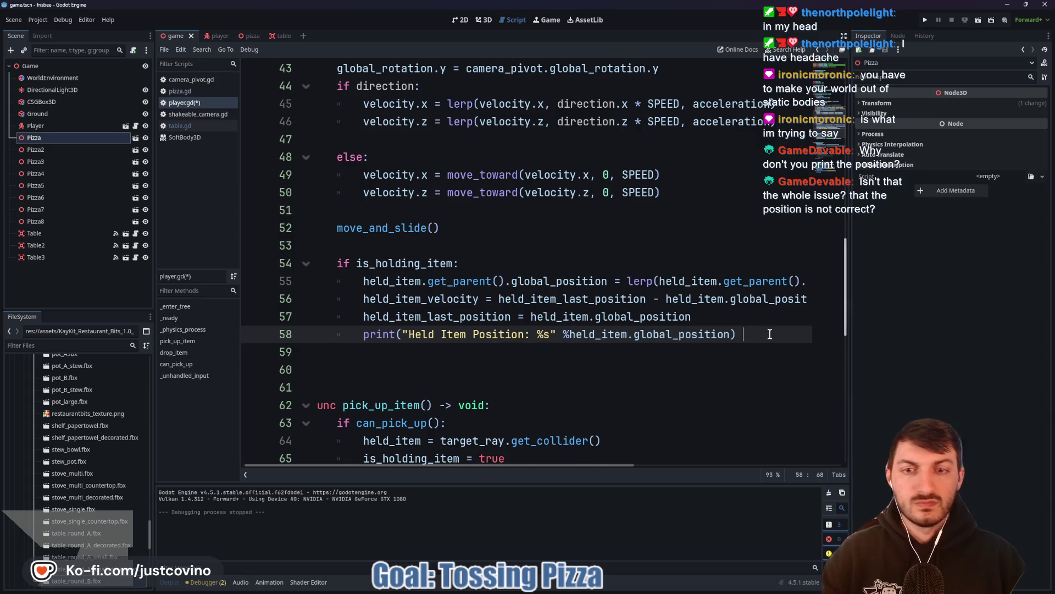
# - Add a second print for held_item.get_parent().global_position, then run the game
pyautogui.press('Return')
pyautogui.write('print("Node Position')
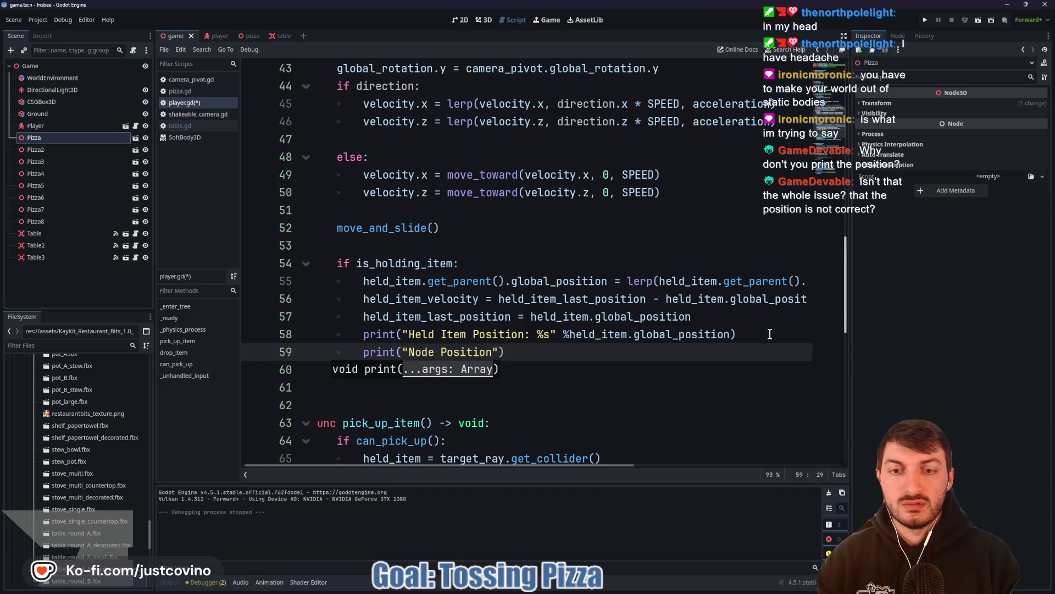
pyautogui.press('BackSpace')
pyautogui.write('ion %s" %')
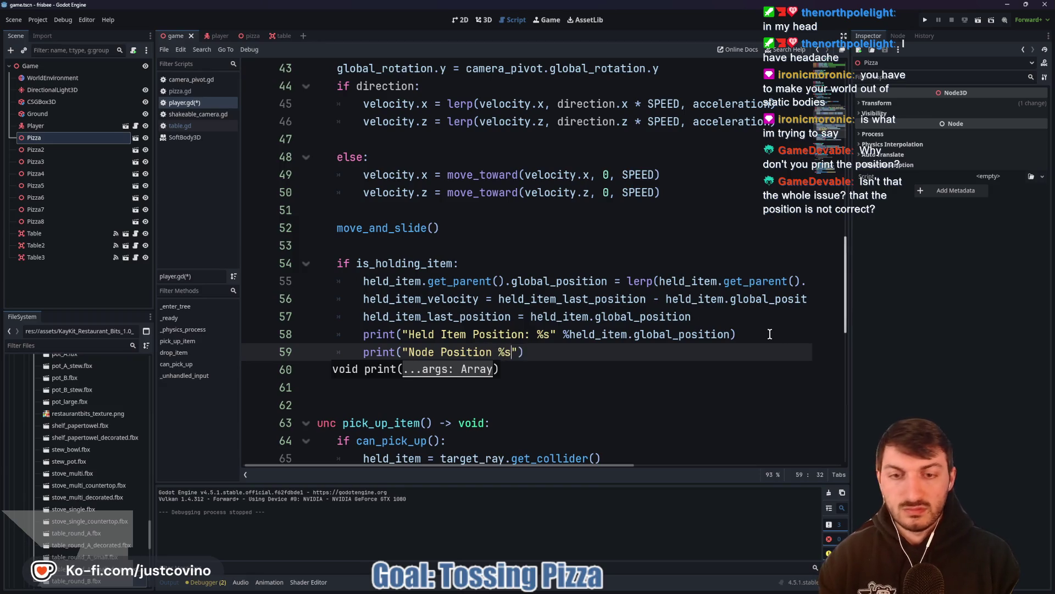
pyautogui.write('held_item.')
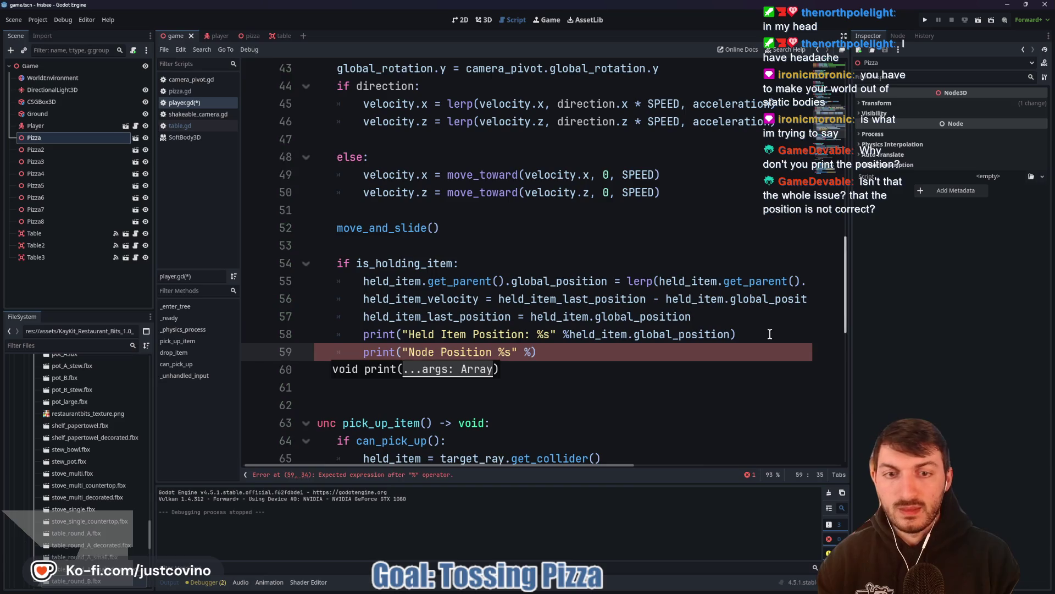
pyautogui.write('get_pare')
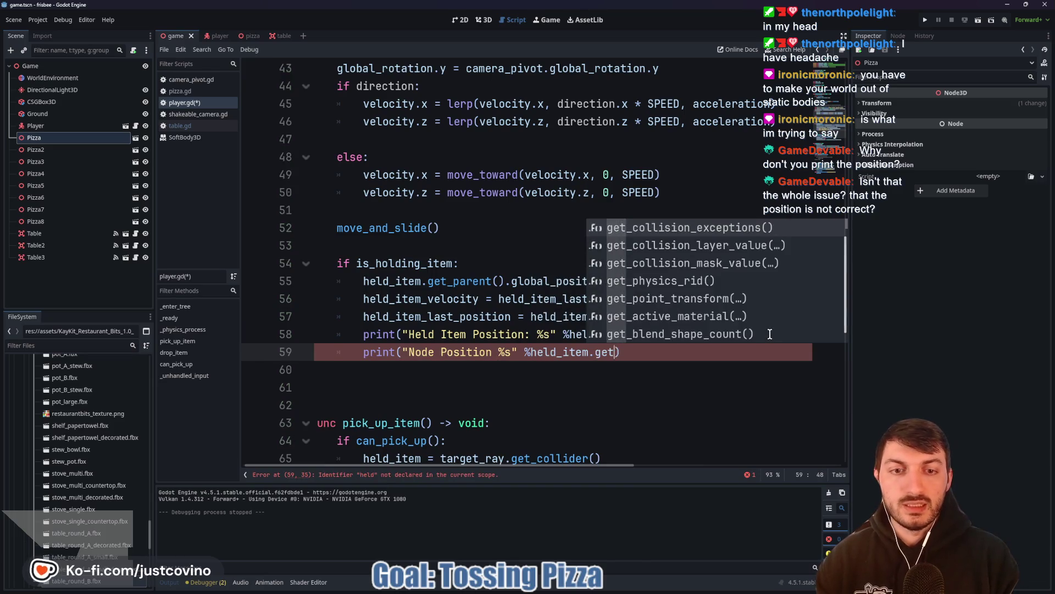
pyautogui.write('nt().global_po')
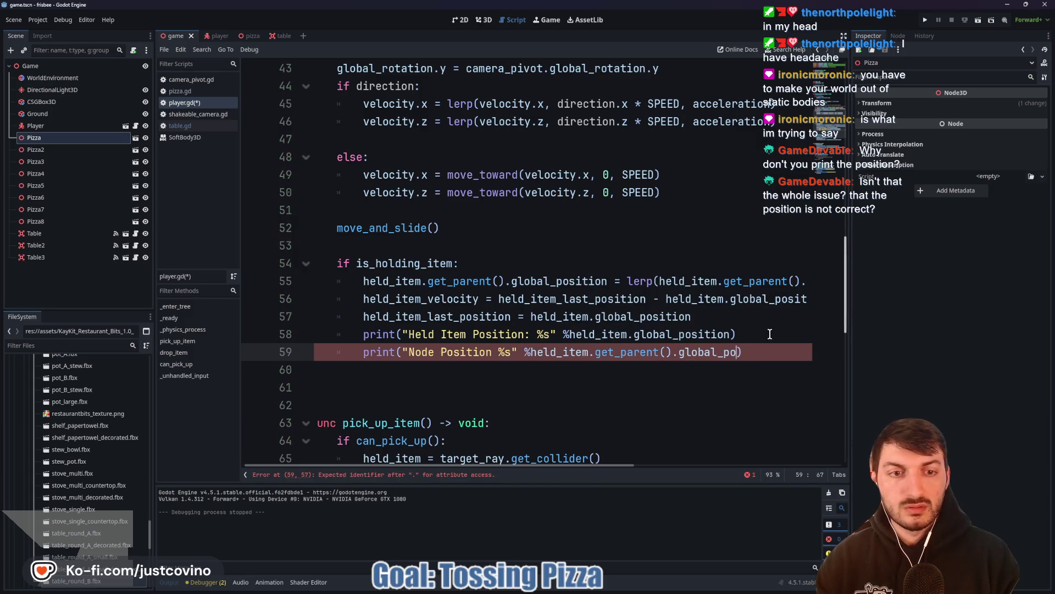
pyautogui.write('sition')
pyautogui.click(770, 334)
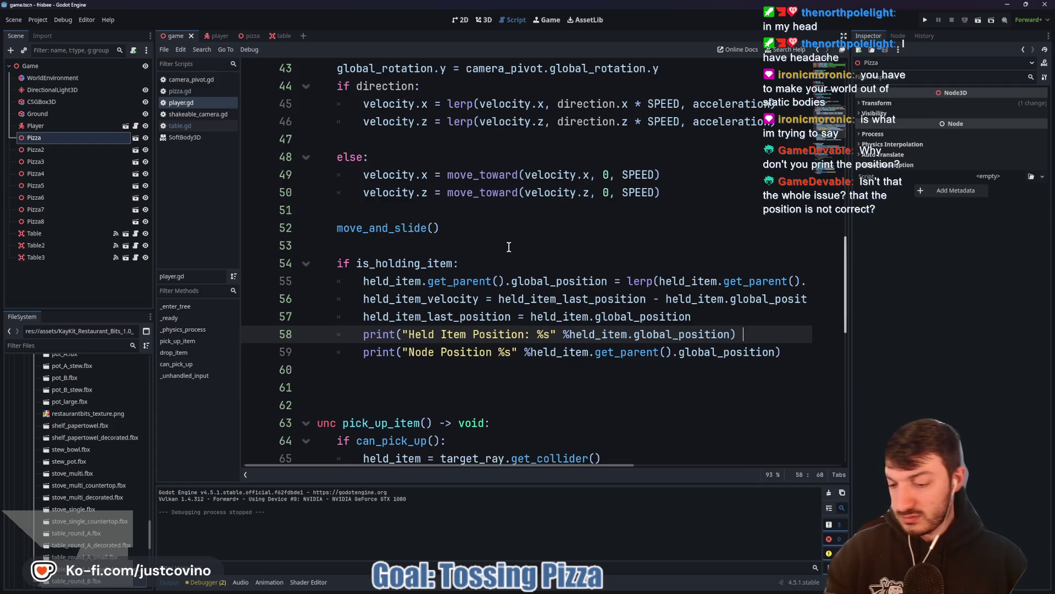
pyautogui.press('F5')
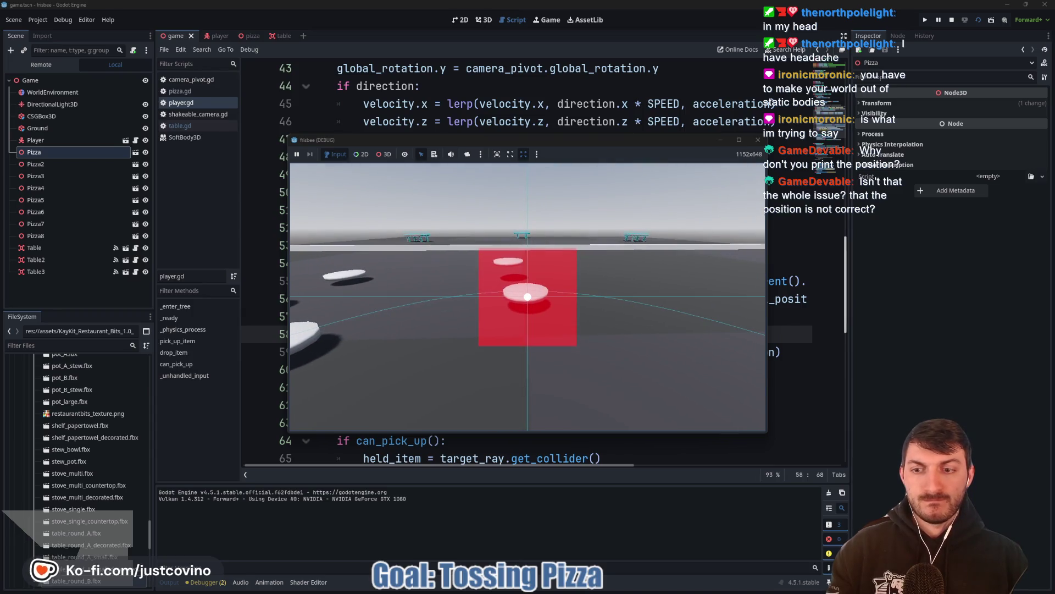
# - Stop the test run, open the pizza scene, and start renaming its Node3D root
pyautogui.moveTo(528, 296)
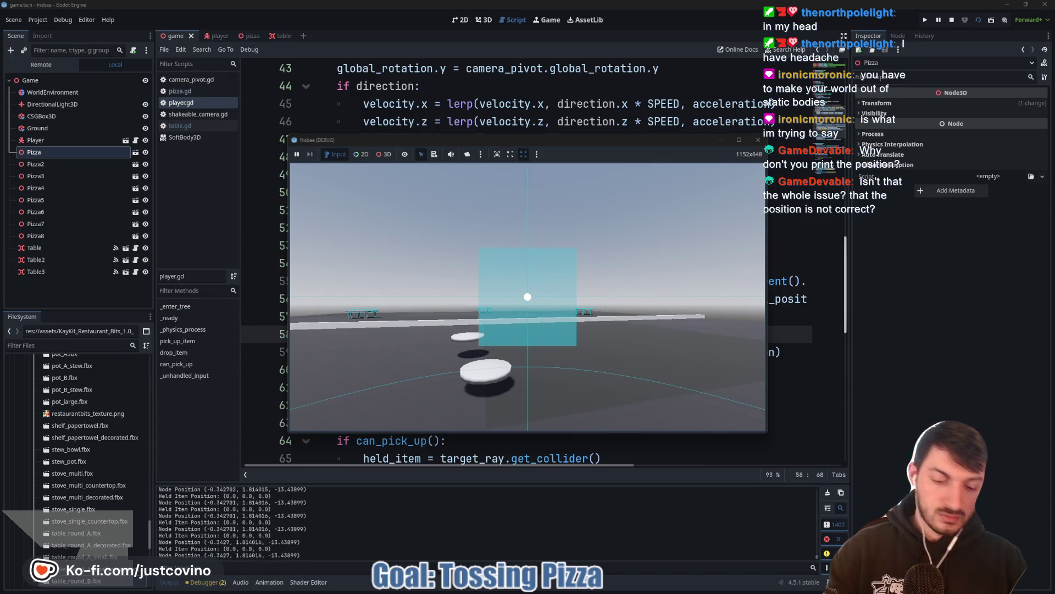
pyautogui.press('F8')
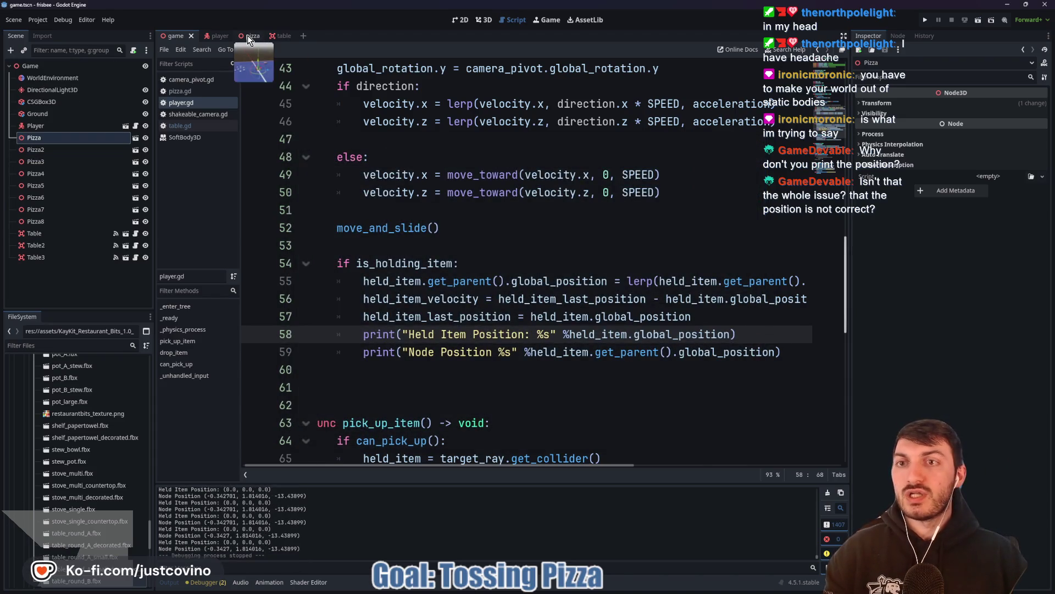
pyautogui.click(247, 35)
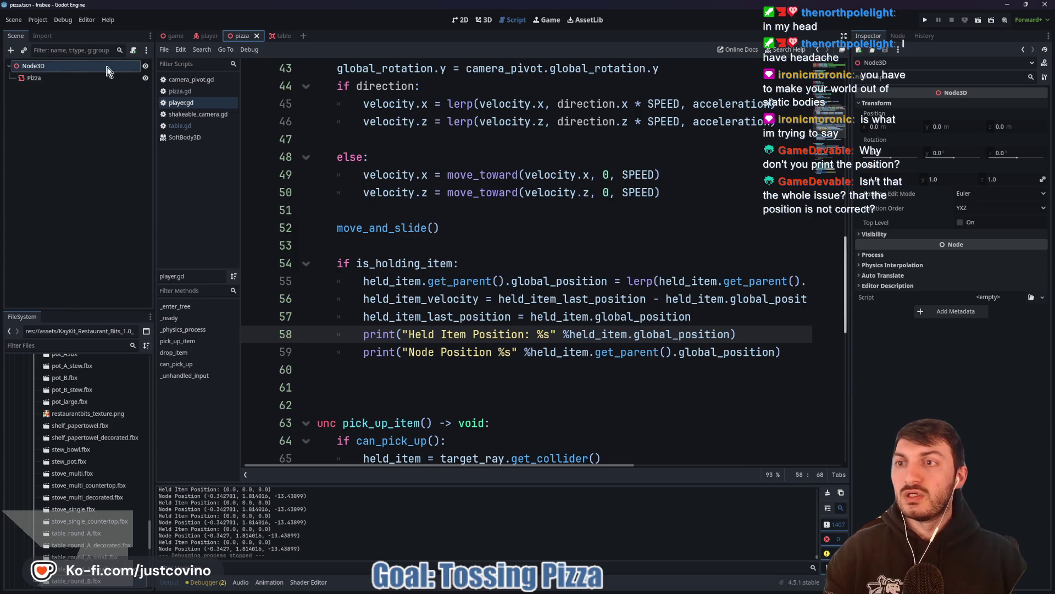
pyautogui.doubleClick(84, 64)
# - Name the root Pizza, attach the existing pizza.gd, and make it extend Node3D
pyautogui.write('Pizza')
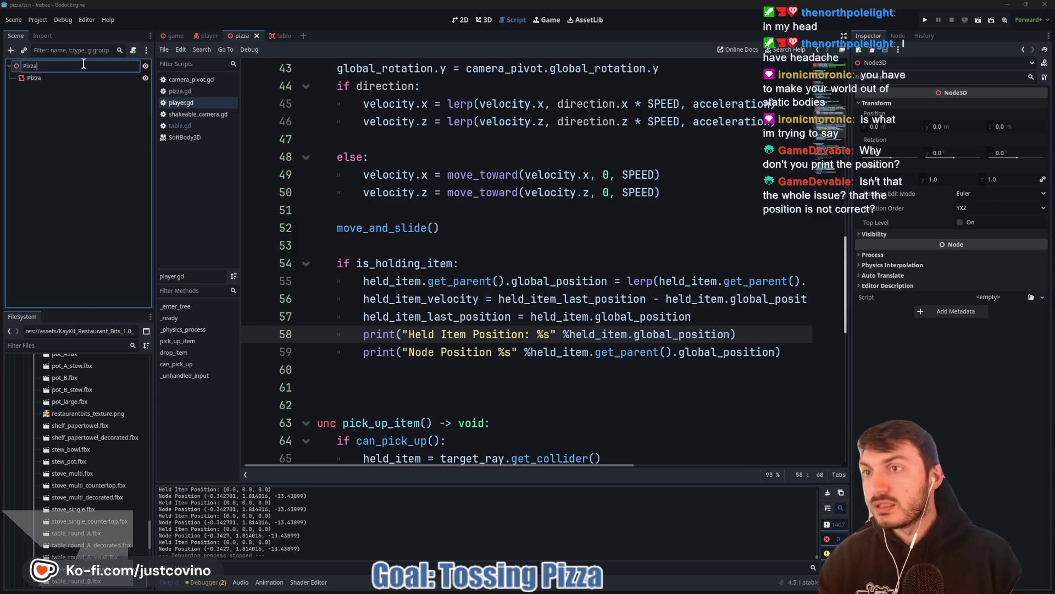
pyautogui.press('Return')
pyautogui.click(133, 50)
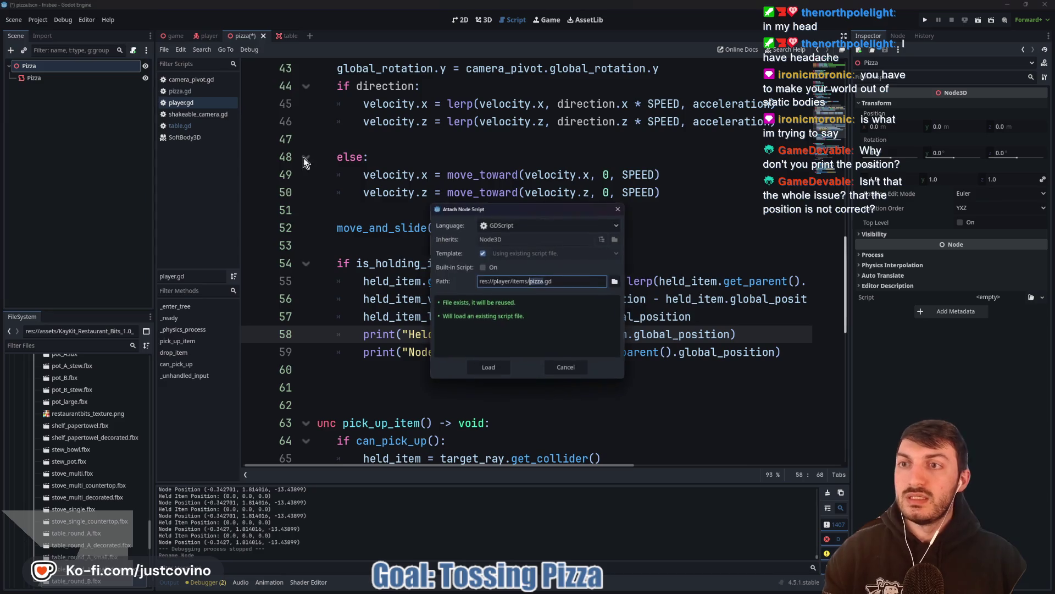
pyautogui.click(615, 281)
pyautogui.click(463, 439)
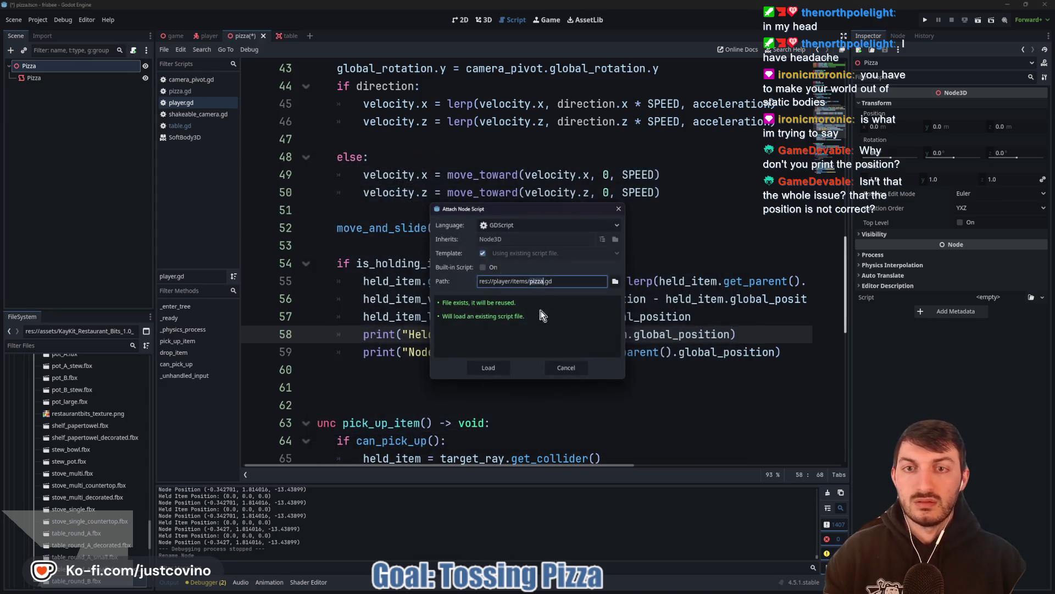
pyautogui.click(495, 369)
pyautogui.moveTo(547, 68); pyautogui.dragTo(471, 71)
pyautogui.press('BackSpace')
pyautogui.write('Node3D')
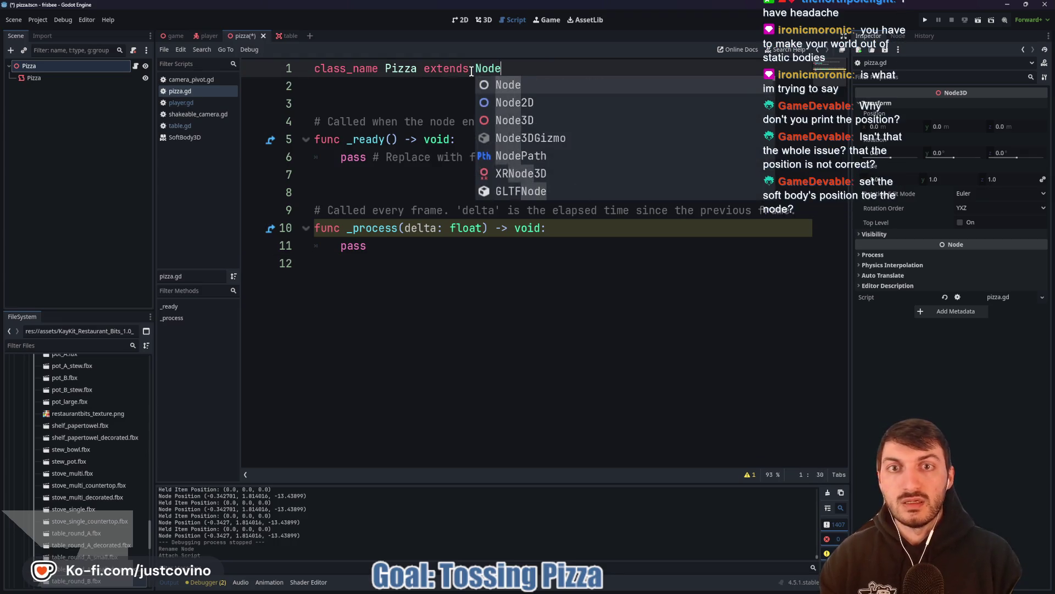
# - Replace _process with _physics_process setting $Pizza.global_position = global_position, save, and run the game
pyautogui.click(330, 192)
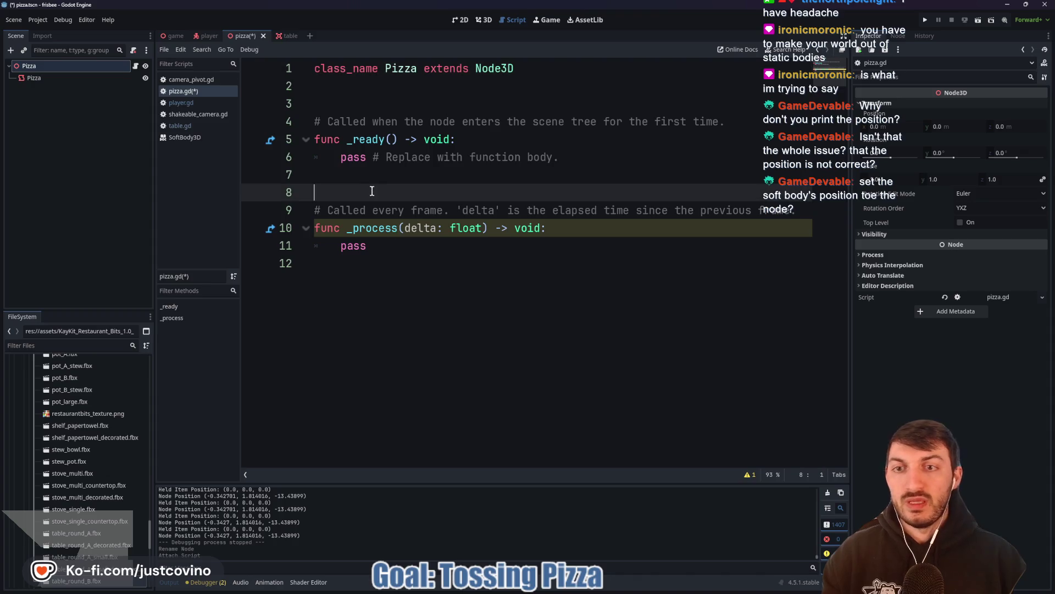
pyautogui.moveTo(374, 246)
pyautogui.mouseDown()
pyautogui.moveTo(330, 246)
pyautogui.moveTo(291, 212)
pyautogui.mouseUp()
pyautogui.write('func ')
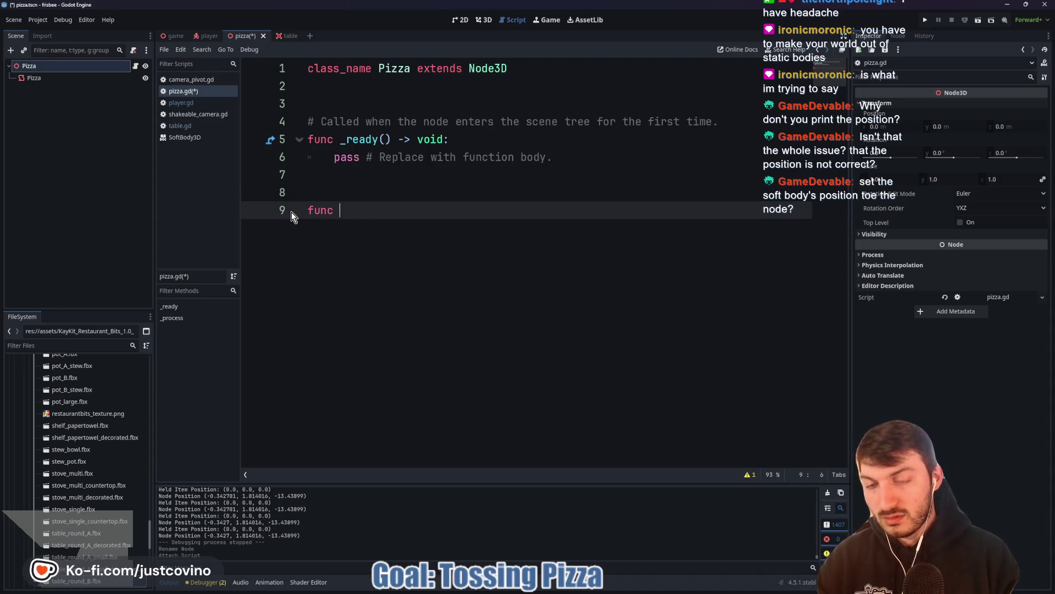
pyautogui.write('_p')
pyautogui.press('Return')
pyautogui.press('Return')
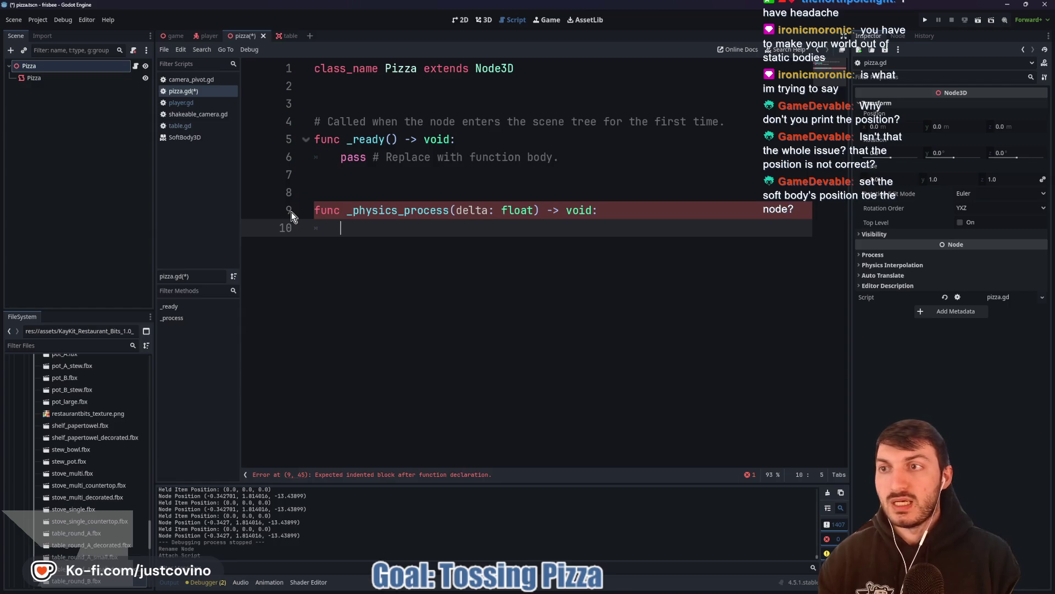
pyautogui.write('$Pizza.')
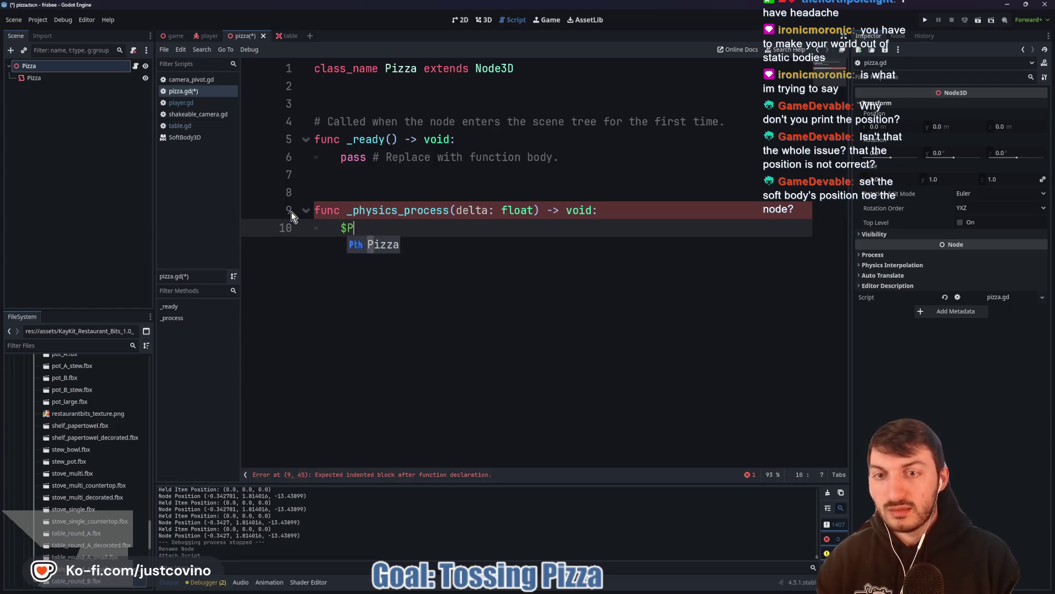
pyautogui.write('global_po')
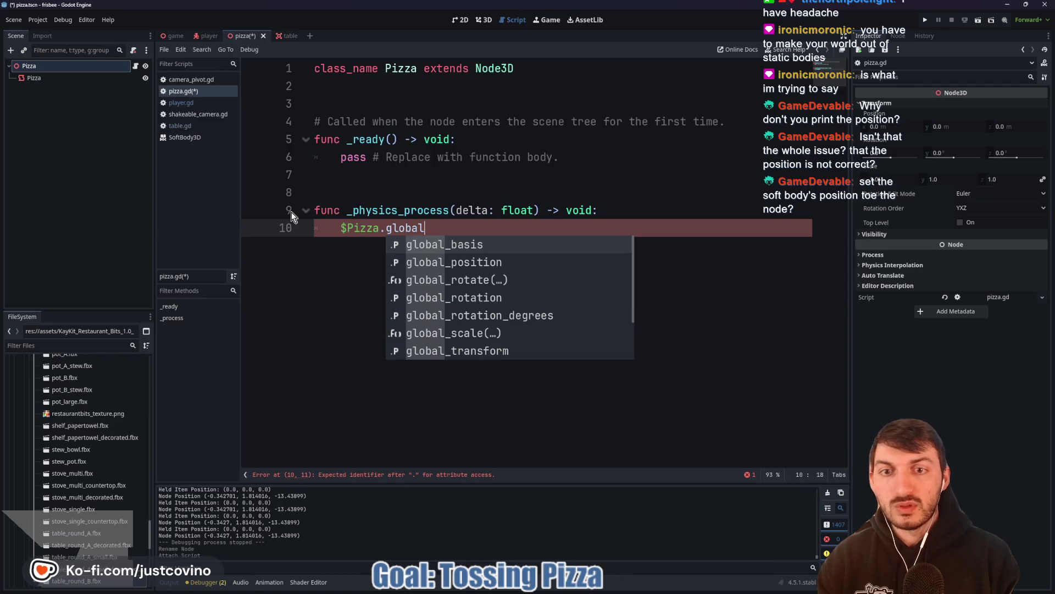
pyautogui.press('Return')
pyautogui.write('= ')
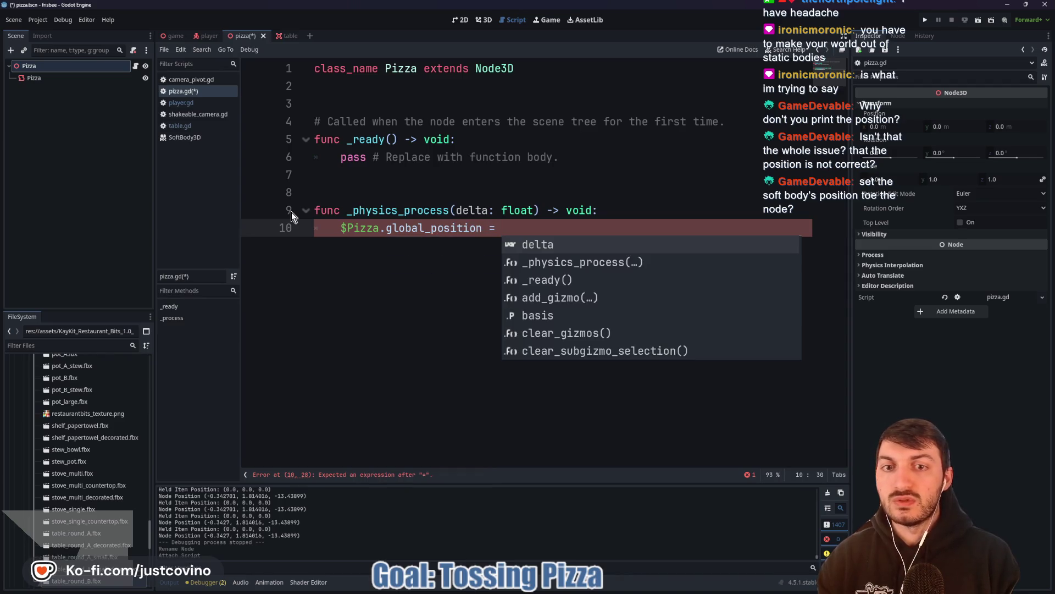
pyautogui.write('global_basis')
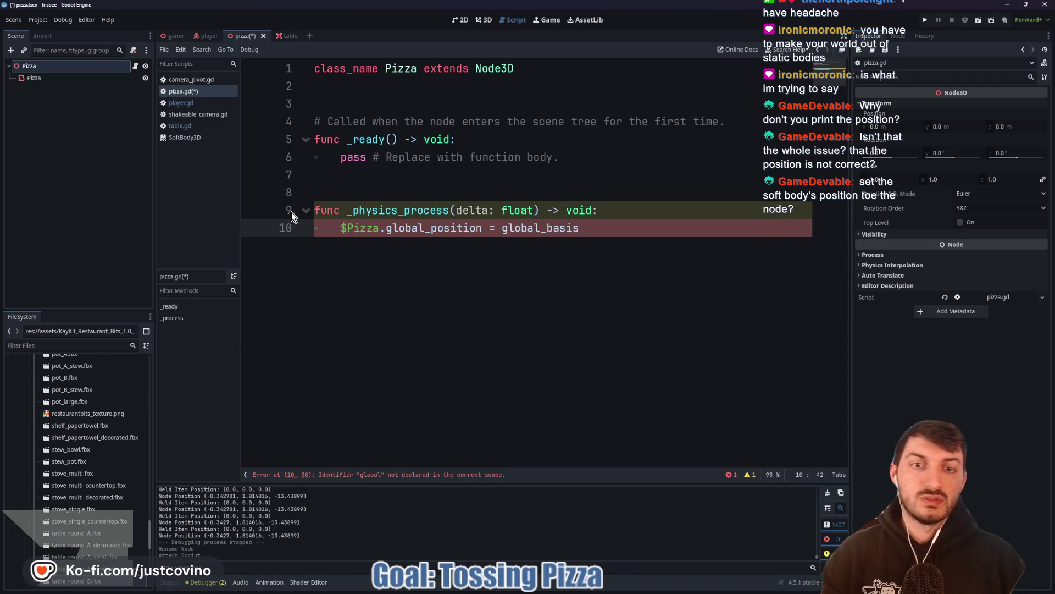
pyautogui.write('po')
pyautogui.press('Return')
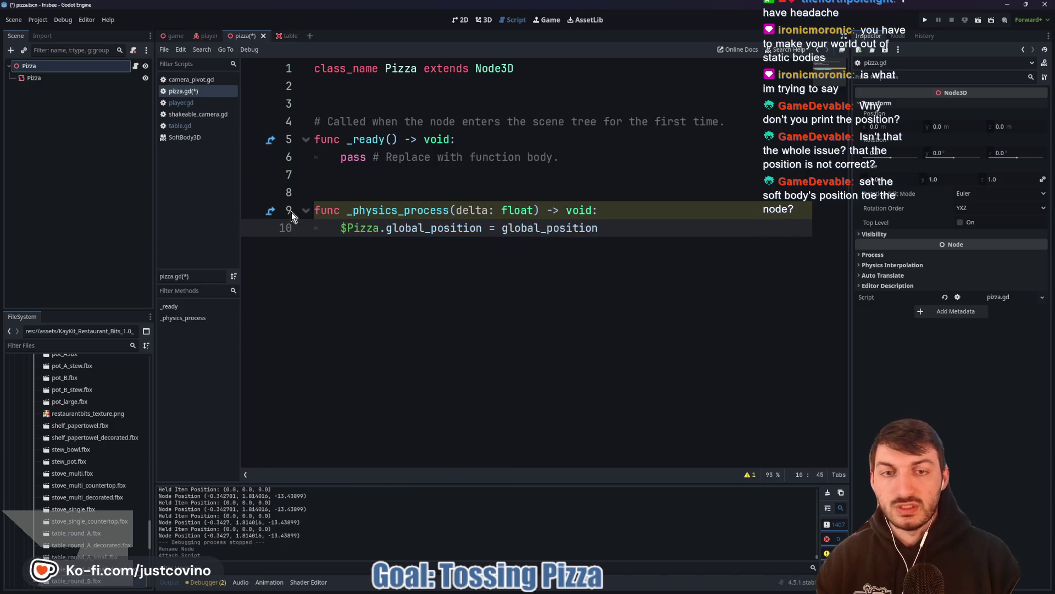
pyautogui.hotkey('ctrl', 's')
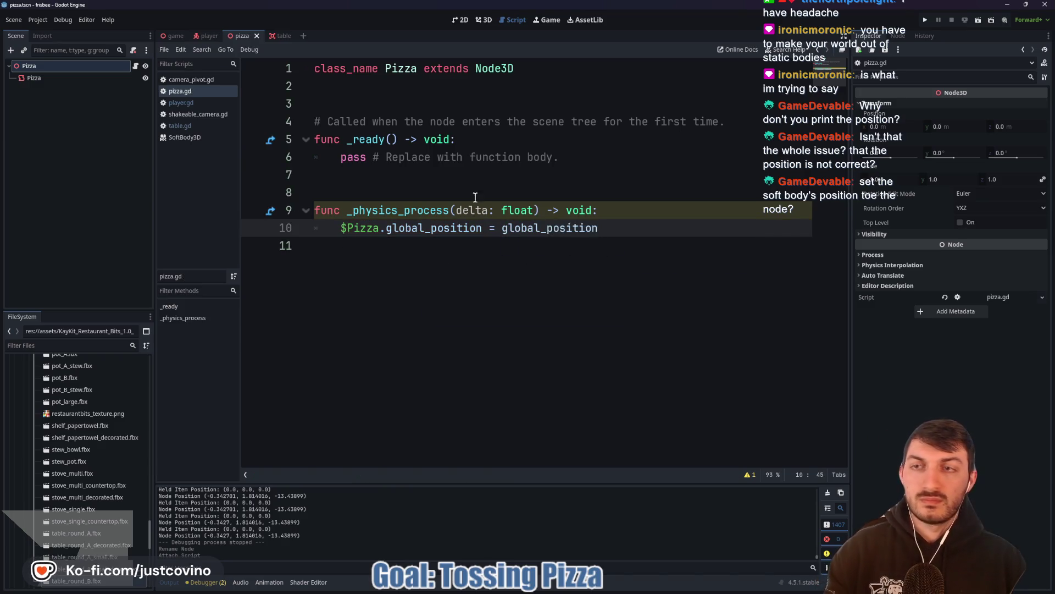
pyautogui.click(169, 39)
pyautogui.press('F5')
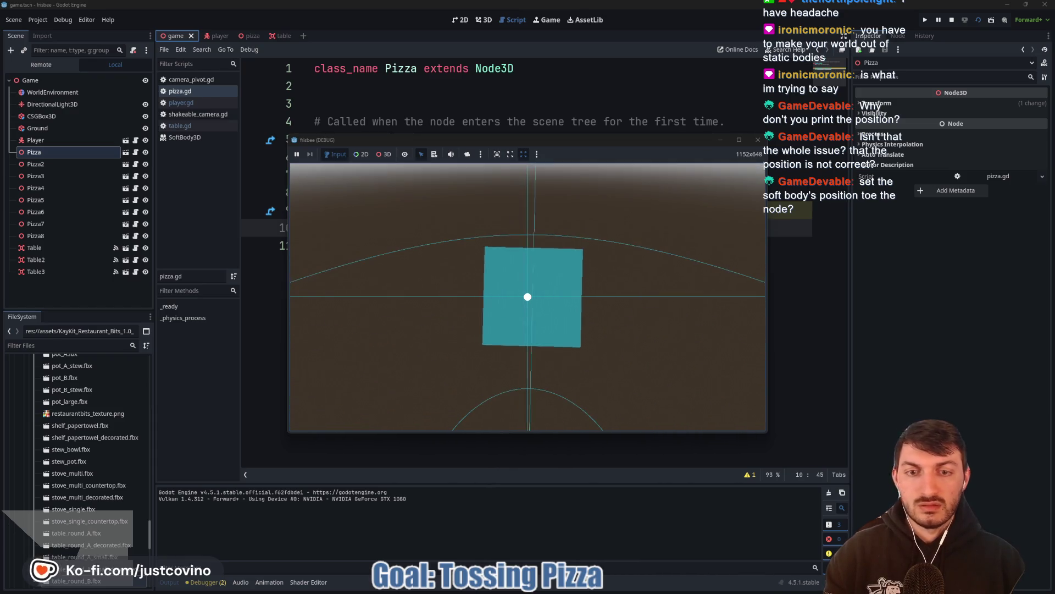
# - Stop the test run and reopen the pizza scene in the 3D view
pyautogui.press('F8')
pyautogui.click(517, 246)
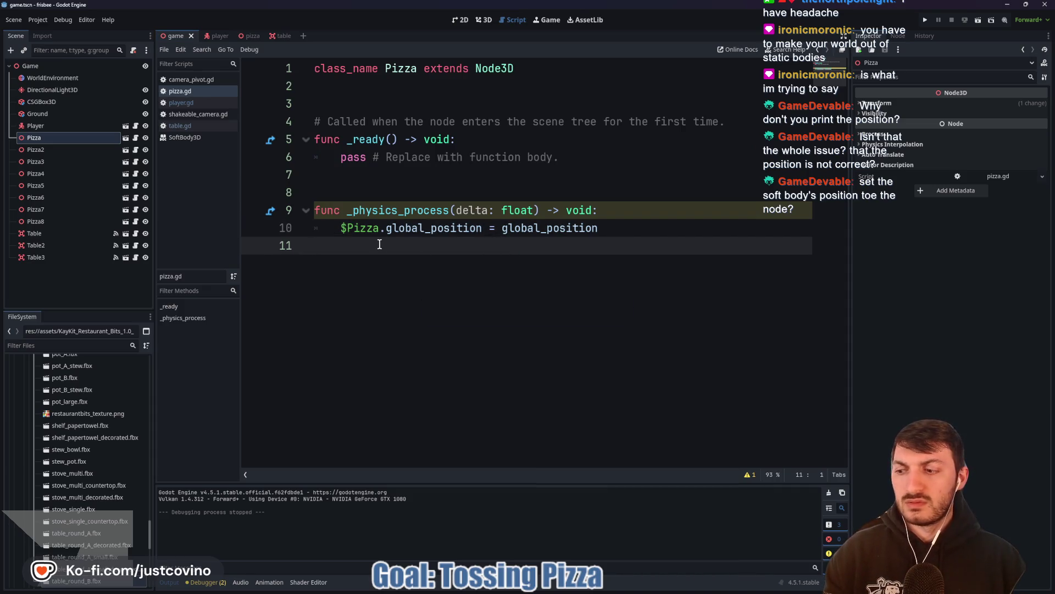
pyautogui.click(242, 35)
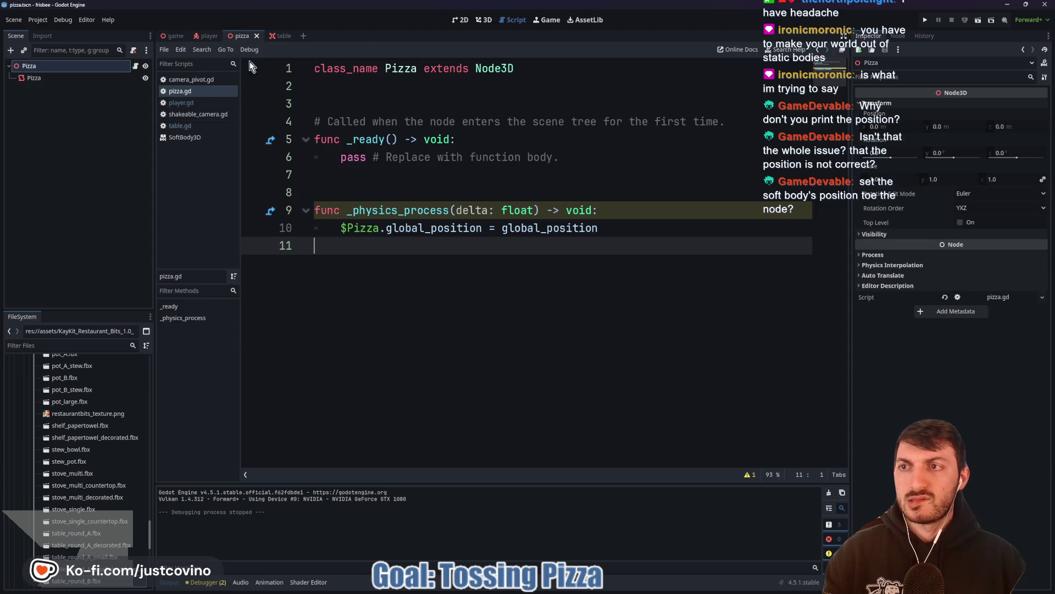
pyautogui.click(486, 20)
# - Select the soft-body Pizza child, try moving it upward, then cancel the move
pyautogui.click(92, 80)
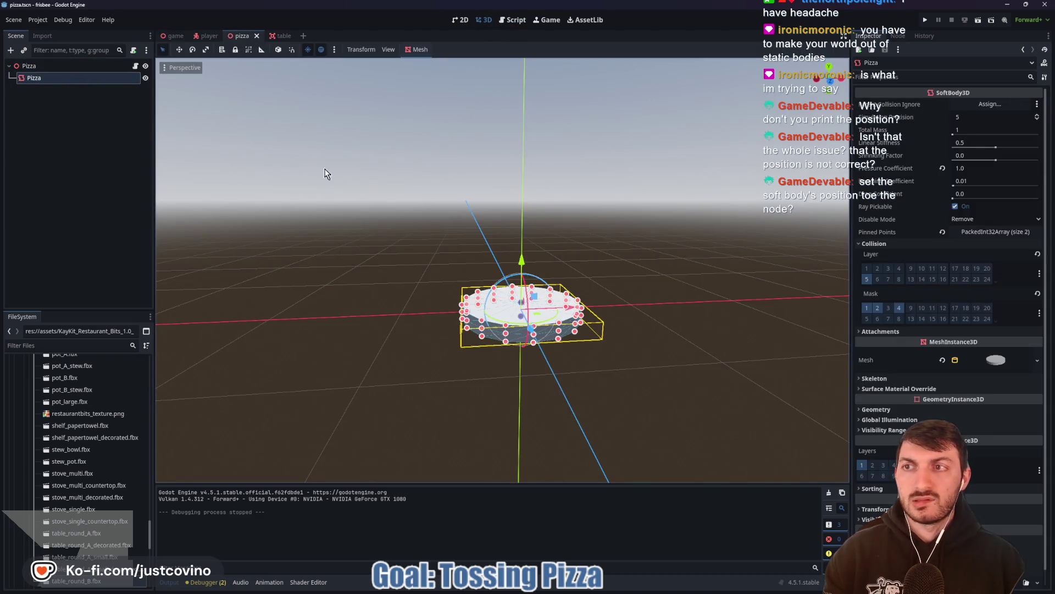
pyautogui.moveTo(526, 259)
pyautogui.mouseDown()
pyautogui.moveTo(532, 219)
pyautogui.moveTo(533, 245)
pyautogui.mouseUp()
pyautogui.rightClick(533, 245)
pyautogui.click(61, 66)
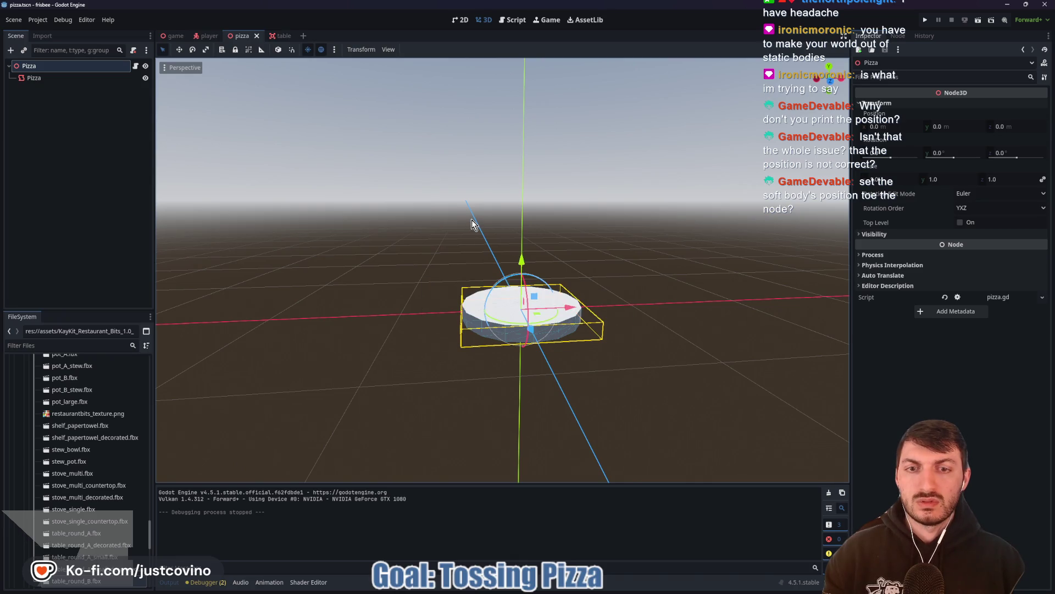
# - Open the Pizza root's pizza.gd and select the first global_position on line 10
pyautogui.click(134, 66)
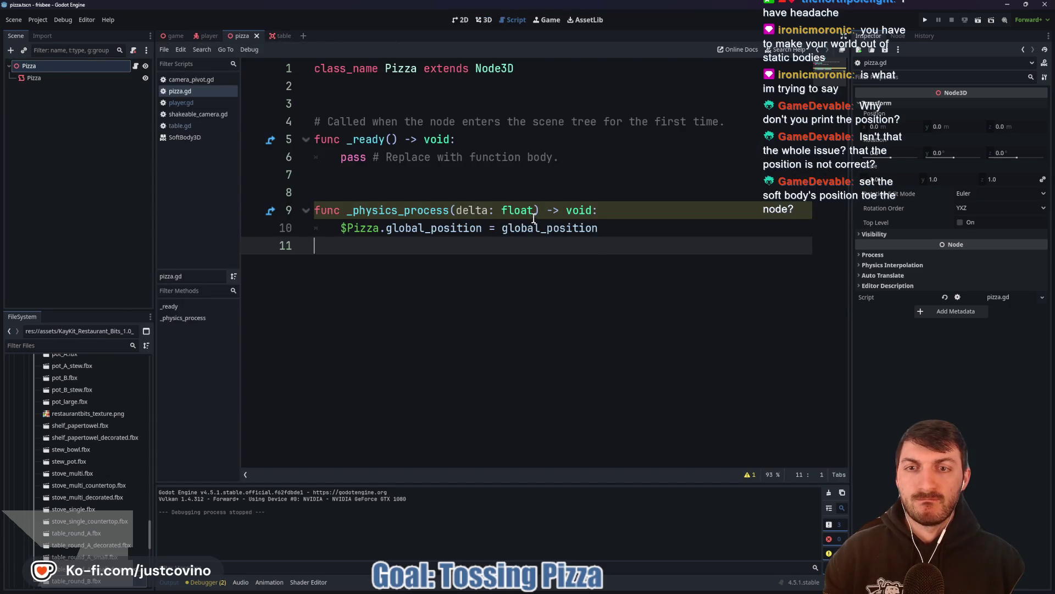
pyautogui.click(482, 230)
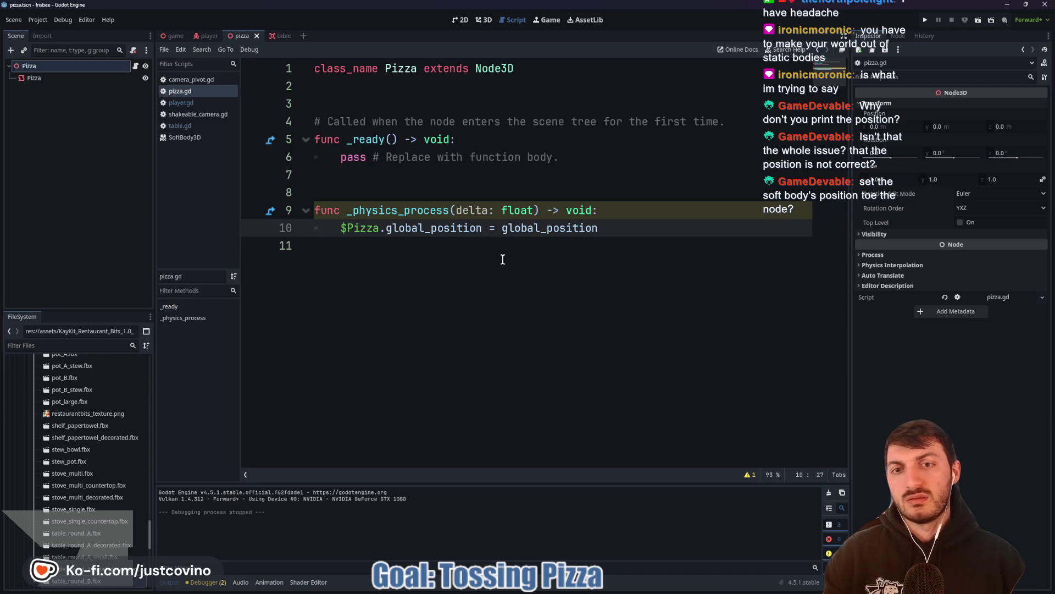
pyautogui.doubleClick(481, 231)
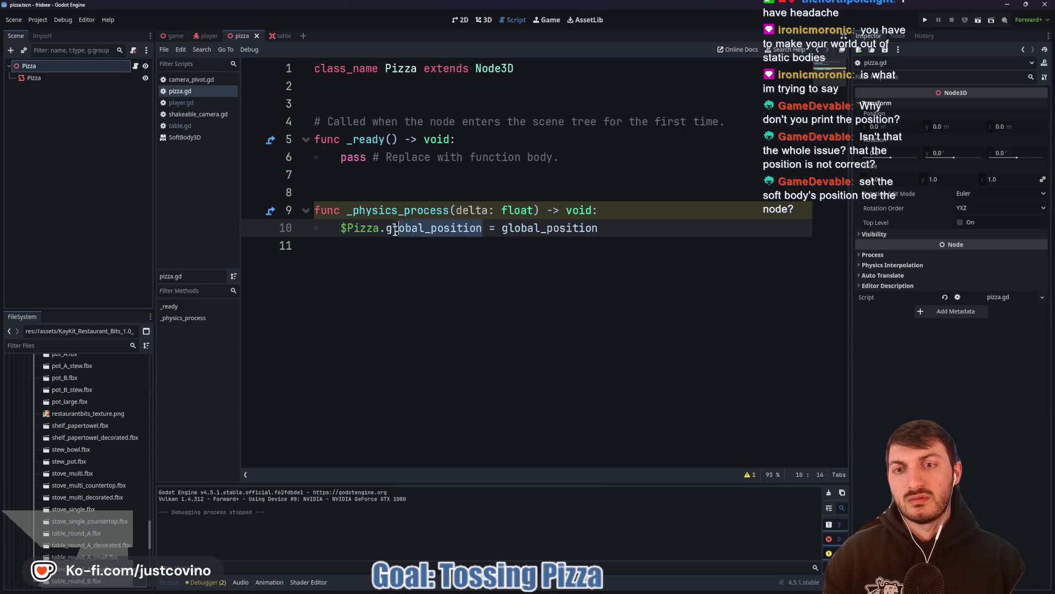
# - Rewrite line 10 as $Pizza.global_transform.origin = global_transform.origin and save pizza.gd
pyautogui.write('transform.or')
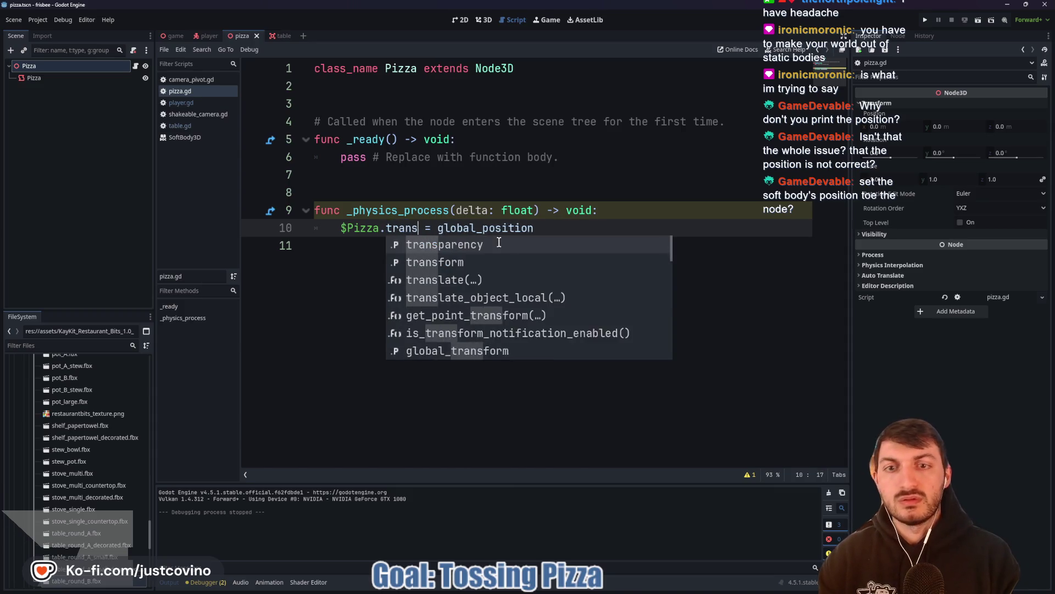
pyautogui.write('igin')
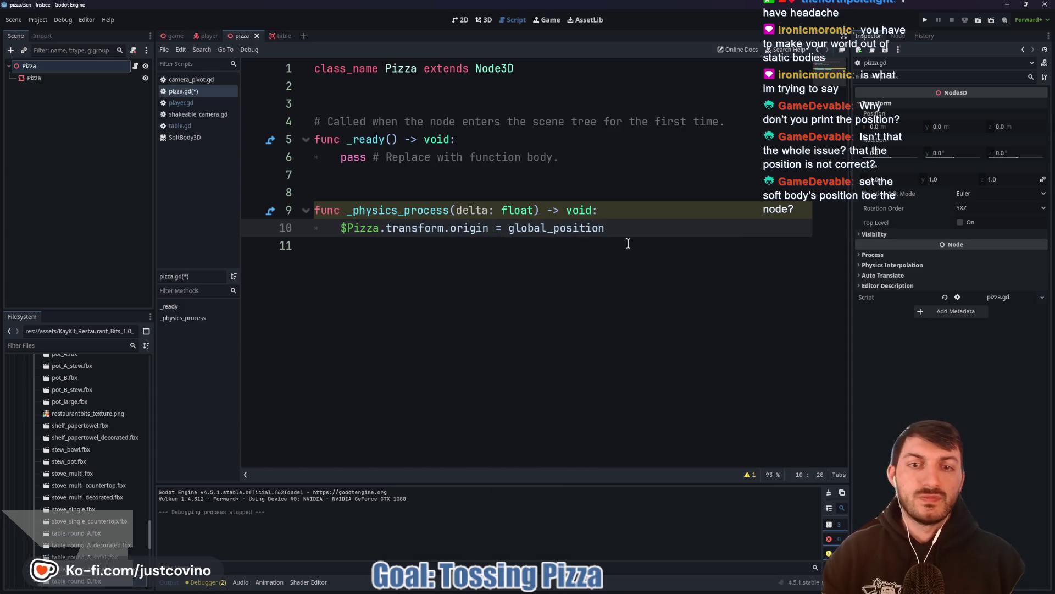
pyautogui.moveTo(606, 228); pyautogui.dragTo(508, 228)
pyautogui.write('global_tr')
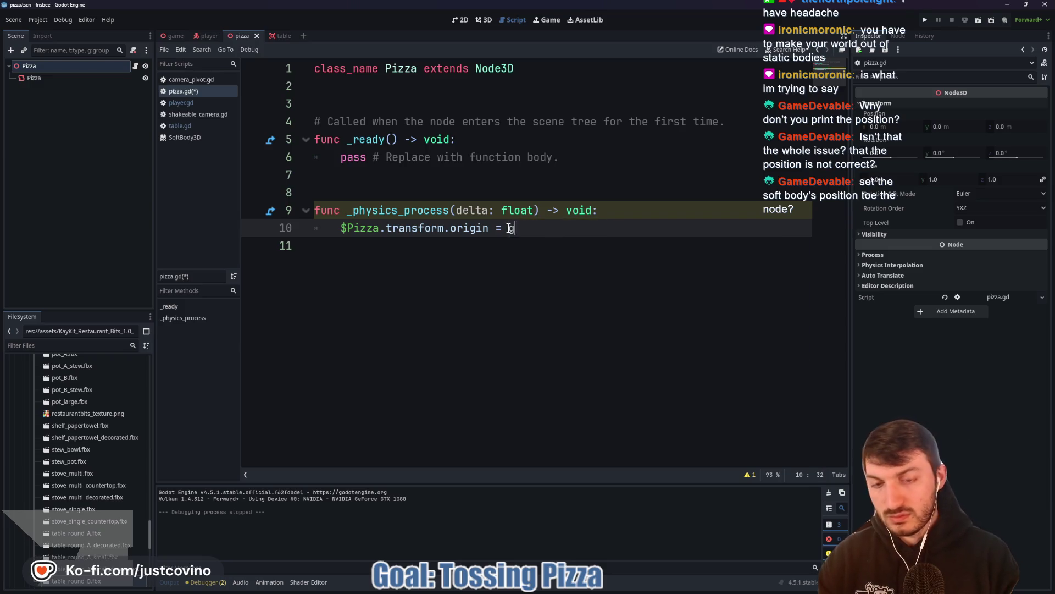
pyautogui.press('Return')
pyautogui.write('.origin')
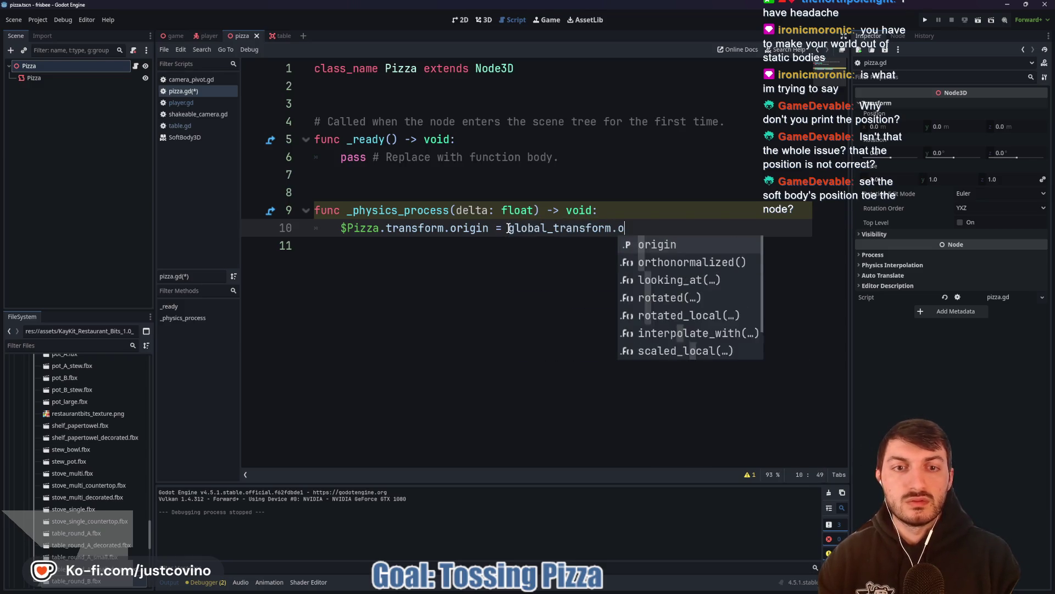
pyautogui.click(387, 228)
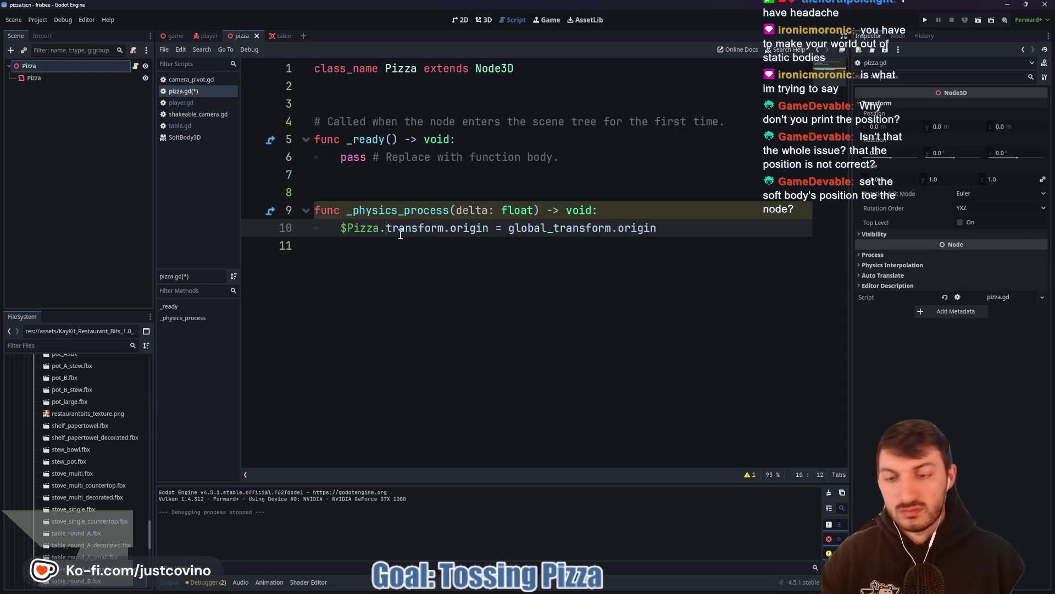
pyautogui.write('global_')
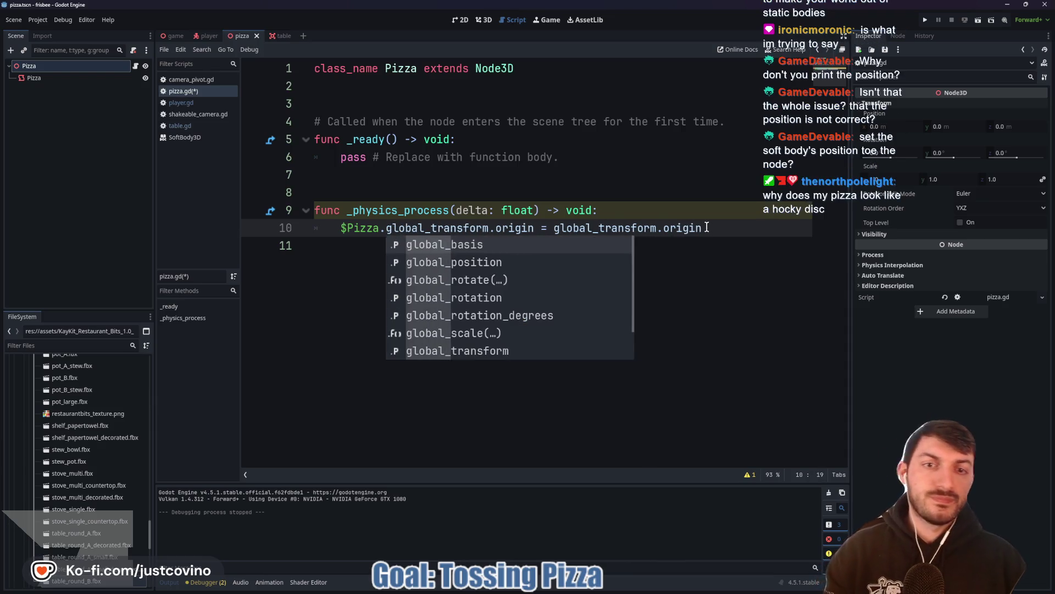
pyautogui.click(705, 228)
pyautogui.hotkey('ctrl', 's')
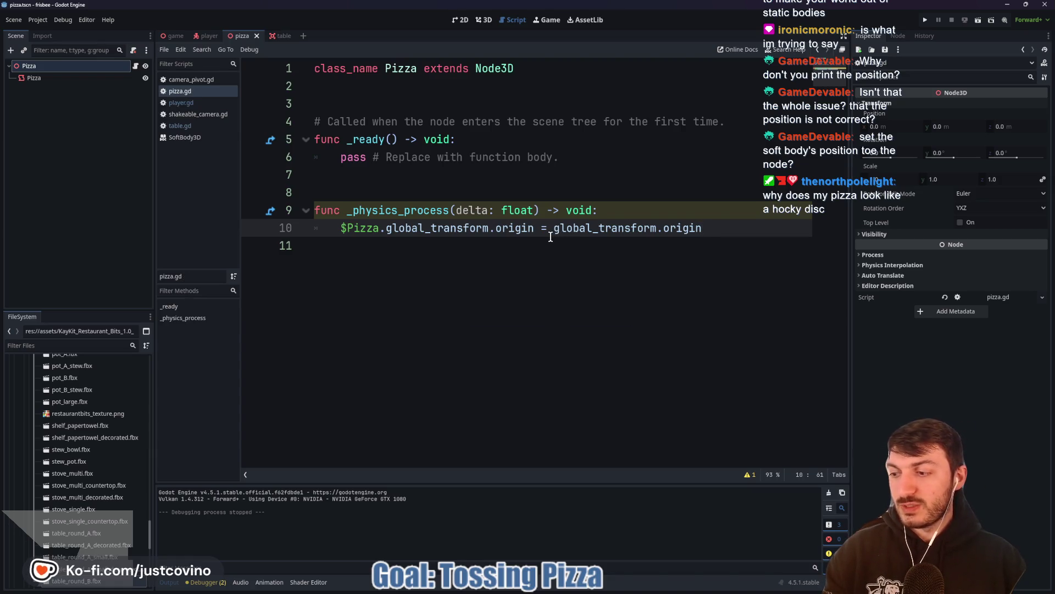
pyautogui.click(176, 35)
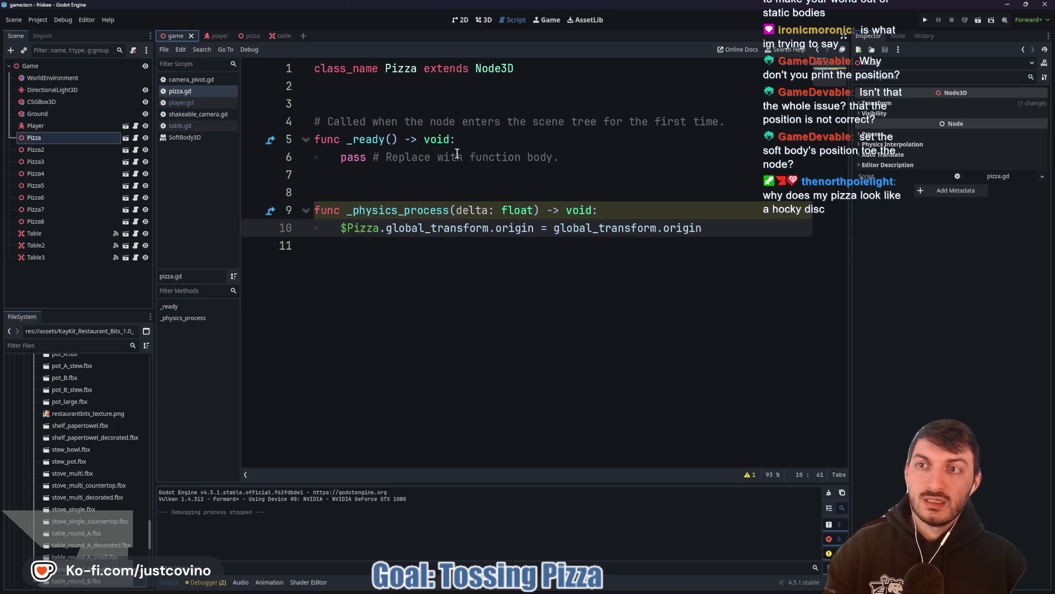
# - Test-run the game with the global_transform change, stop it, and view the pizza scene in 3D
pyautogui.press('F5')
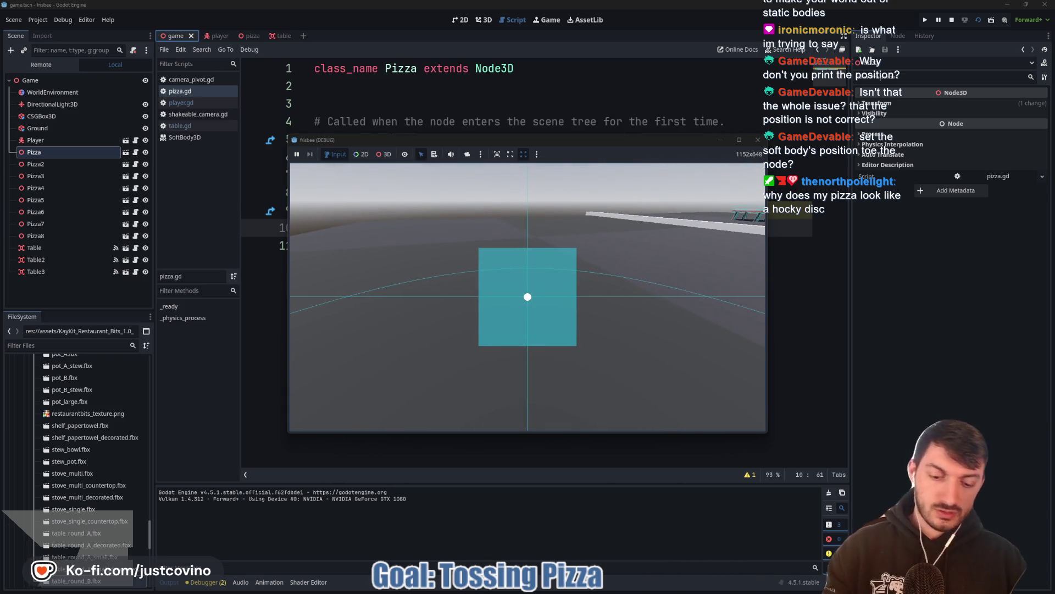
pyautogui.press('Escape')
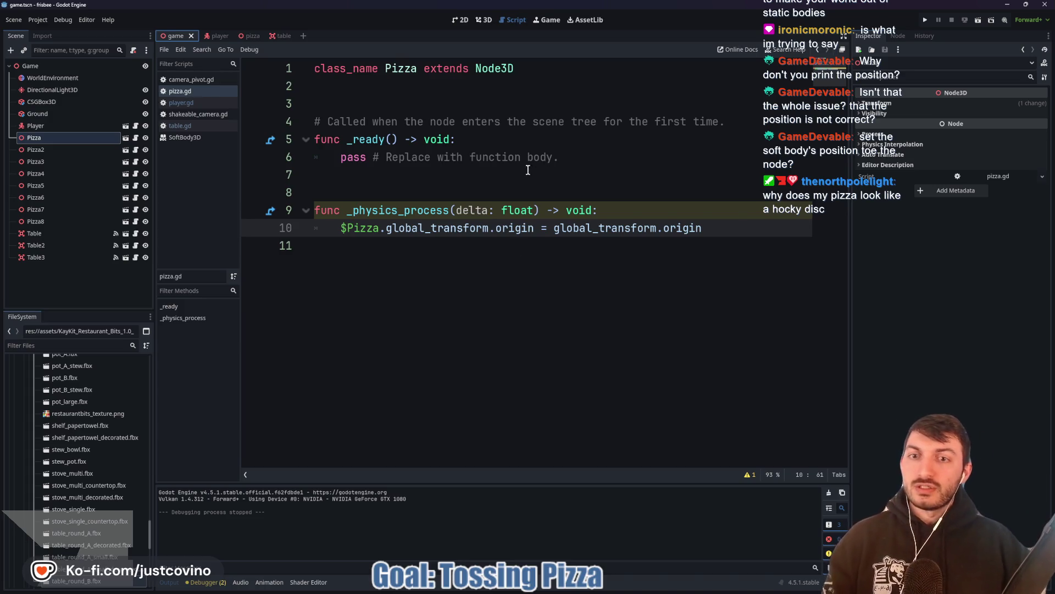
pyautogui.click(447, 258)
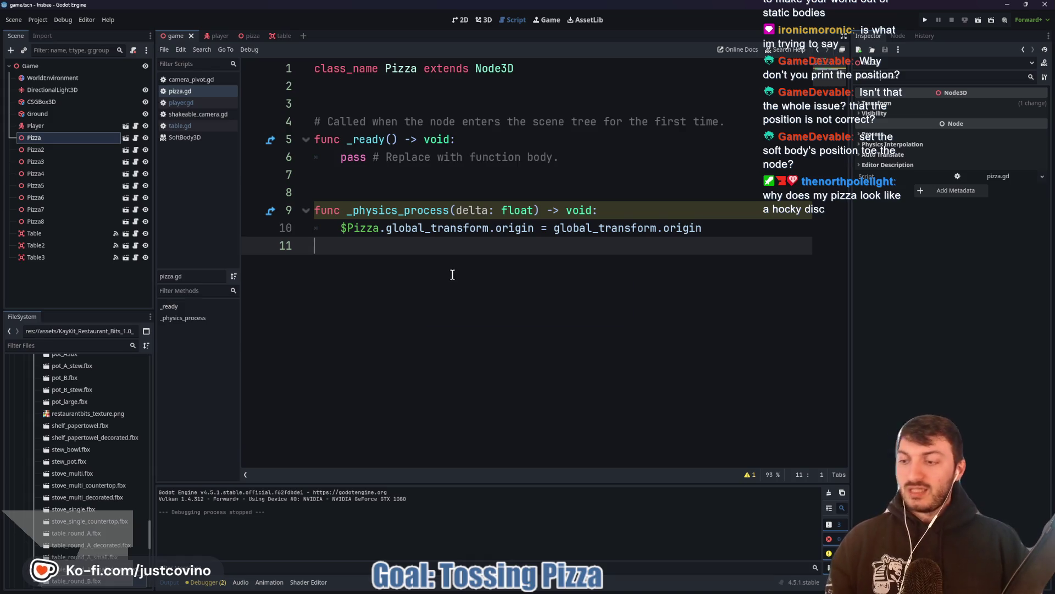
pyautogui.click(254, 36)
pyautogui.click(484, 19)
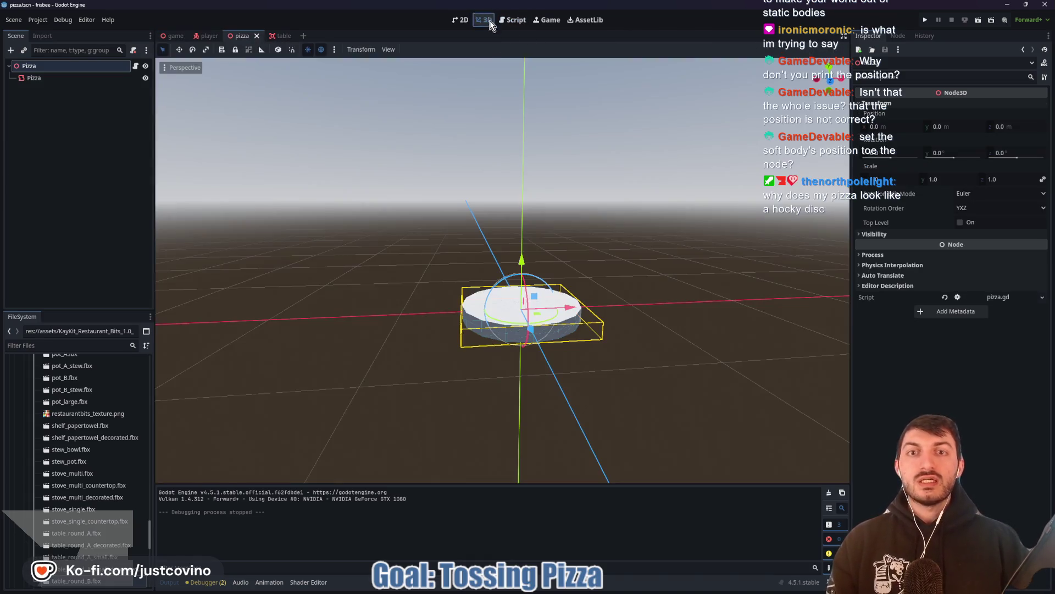
# - Check the soft-body Pizza's Pinned Points in the Inspector, then return to pizza.gd
pyautogui.moveTo(654, 165)
pyautogui.mouseDown()
pyautogui.moveTo(665, 258)
pyautogui.moveTo(721, 169)
pyautogui.mouseUp()
pyautogui.click(63, 78)
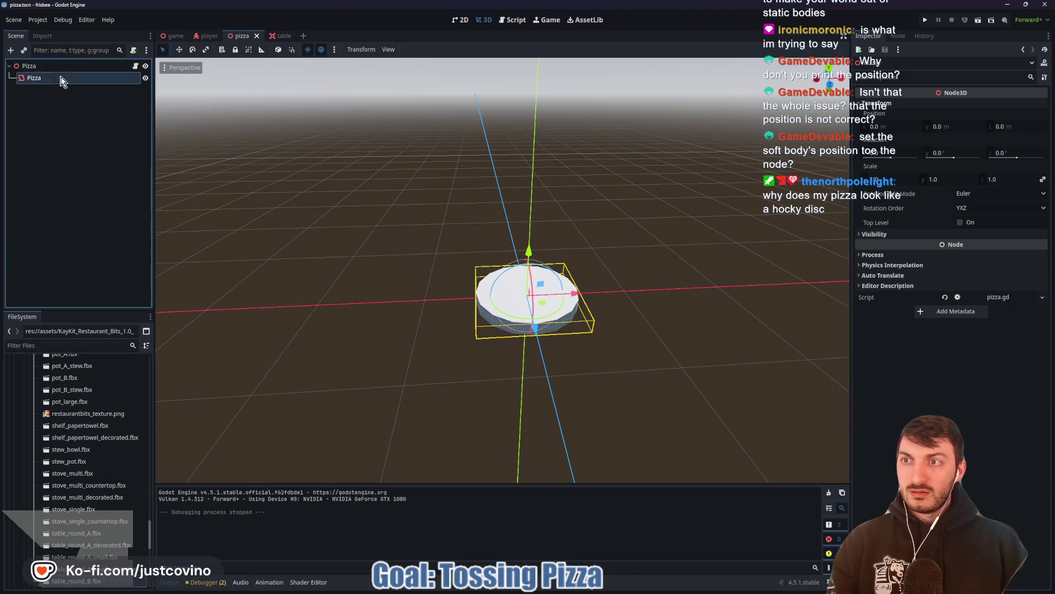
pyautogui.click(991, 234)
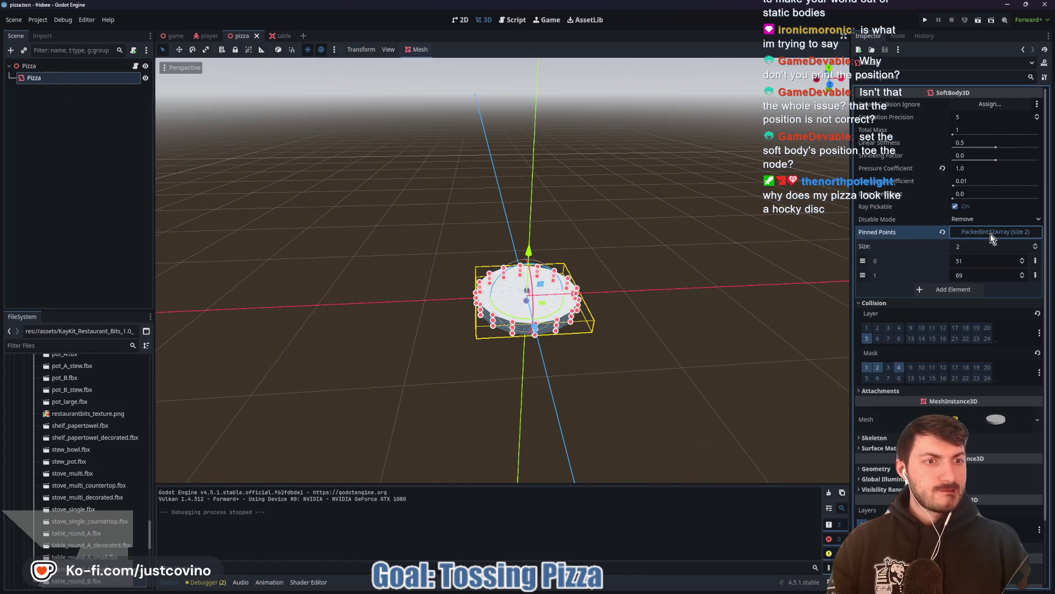
pyautogui.click(991, 234)
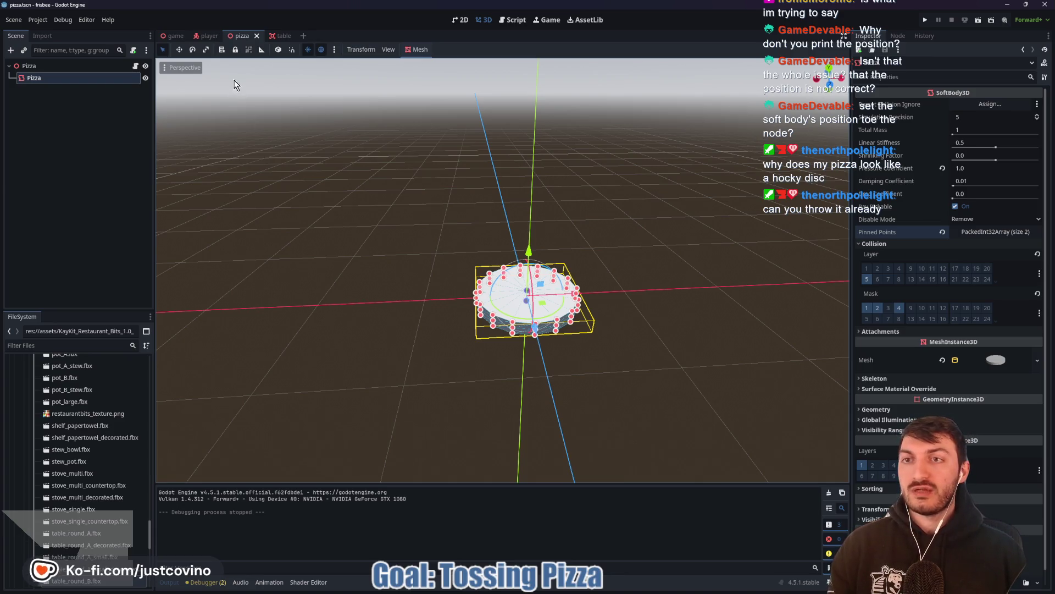
pyautogui.click(136, 66)
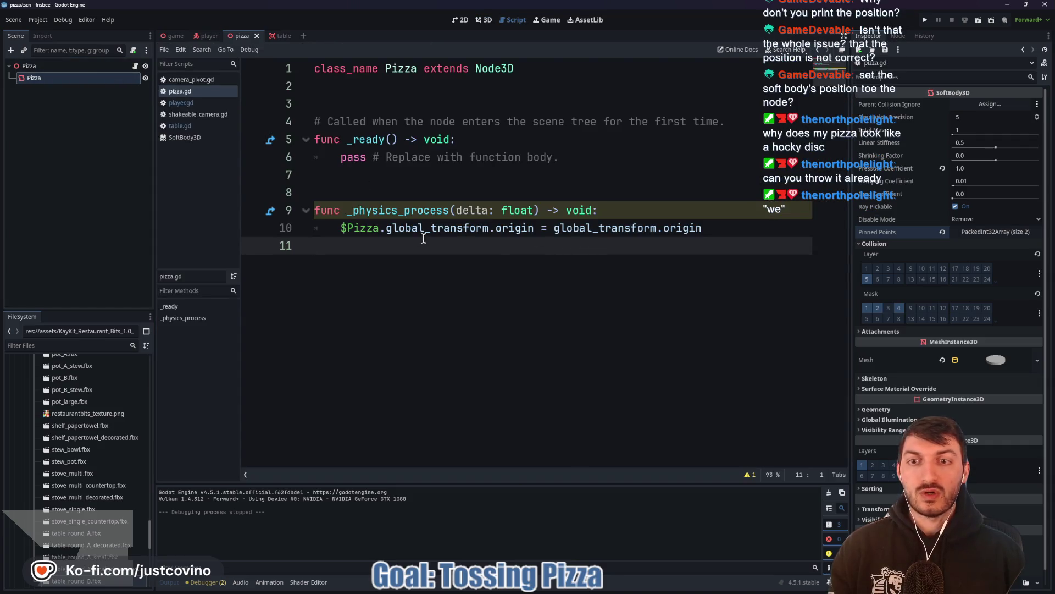
# - Delete the _physics_process function from pizza.gd and save it
pyautogui.moveTo(713, 227); pyautogui.dragTo(301, 209)
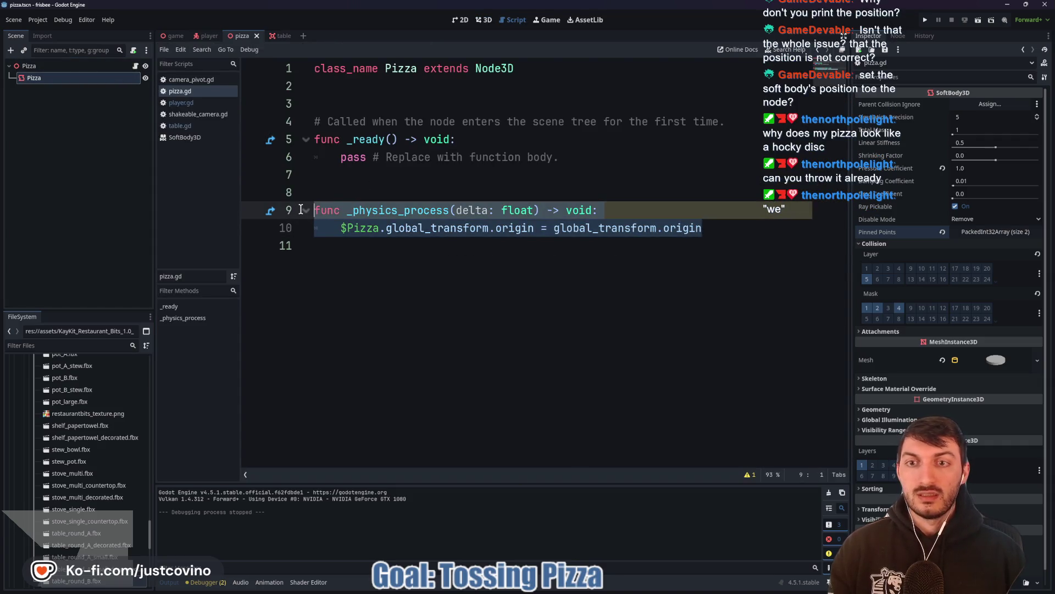
pyautogui.press('BackSpace')
pyautogui.press('BackSpace')
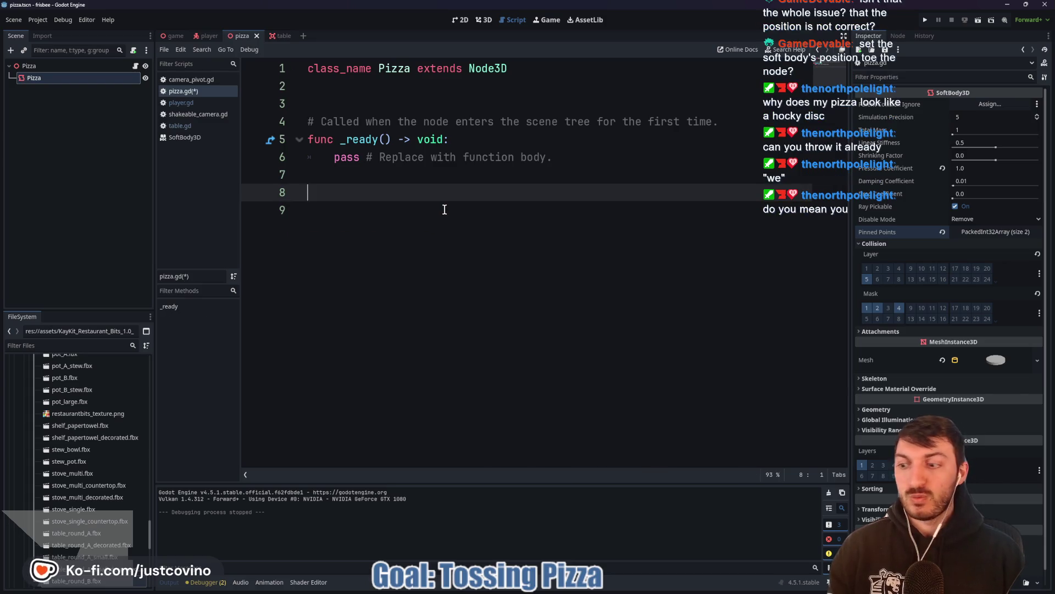
pyautogui.hotkey('ctrl', 's')
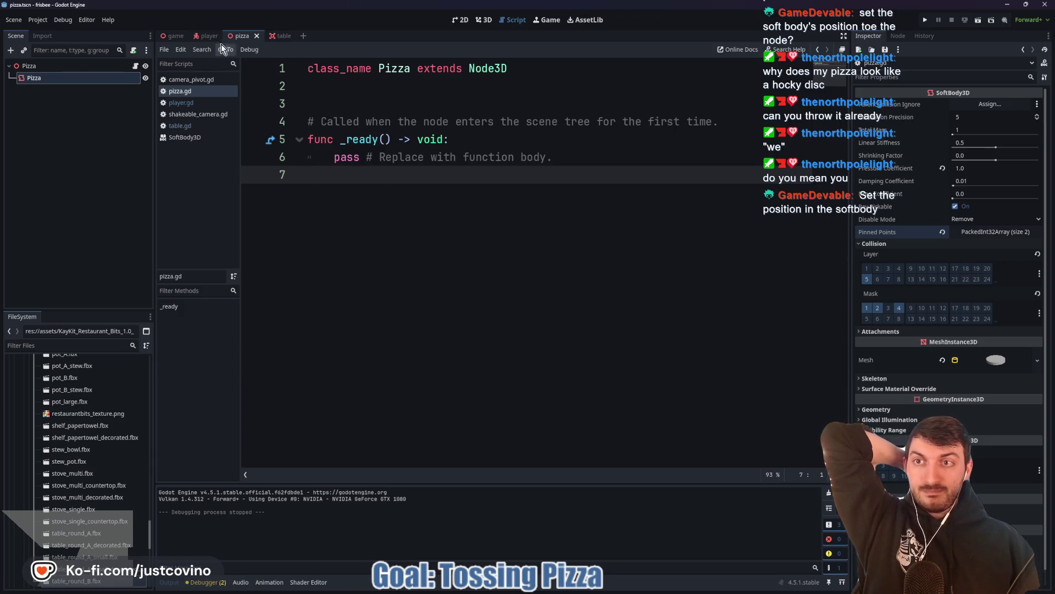
# - Switch to player.gd, scroll its code sideways, and bring up the SoftBody3D documentation
pyautogui.click(204, 36)
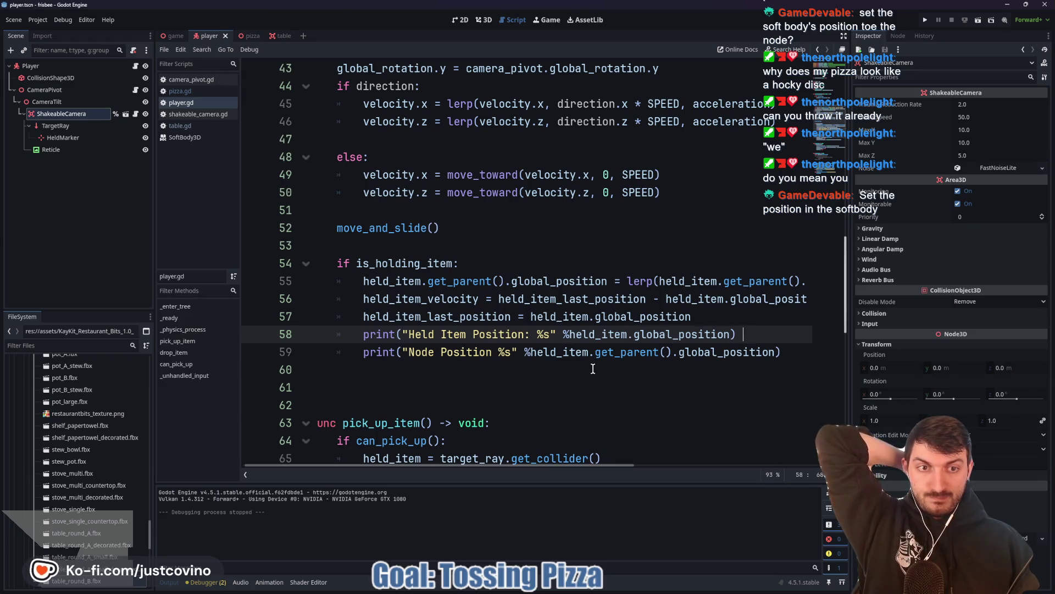
pyautogui.moveTo(539, 466)
pyautogui.mouseDown()
pyautogui.moveTo(755, 493)
pyautogui.moveTo(536, 466)
pyautogui.mouseUp()
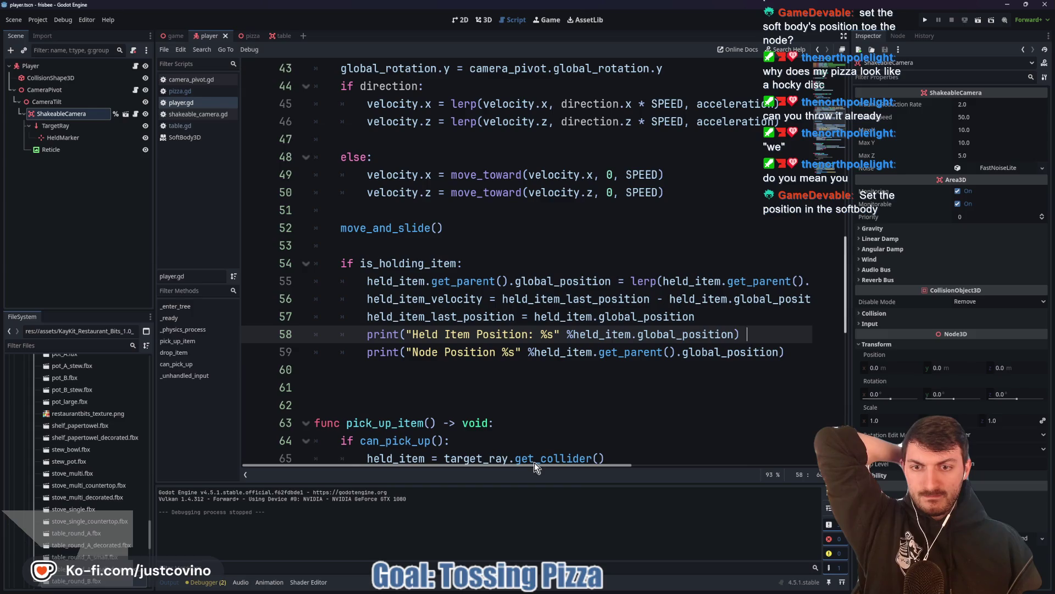
pyautogui.moveTo(534, 462)
pyautogui.mouseDown()
pyautogui.moveTo(610, 474)
pyautogui.moveTo(564, 471)
pyautogui.mouseUp()
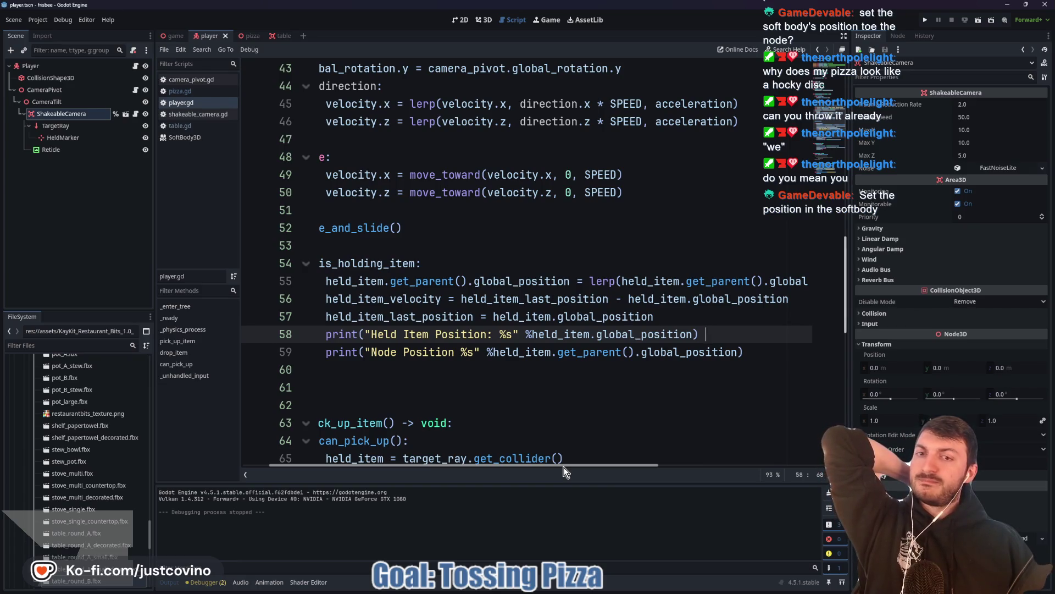
pyautogui.moveTo(565, 472); pyautogui.dragTo(536, 471)
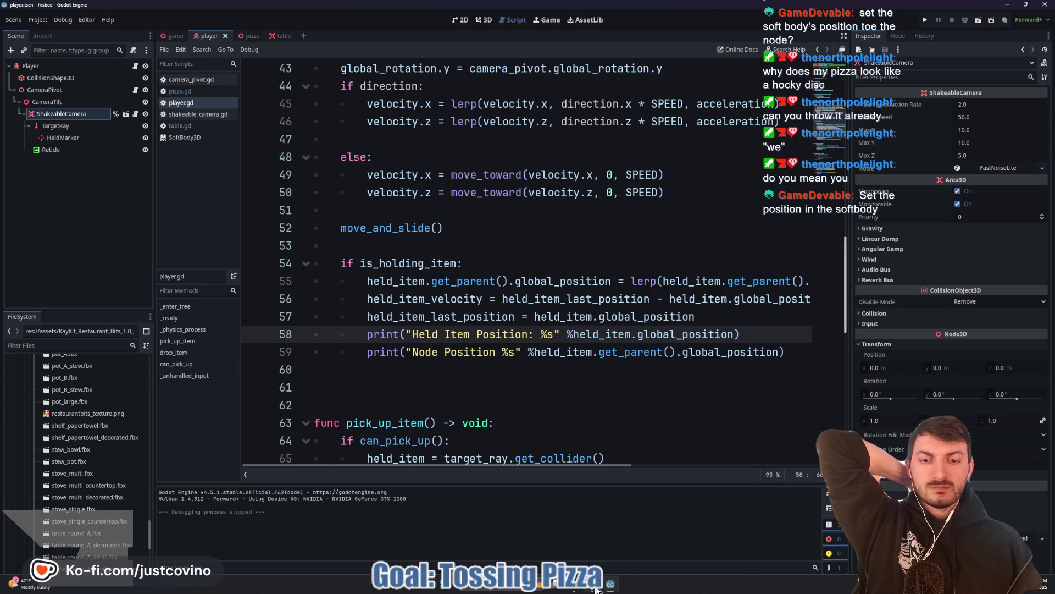
pyautogui.hotkey('alt', 'Tab')
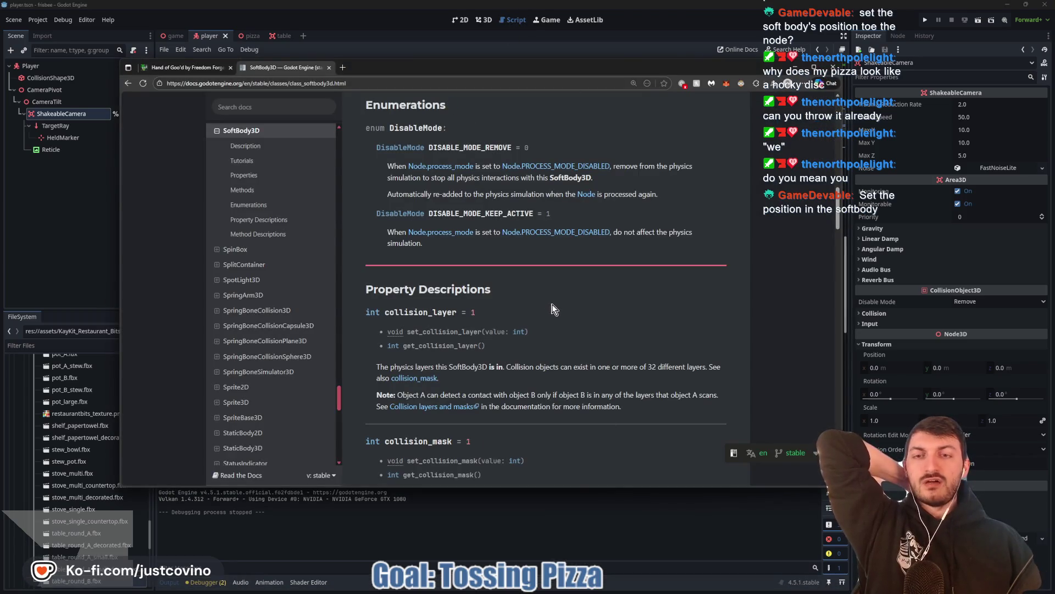
# - Scroll up the SoftBody3D class reference to its title, Description and Properties table
pyautogui.scroll(10, 552, 304)
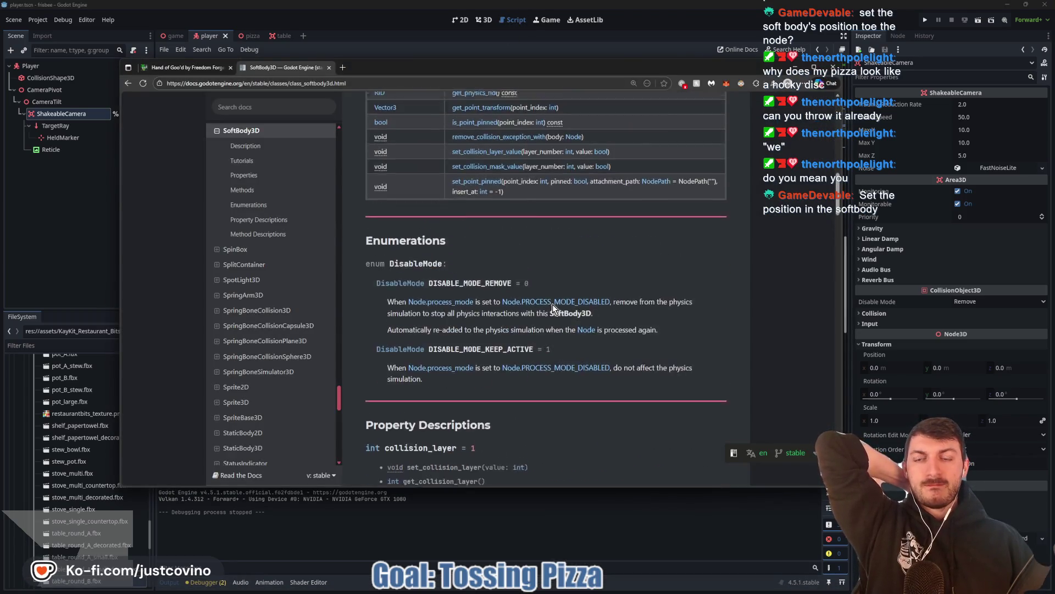
pyautogui.scroll(5, 552, 305)
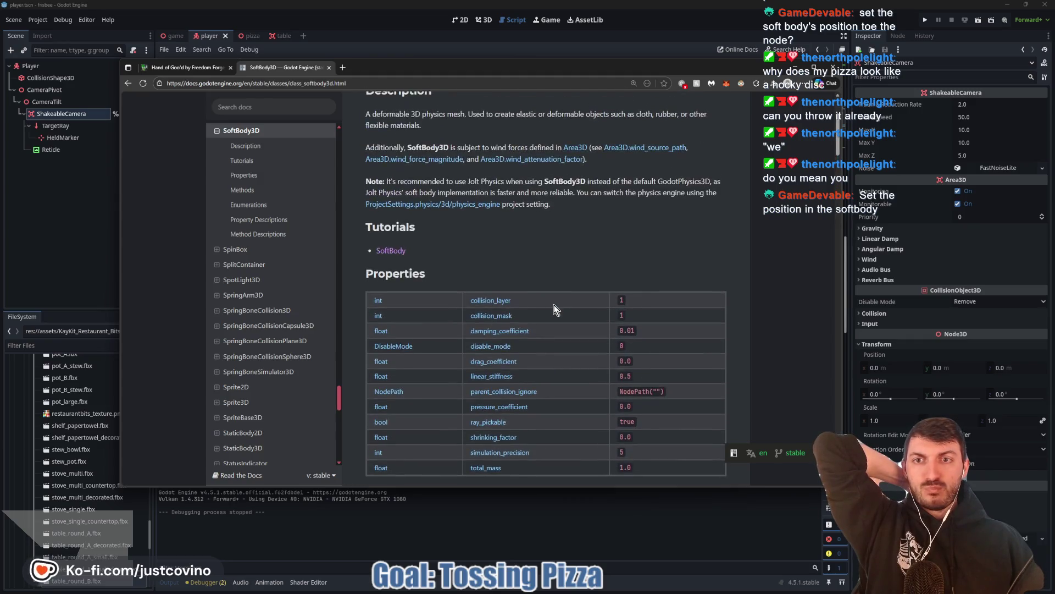
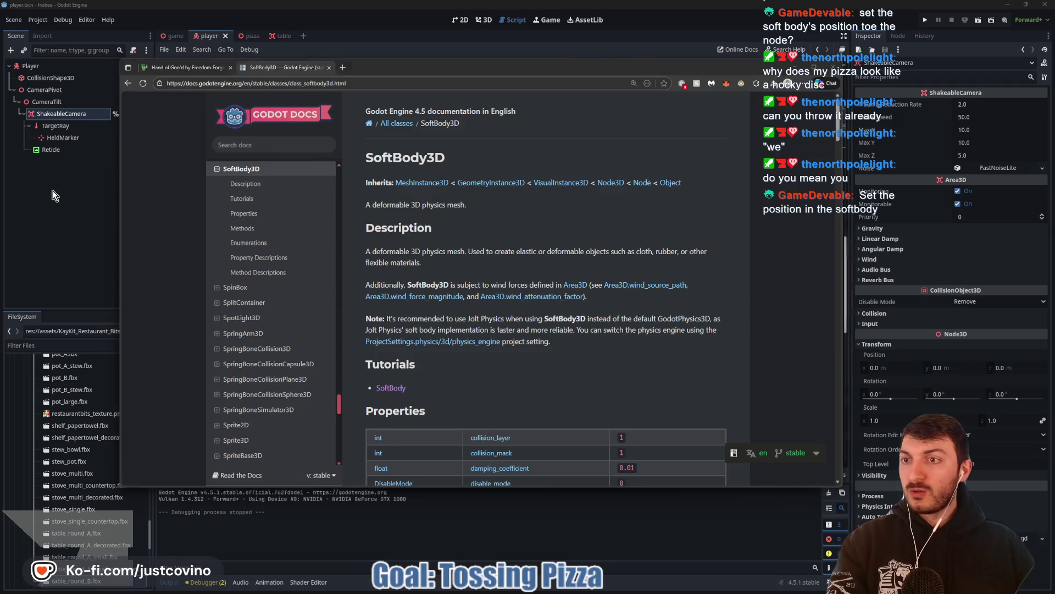
# - In Project Settings under Physics > 3D, set the Physics Engine to Jolt Physics
pyautogui.click(33, 27)
pyautogui.click(37, 22)
pyautogui.click(50, 32)
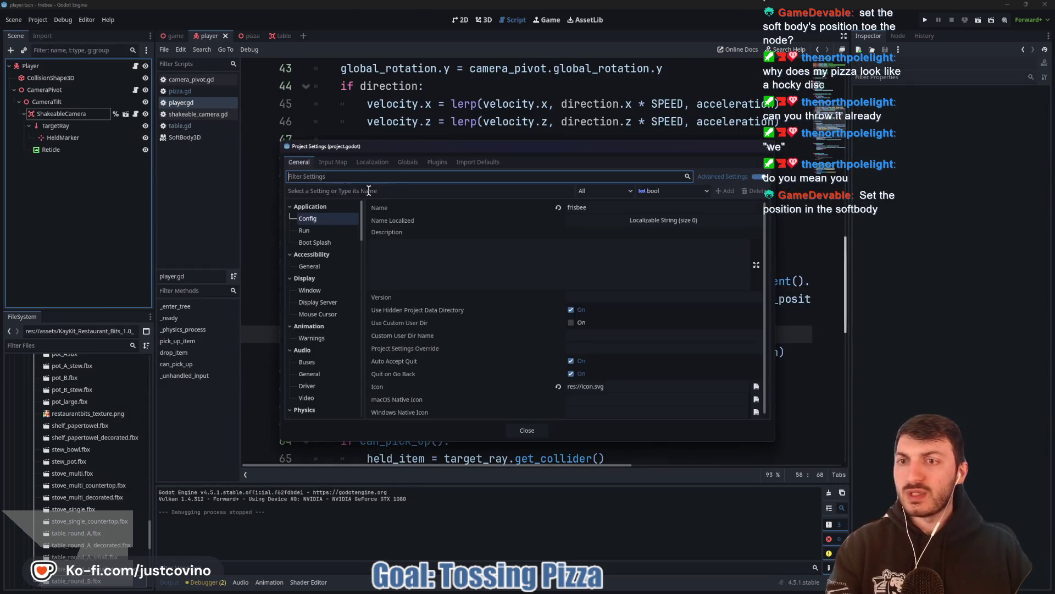
pyautogui.write('jolt')
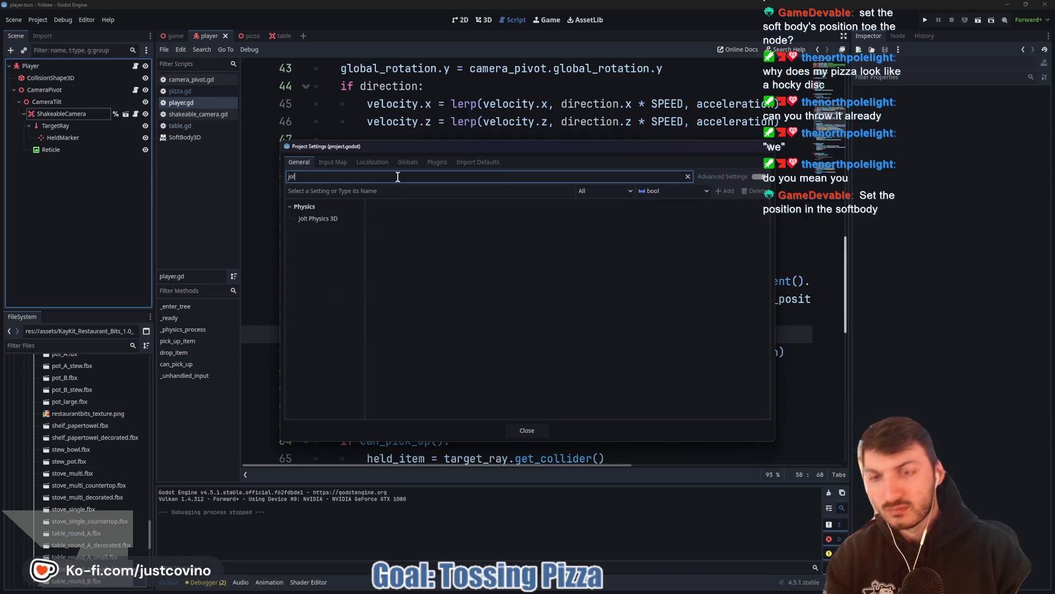
pyautogui.click(336, 220)
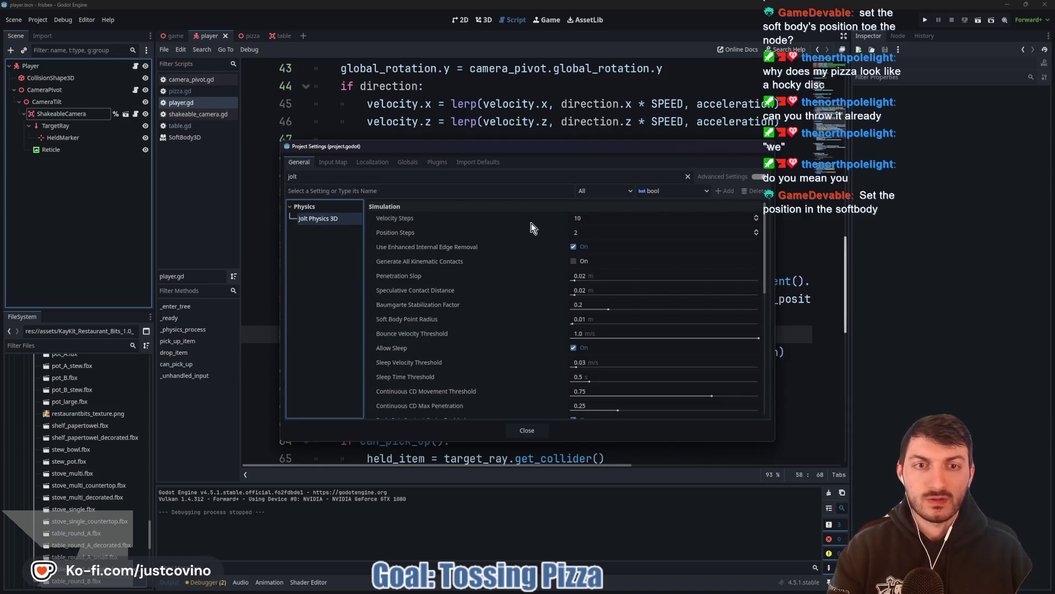
pyautogui.click(687, 176)
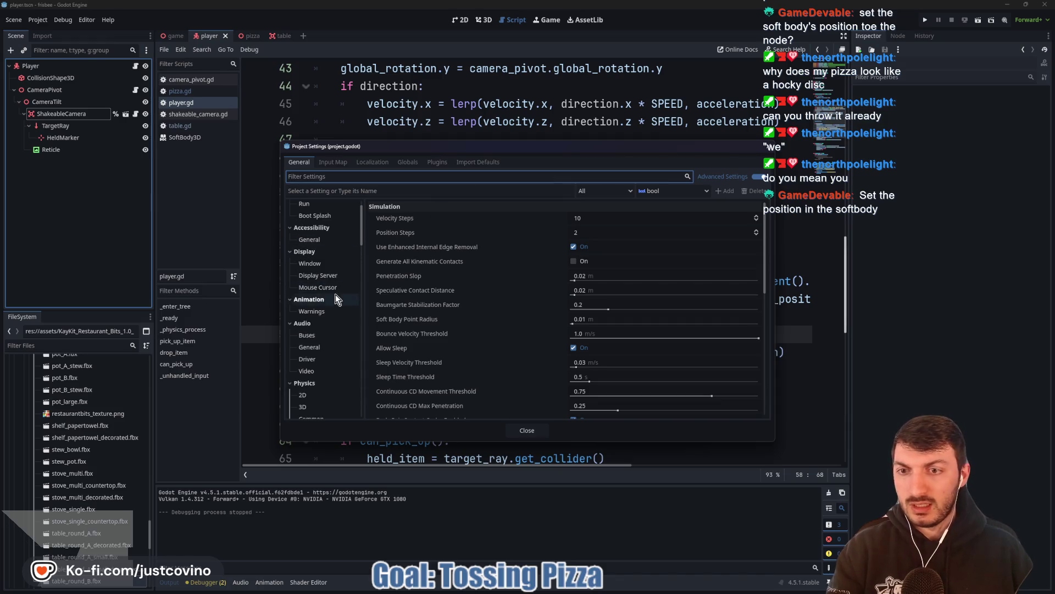
pyautogui.scroll(-3, 333, 330)
pyautogui.click(318, 356)
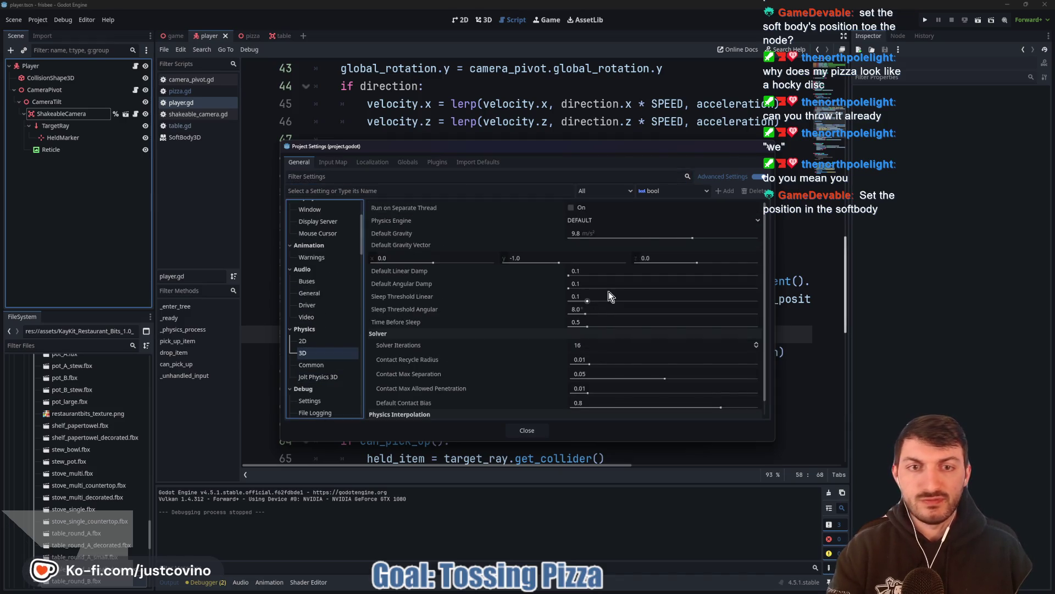
pyautogui.click(613, 222)
pyautogui.click(608, 248)
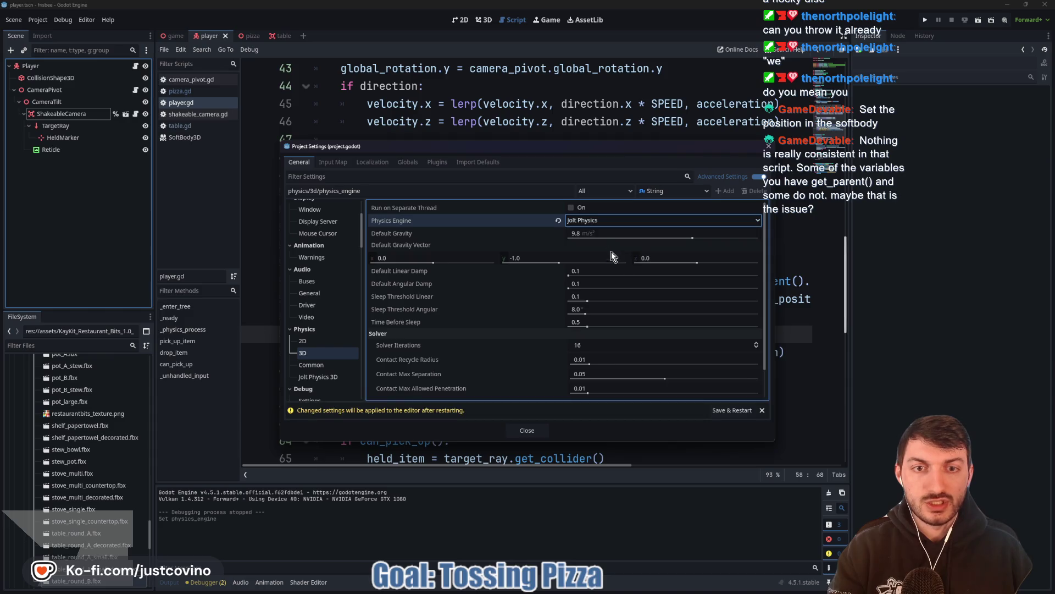
pyautogui.click(732, 410)
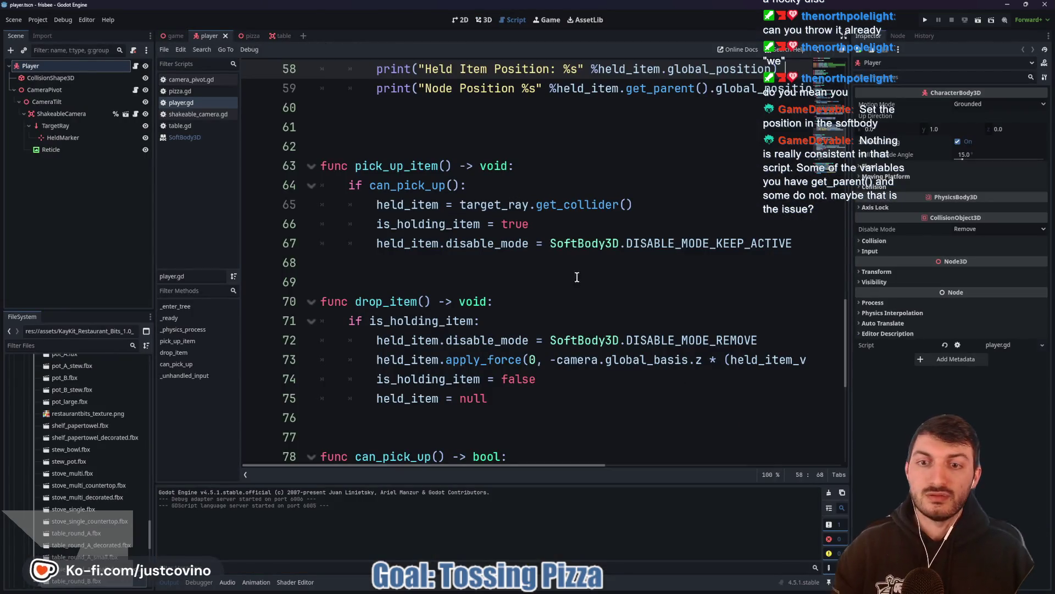
# - Check the get_parent() call on line 55 of player.gd, then run the game scene with F5
pyautogui.click(495, 281)
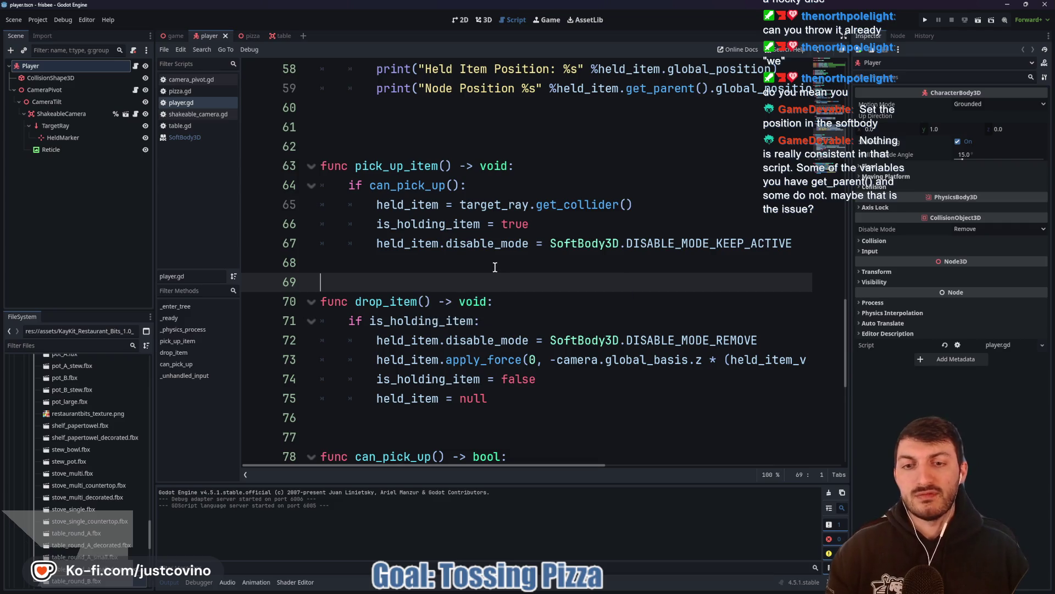
pyautogui.scroll(5, 511, 271)
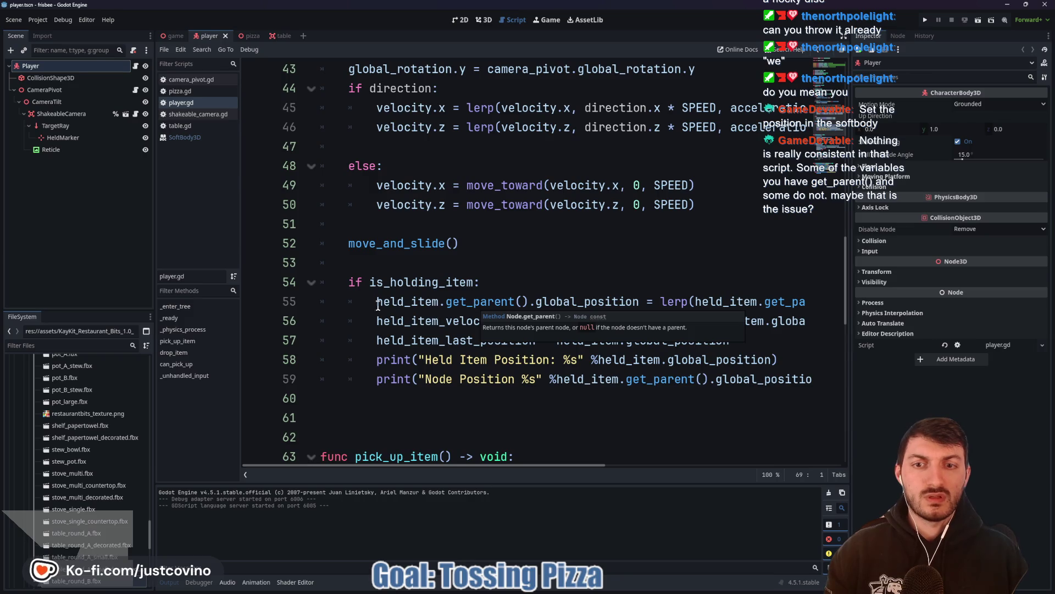
pyautogui.click(502, 307)
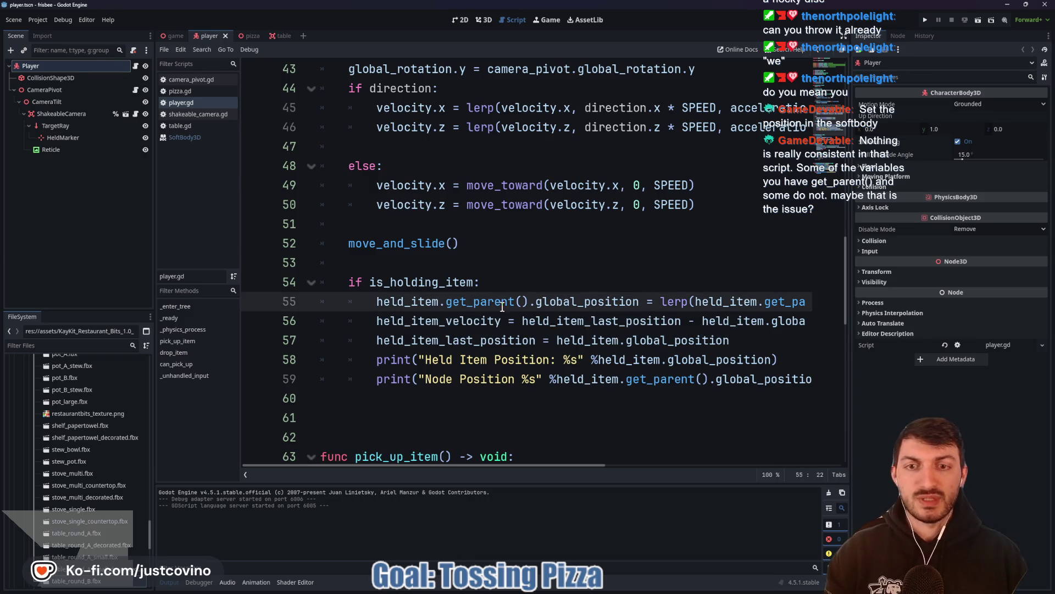
pyautogui.moveTo(527, 303)
pyautogui.mouseDown()
pyautogui.moveTo(380, 301)
pyautogui.moveTo(418, 302)
pyautogui.mouseUp()
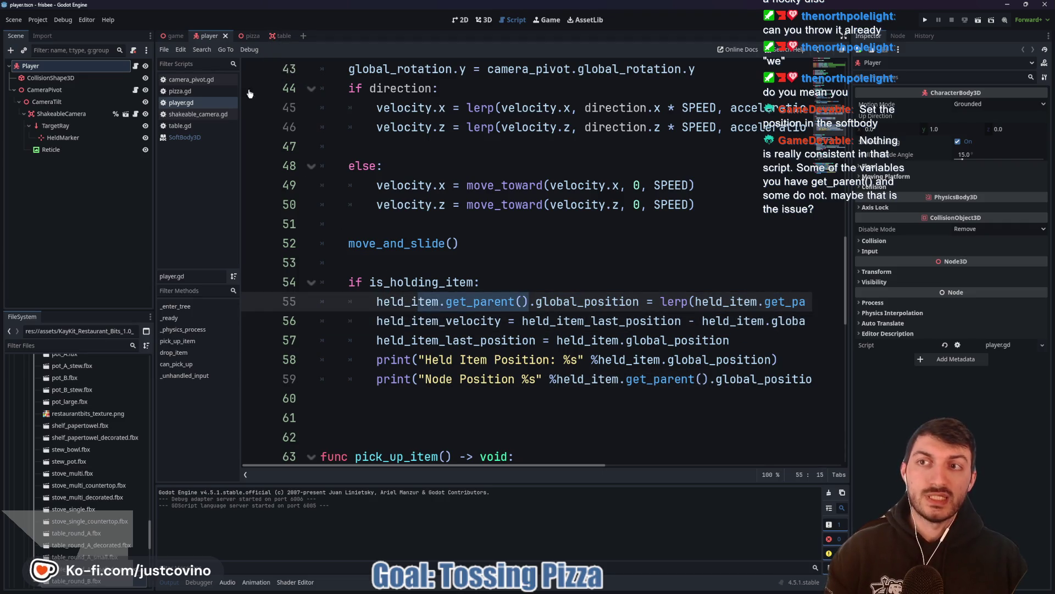
pyautogui.click(172, 37)
pyautogui.press('F5')
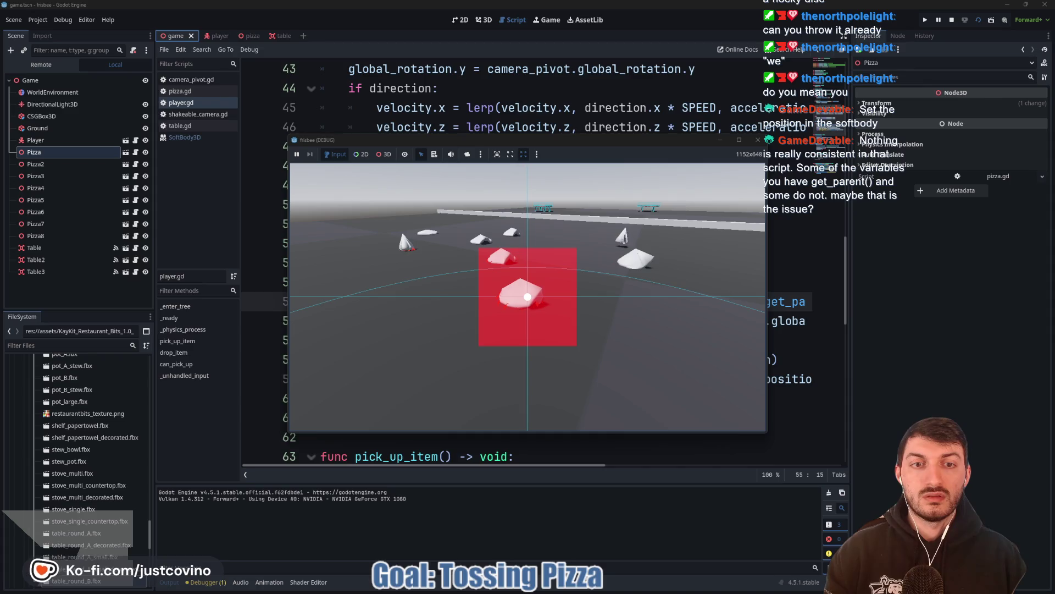
# - Walk the player to a pizza, pick it up, stop the run, and open the pizza scene
pyautogui.click(527, 297)
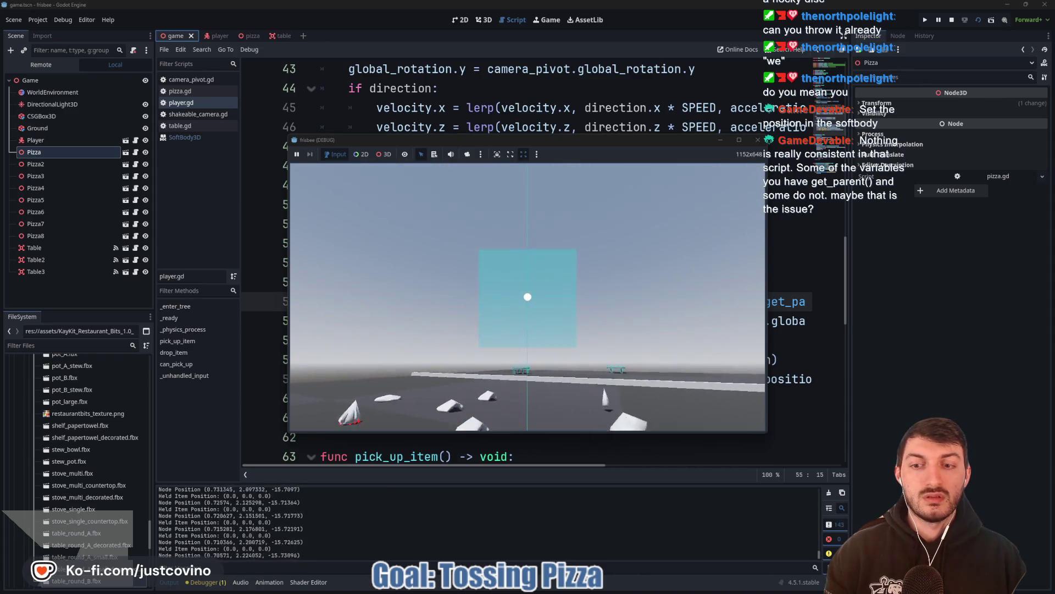
pyautogui.press('a')
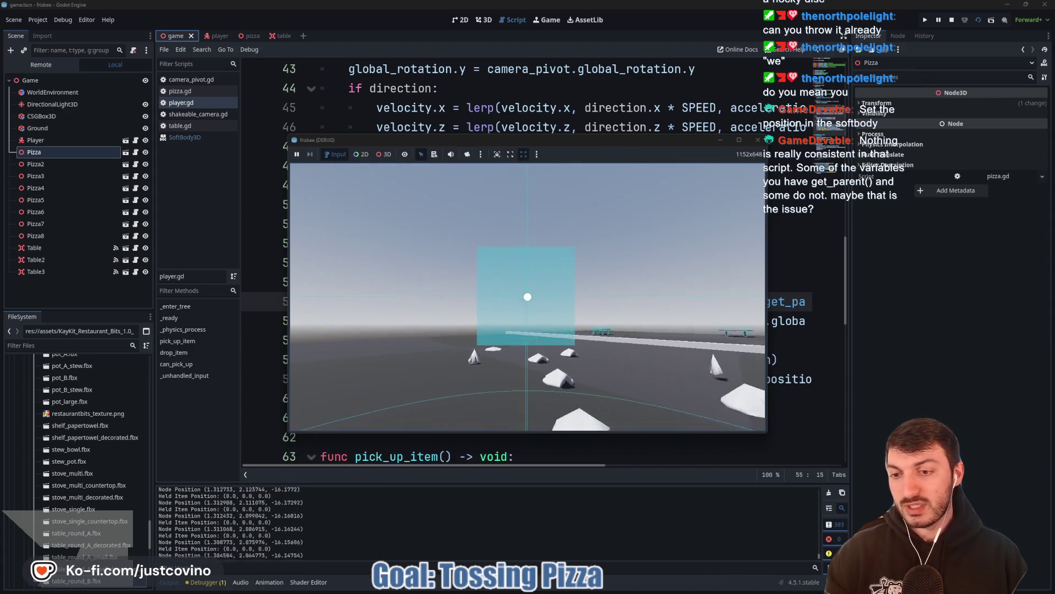
pyautogui.press('d')
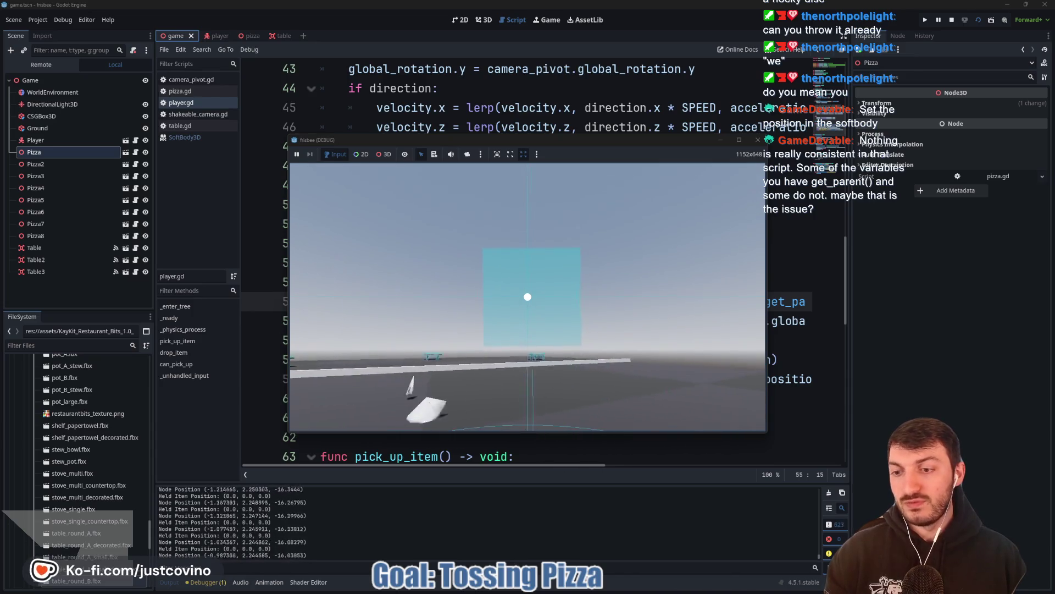
pyautogui.press('a')
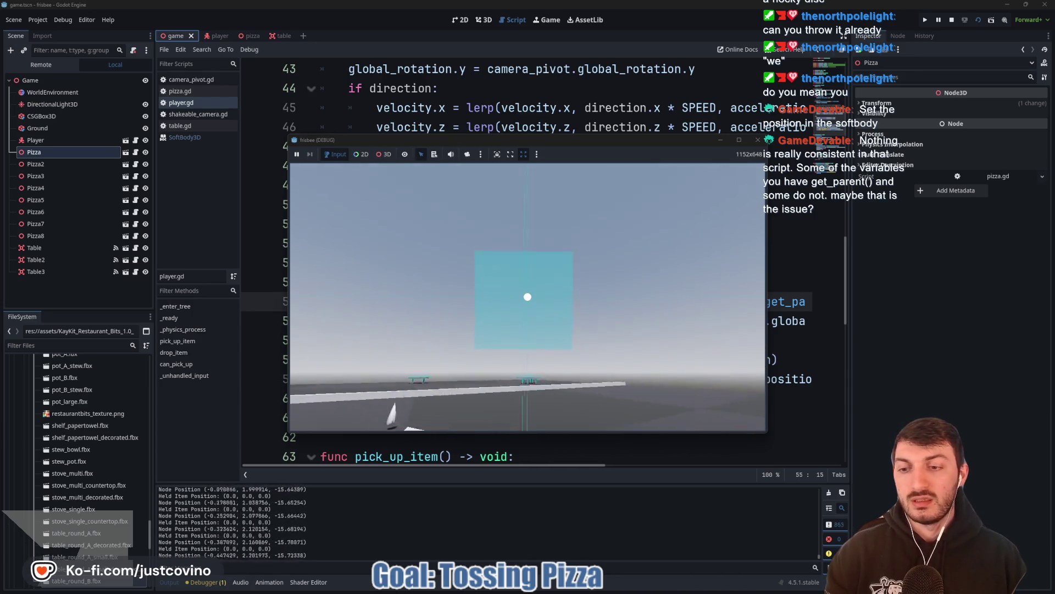
pyautogui.press('d')
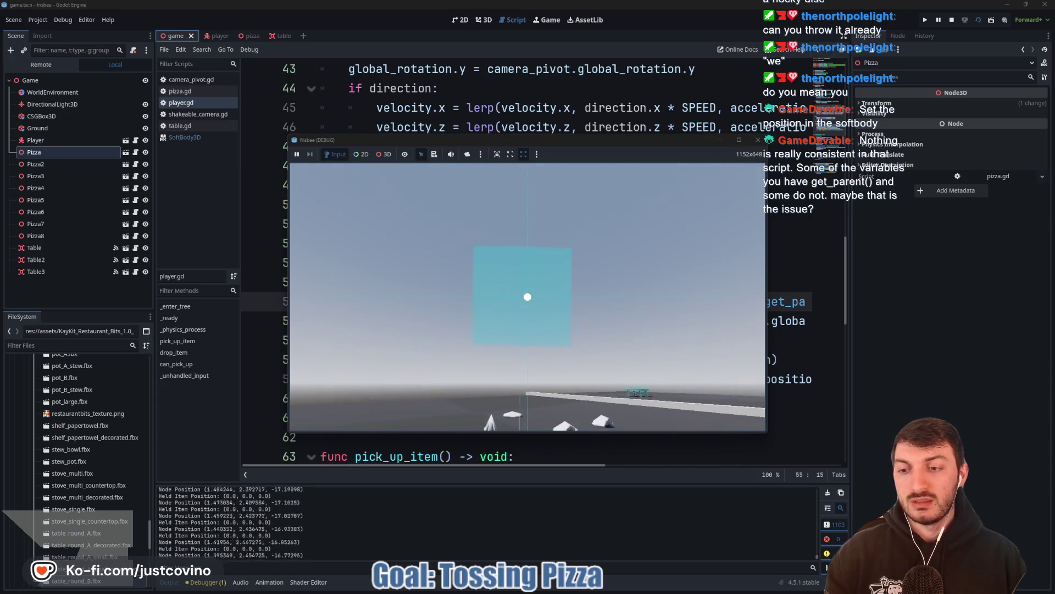
pyautogui.press('d')
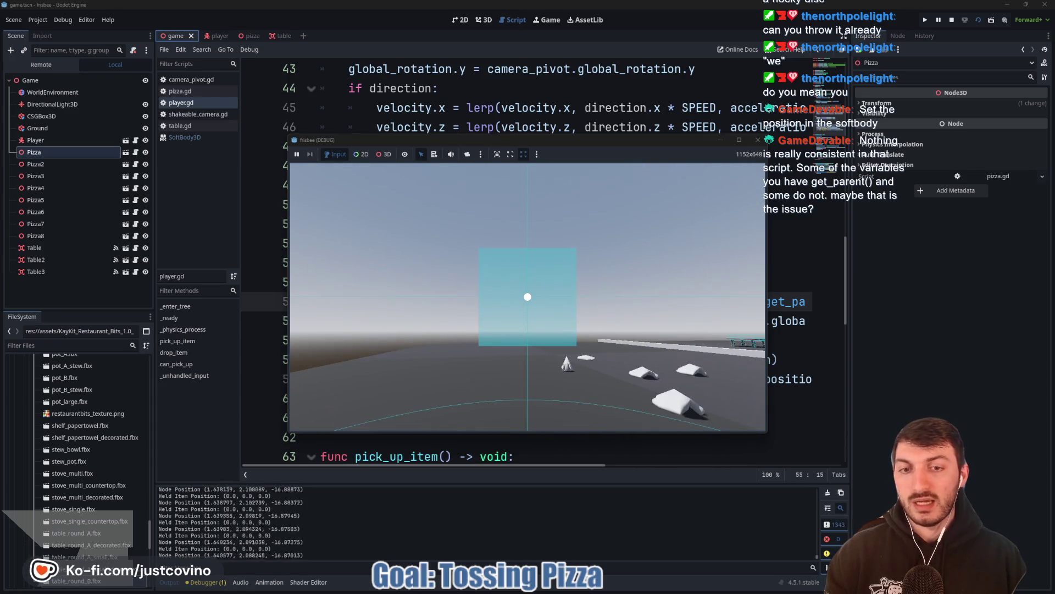
pyautogui.moveTo(527, 296)
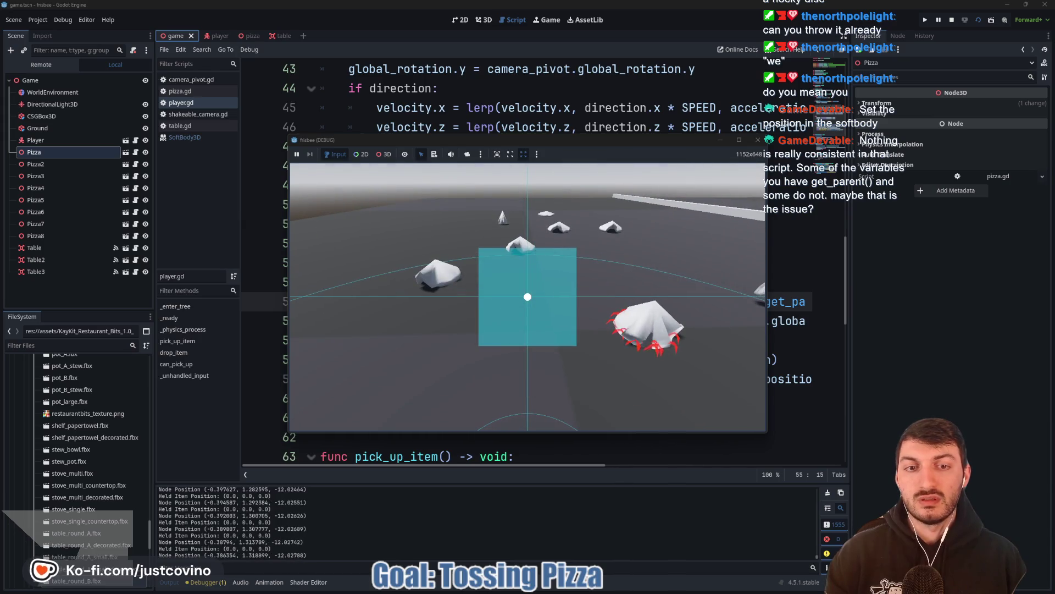
pyautogui.click(527, 297)
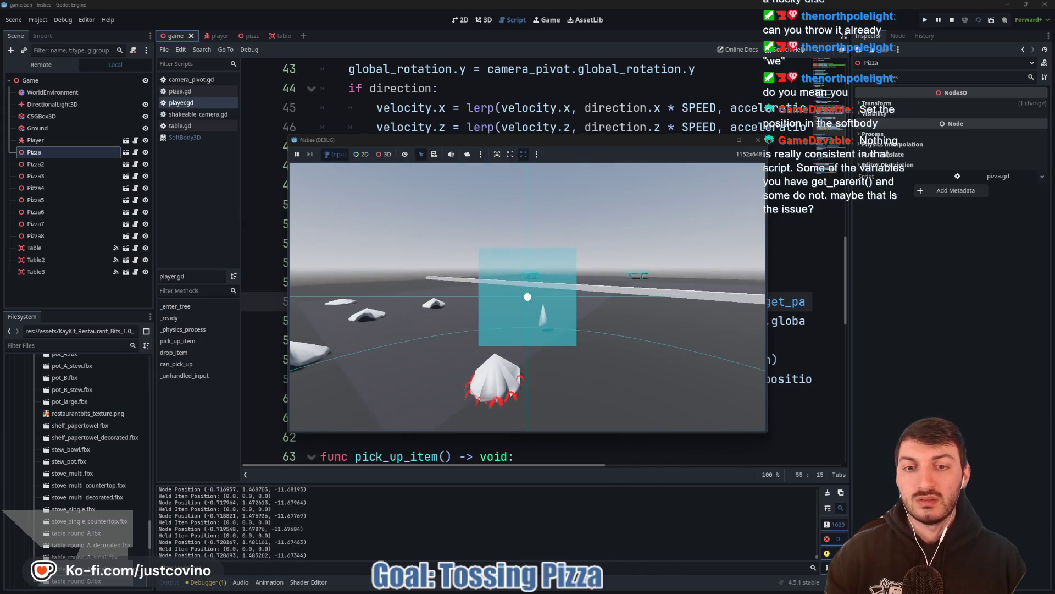
pyautogui.press('F8')
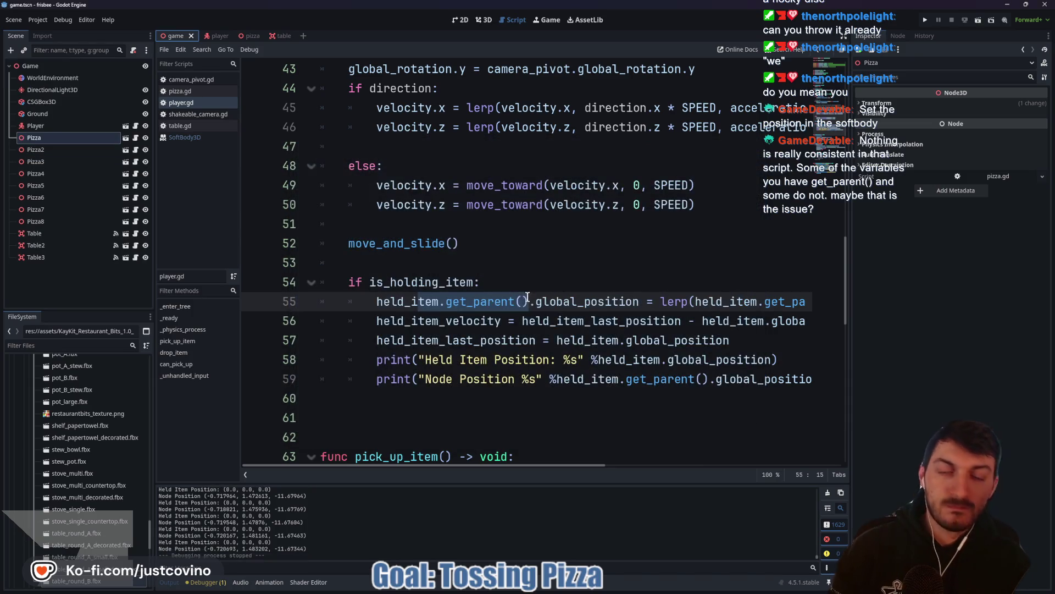
pyautogui.click(242, 36)
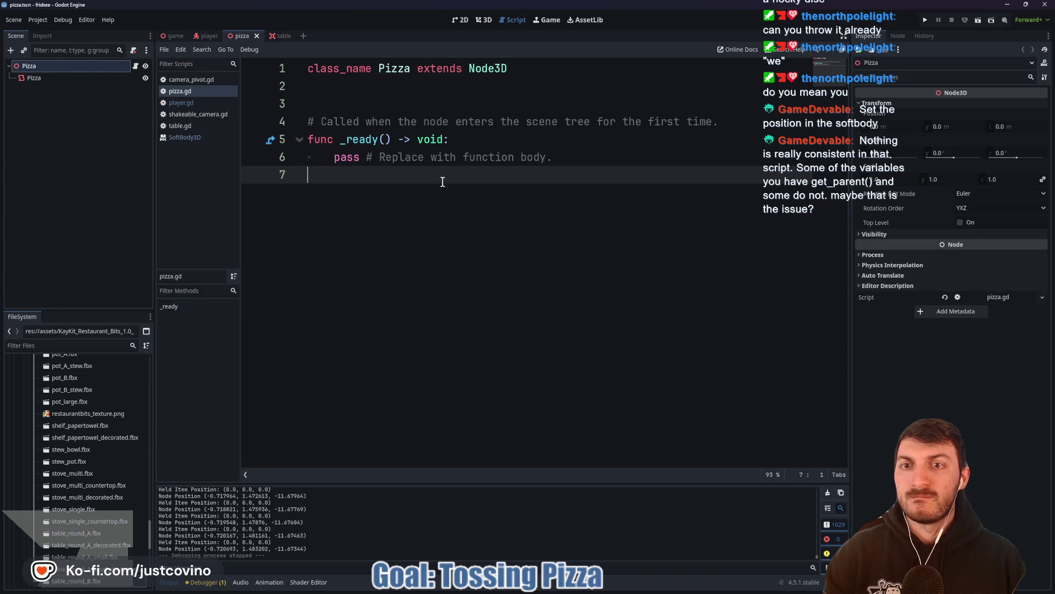
# - Add _physics_process to pizza.gd setting $Pizza.global_position = global_position, and save the script
pyautogui.press('Return')
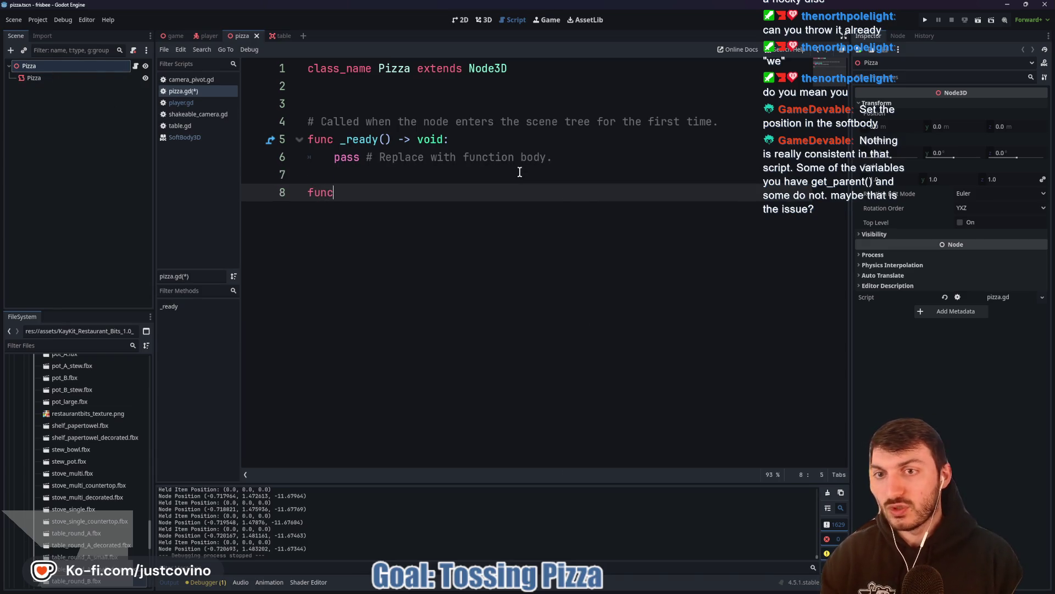
pyautogui.write('_phy')
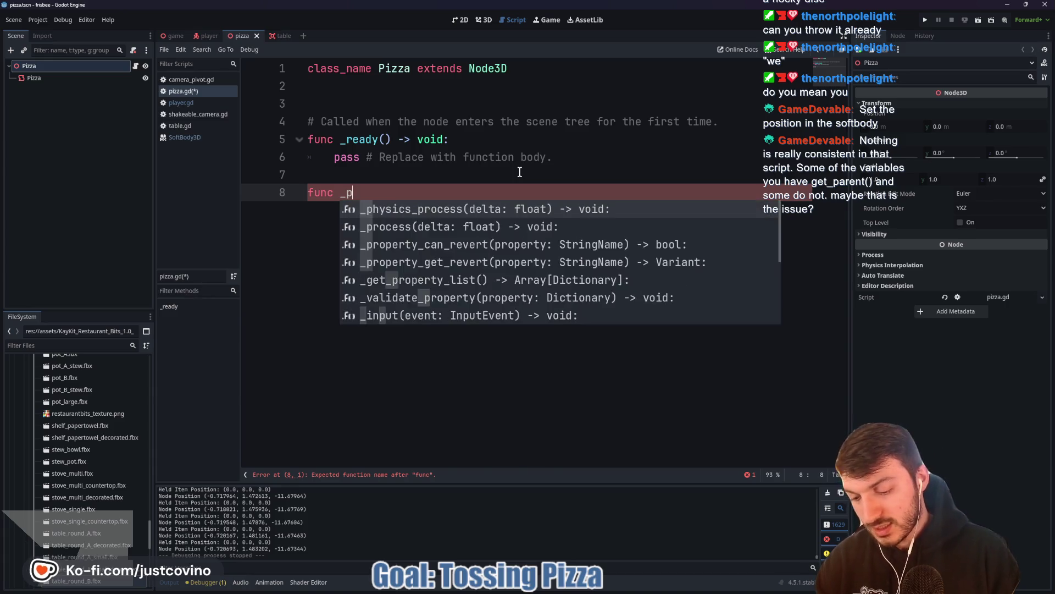
pyautogui.press('Return')
pyautogui.press('Return')
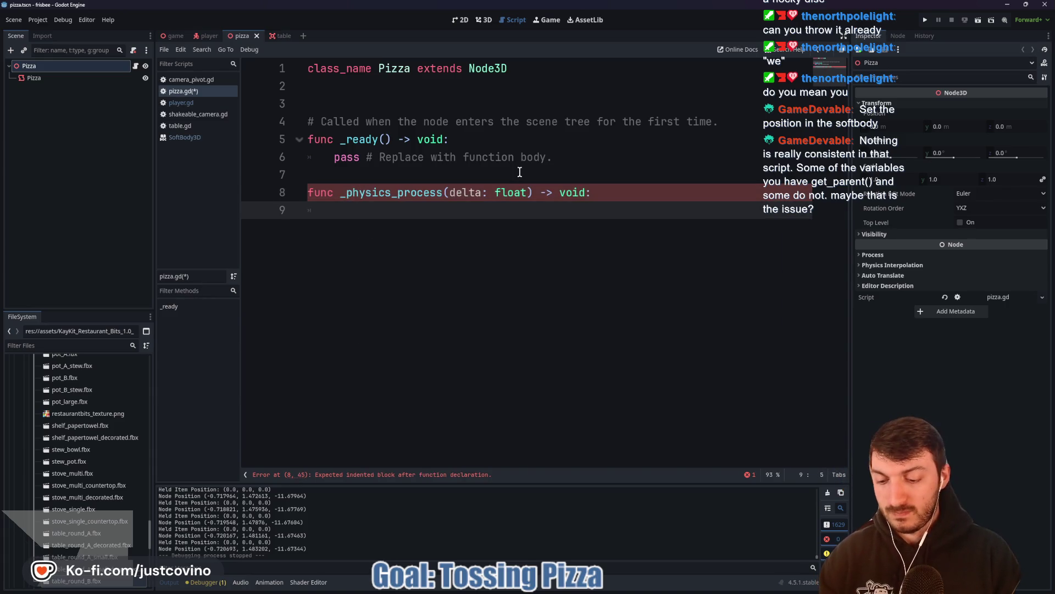
pyautogui.write('$Pizza')
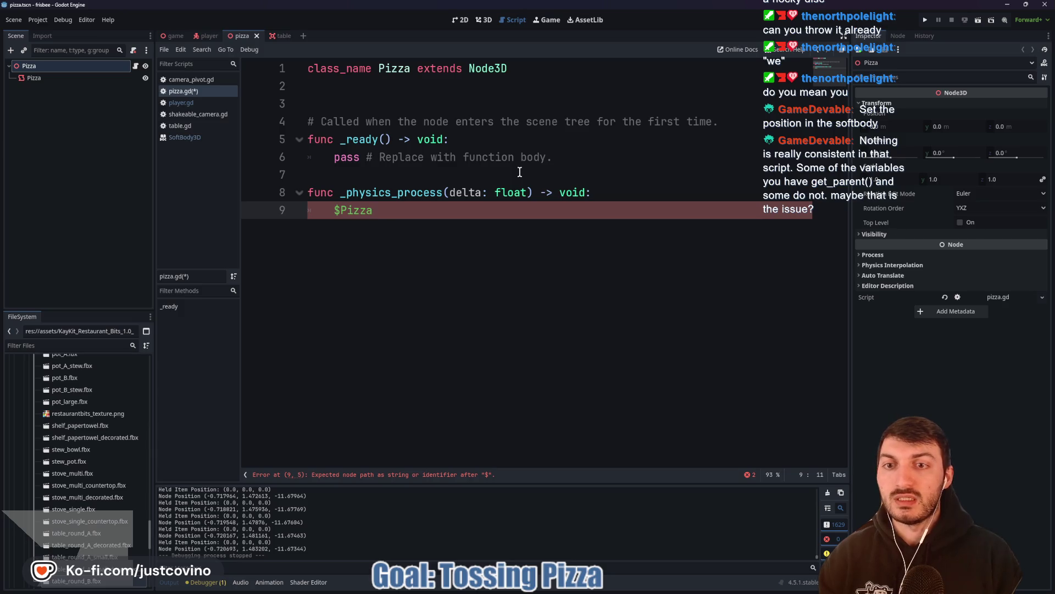
pyautogui.write('.global_po')
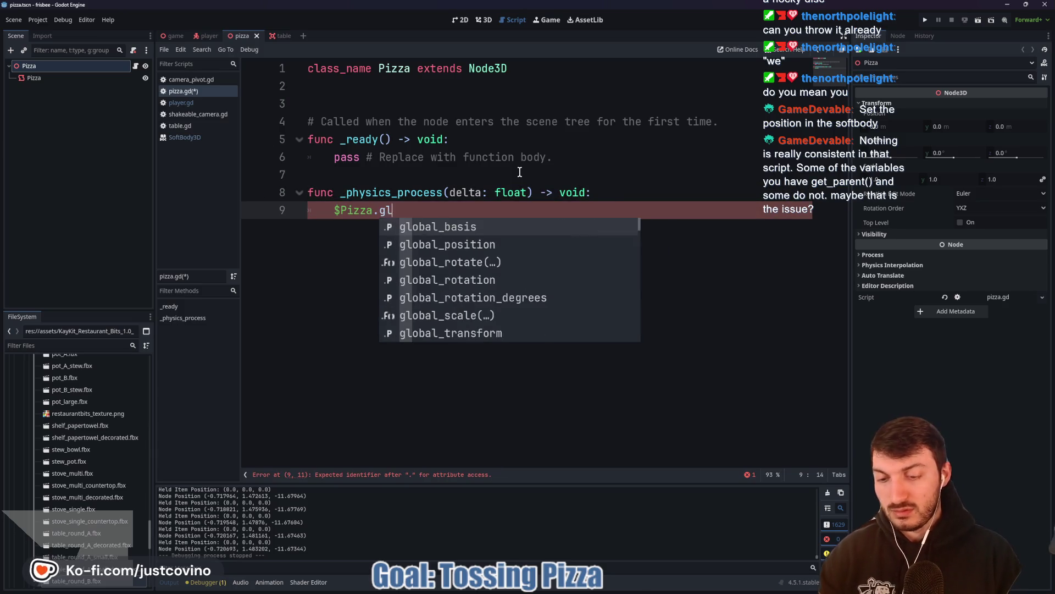
pyautogui.write('sition = gl')
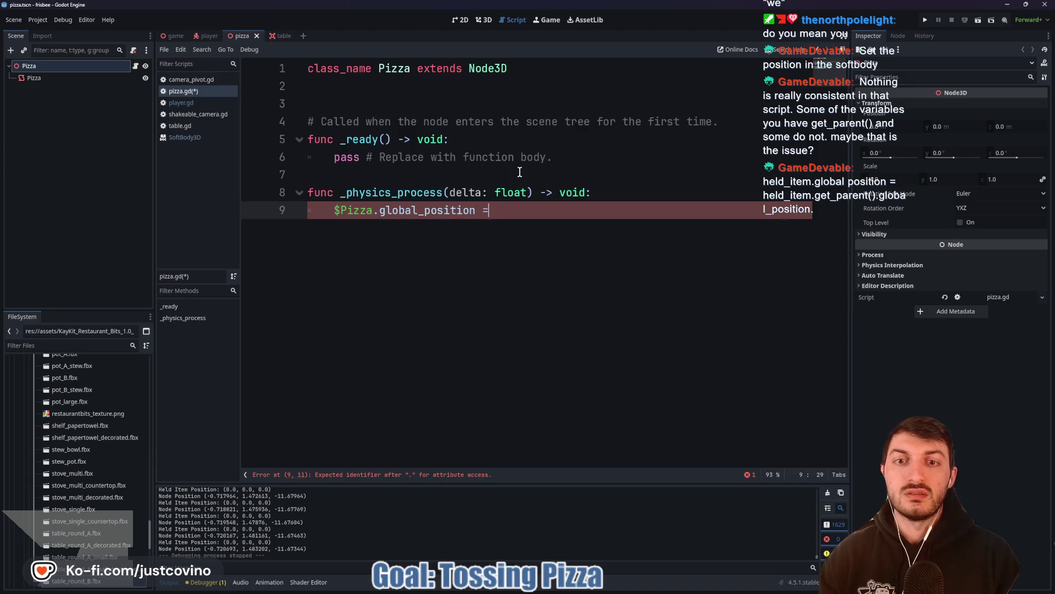
pyautogui.write('obal')
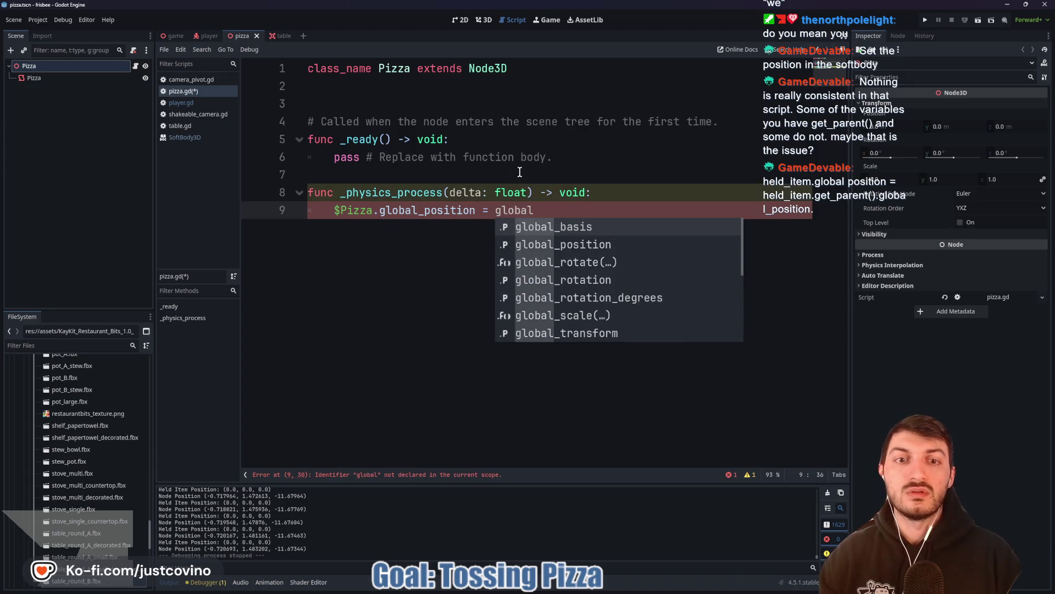
pyautogui.press('Down')
pyautogui.press('Return')
pyautogui.hotkey('ctrl', 's')
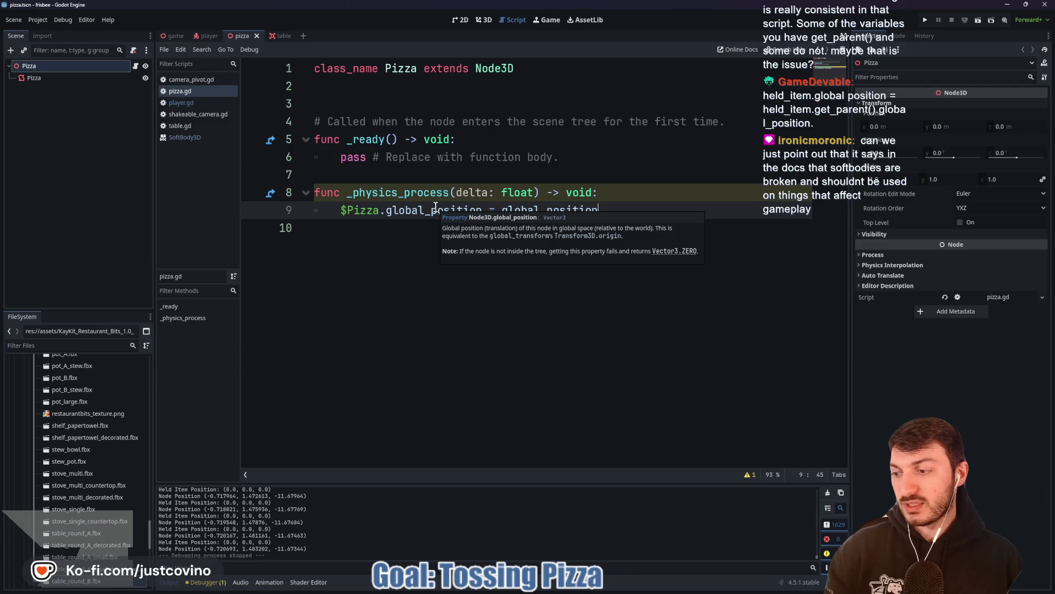
pyautogui.click(598, 591)
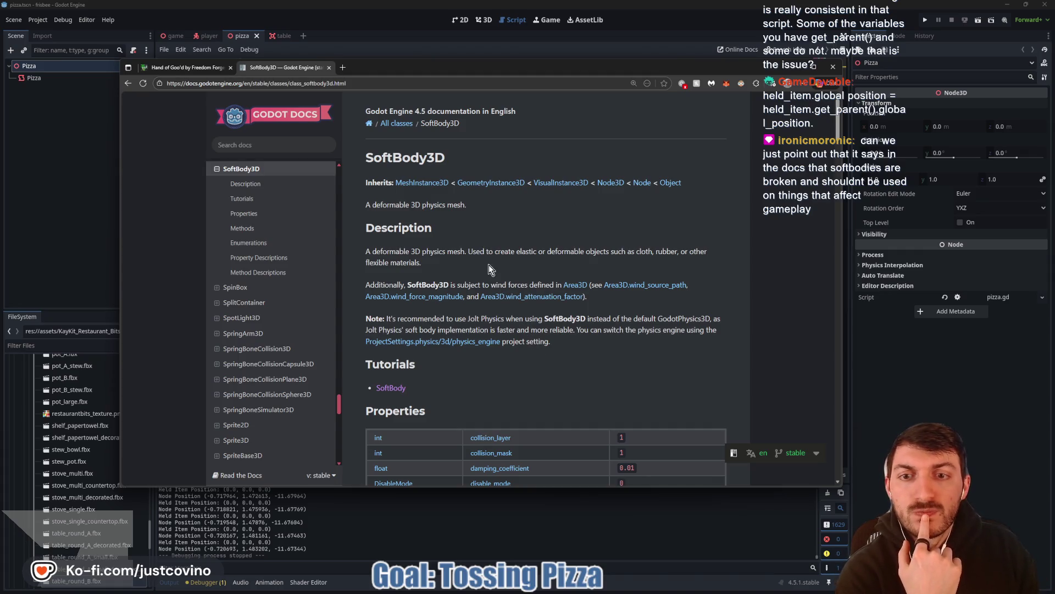
# - Scroll through the SoftBody3D class reference, then return to the Godot editor
pyautogui.scroll(-1, 489, 261)
pyautogui.scroll(-12, 493, 262)
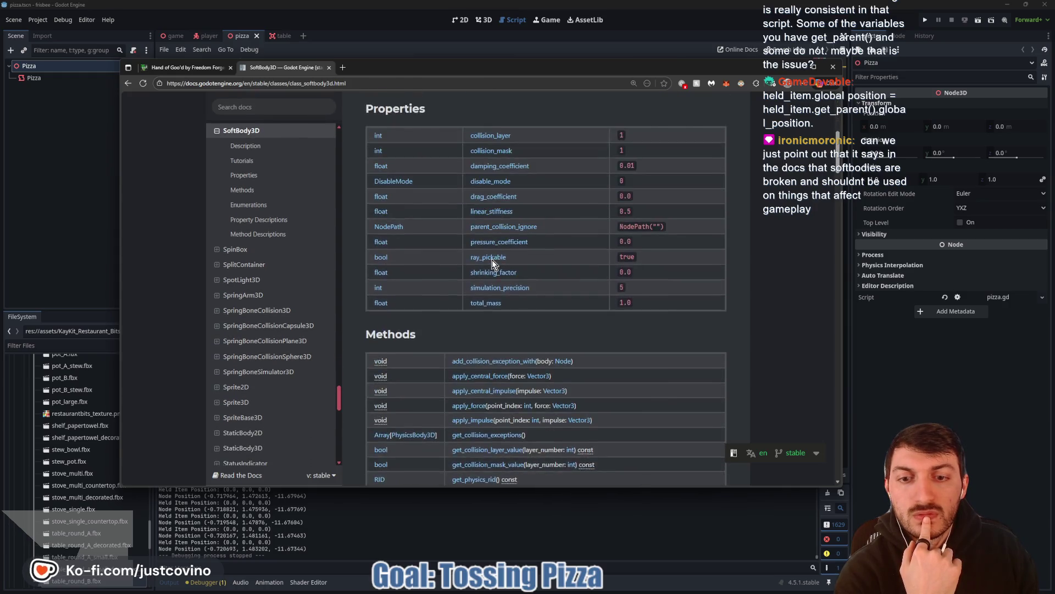
pyautogui.scroll(-3, 493, 260)
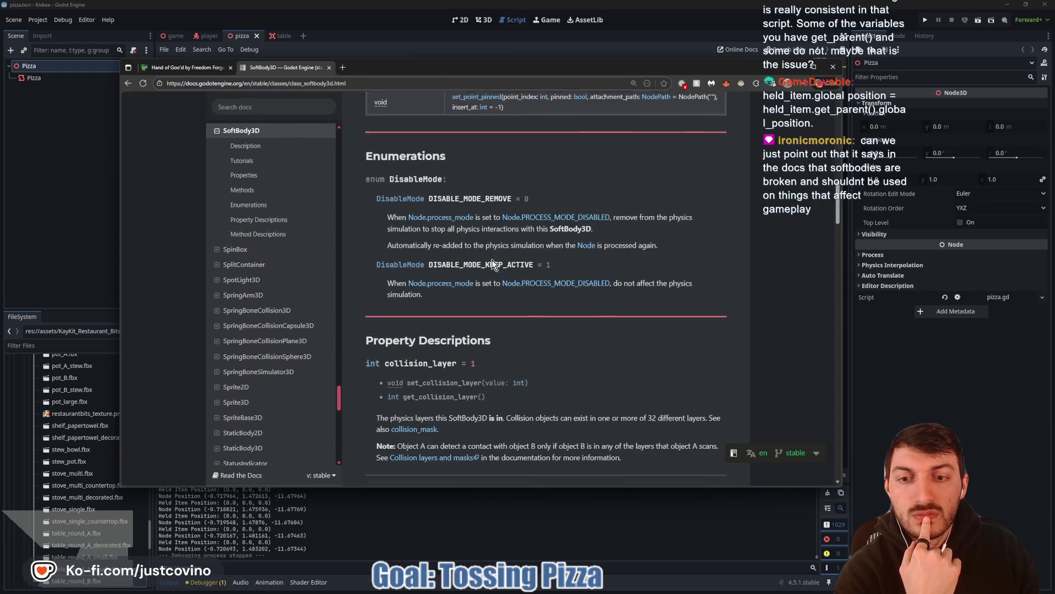
pyautogui.scroll(-3, 492, 259)
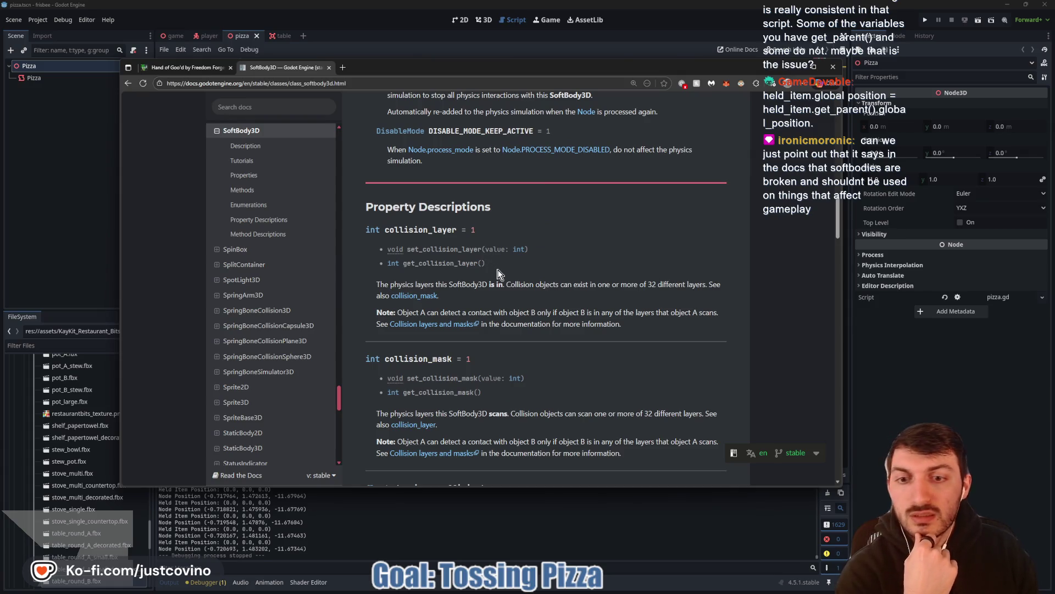
pyautogui.scroll(-6, 495, 269)
pyautogui.scroll(-12, 500, 275)
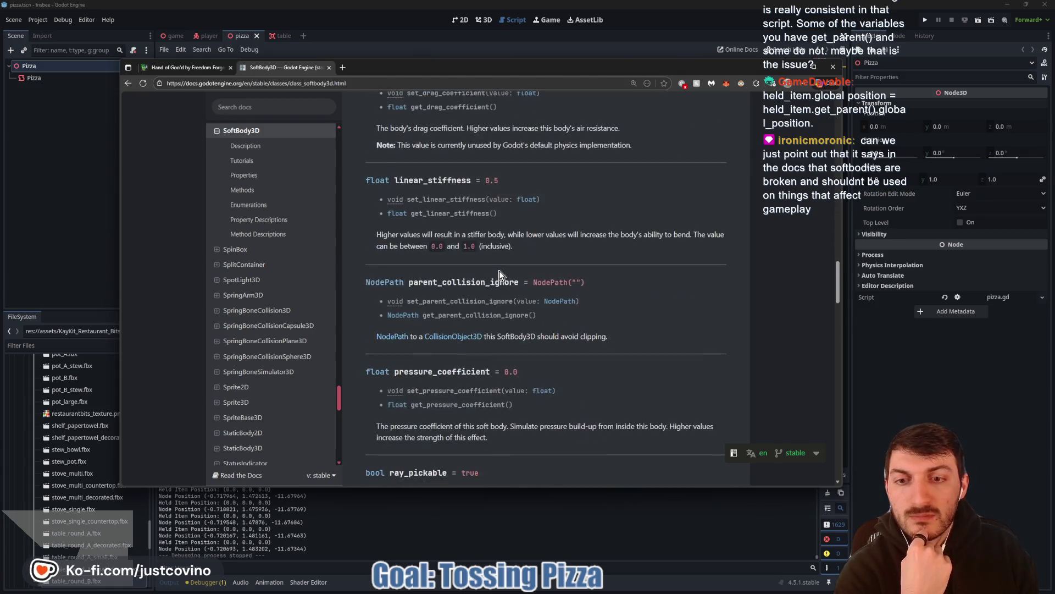
pyautogui.scroll(-3, 500, 274)
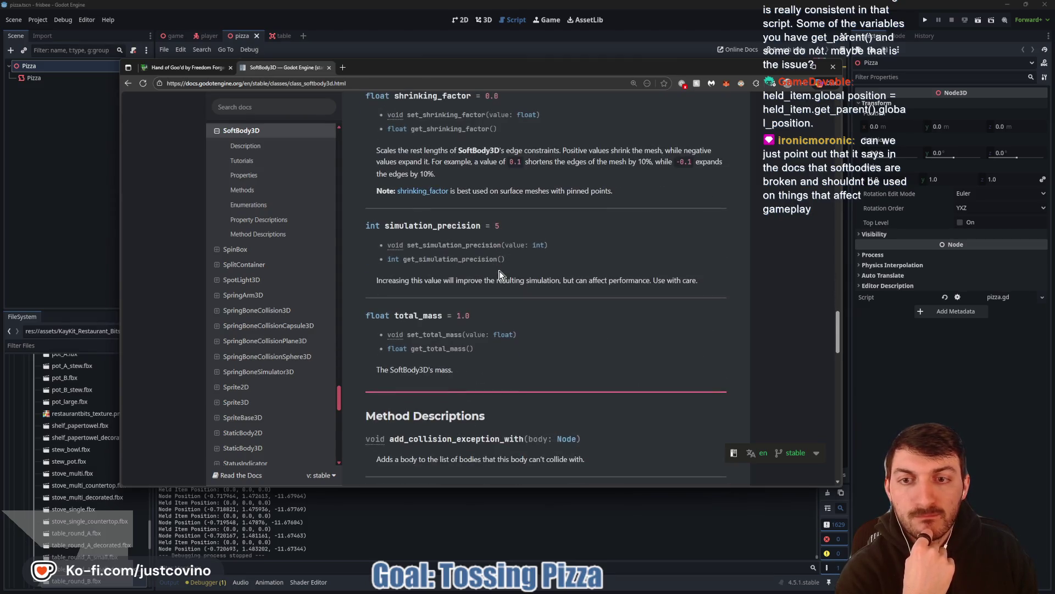
pyautogui.scroll(-15, 500, 273)
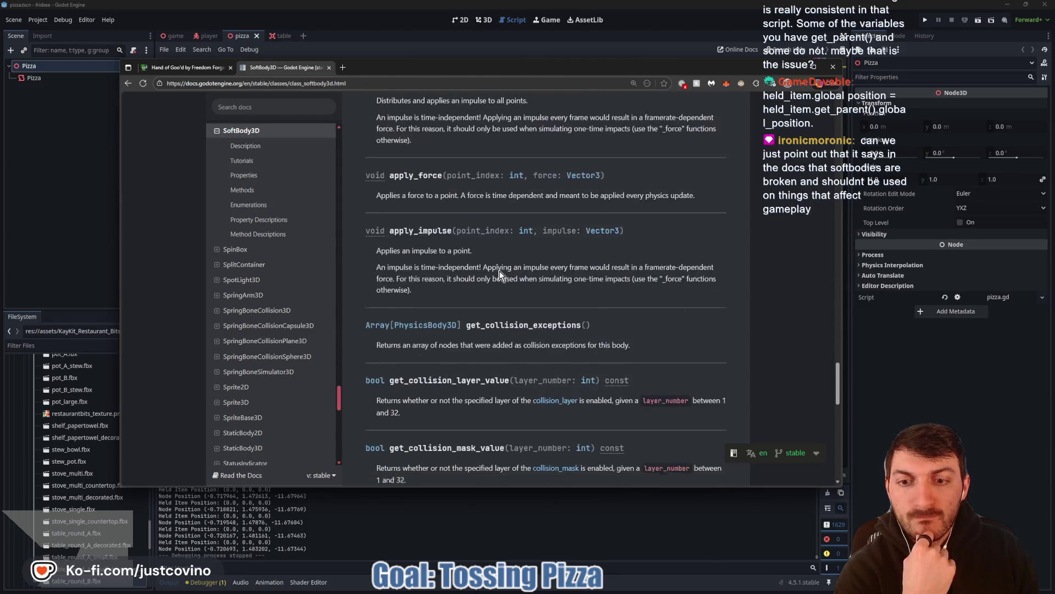
pyautogui.scroll(-7, 500, 273)
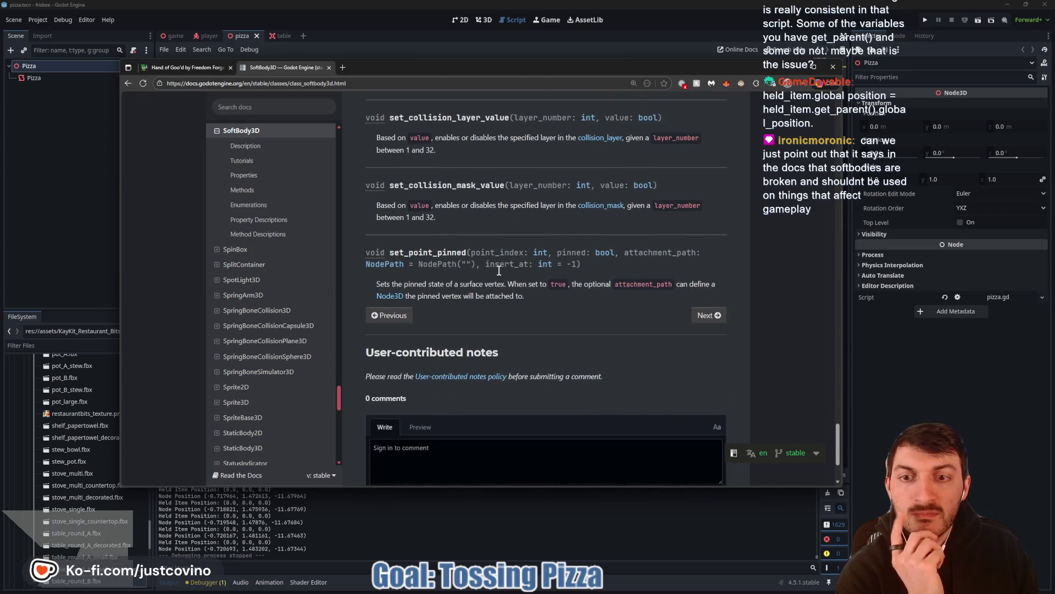
pyautogui.scroll(-3, 556, 331)
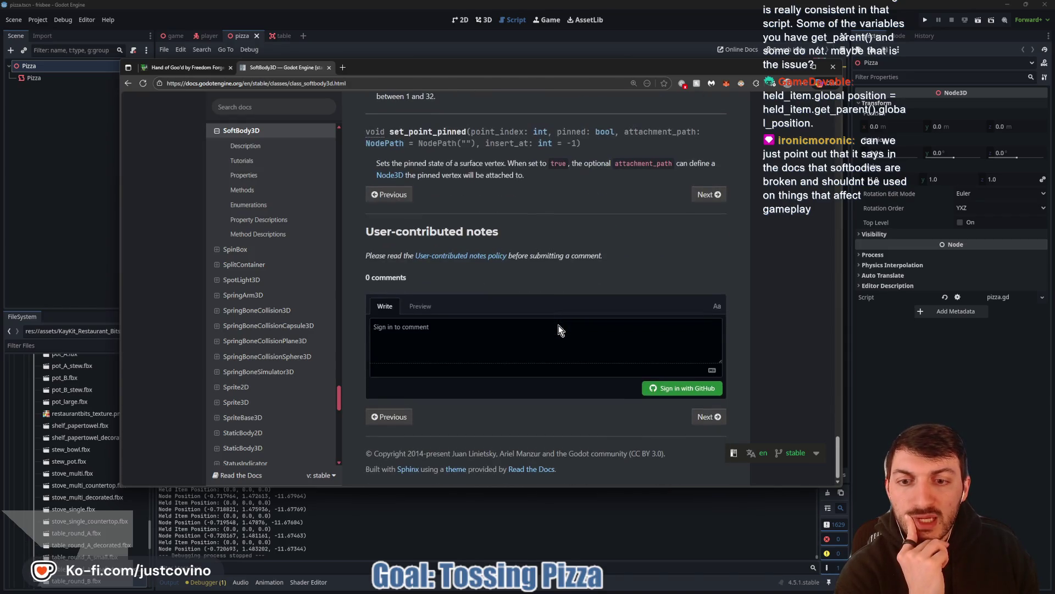
pyautogui.moveTo(837, 444); pyautogui.dragTo(829, 125)
pyautogui.scroll(2, 673, 242)
pyautogui.scroll(1, 654, 269)
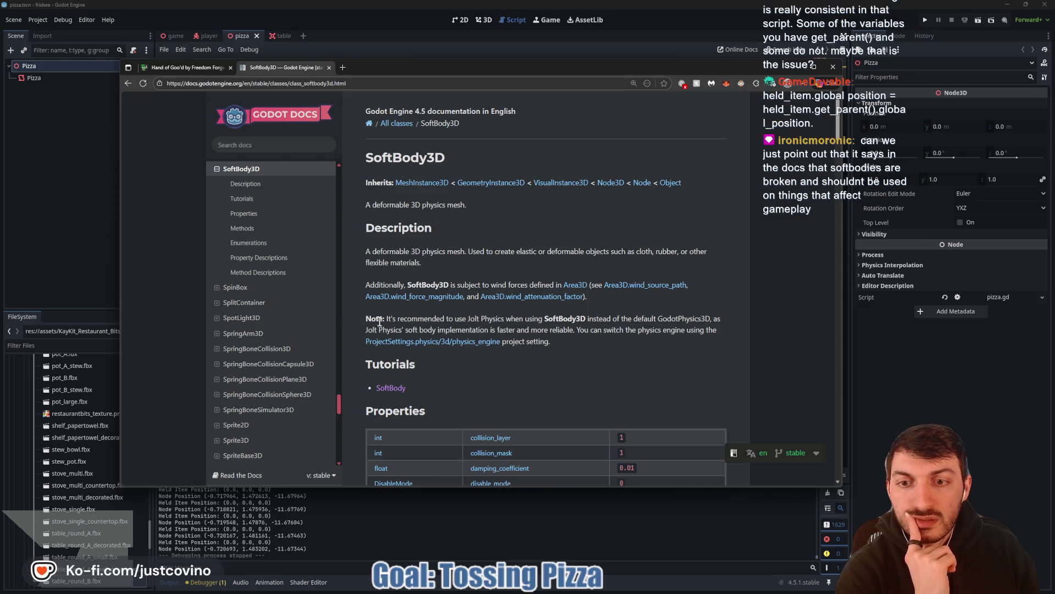
pyautogui.click(516, 332)
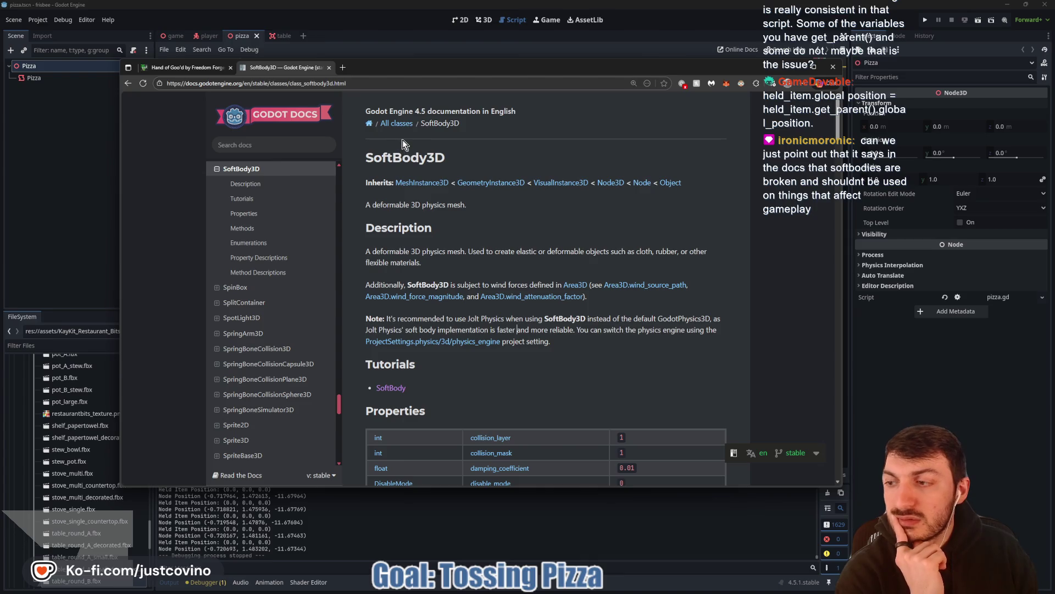
pyautogui.click(88, 208)
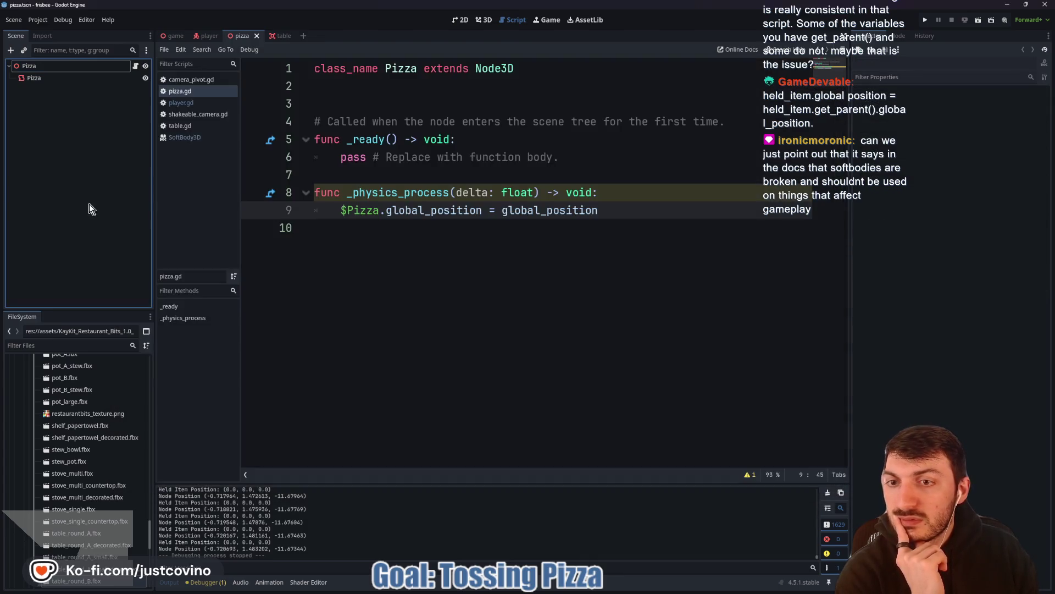
# - Run the game scene briefly with F5 and stop it with F8
pyautogui.click(174, 35)
pyautogui.press('F5')
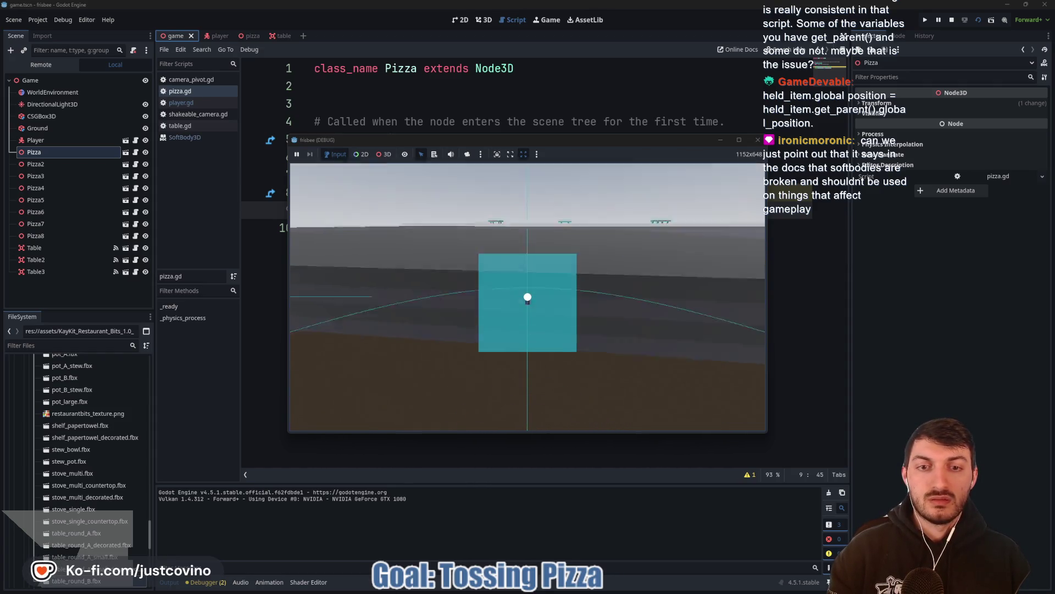
pyautogui.press('F8')
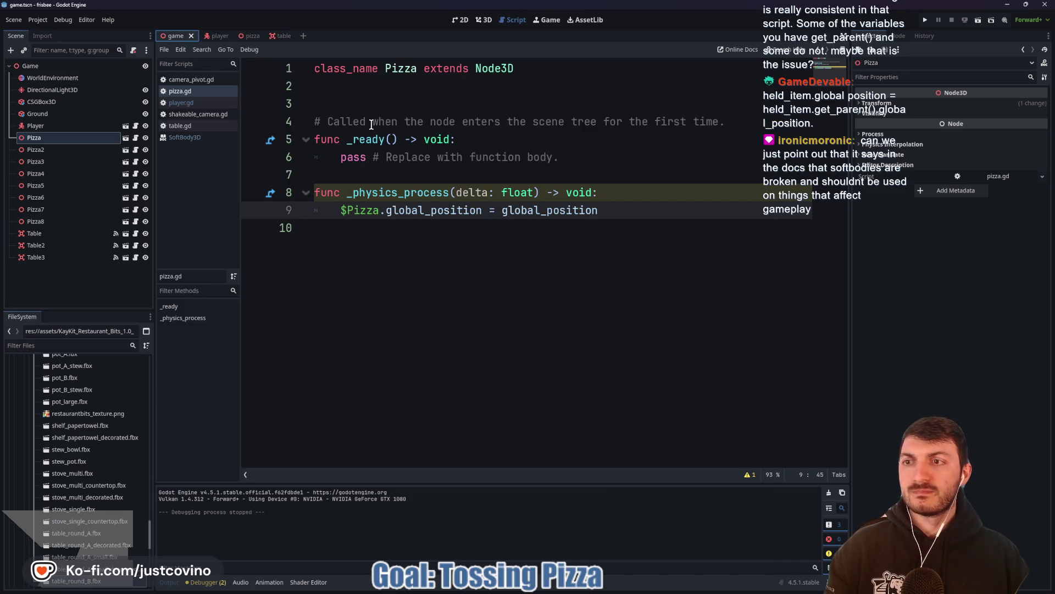
# - In the pizza scene, detach pizza.gd from the root Node3D Pizza
pyautogui.click(281, 36)
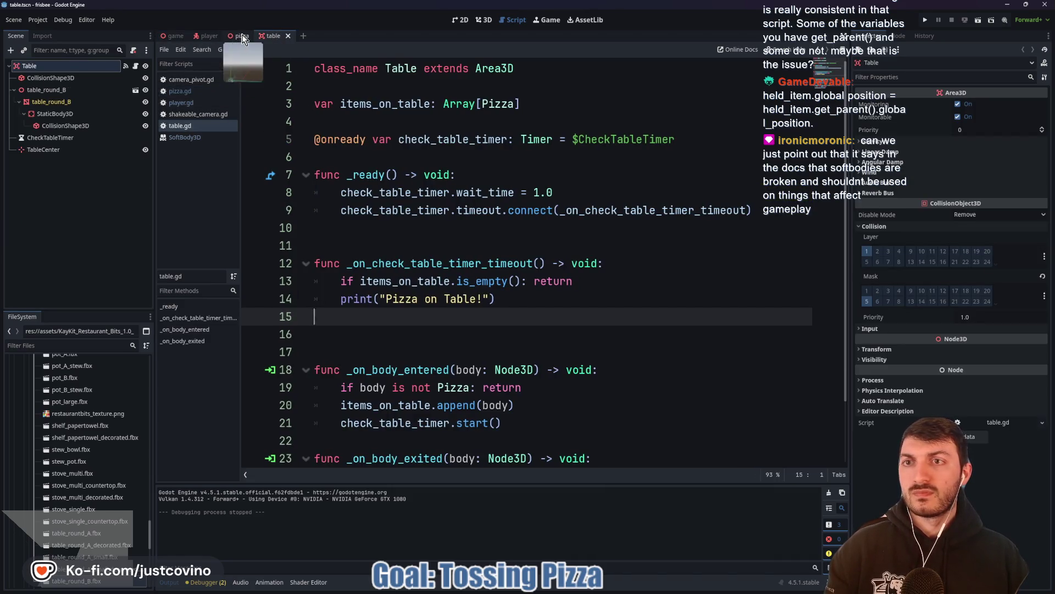
pyautogui.click(242, 36)
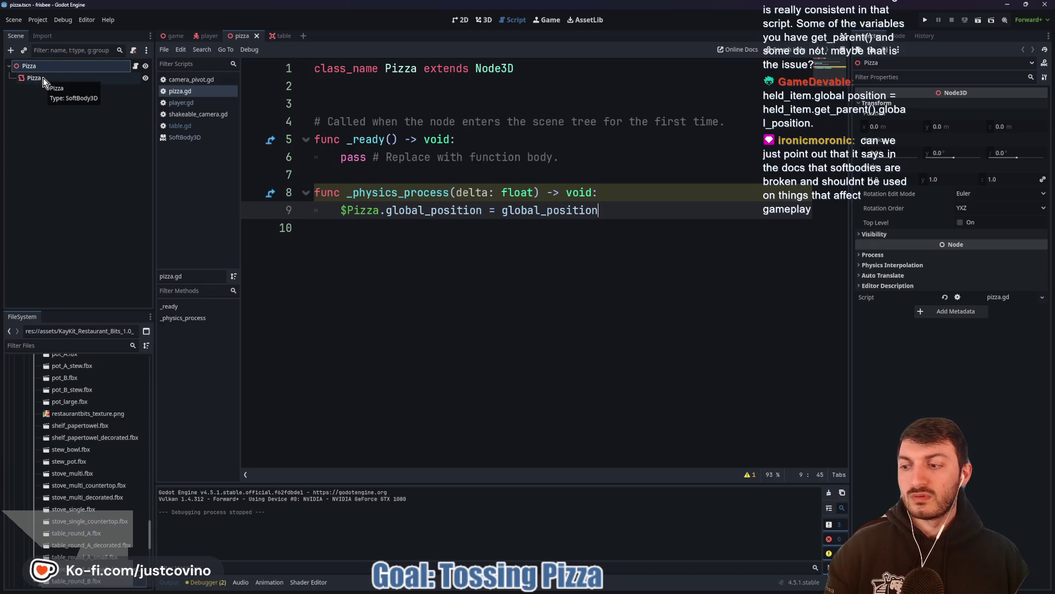
pyautogui.rightClick(41, 80)
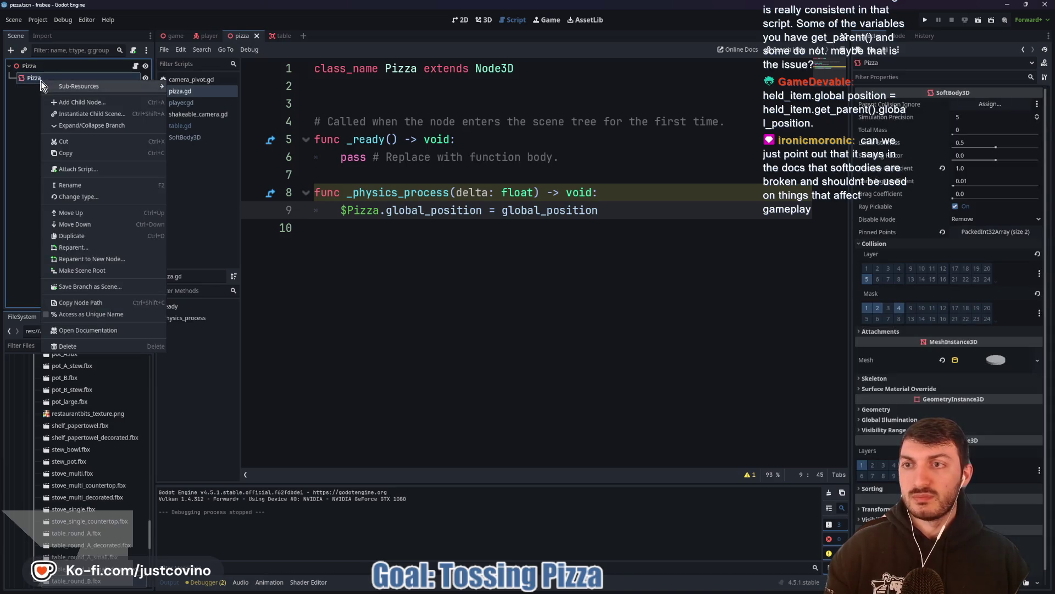
pyautogui.press('Escape')
pyautogui.click(59, 66)
pyautogui.click(132, 50)
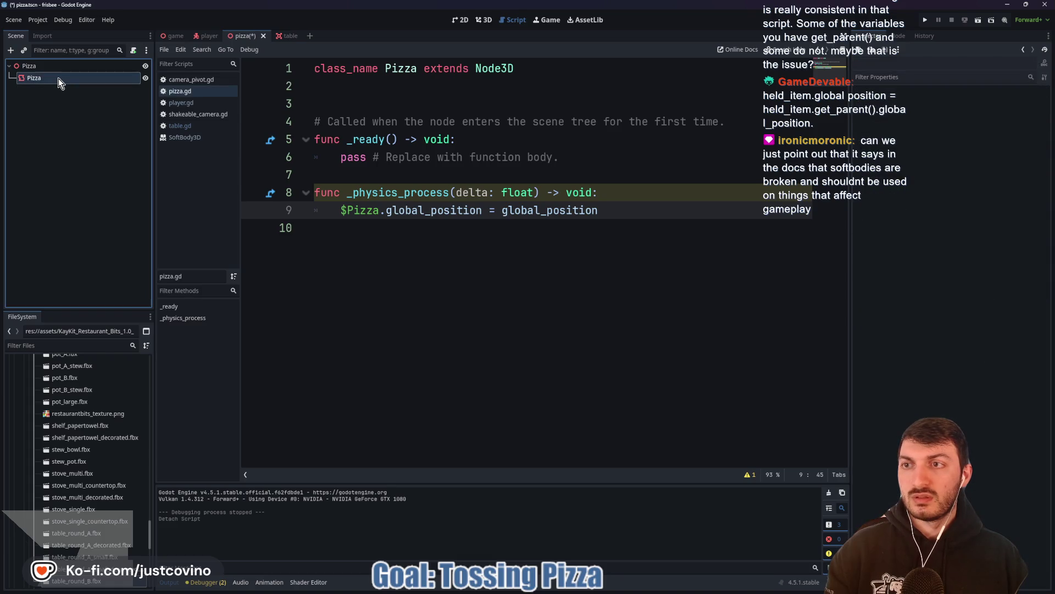
# - Make the SoftBody3D Pizza the scene root and delete the old Node3D root
pyautogui.rightClick(58, 79)
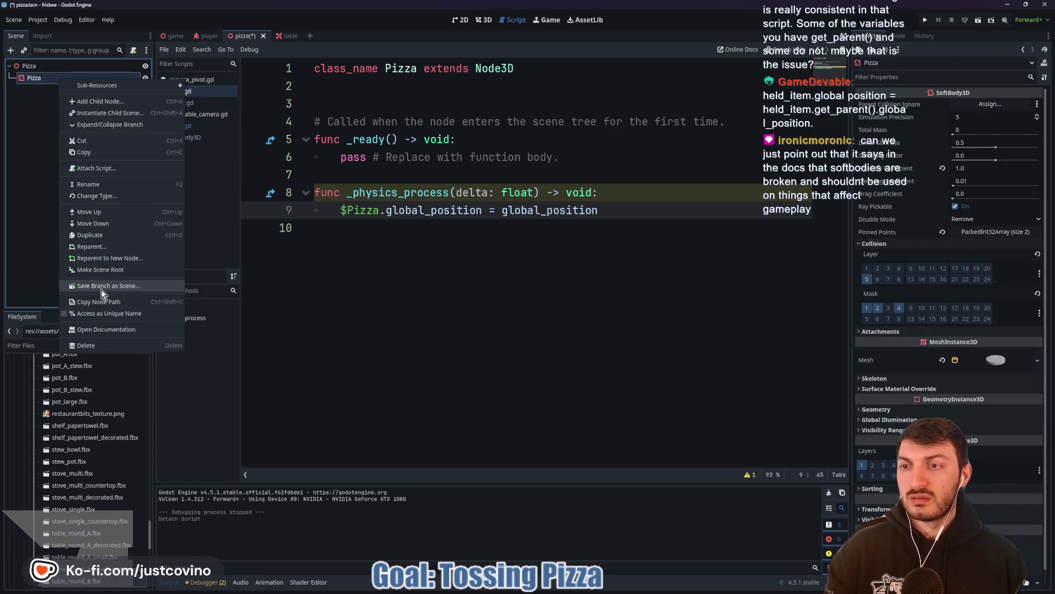
pyautogui.click(103, 269)
pyautogui.click(41, 77)
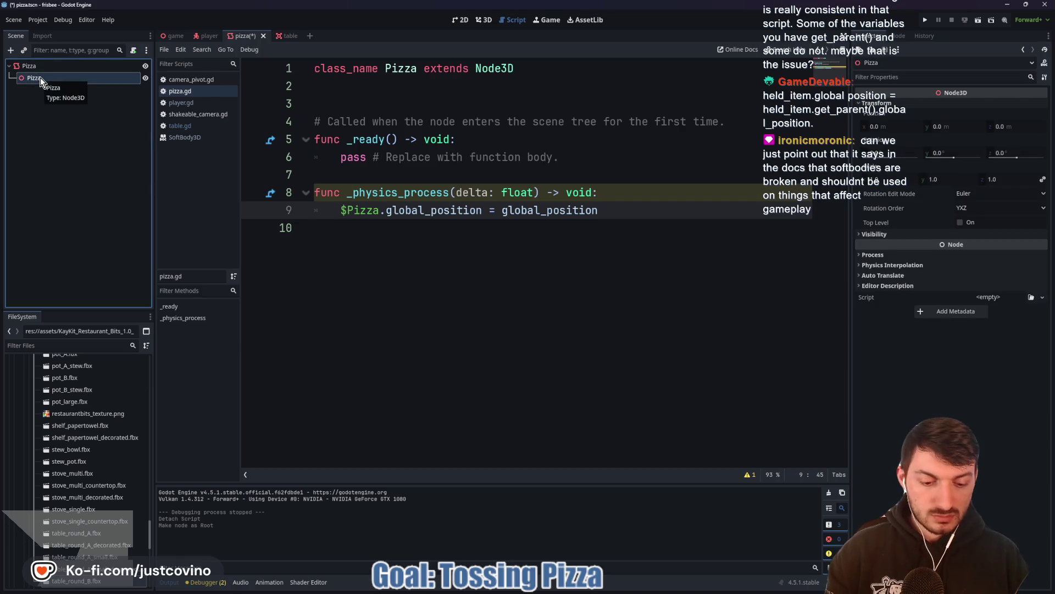
pyautogui.press('Delete')
pyautogui.click(512, 304)
pyautogui.click(429, 266)
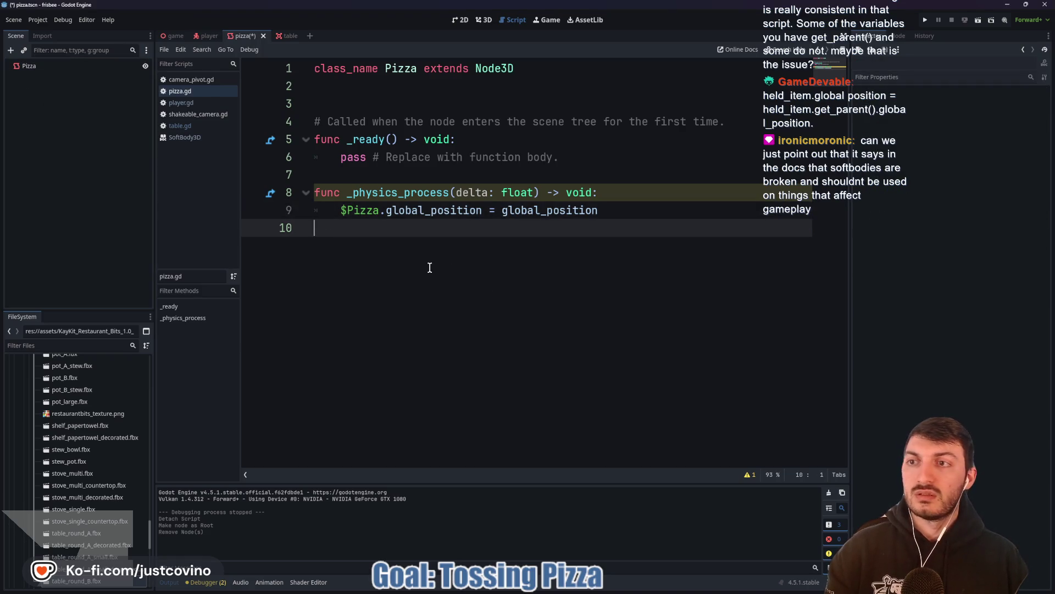
pyautogui.click(208, 36)
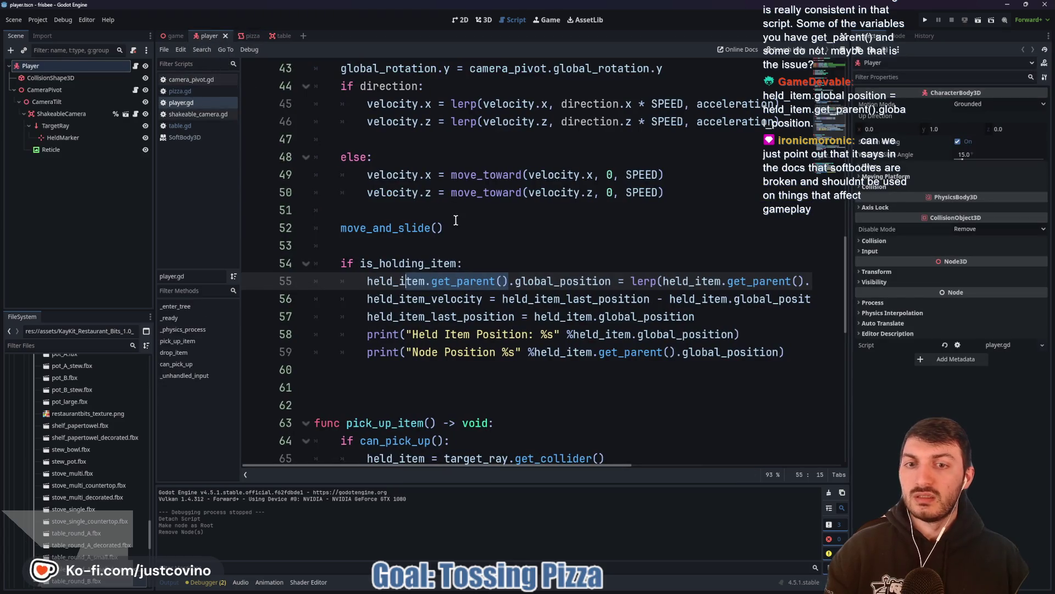
# - Remove the three .get_parent() calls from the held-item code in player.gd
pyautogui.moveTo(507, 282)
pyautogui.mouseDown()
pyautogui.moveTo(407, 282)
pyautogui.moveTo(425, 282)
pyautogui.mouseUp()
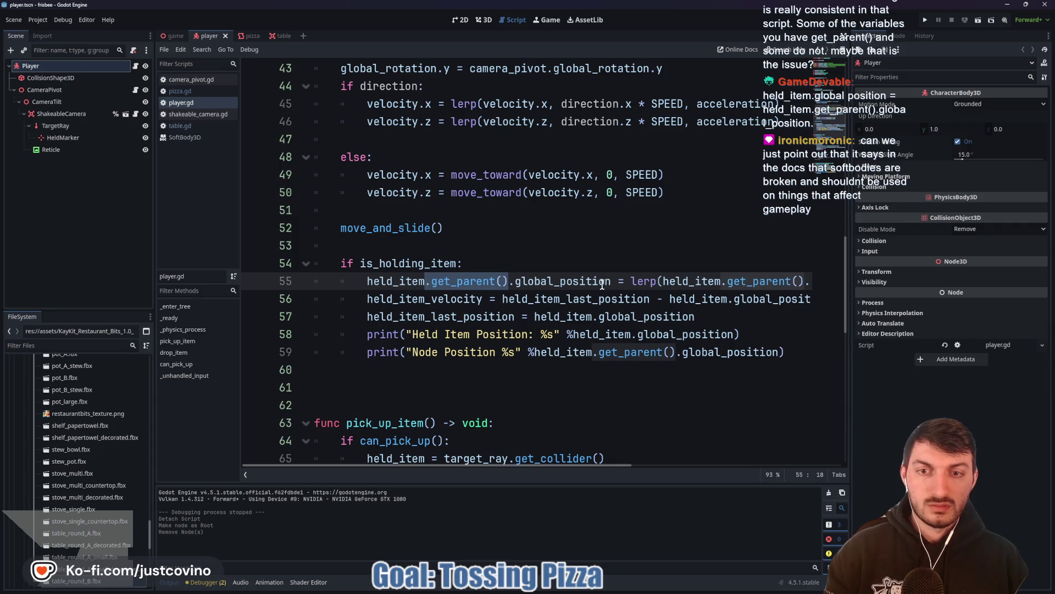
pyautogui.press('Delete')
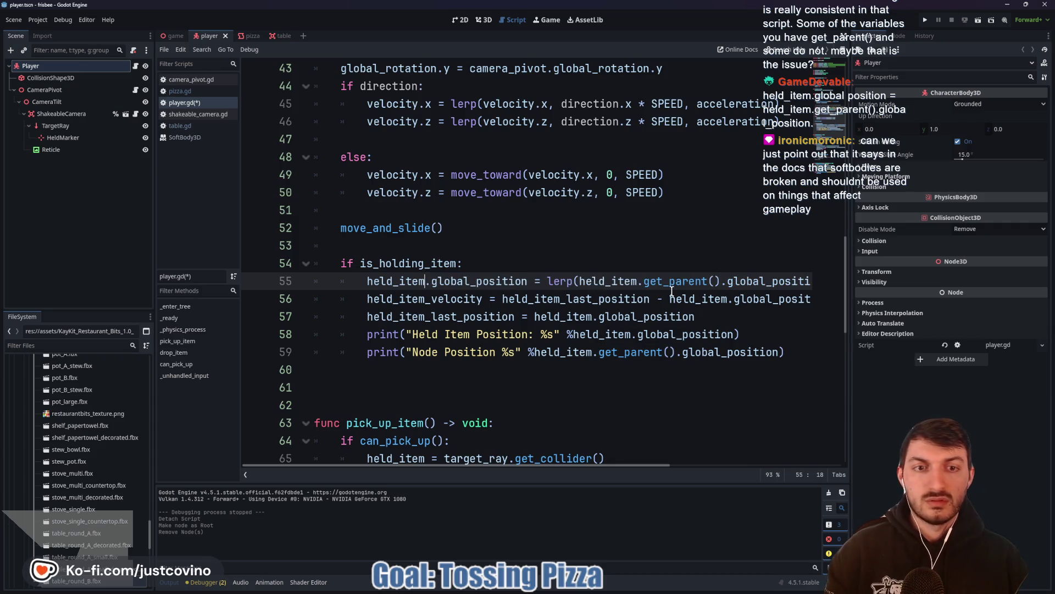
pyautogui.moveTo(691, 282); pyautogui.dragTo(639, 282)
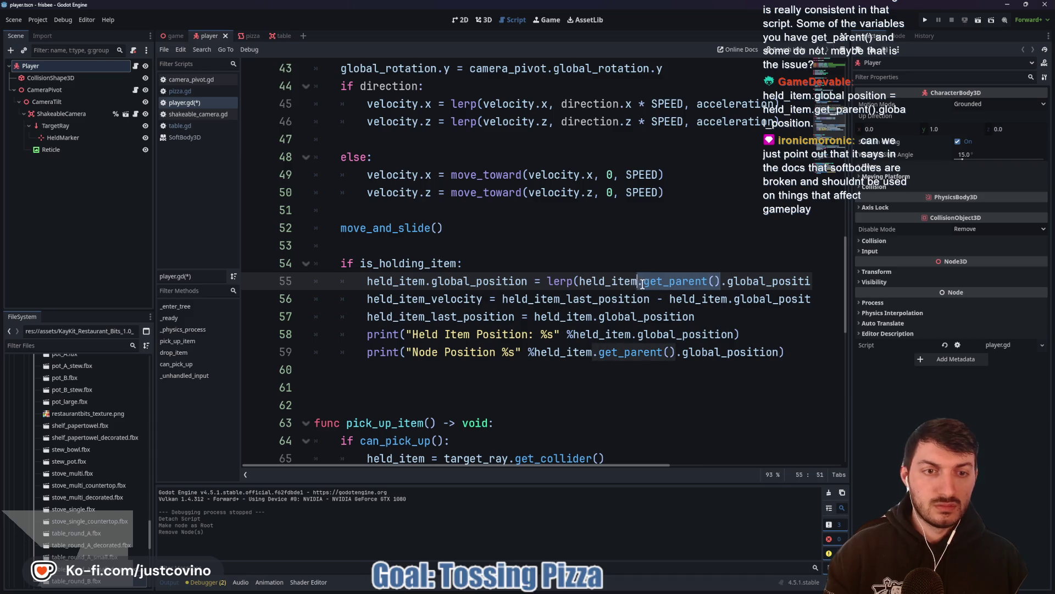
pyautogui.press('Delete')
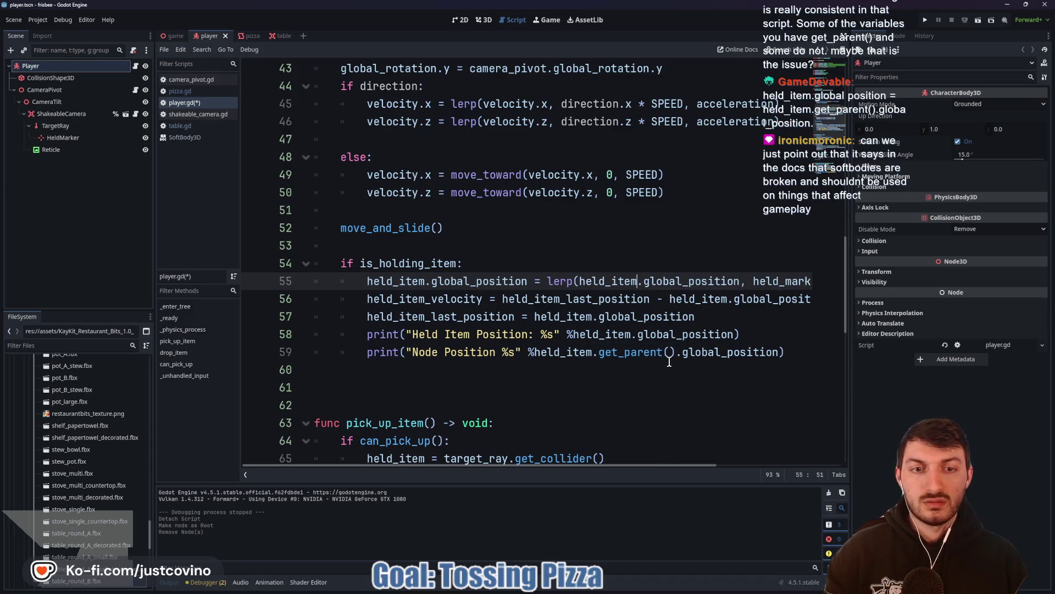
pyautogui.moveTo(673, 351); pyautogui.dragTo(594, 350)
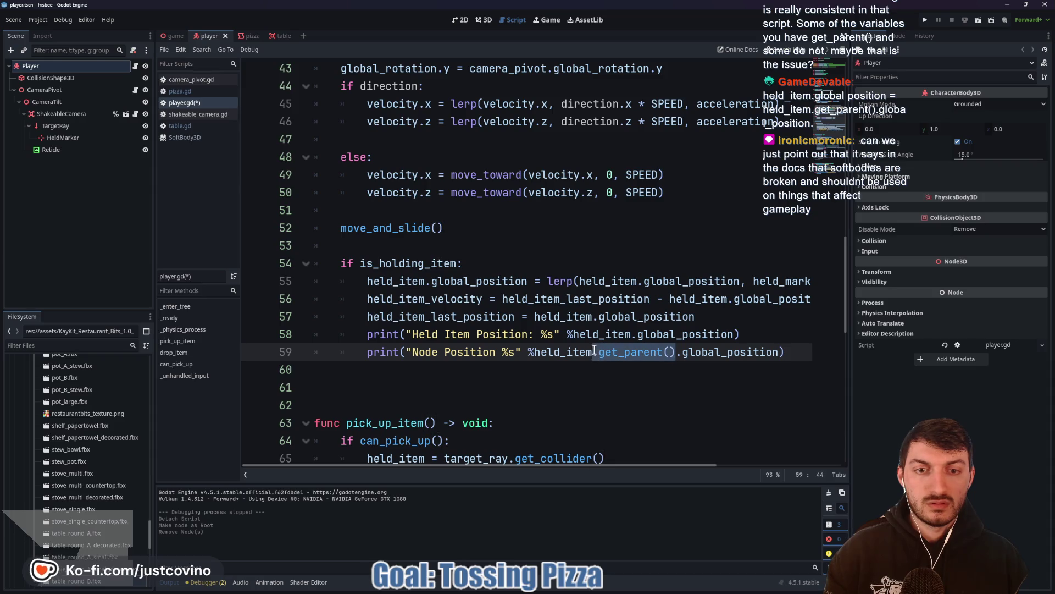
pyautogui.press('Delete')
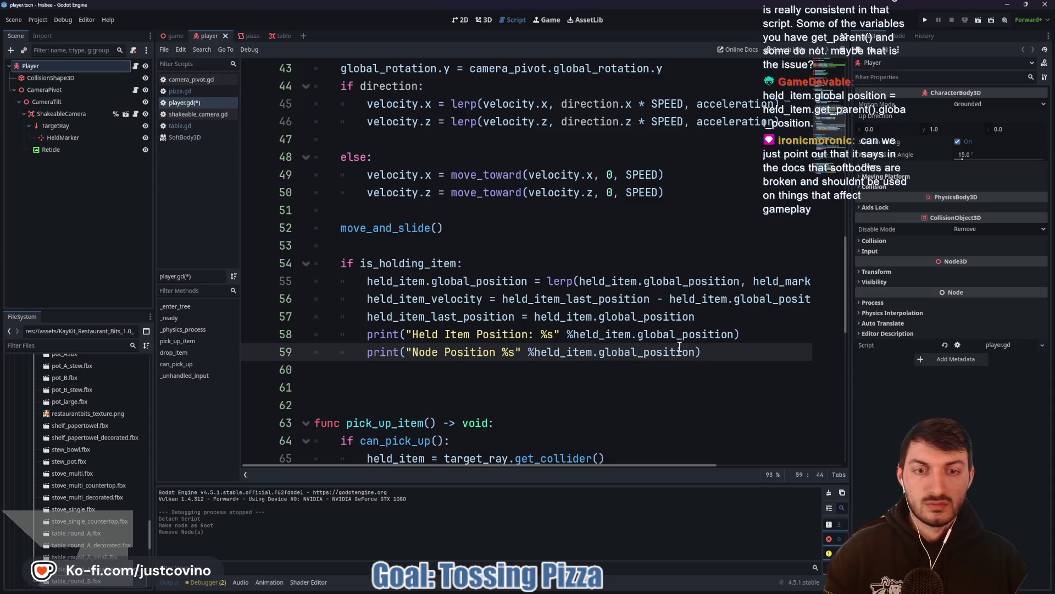
# - Delete the Node Position print statement, save player.gd, and switch to the game scene
pyautogui.moveTo(702, 351); pyautogui.dragTo(360, 354)
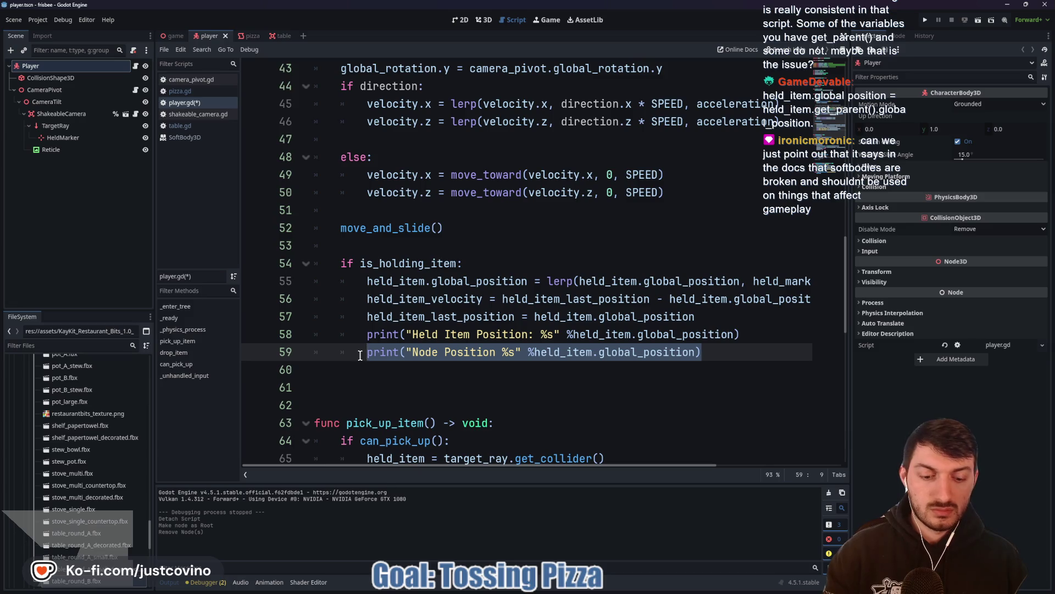
pyautogui.press('Delete')
pyautogui.hotkey('ctrl', 's')
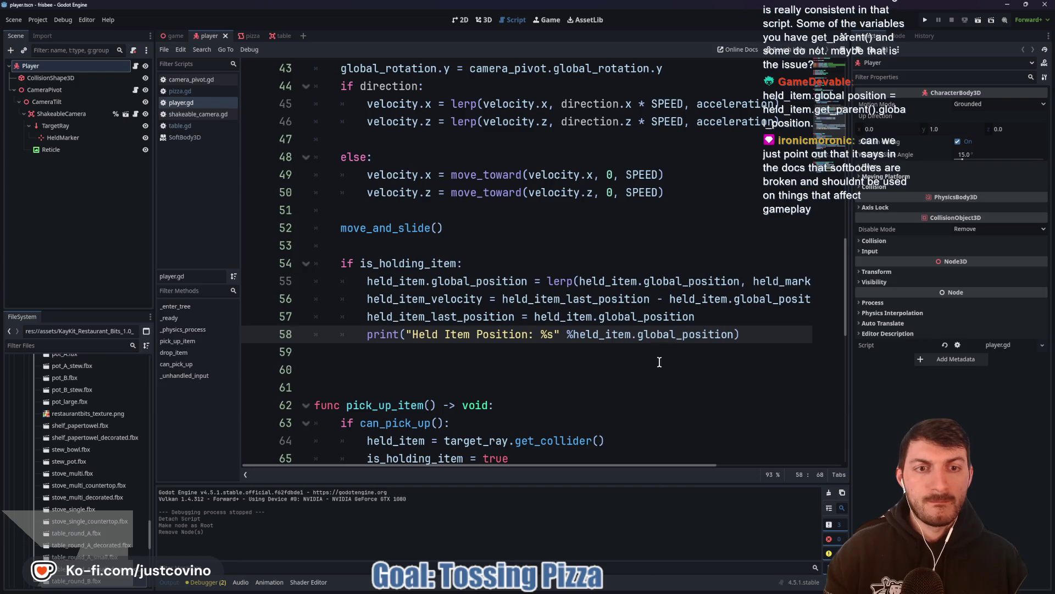
pyautogui.moveTo(566, 471)
pyautogui.mouseDown()
pyautogui.moveTo(740, 470)
pyautogui.moveTo(511, 476)
pyautogui.mouseUp()
pyautogui.scroll(-3, 627, 362)
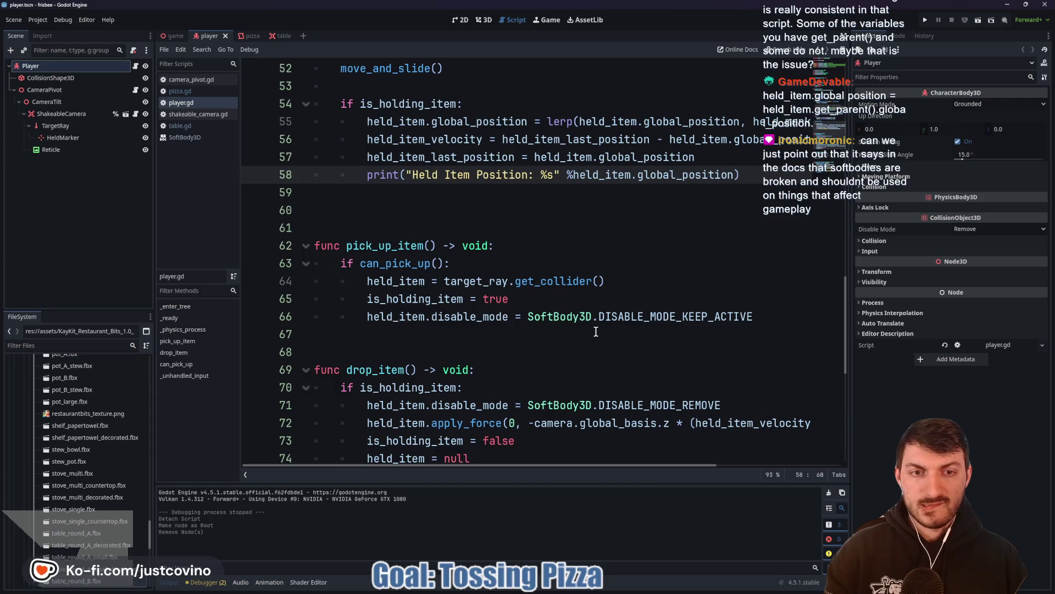
pyautogui.scroll(-1, 596, 331)
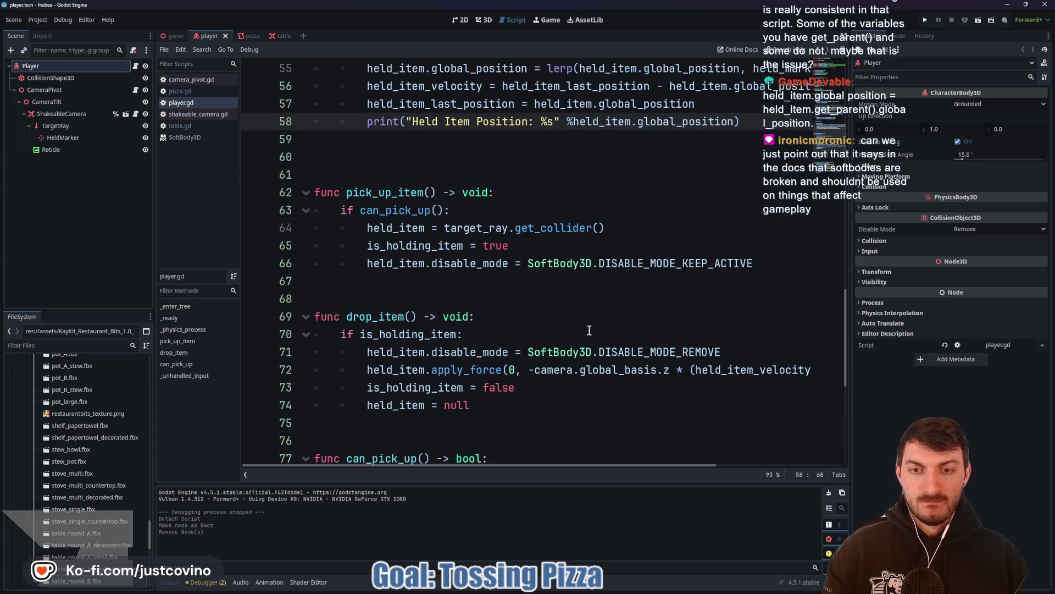
pyautogui.click(548, 291)
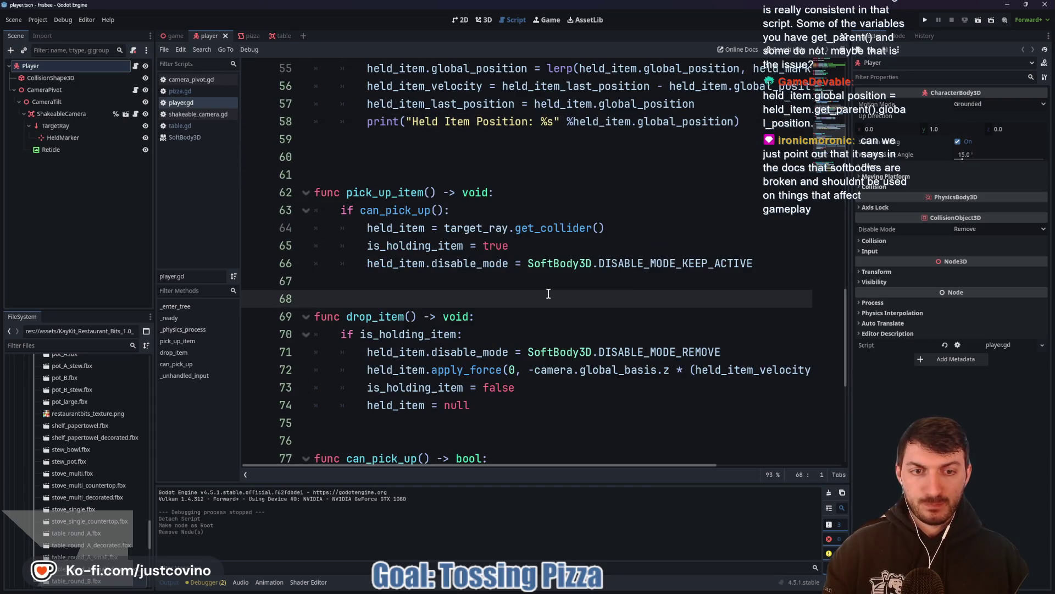
pyautogui.hotkey('ctrl', 'shift', 'Tab')
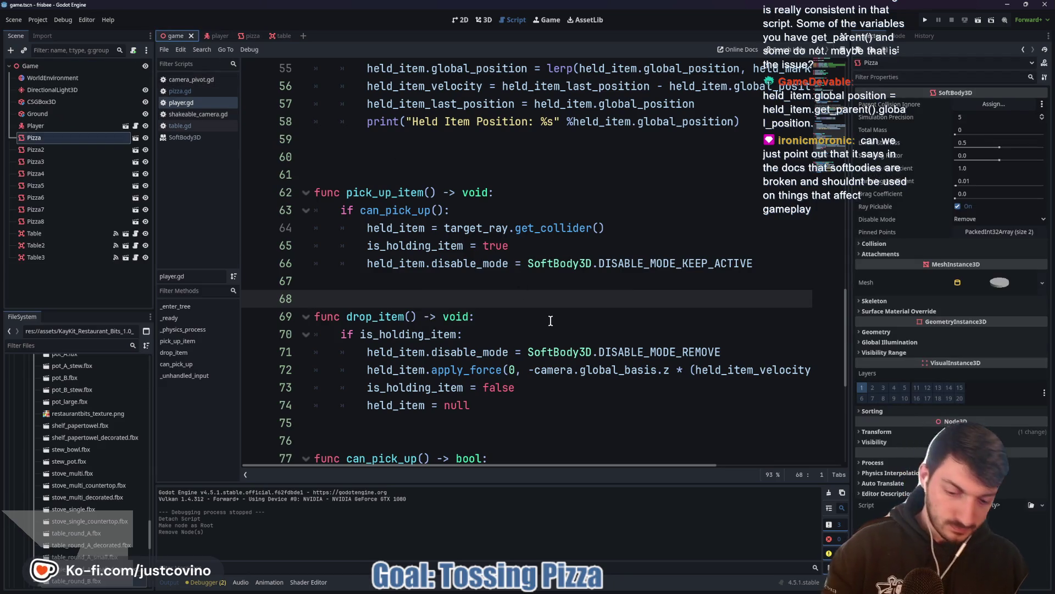
# - Test-run the scene with F6, grab and toss several pizzas, then stop the run
pyautogui.press('F6')
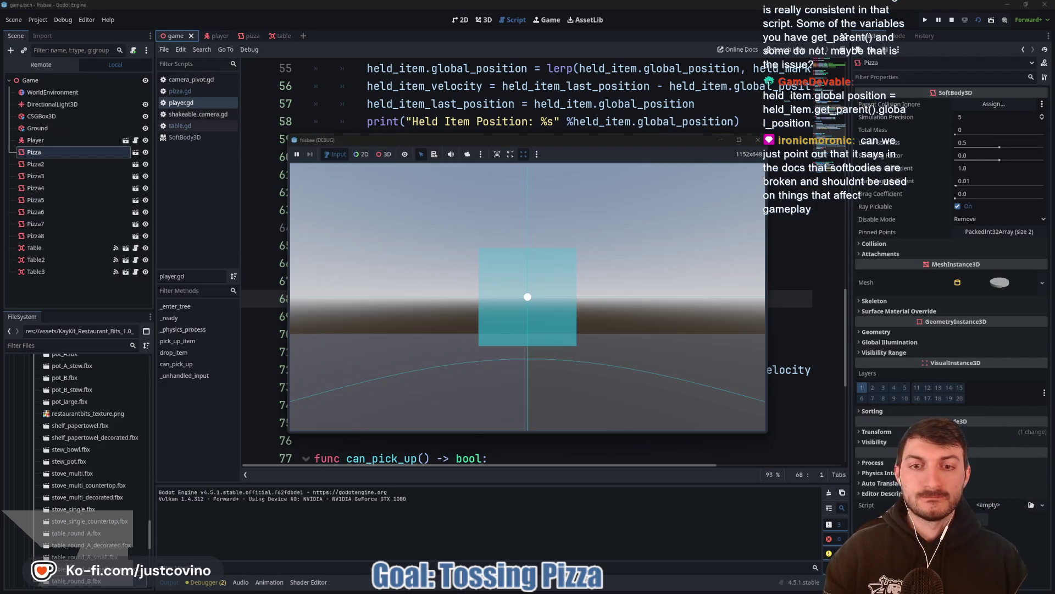
pyautogui.click(527, 296)
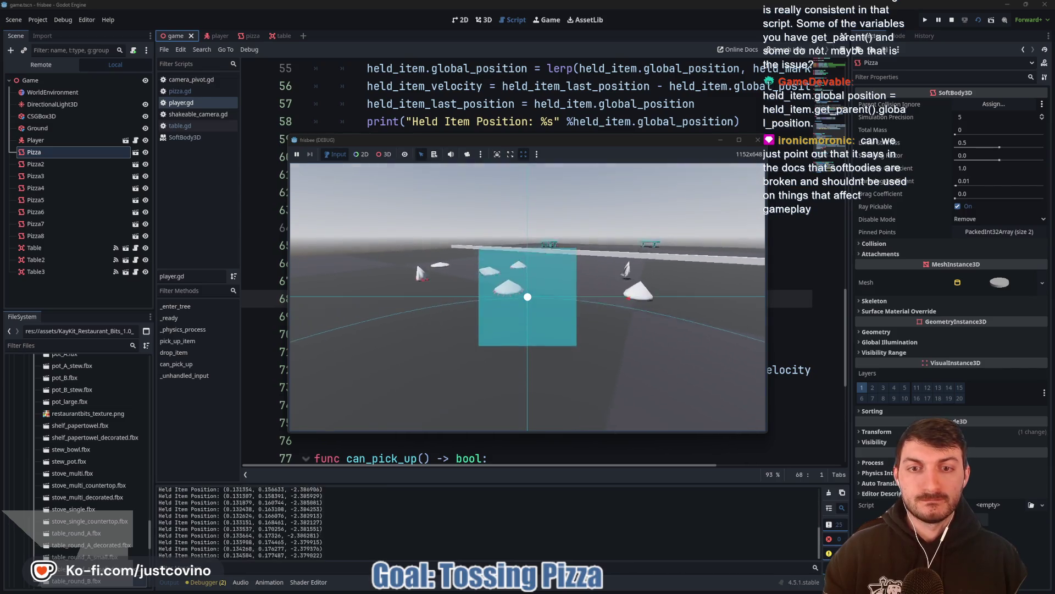
pyautogui.moveTo(527, 297)
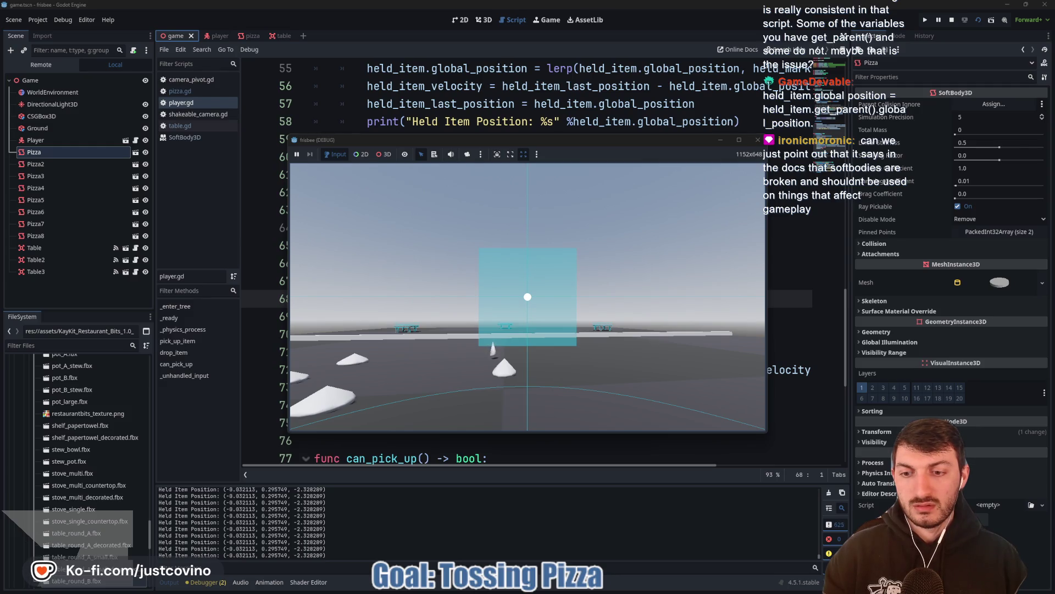
pyautogui.press('w')
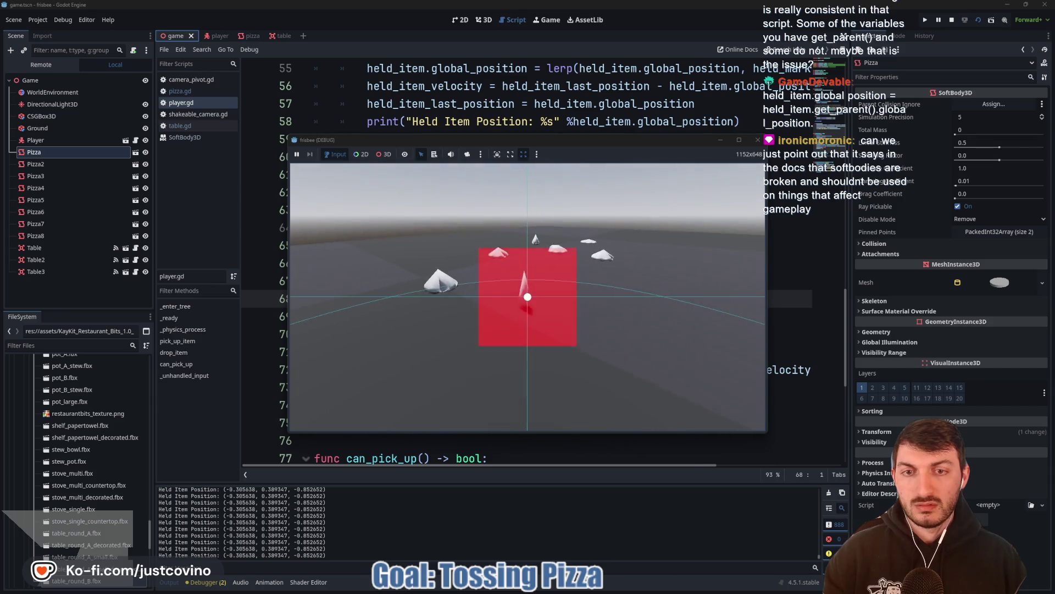
pyautogui.click(528, 297)
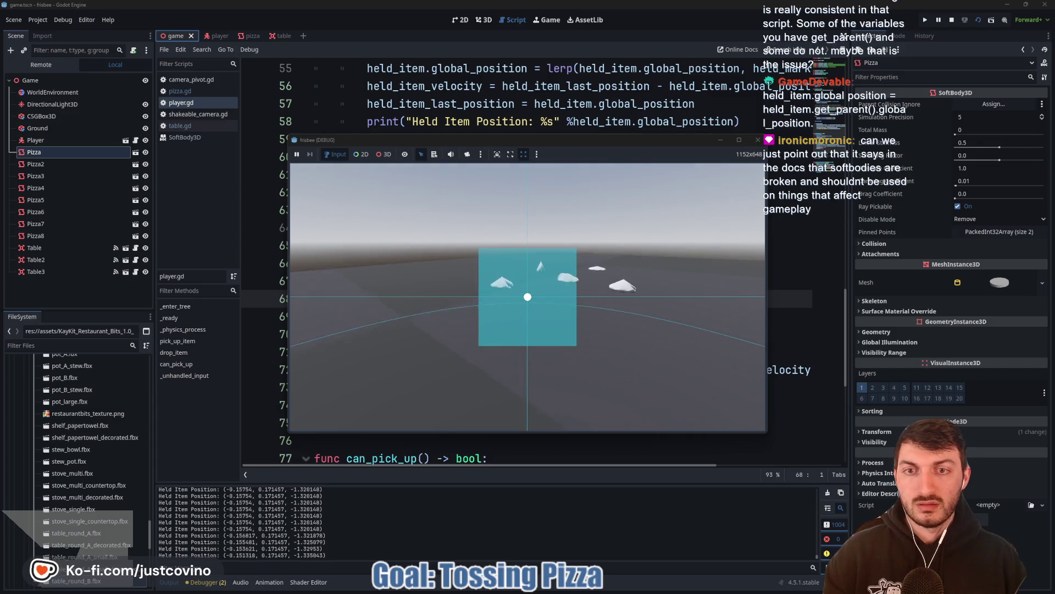
pyautogui.click(528, 297)
pyautogui.click(528, 297)
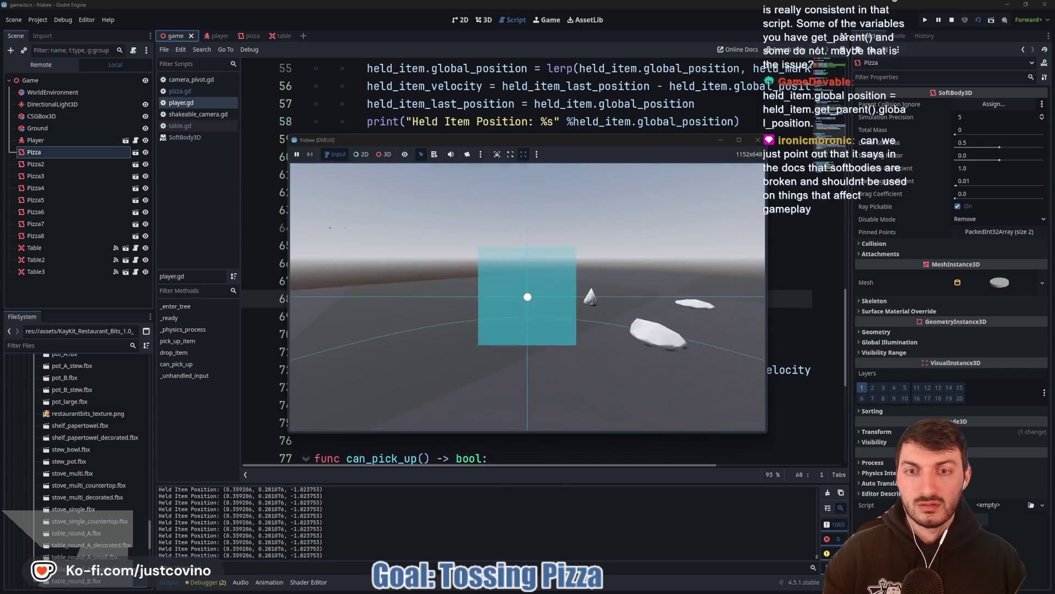
pyautogui.click(527, 297)
pyautogui.click(528, 297)
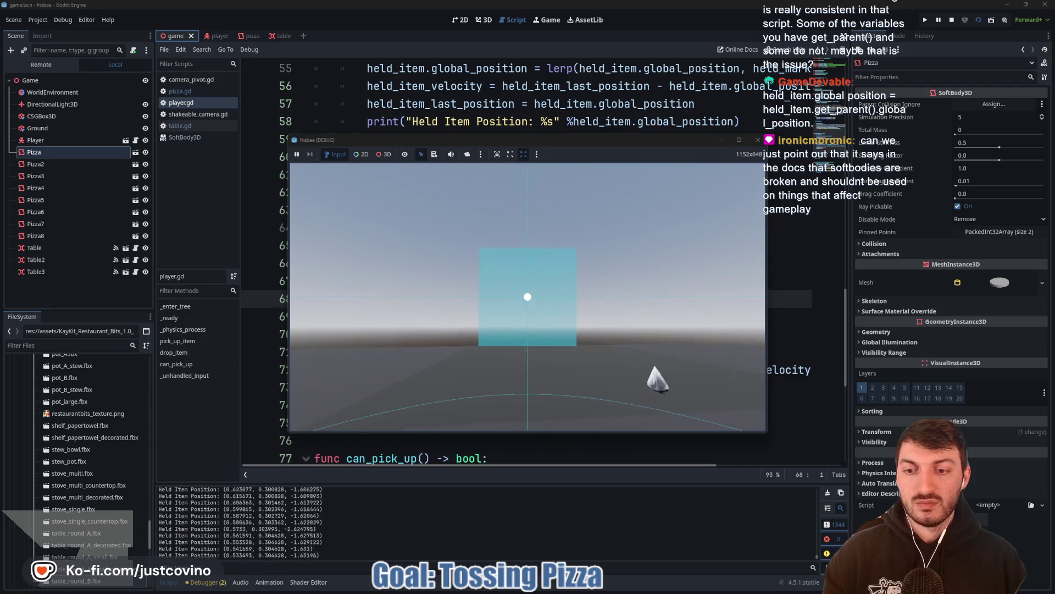
pyautogui.click(527, 297)
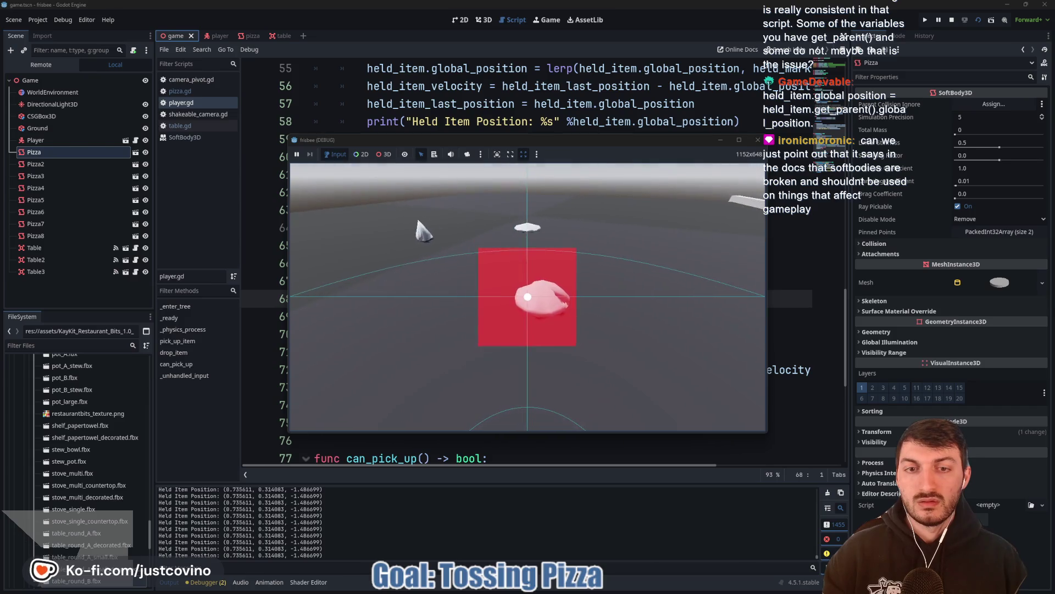
pyautogui.click(527, 297)
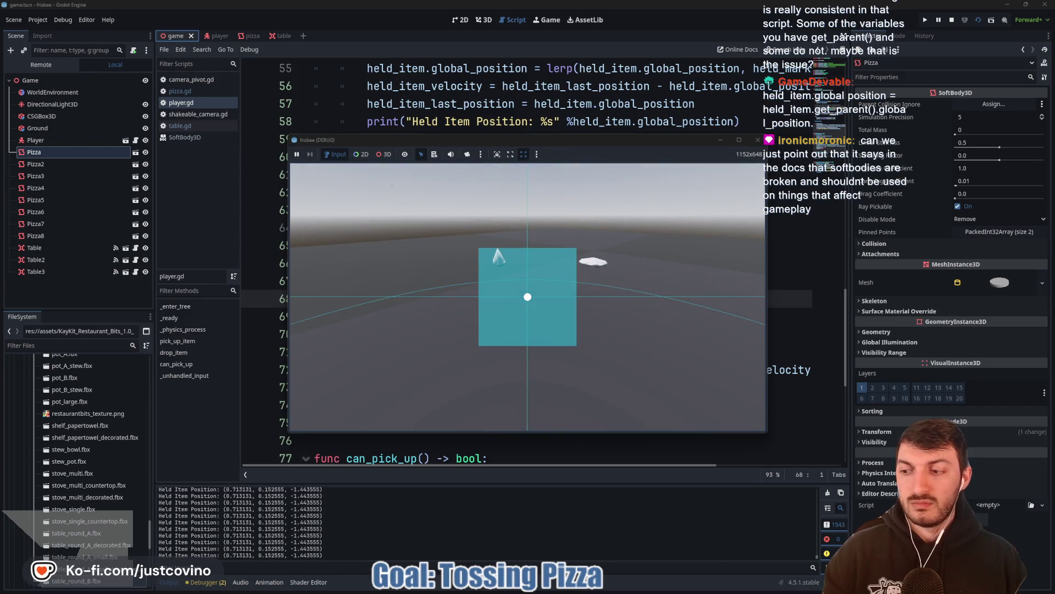
pyautogui.press('F8')
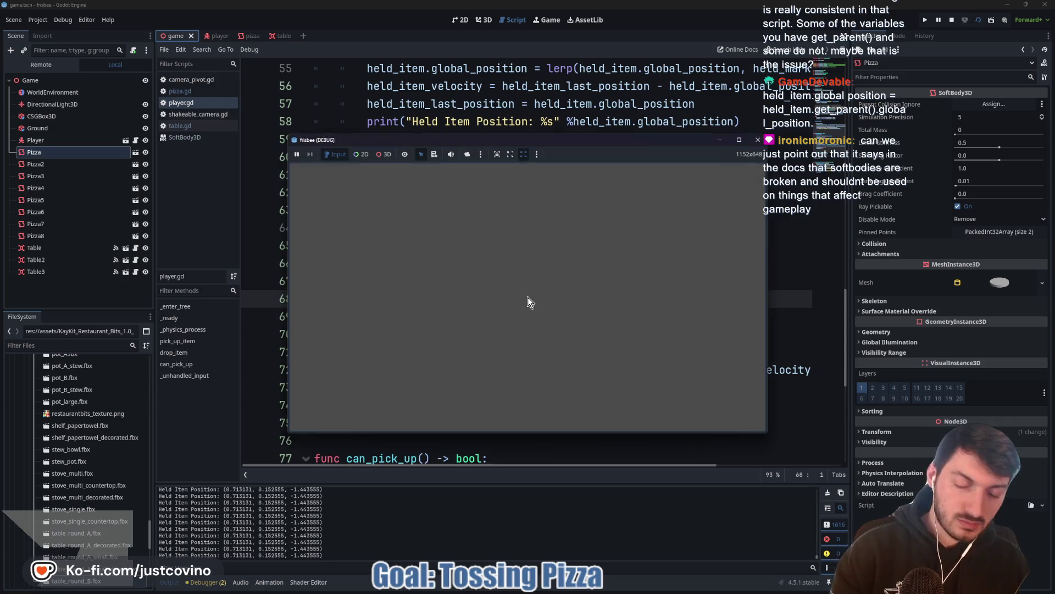
pyautogui.scroll(4, 531, 281)
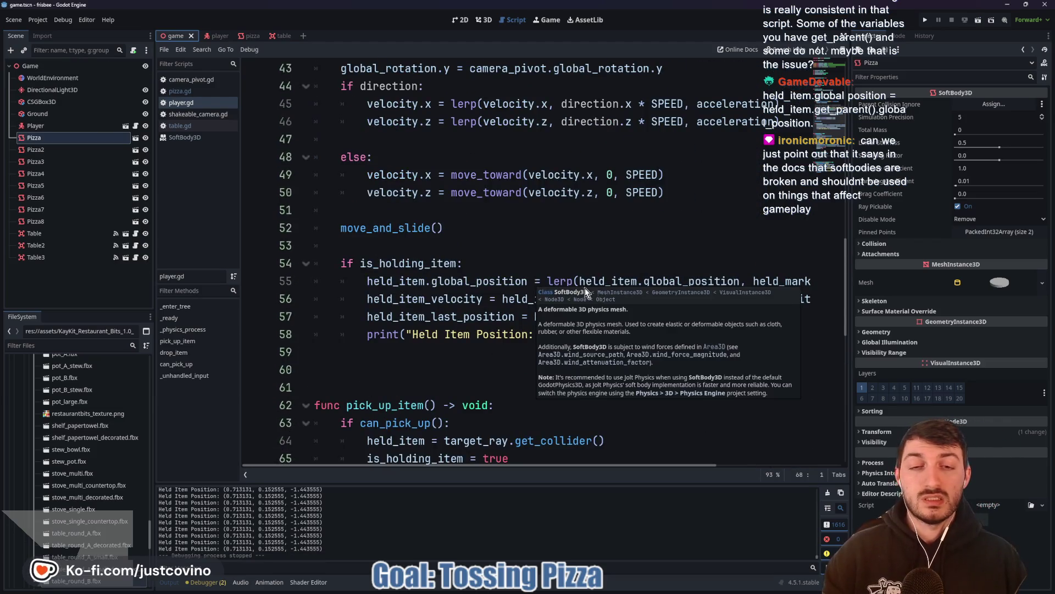
# - Move the disable_mode = DISABLE_MODE_KEEP_ACTIVE line above is_holding_item = true in pick_up_item
pyautogui.click(531, 299)
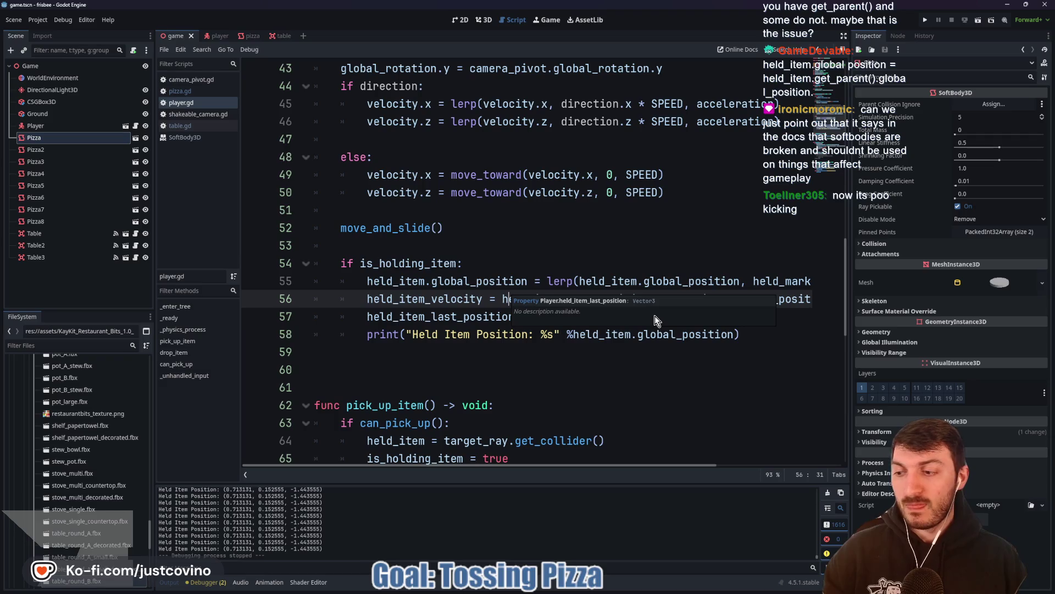
pyautogui.scroll(-4, 564, 295)
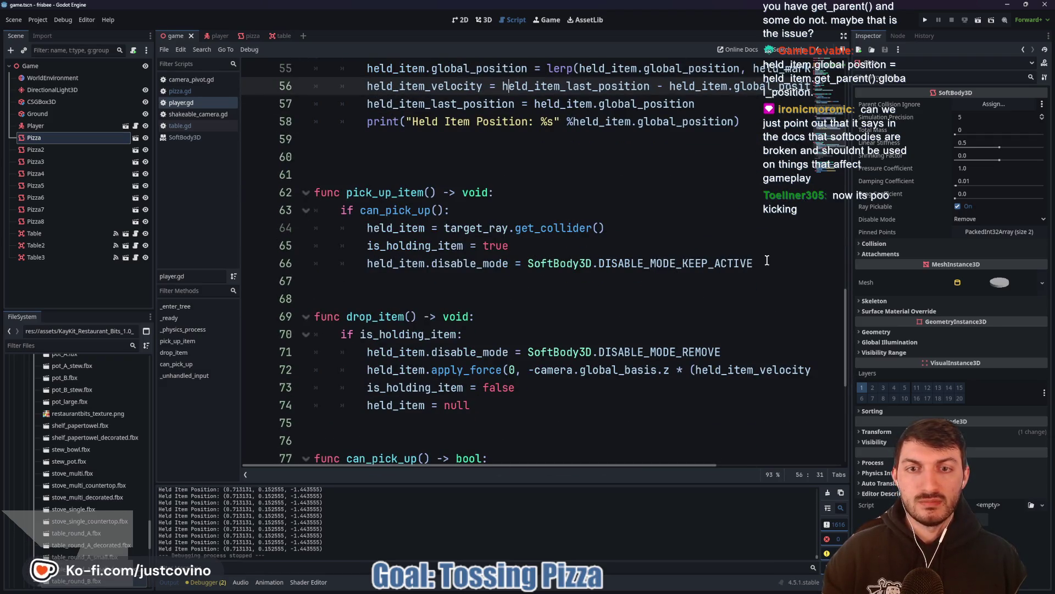
pyautogui.moveTo(753, 264); pyautogui.dragTo(342, 265)
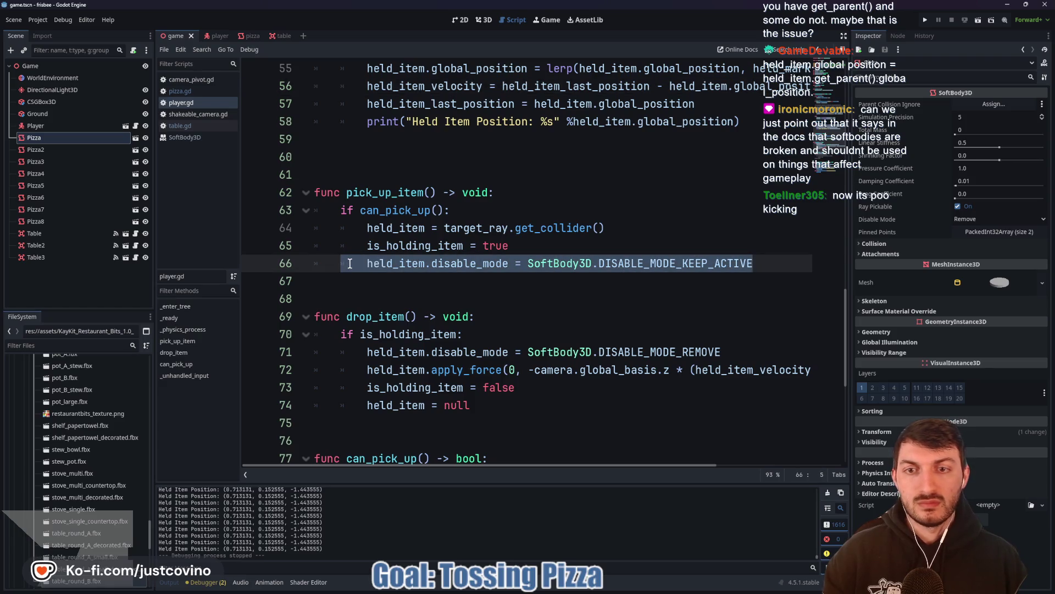
pyautogui.hotkey('alt', 'Up')
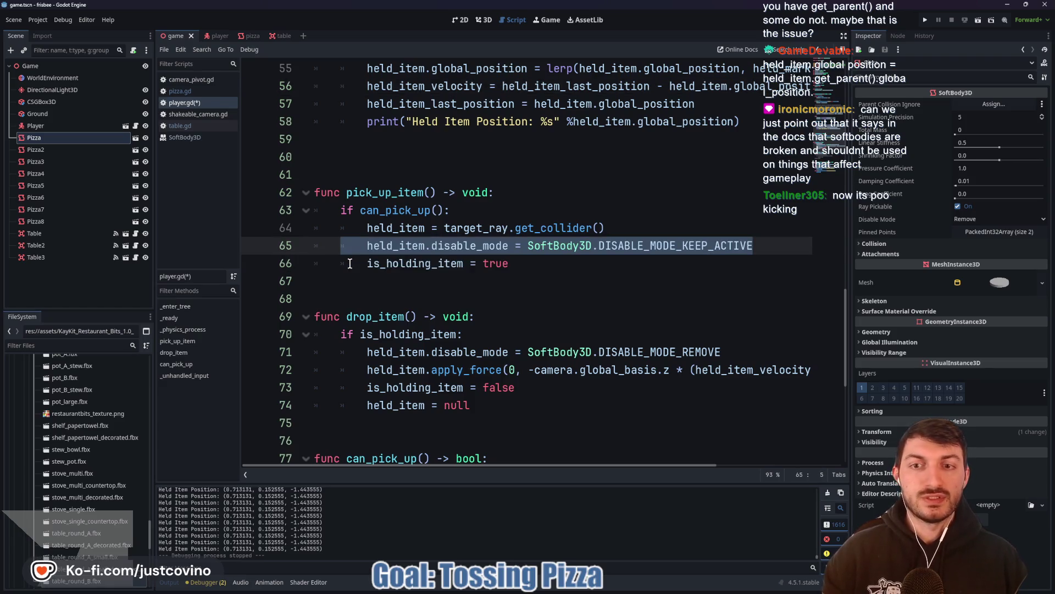
pyautogui.click(777, 245)
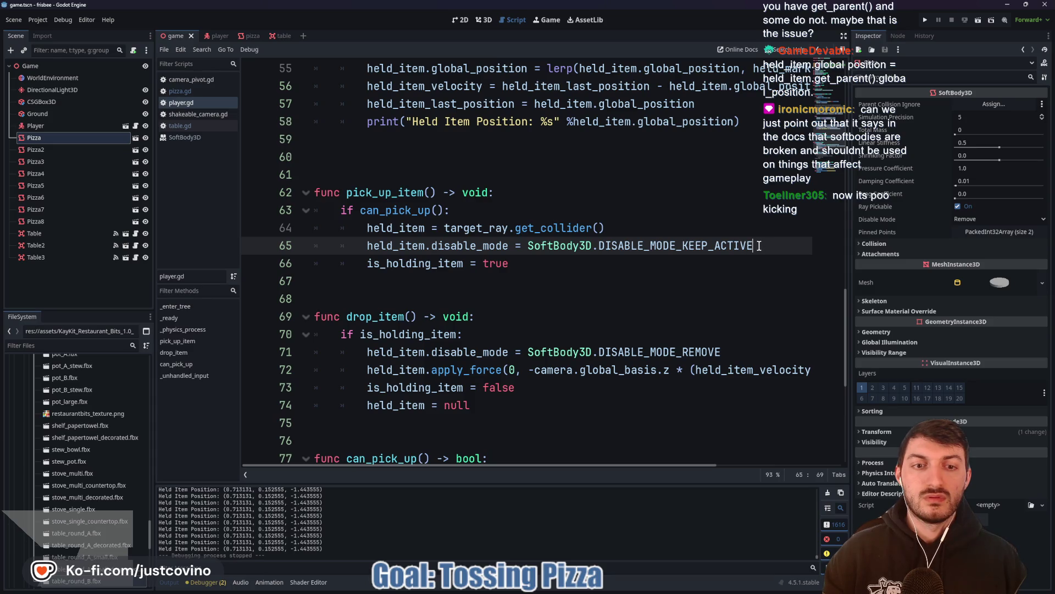
pyautogui.click(615, 279)
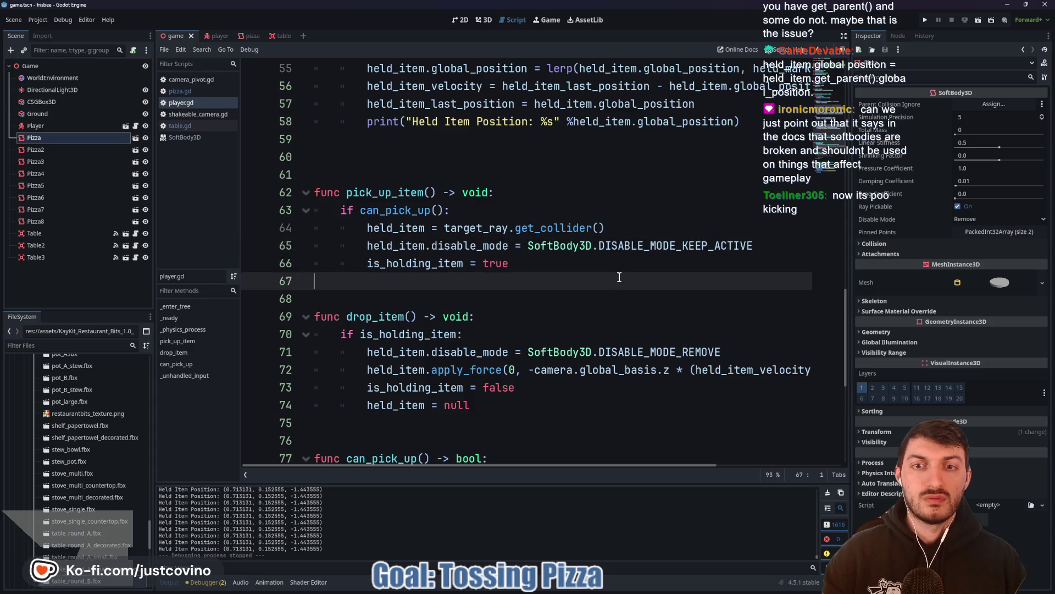
pyautogui.click(250, 36)
# - Show the pizza in the 3D view and pin vertices along its far rim
pyautogui.hotkey('ctrl', 'F2')
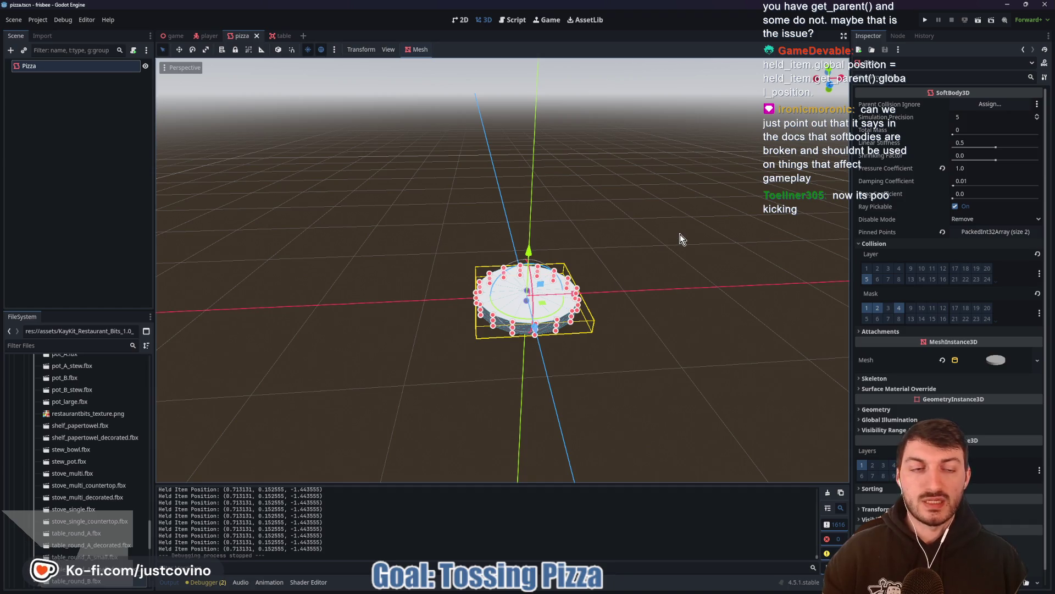
pyautogui.click(991, 235)
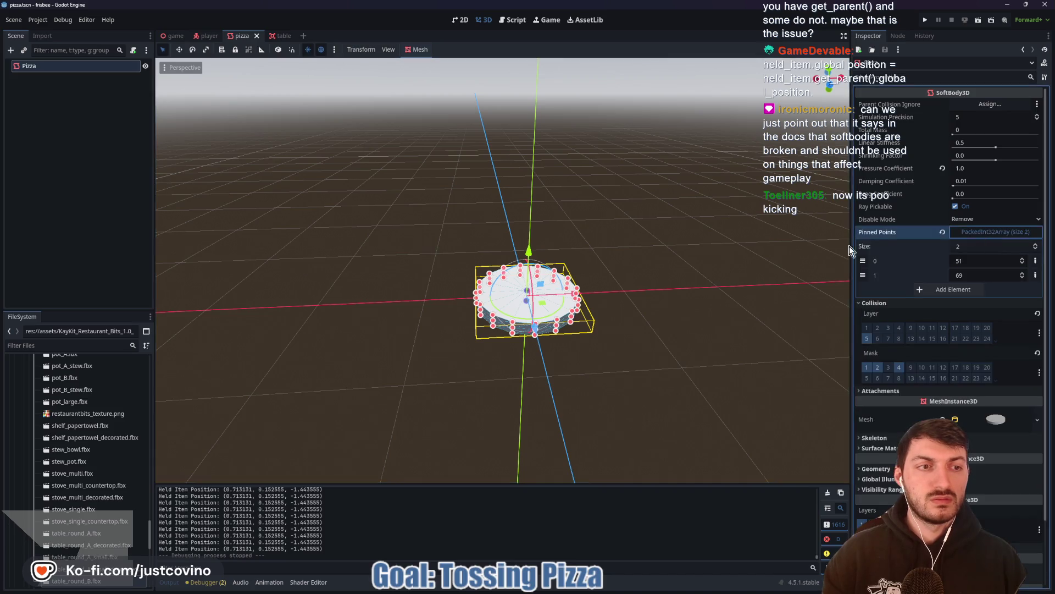
pyautogui.scroll(5, 643, 279)
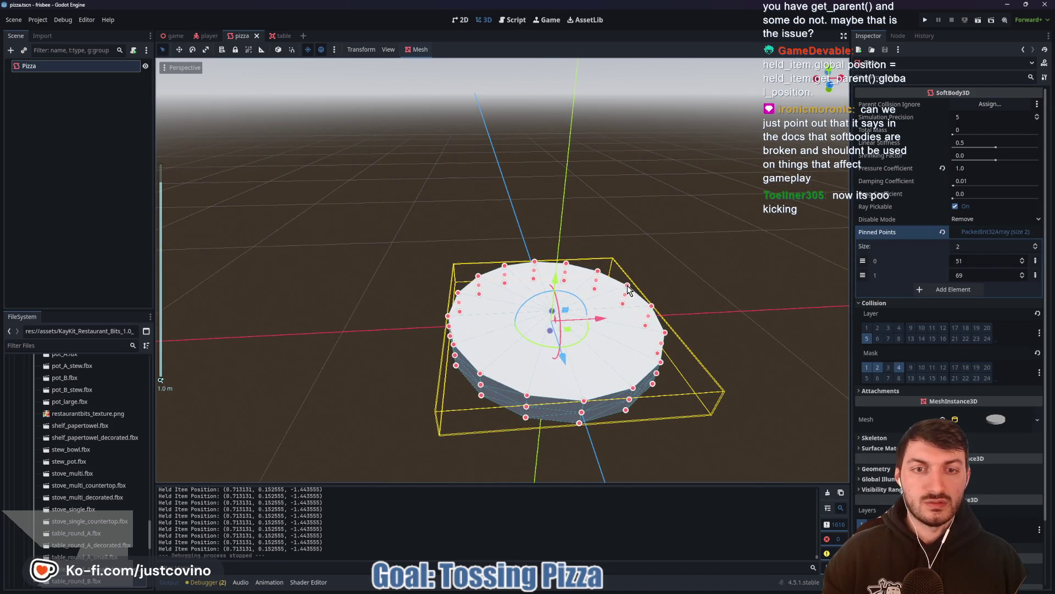
pyautogui.click(603, 277)
pyautogui.click(576, 266)
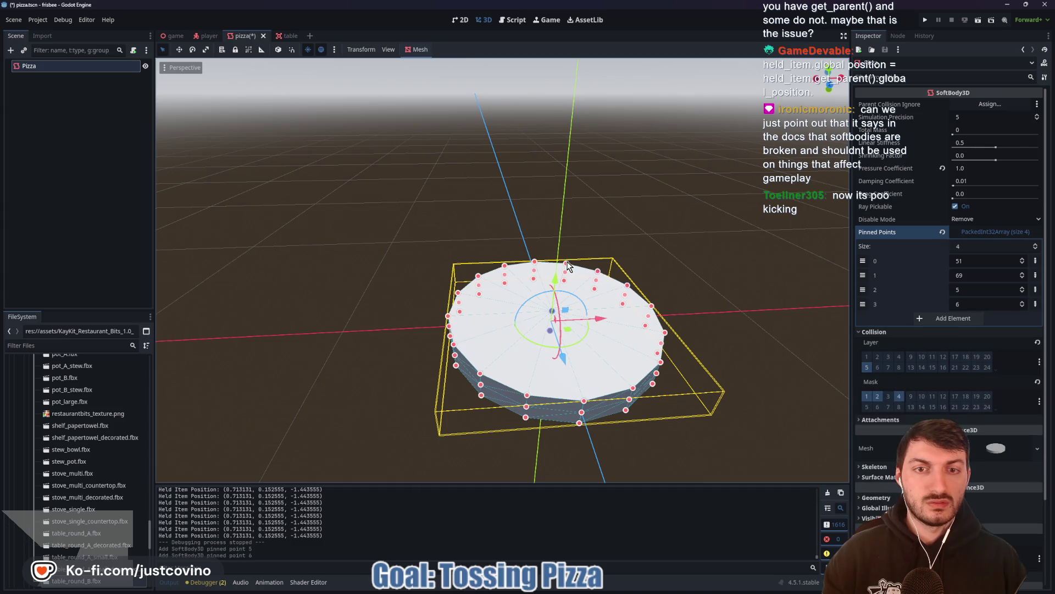
pyautogui.click(567, 264)
pyautogui.click(535, 262)
pyautogui.click(504, 266)
pyautogui.click(477, 276)
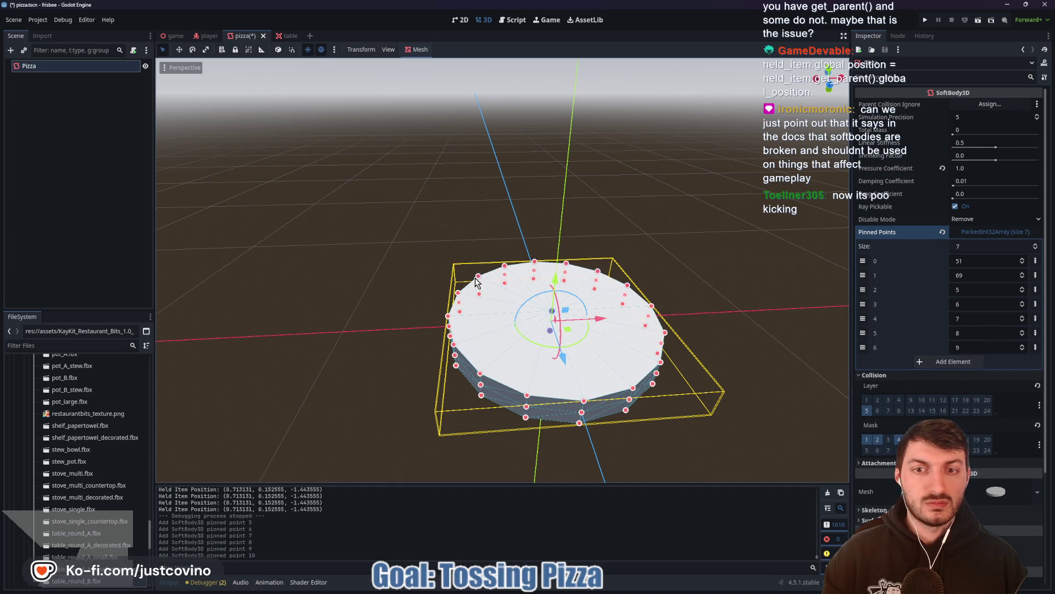
pyautogui.click(458, 292)
pyautogui.click(448, 316)
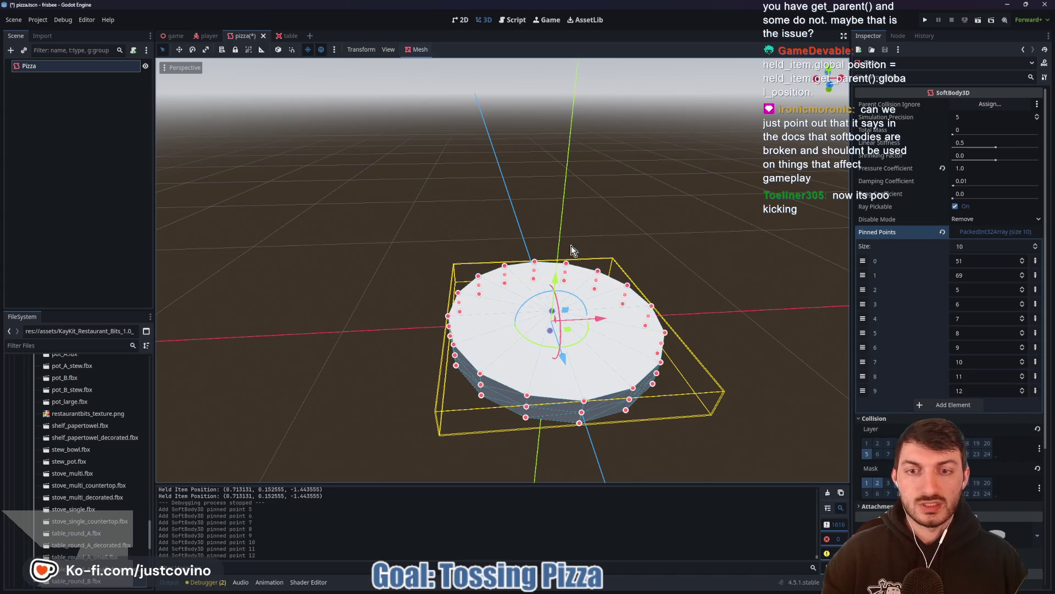
# - Pin the near-side rim vertices and unpin one for 17 pinned points, then save the scene
pyautogui.moveTo(572, 250)
pyautogui.mouseDown()
pyautogui.moveTo(720, 229)
pyautogui.moveTo(532, 348)
pyautogui.mouseUp()
pyautogui.click(446, 374)
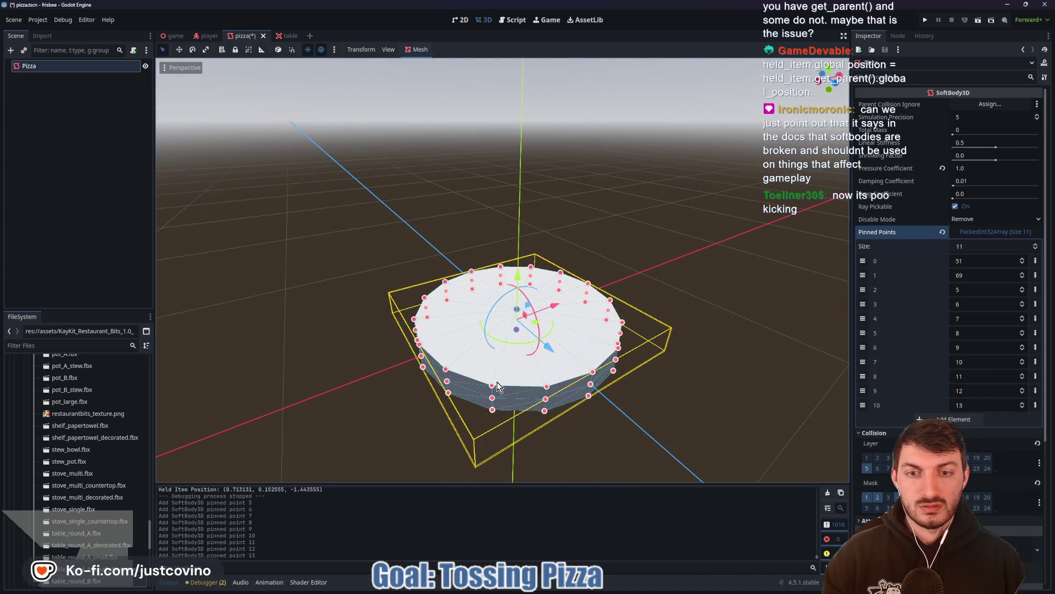
pyautogui.click(492, 388)
pyautogui.click(548, 387)
pyautogui.click(593, 373)
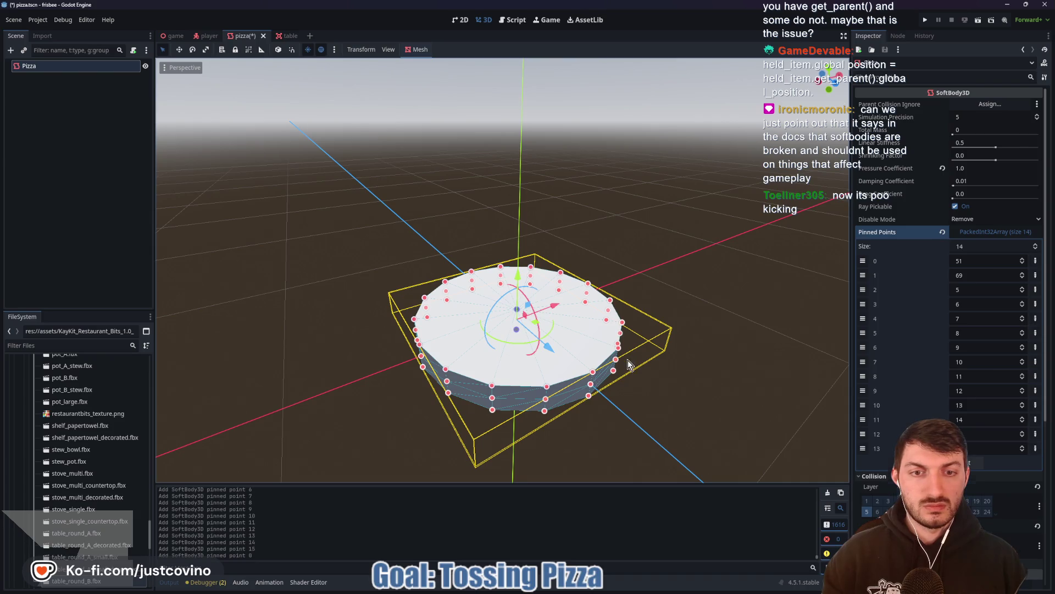
pyautogui.click(620, 334)
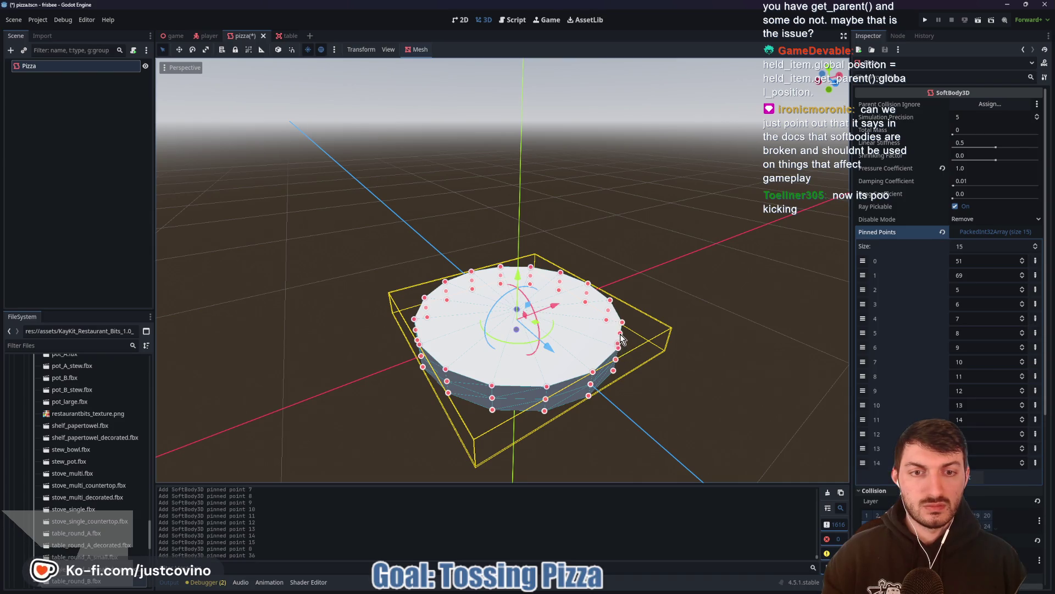
pyautogui.moveTo(687, 300)
pyautogui.mouseDown()
pyautogui.moveTo(651, 310)
pyautogui.moveTo(665, 369)
pyautogui.mouseUp()
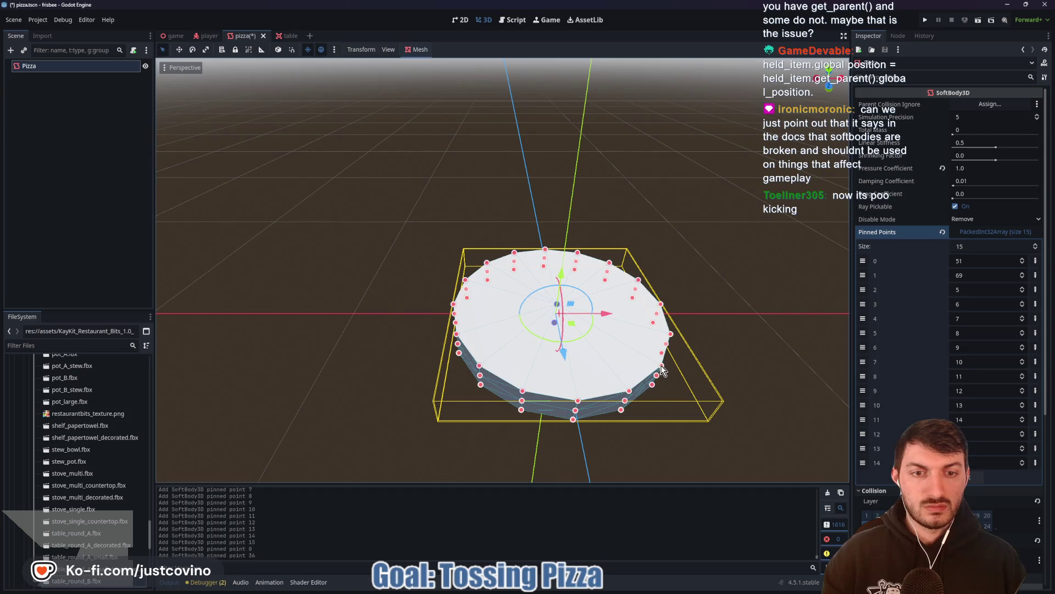
pyautogui.click(672, 347)
pyautogui.click(662, 306)
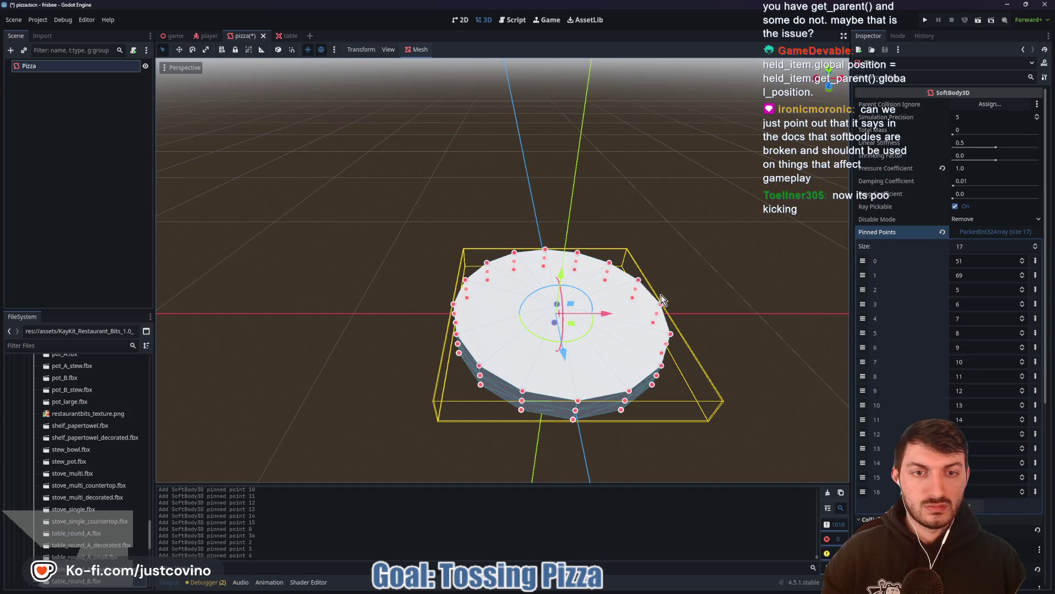
pyautogui.click(662, 297)
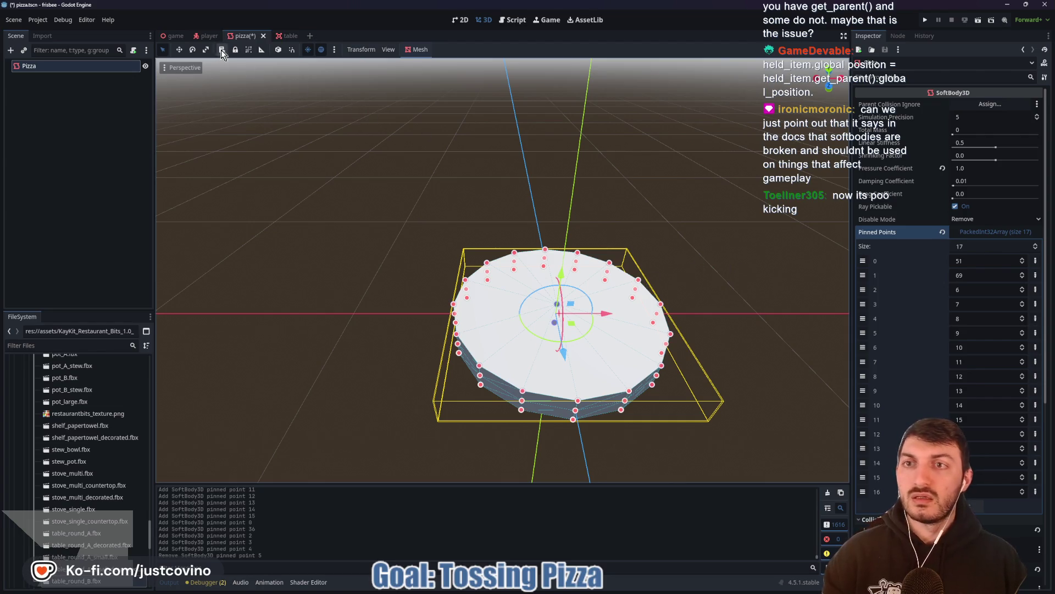
pyautogui.hotkey('ctrl', 's')
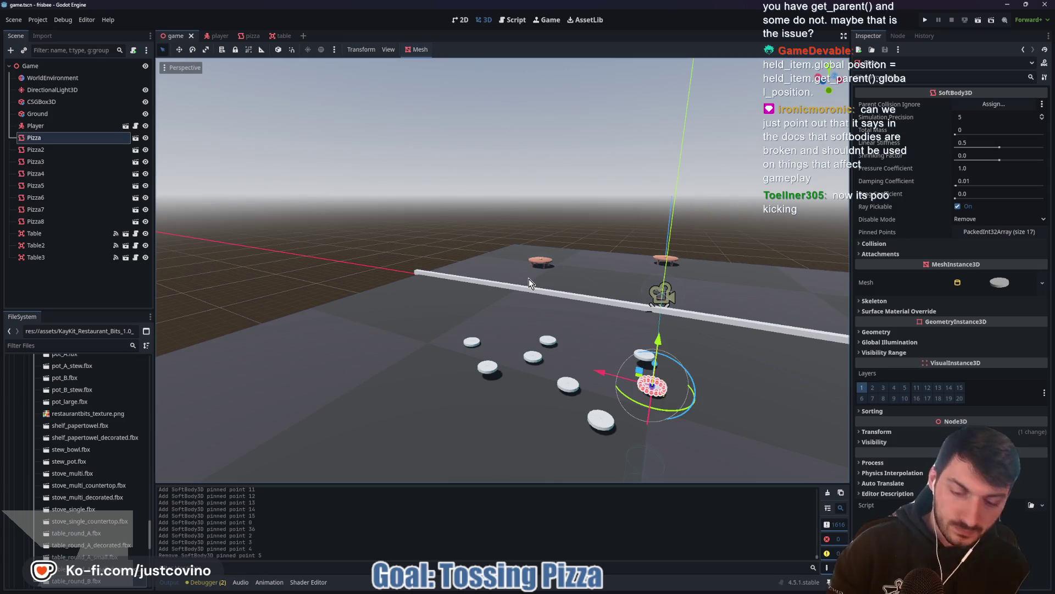
# - Test-run the game, pick up a pizza, then stop the run
pyautogui.press('F5')
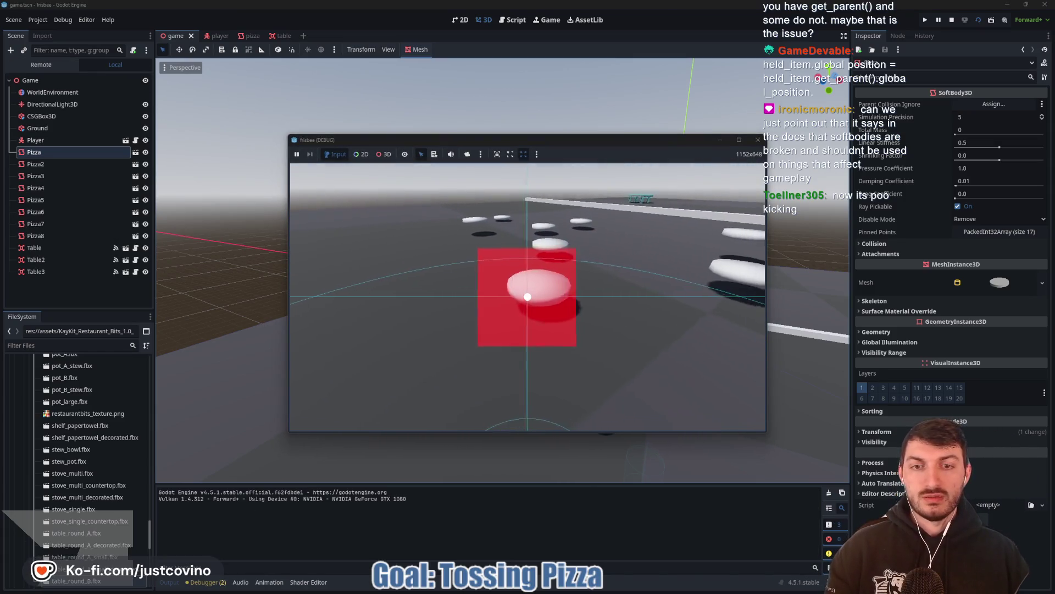
pyautogui.click(527, 296)
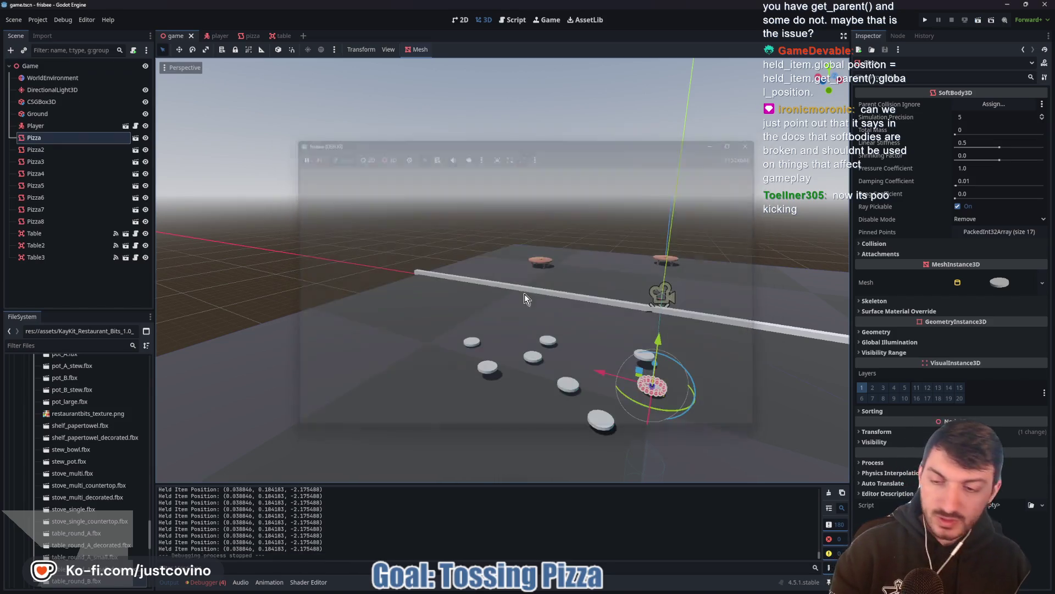
pyautogui.press('F8')
# - Review the Debugger errors showing that impulses fail on pinned point 0, then return to the pizza scene
pyautogui.click(205, 582)
pyautogui.click(213, 478)
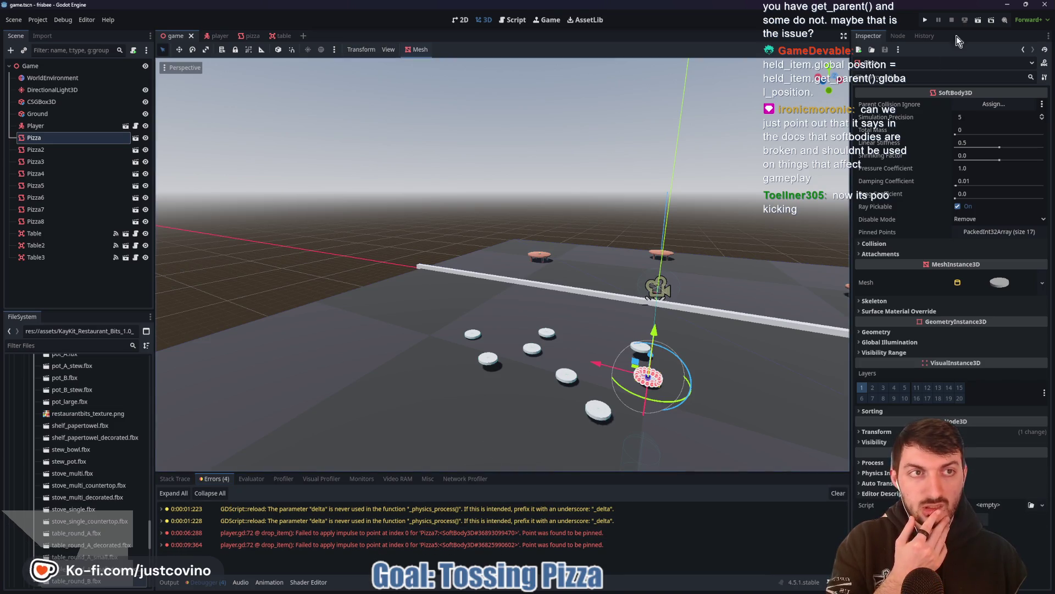
pyautogui.click(243, 37)
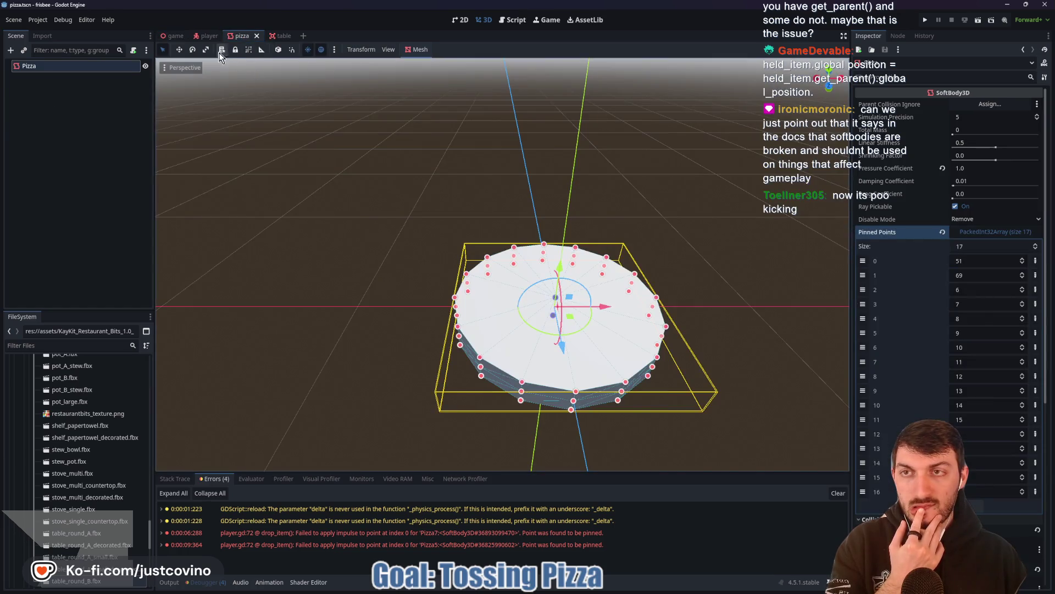
# - In player.gd's drop_item, change apply_force's point index from 0 to 10 and save
pyautogui.click(212, 35)
pyautogui.click(135, 65)
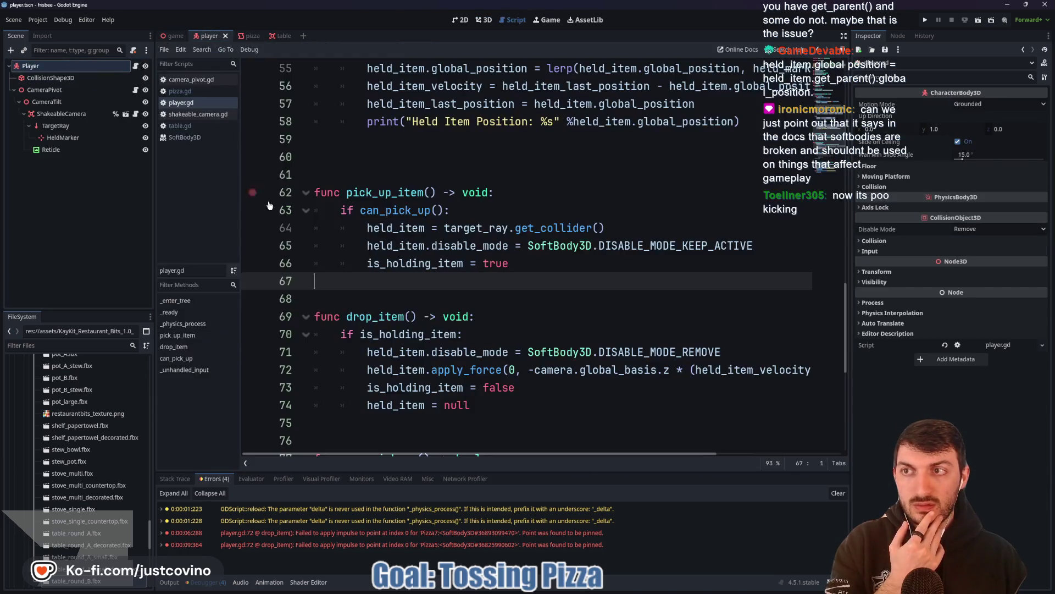
pyautogui.click(514, 370)
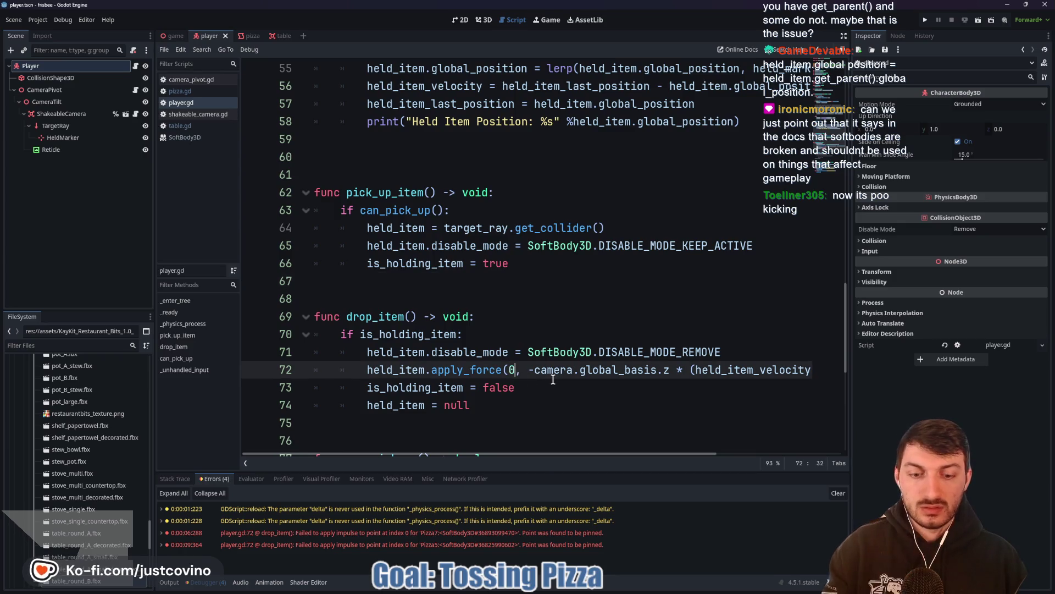
pyautogui.press('BackSpace')
pyautogui.write('10')
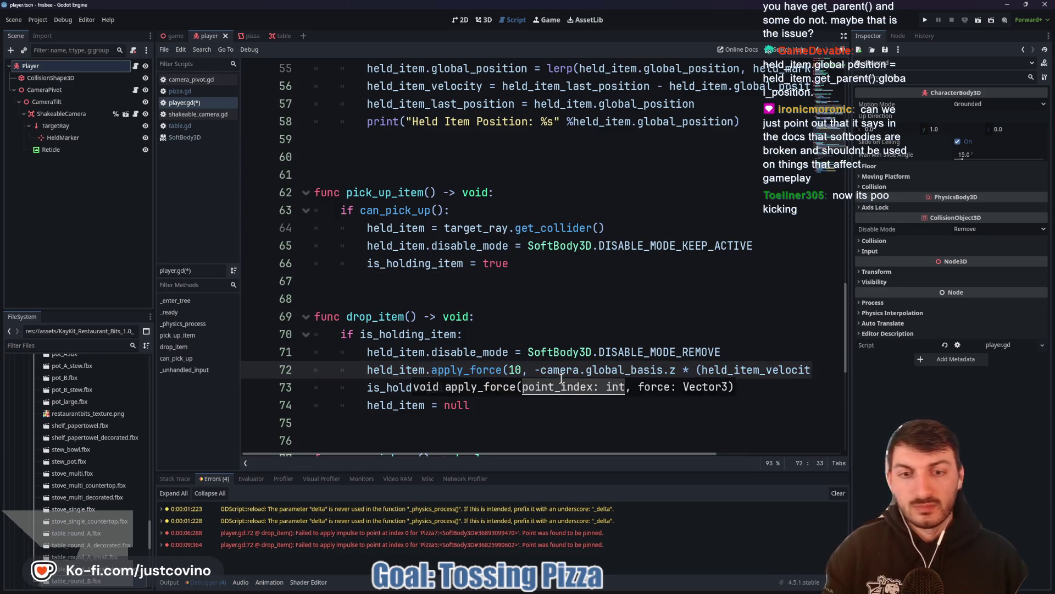
pyautogui.click(548, 370)
pyautogui.hotkey('ctrl', 's')
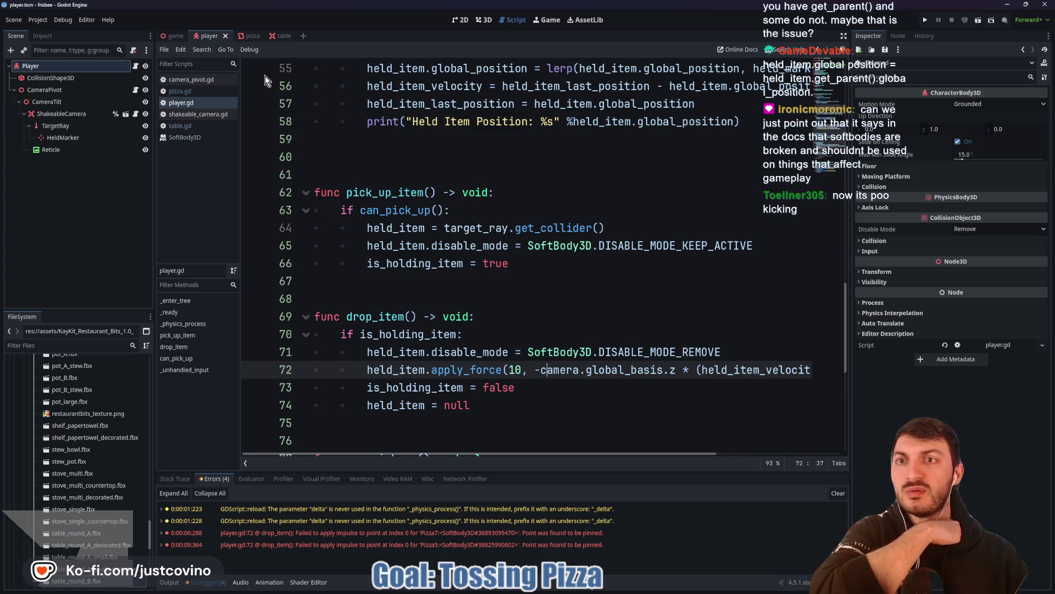
pyautogui.click(242, 38)
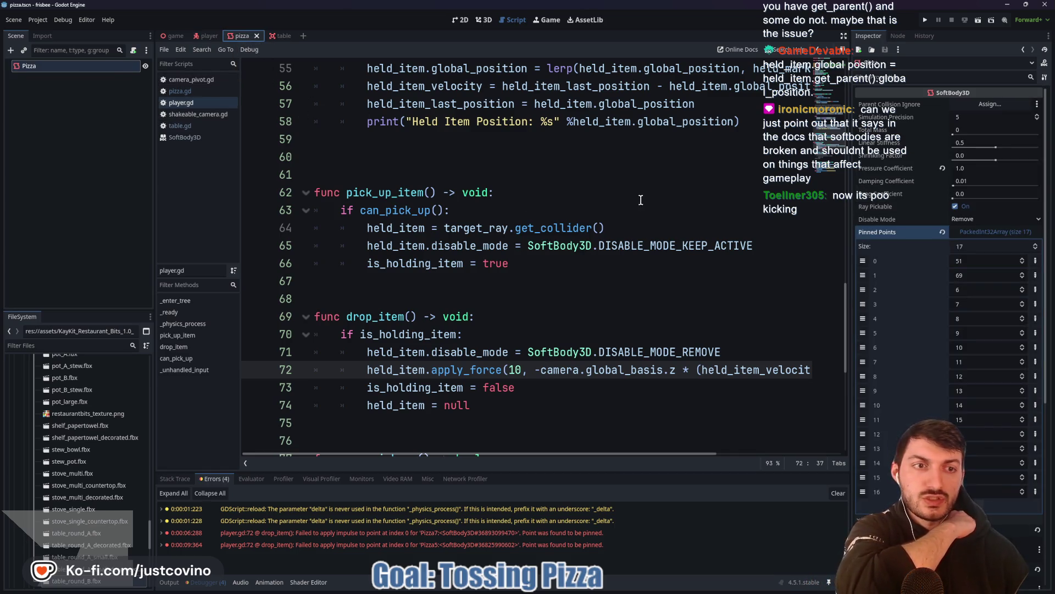
# - Collapse Pinned Points, set the pizza's Disable Mode to KeepActive, and save the scene
pyautogui.moveTo(874, 211)
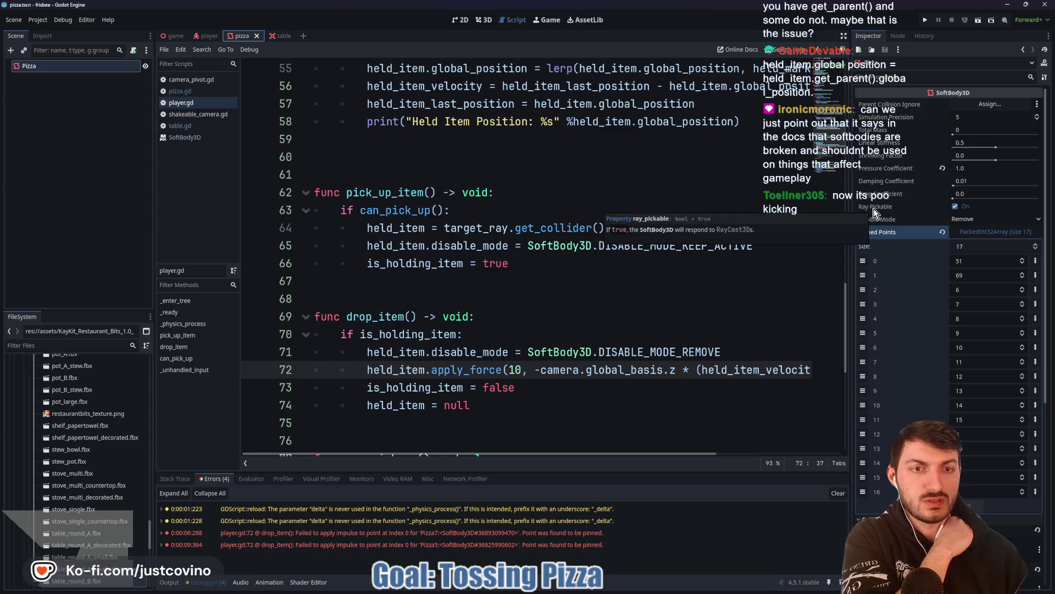
pyautogui.click(984, 234)
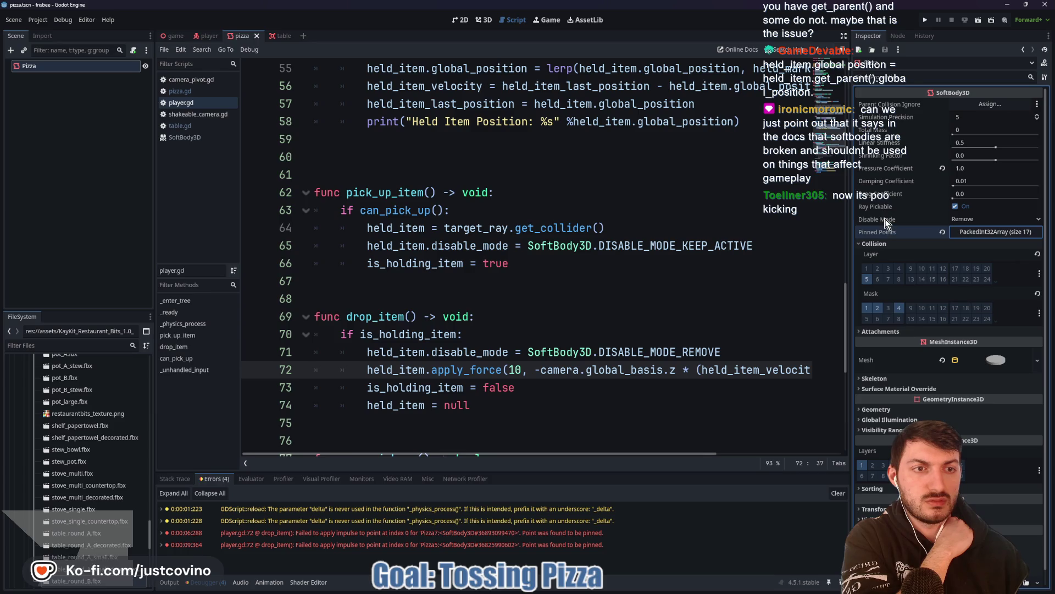
pyautogui.moveTo(886, 220)
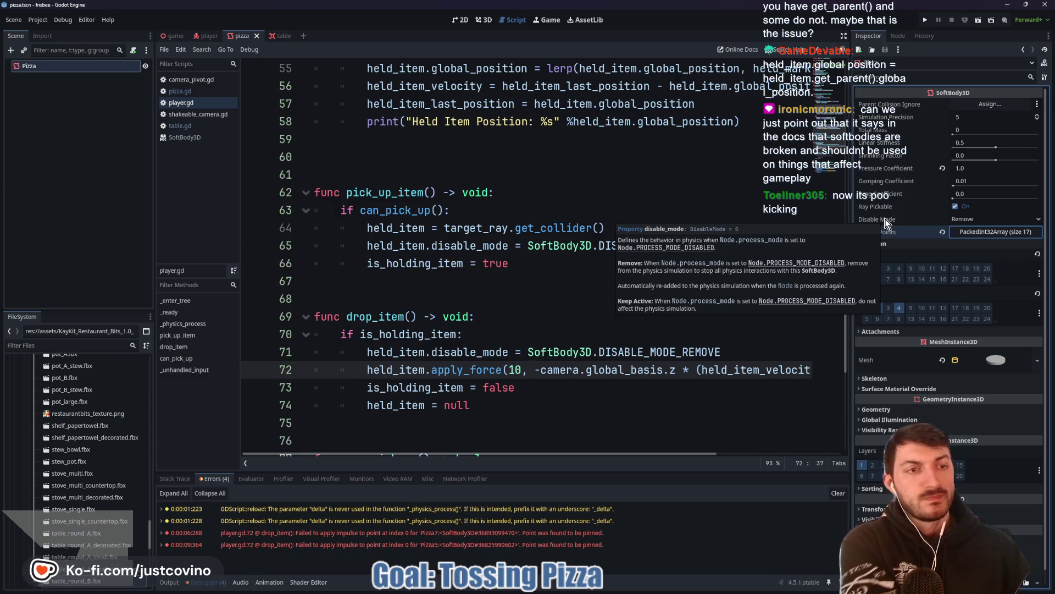
pyautogui.click(977, 219)
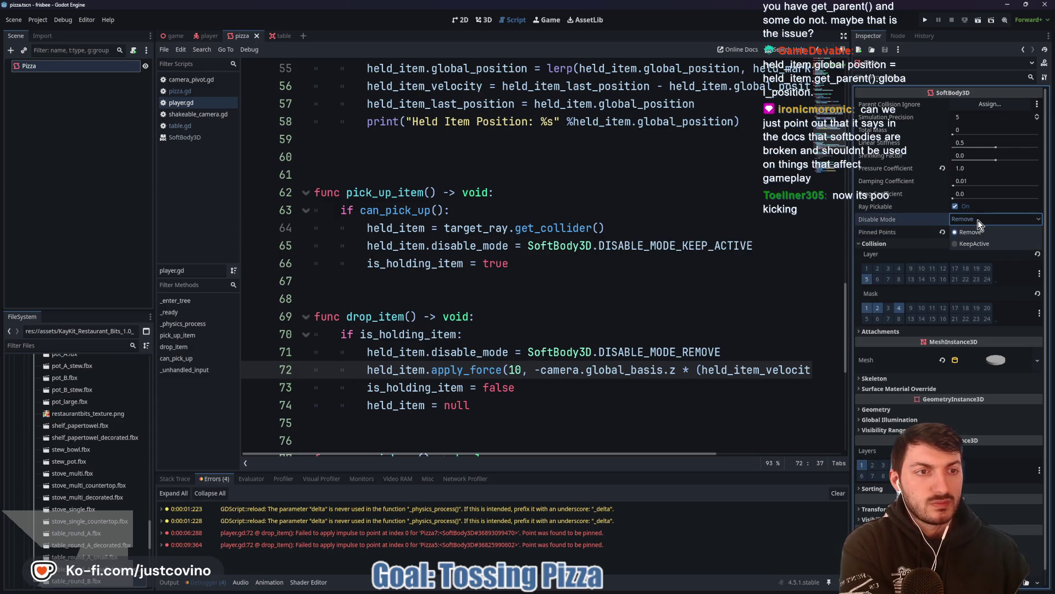
pyautogui.click(970, 247)
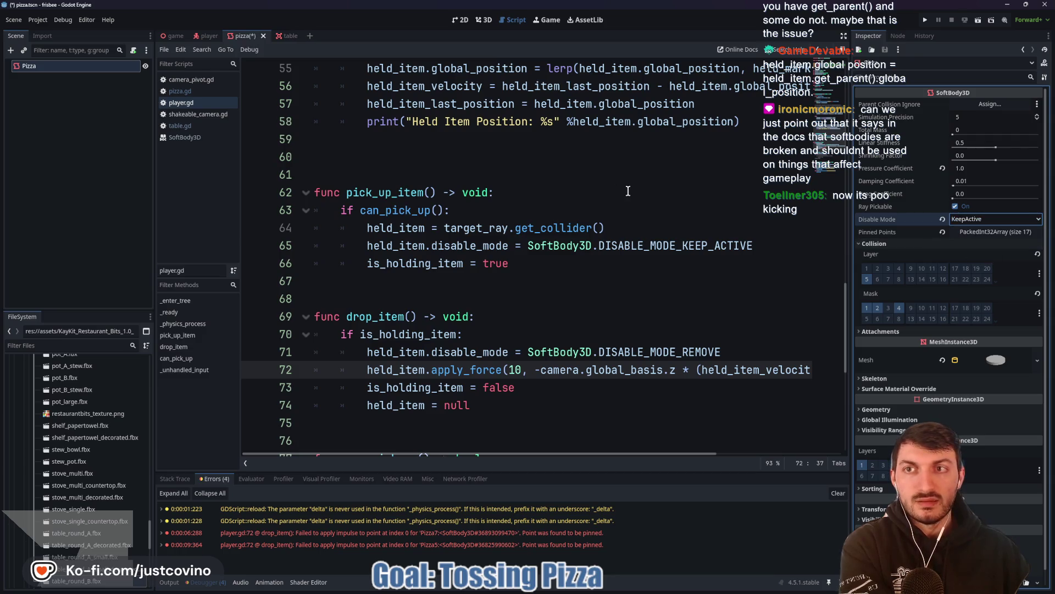
pyautogui.hotkey('ctrl', 's')
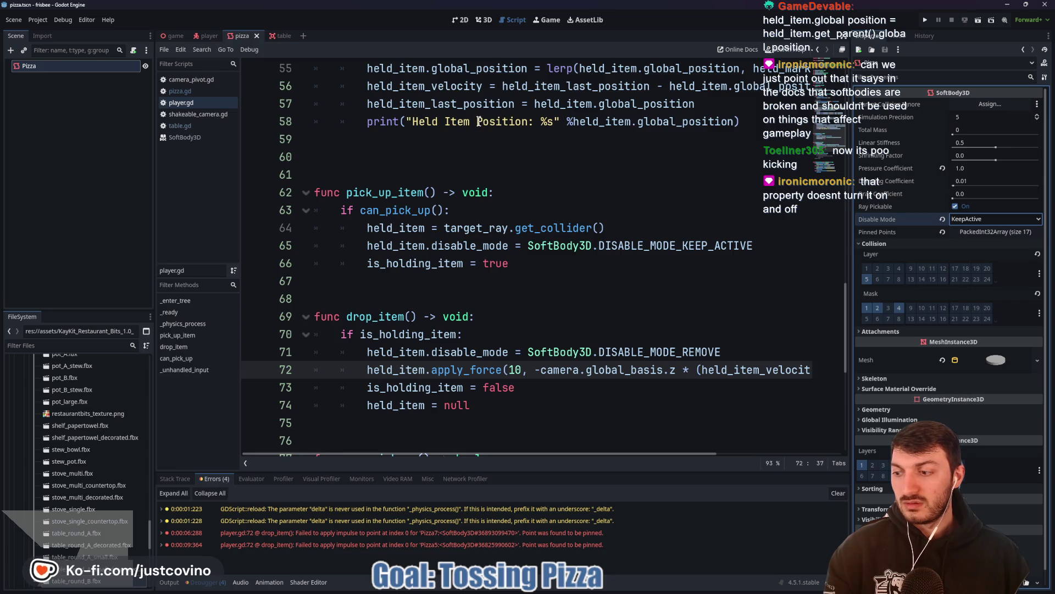
# - Revert Disable Mode to Remove and select the disable_mode line in pick_up_item
pyautogui.click(942, 219)
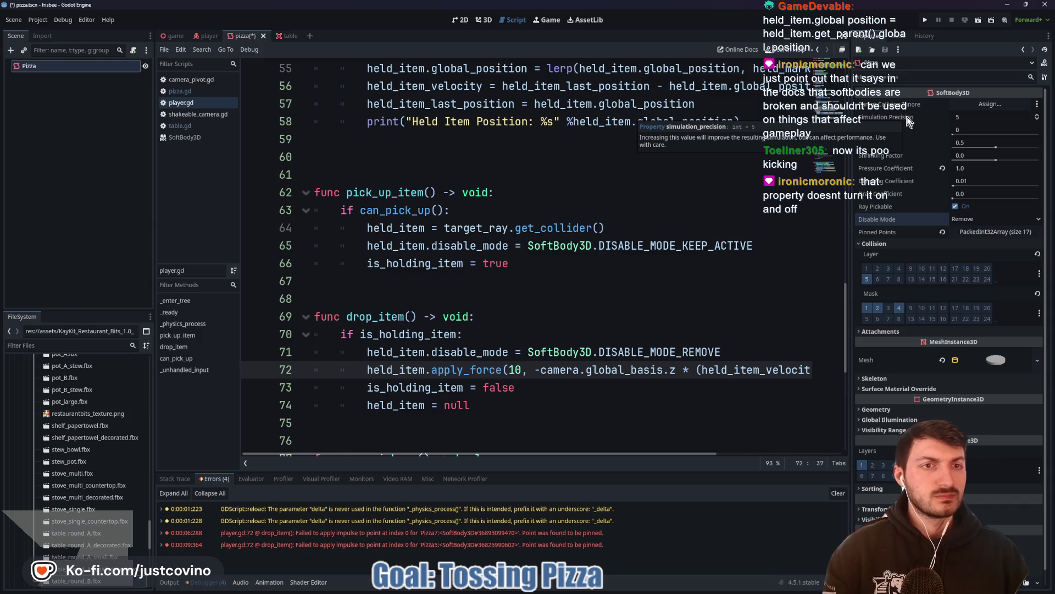
pyautogui.scroll(-1, 916, 183)
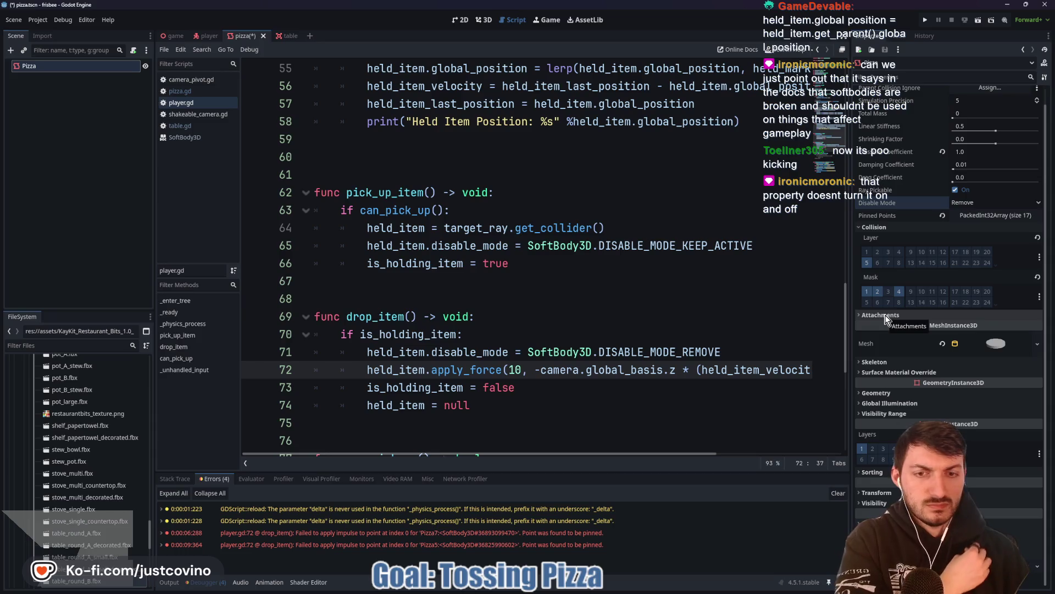
pyautogui.moveTo(752, 246); pyautogui.dragTo(287, 245)
# - Delete the disable_mode lines from pick_up_item and drop_item in player.gd and save
pyautogui.press('BackSpace')
pyautogui.press('BackSpace')
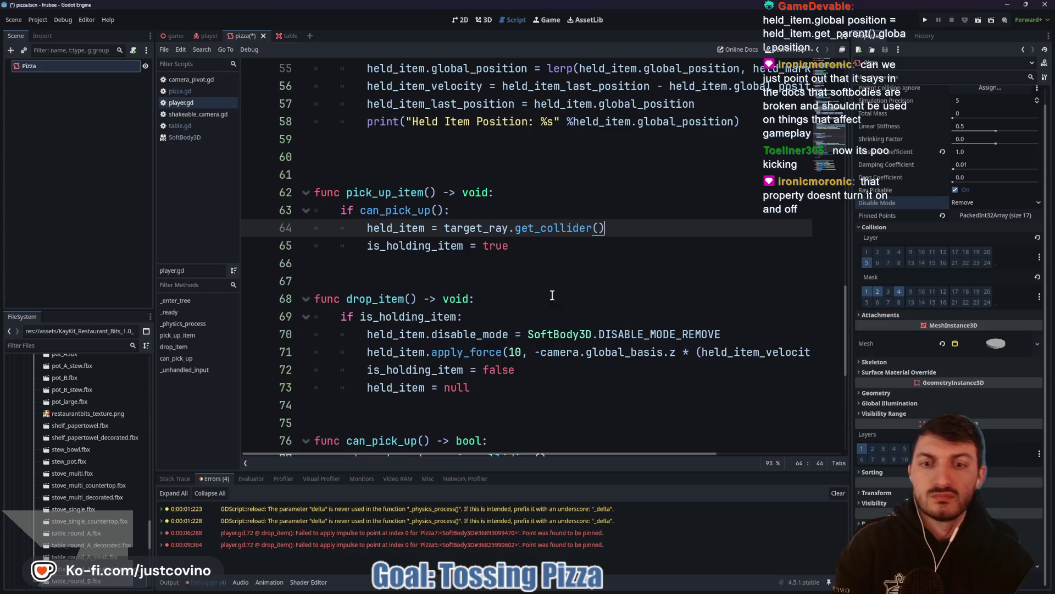
pyautogui.moveTo(732, 334); pyautogui.dragTo(277, 334)
pyautogui.press('BackSpace')
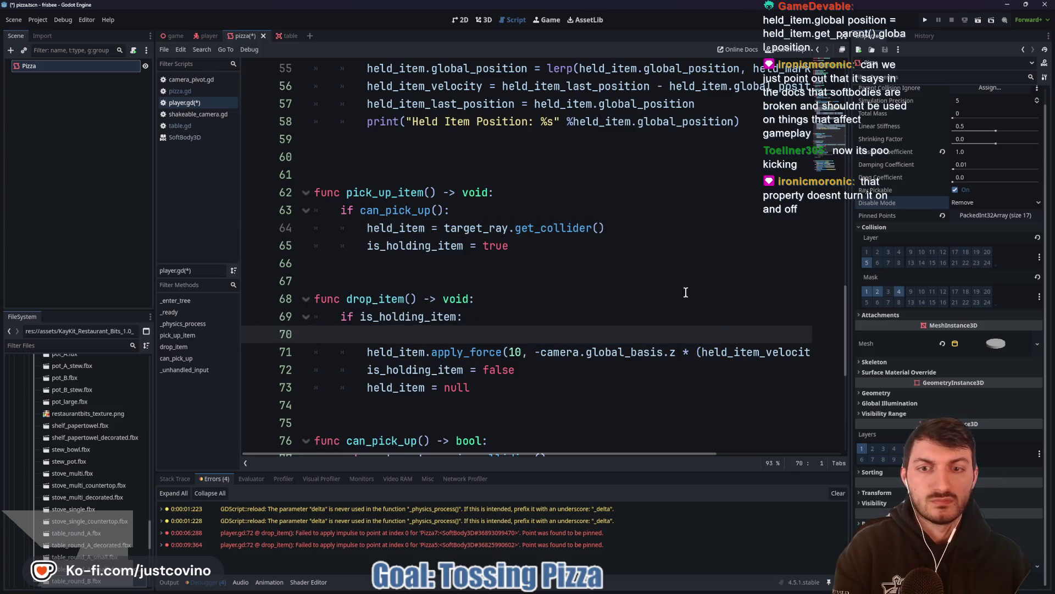
pyautogui.press('BackSpace')
pyautogui.hotkey('ctrl', 's')
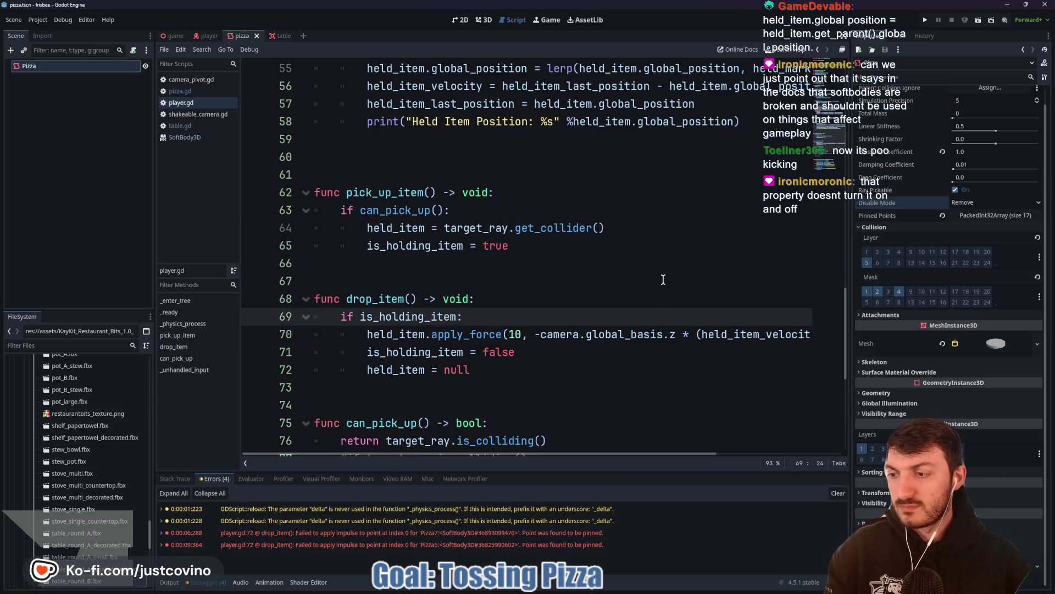
pyautogui.click(178, 36)
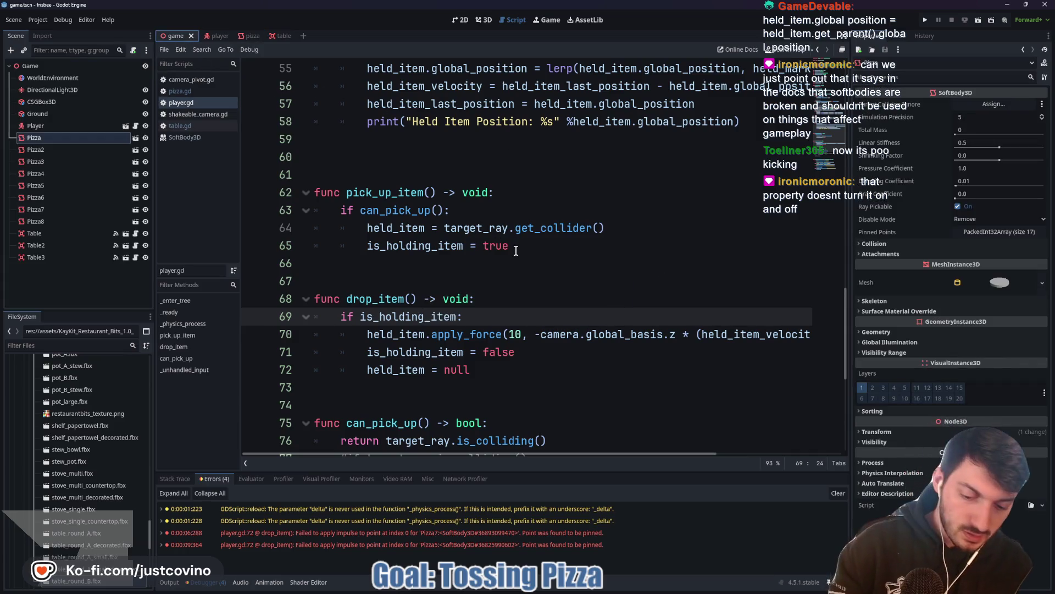
# - Run the game, pick up and toss a pizza, then stop the run
pyautogui.press('F5')
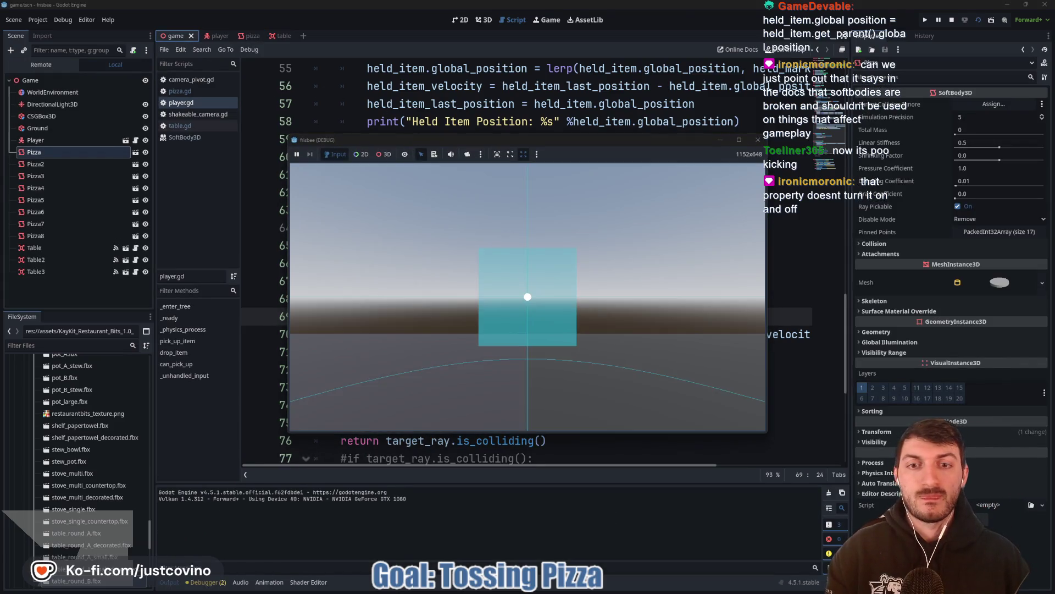
pyautogui.click(527, 297)
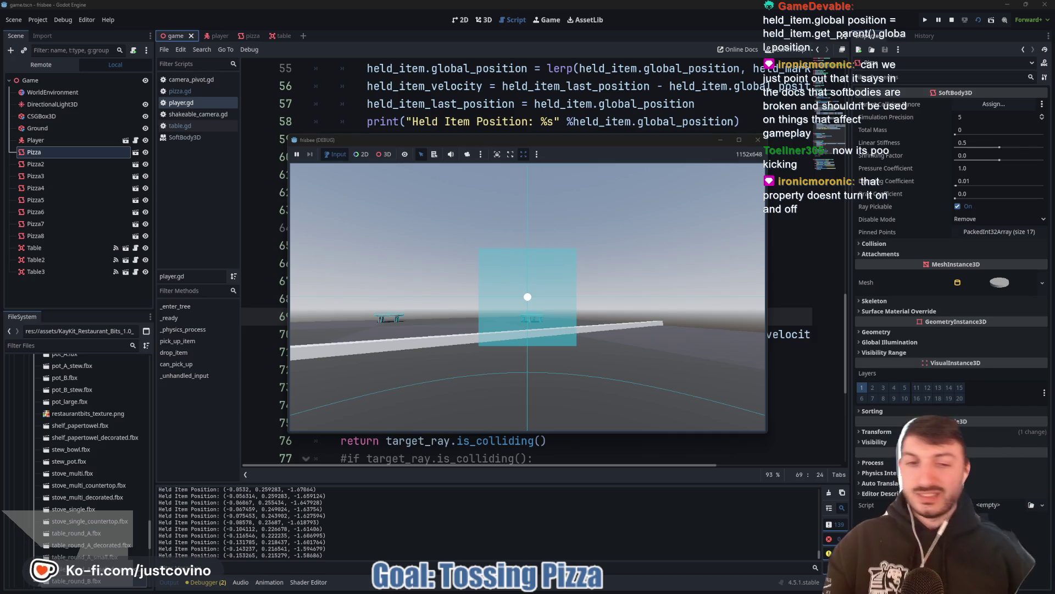
pyautogui.moveTo(528, 296)
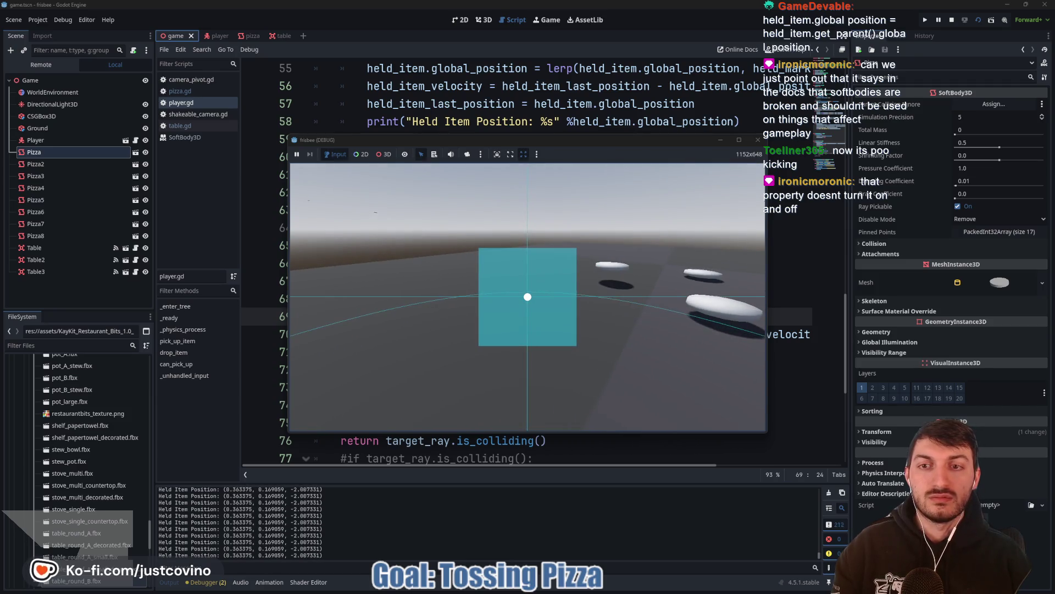
pyautogui.press('F8')
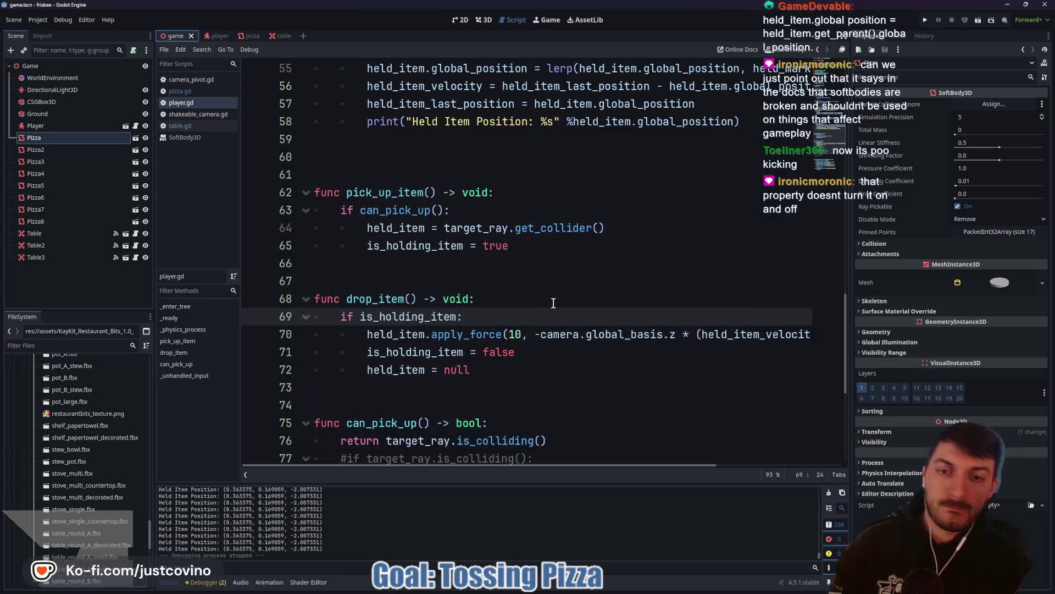
# - In the pizza scene, add a RigidBody3D child under the Pizza node
pyautogui.click(465, 265)
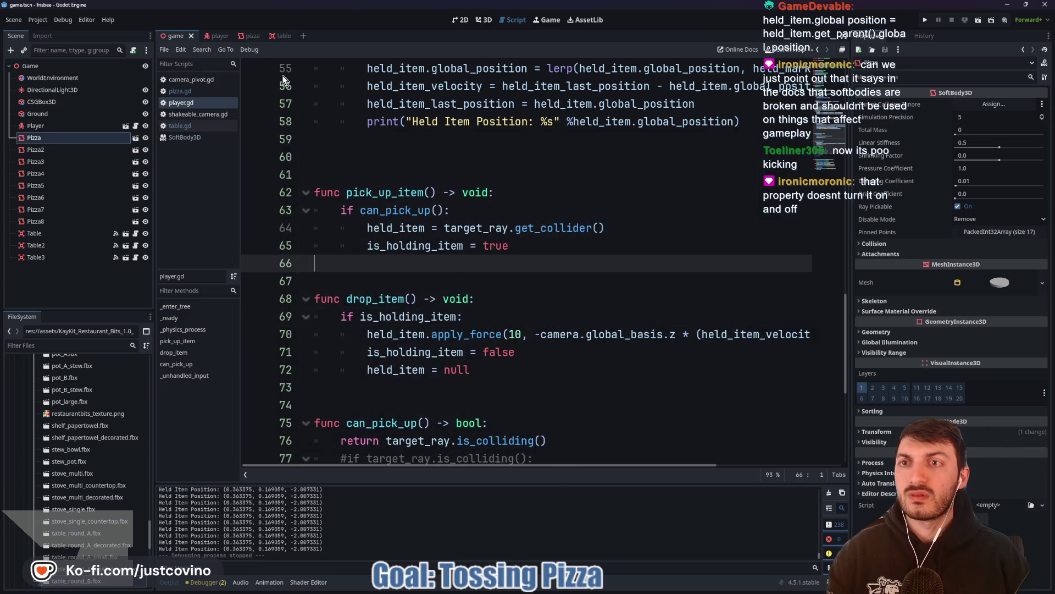
pyautogui.click(249, 35)
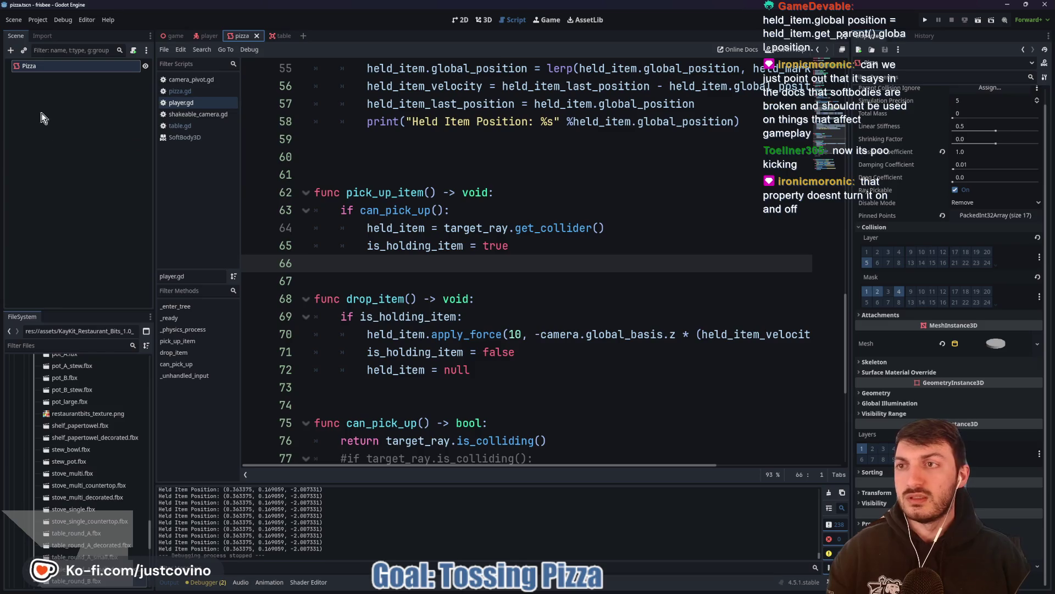
pyautogui.rightClick(27, 68)
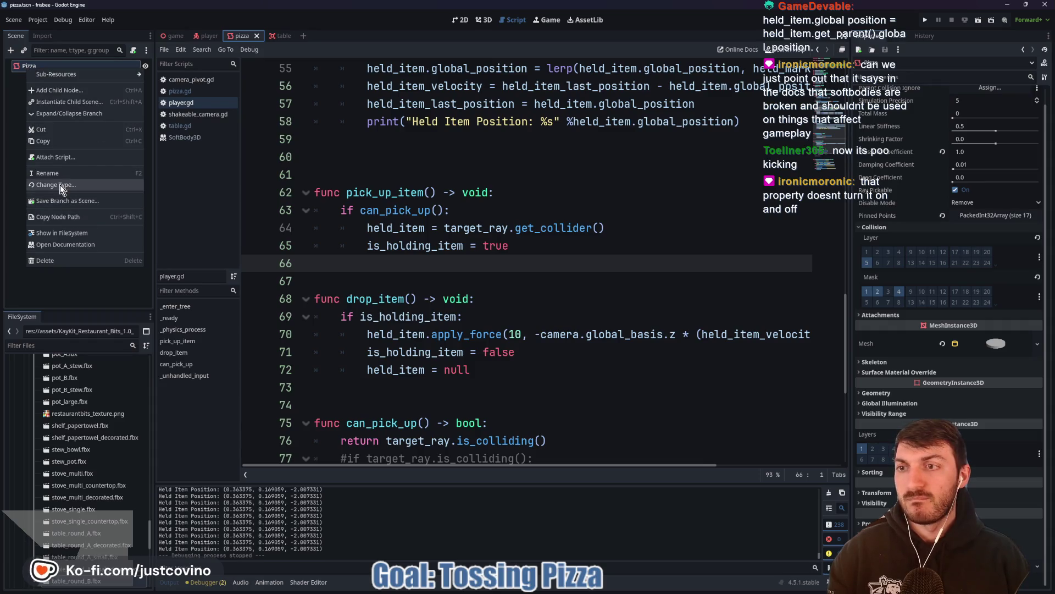
pyautogui.click(61, 185)
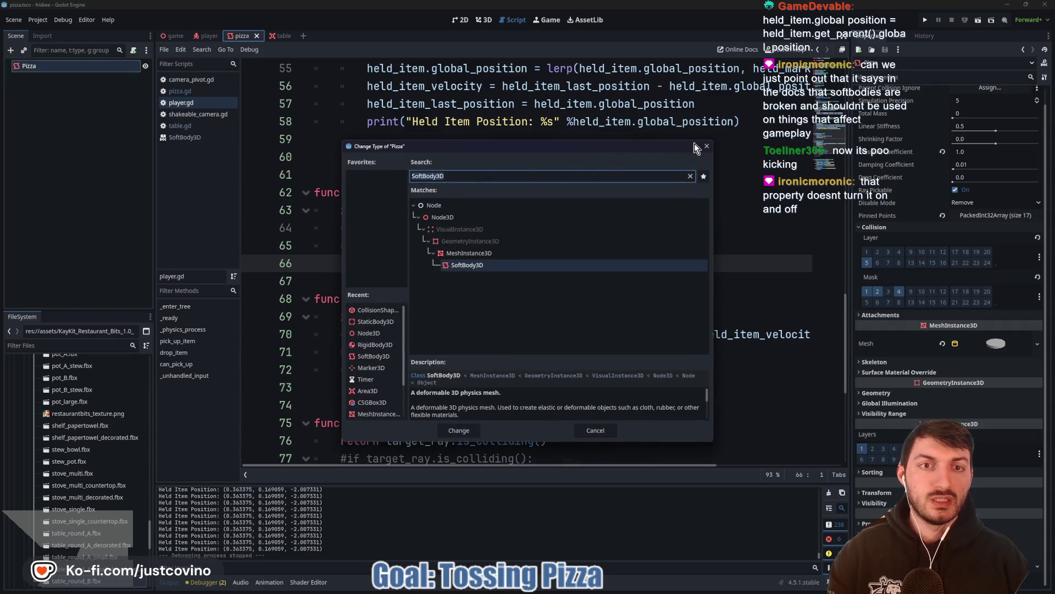
pyautogui.click(706, 146)
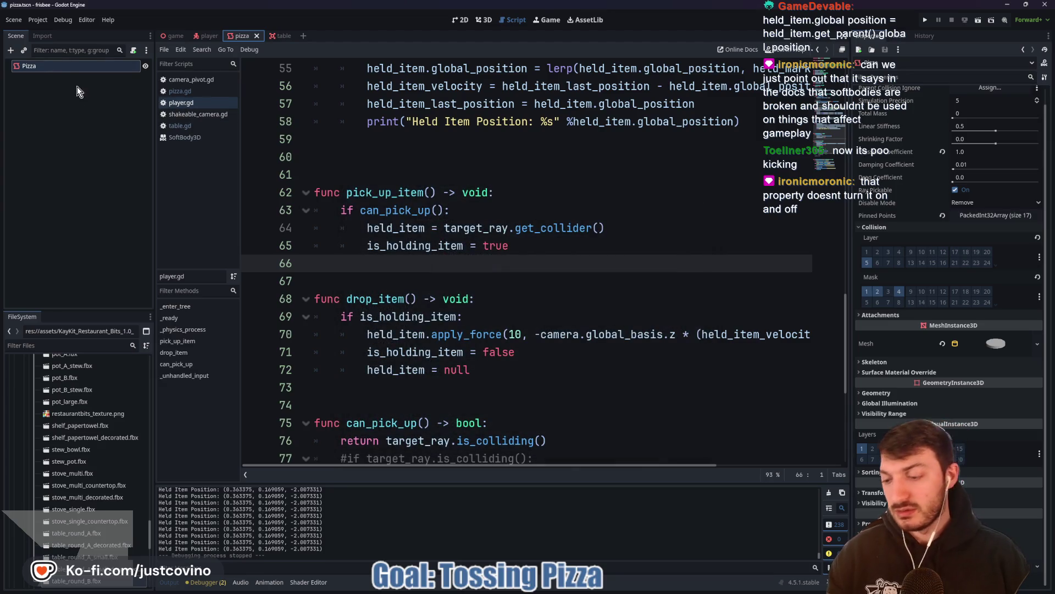
pyautogui.hotkey('ctrl', 'a')
pyautogui.write('rigid')
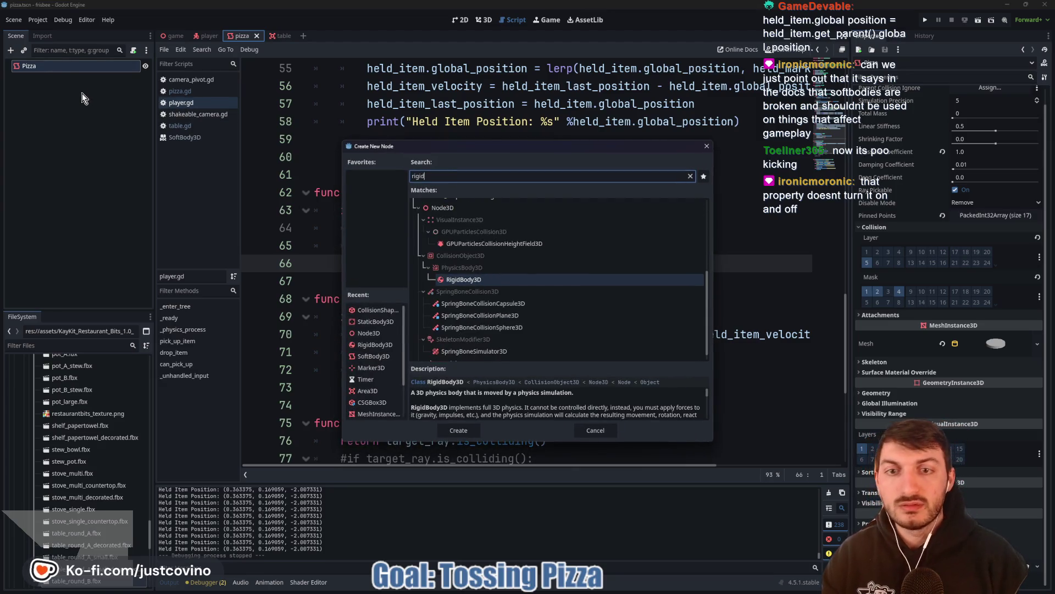
pyautogui.press('Return')
# - Make the RigidBody3D the scene root and view it in the 3D editor
pyautogui.rightClick(61, 80)
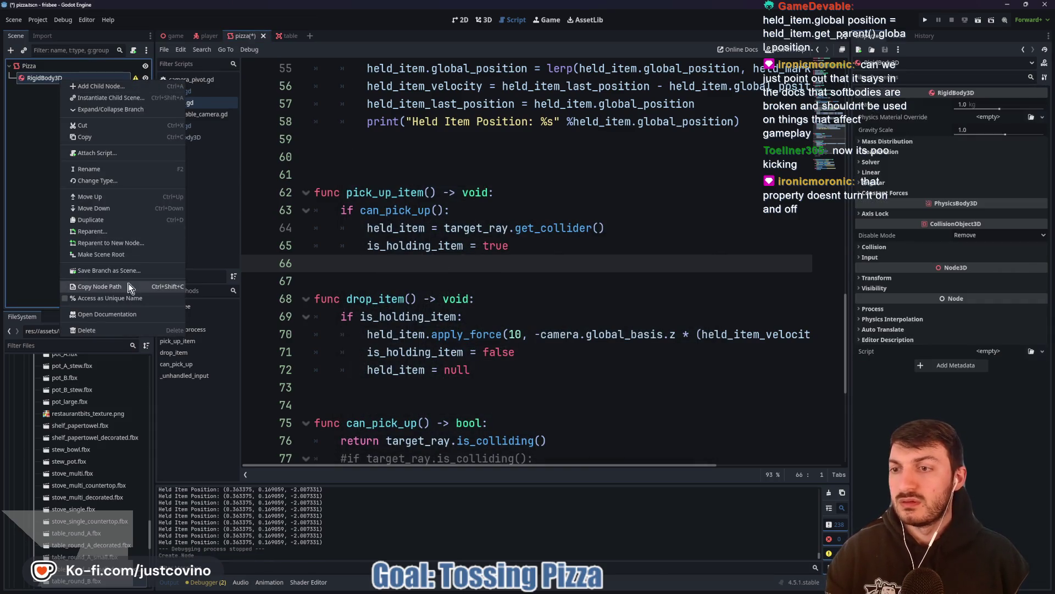
pyautogui.click(107, 255)
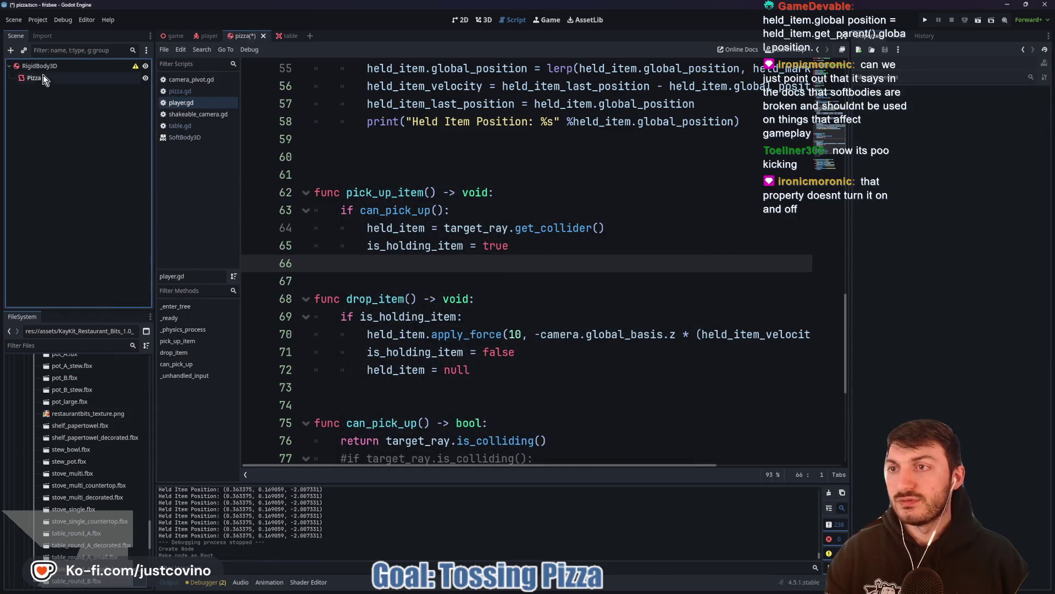
pyautogui.click(45, 66)
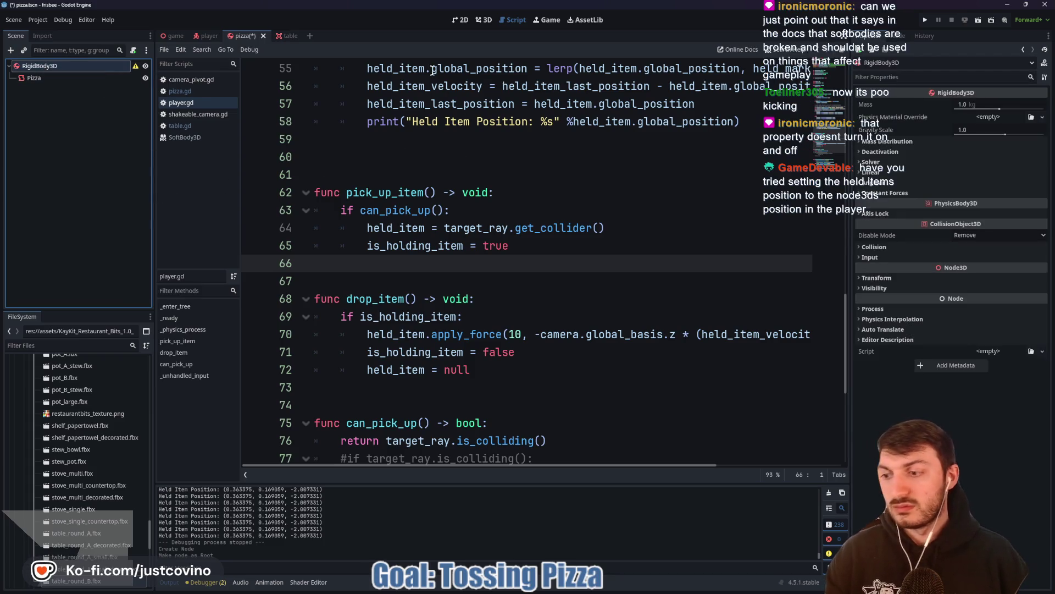
pyautogui.click(486, 21)
pyautogui.hotkey('ctrl', 'a')
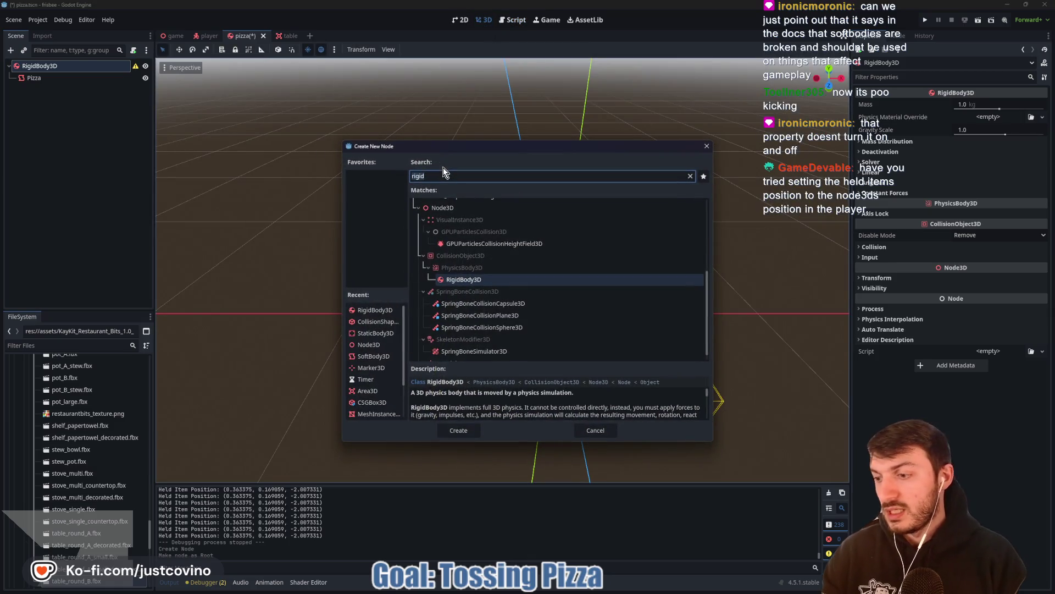
# - Add a CollisionShape3D to the RigidBody3D with a new CylinderShape3D
pyautogui.hotkey('ctrl', 'a')
pyautogui.write('coll')
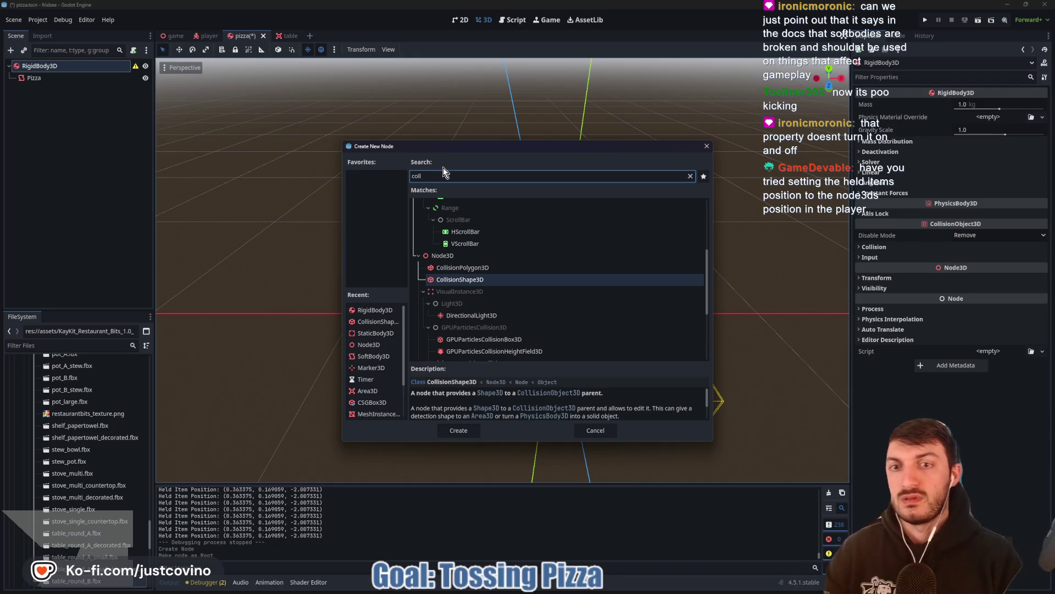
pyautogui.press('Return')
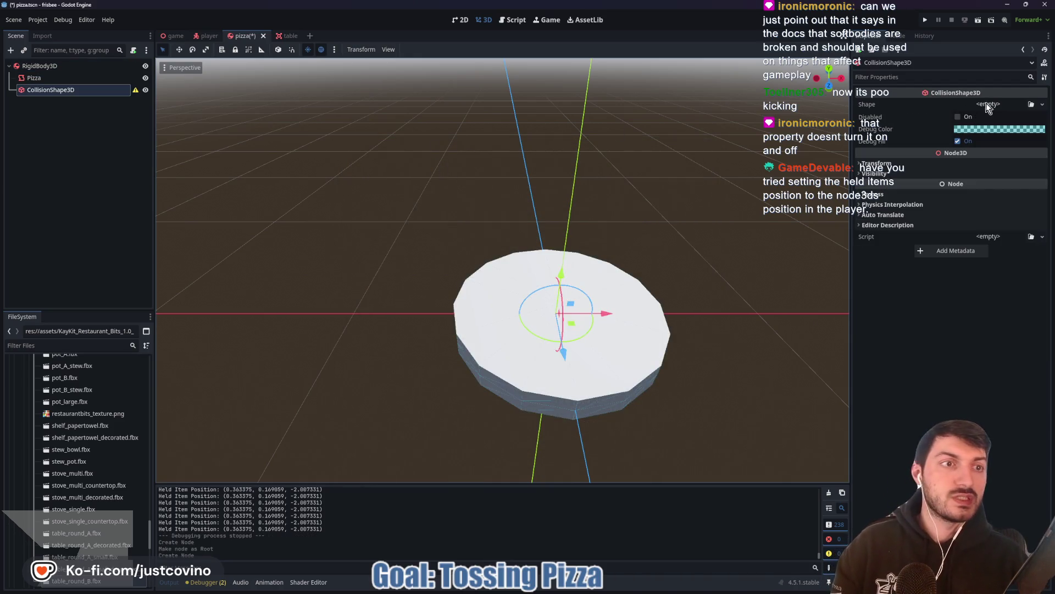
pyautogui.click(988, 105)
pyautogui.click(995, 174)
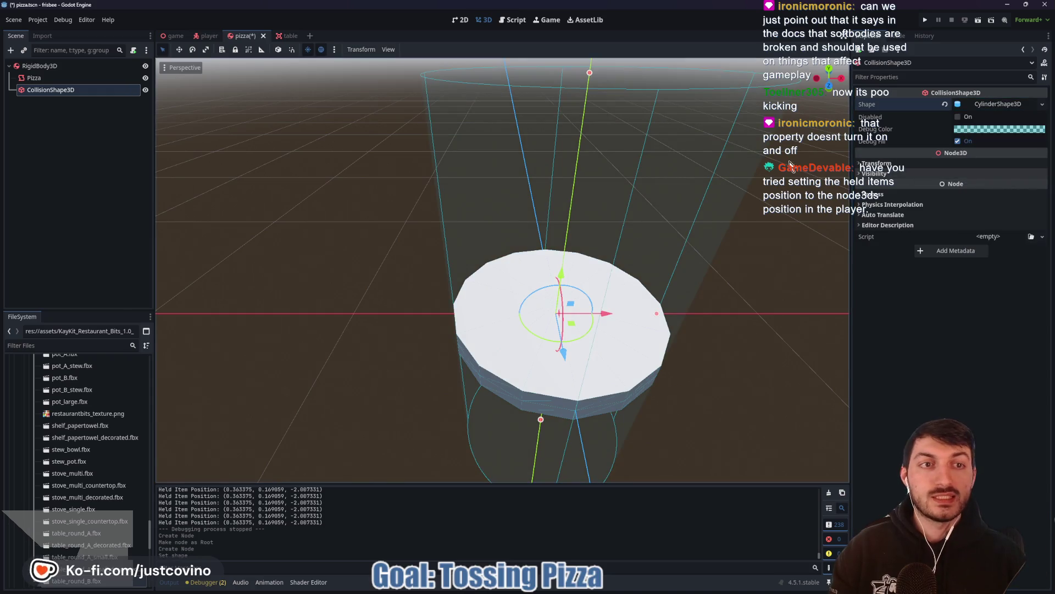
# - Flatten the cylinder to about 0.15 high in front view and move it above Pizza
pyautogui.click(829, 87)
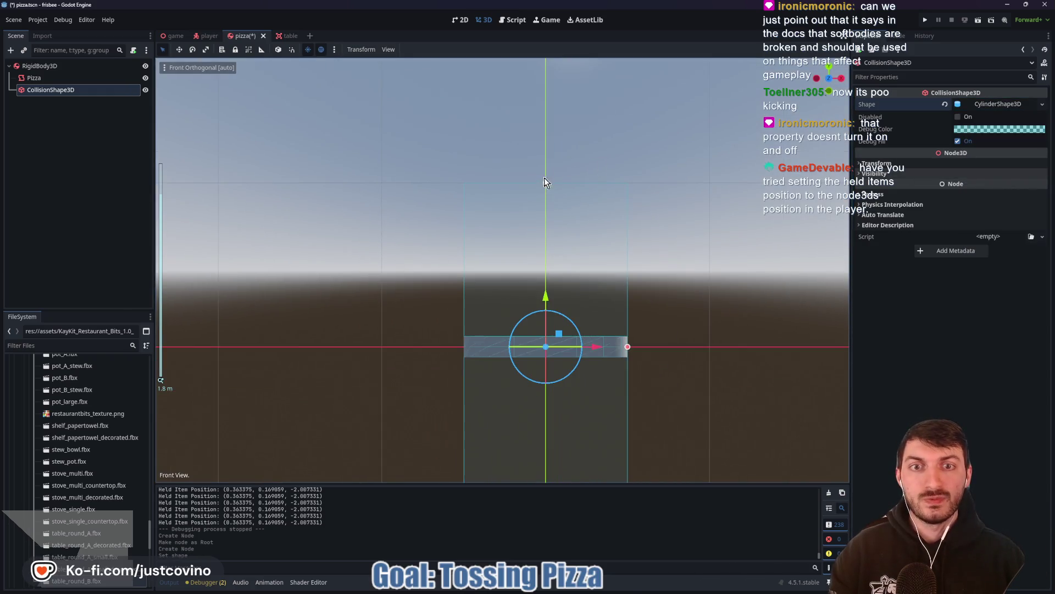
pyautogui.moveTo(546, 185); pyautogui.dragTo(557, 339)
pyautogui.scroll(-1, 617, 353)
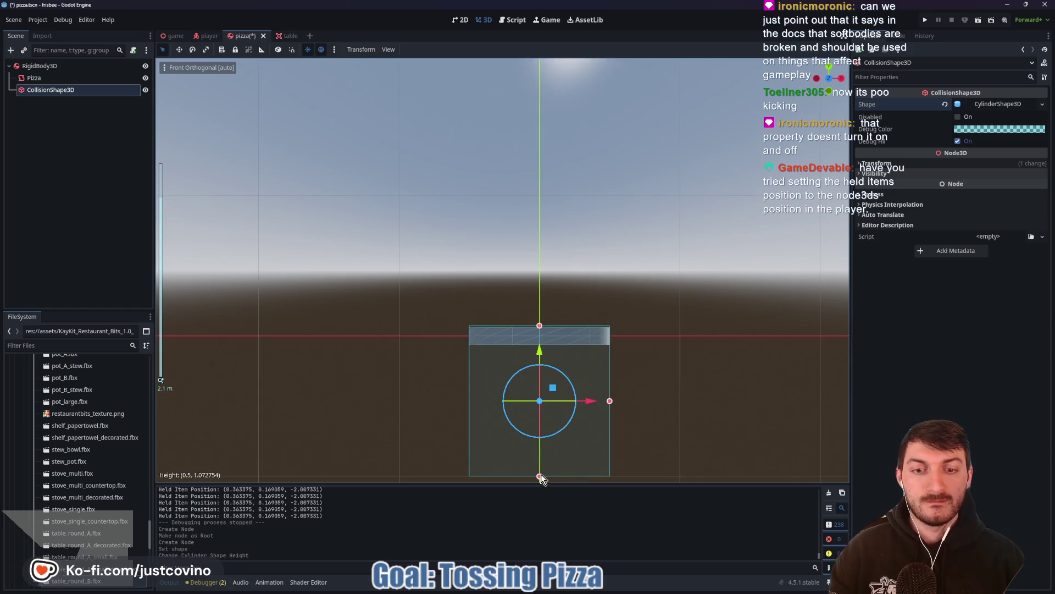
pyautogui.moveTo(540, 476); pyautogui.dragTo(549, 350)
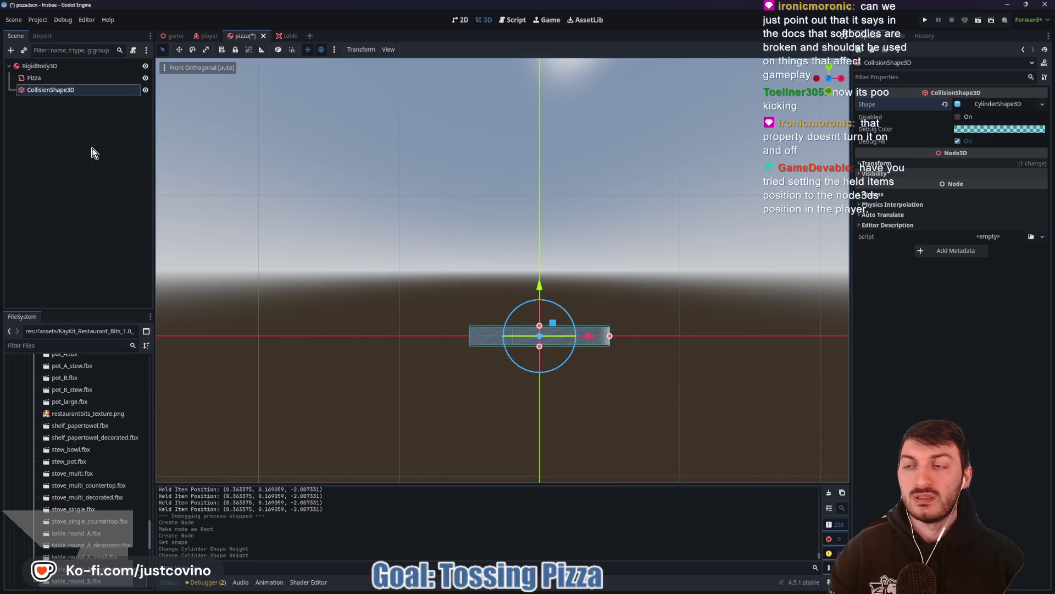
pyautogui.moveTo(40, 93); pyautogui.dragTo(39, 74)
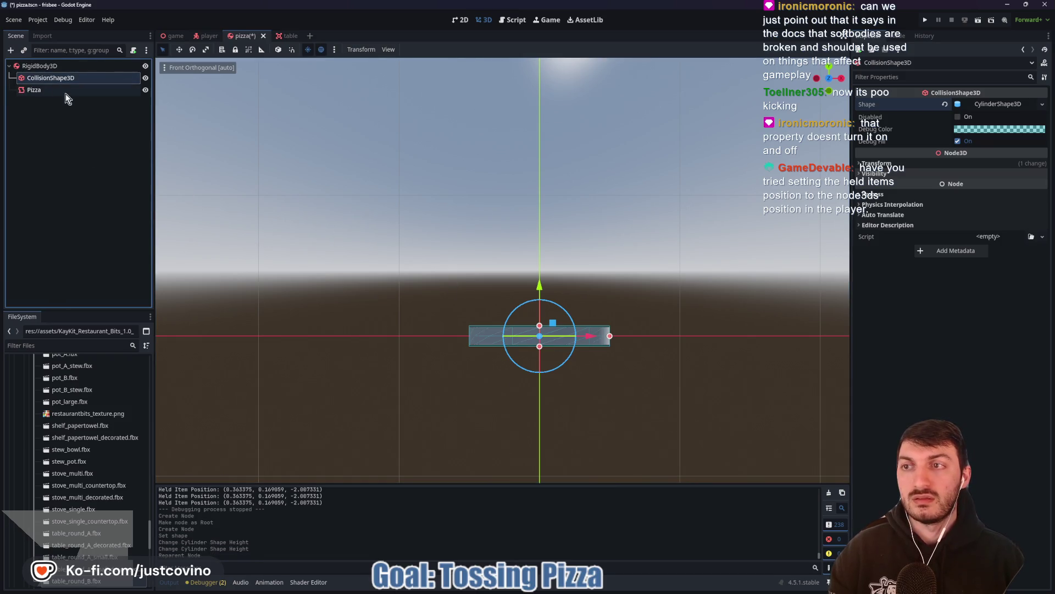
pyautogui.click(88, 115)
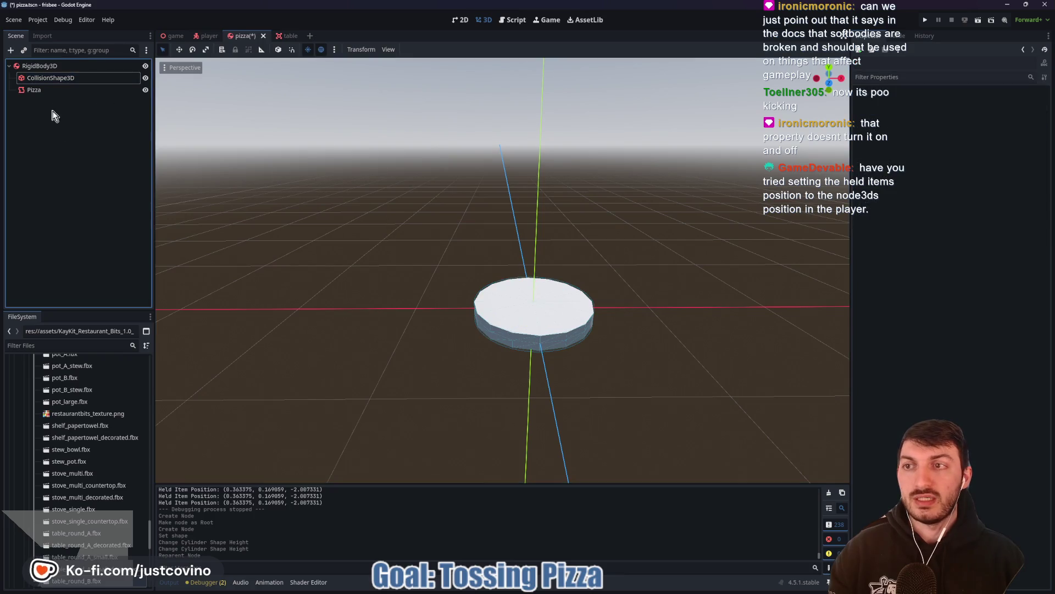
# - Put the RigidBody3D on collision layer 5 with mask layers 2 and 4, and save
pyautogui.click(48, 68)
pyautogui.click(877, 248)
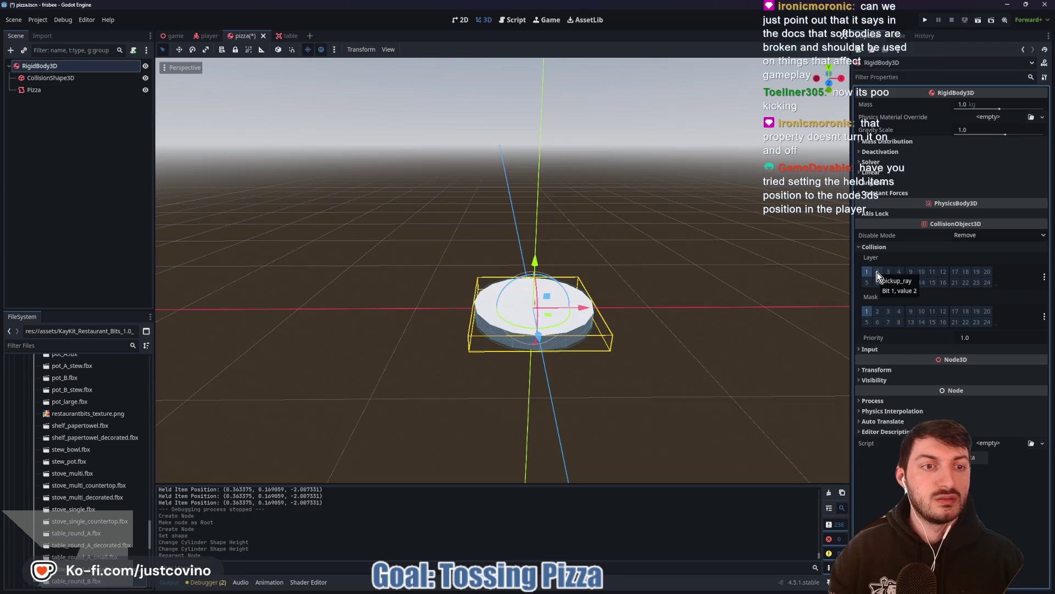
pyautogui.click(867, 284)
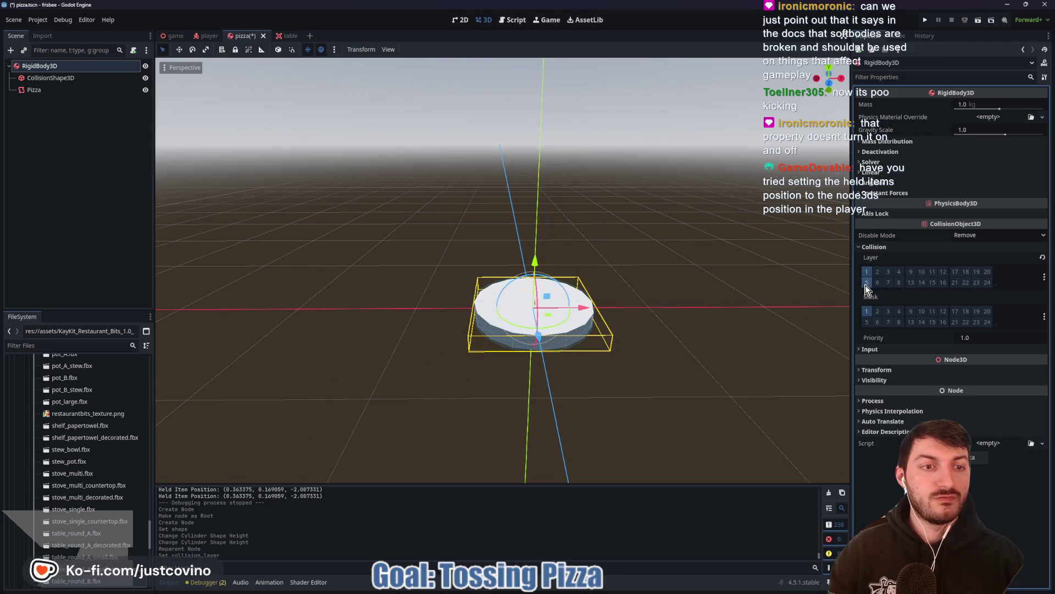
pyautogui.click(866, 272)
pyautogui.click(878, 311)
pyautogui.click(899, 311)
pyautogui.hotkey('ctrl', 's')
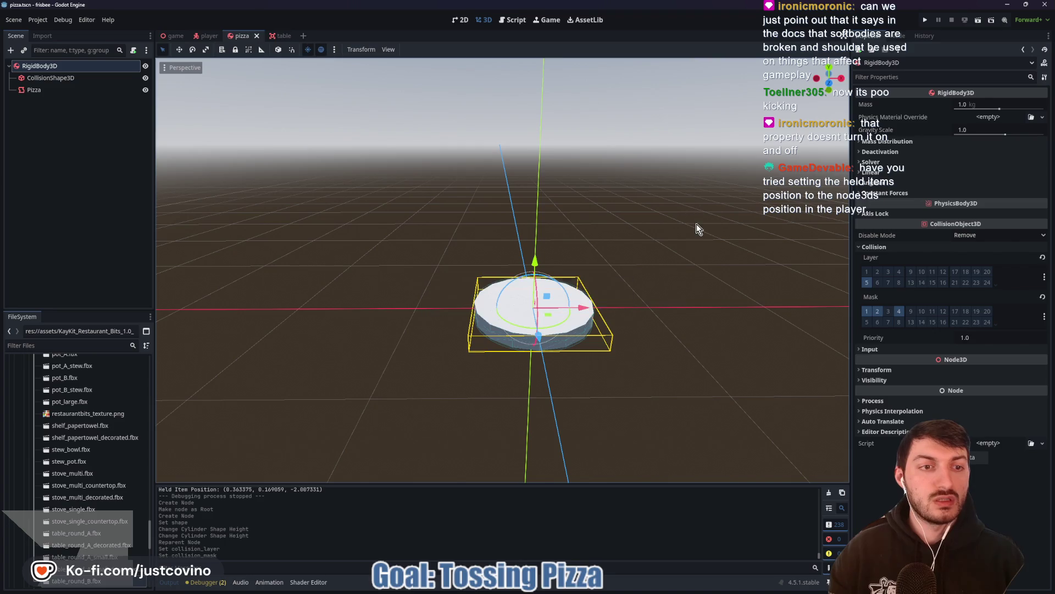
# - Set Pizza's Parent Collision Ignore to RigidBody3D and open player.gd
pyautogui.click(49, 89)
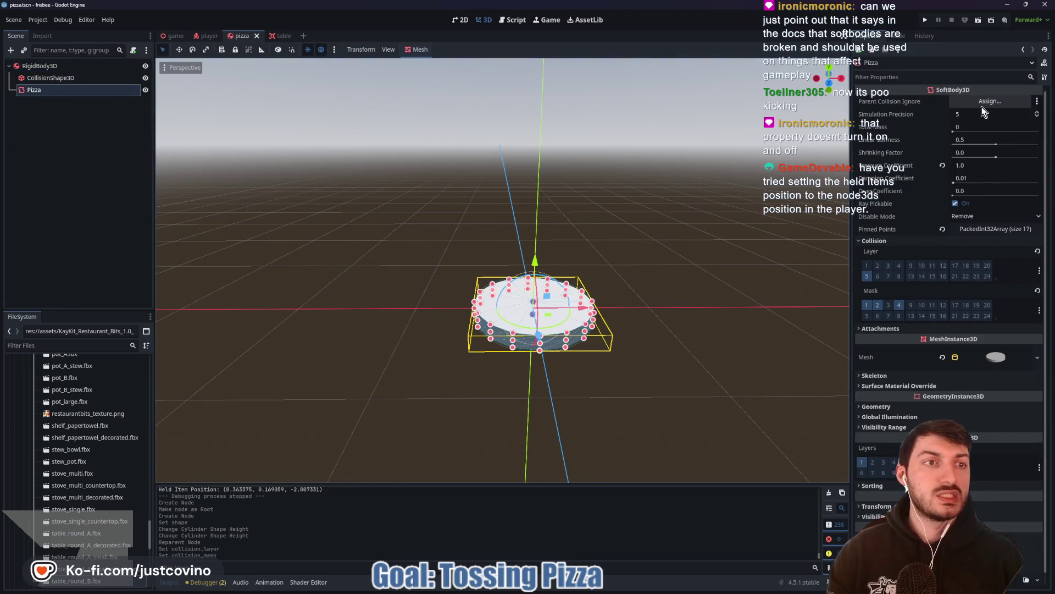
pyautogui.click(989, 101)
pyautogui.click(494, 430)
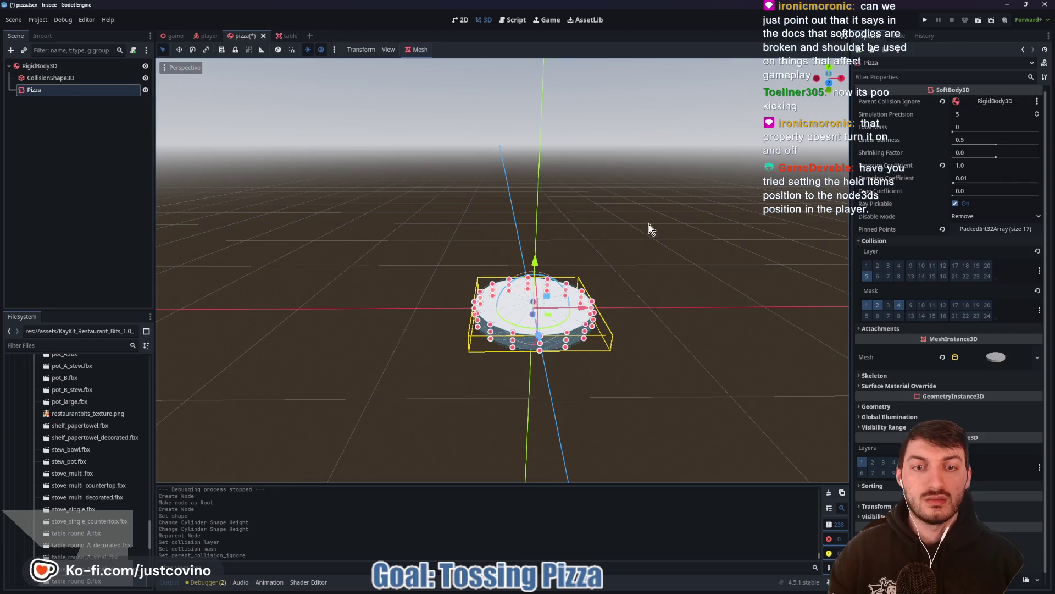
pyautogui.click(206, 35)
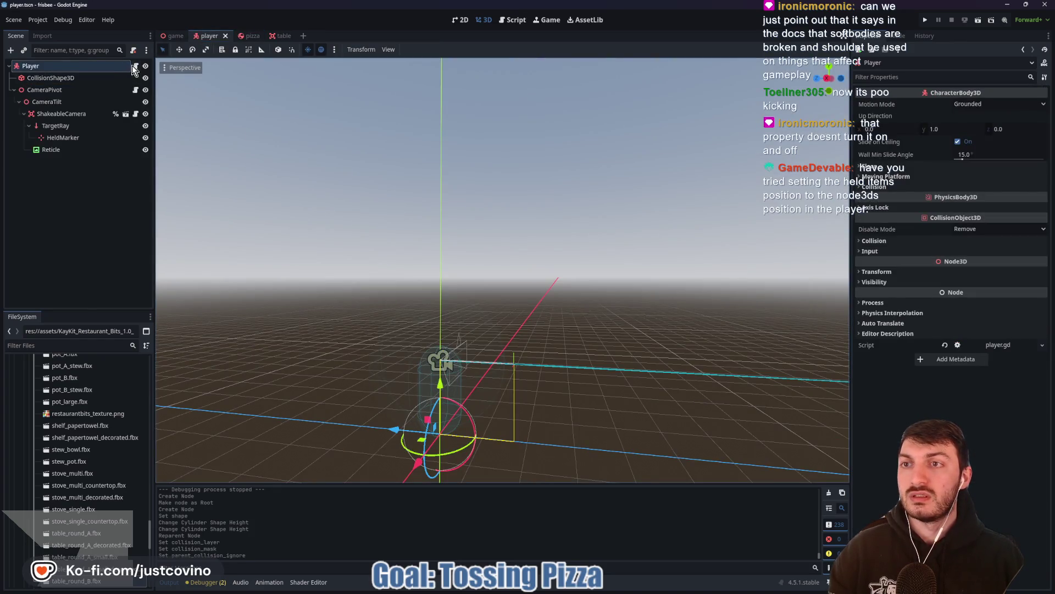
pyautogui.click(136, 66)
pyautogui.scroll(15, 495, 242)
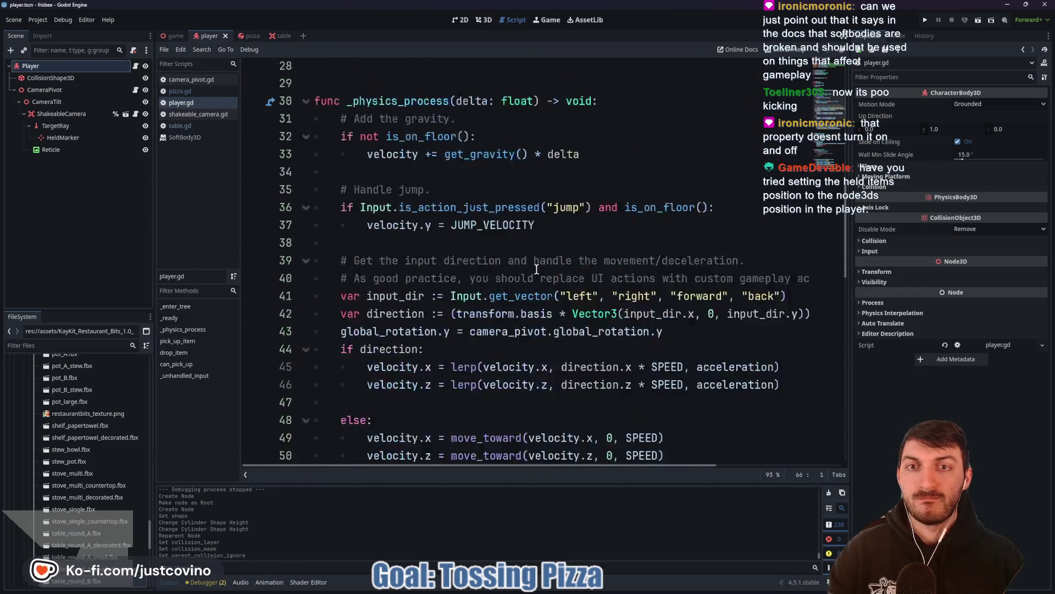
# - Remove the SoftBody3D type from the held_item declaration in player.gd
pyautogui.moveTo(495, 263); pyautogui.dragTo(397, 263)
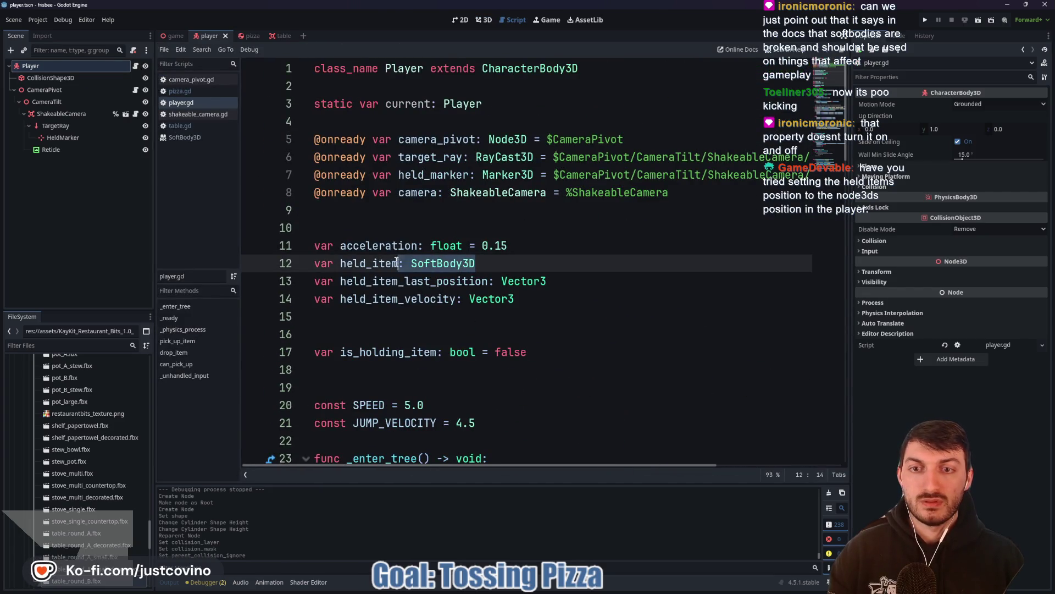
pyautogui.press('BackSpace')
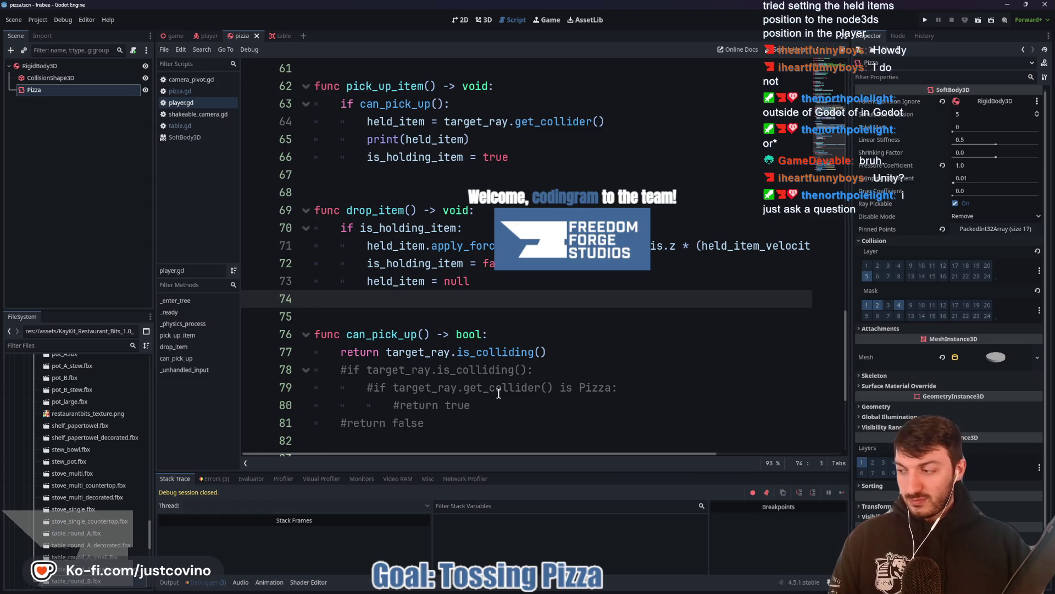
pyautogui.click(471, 314)
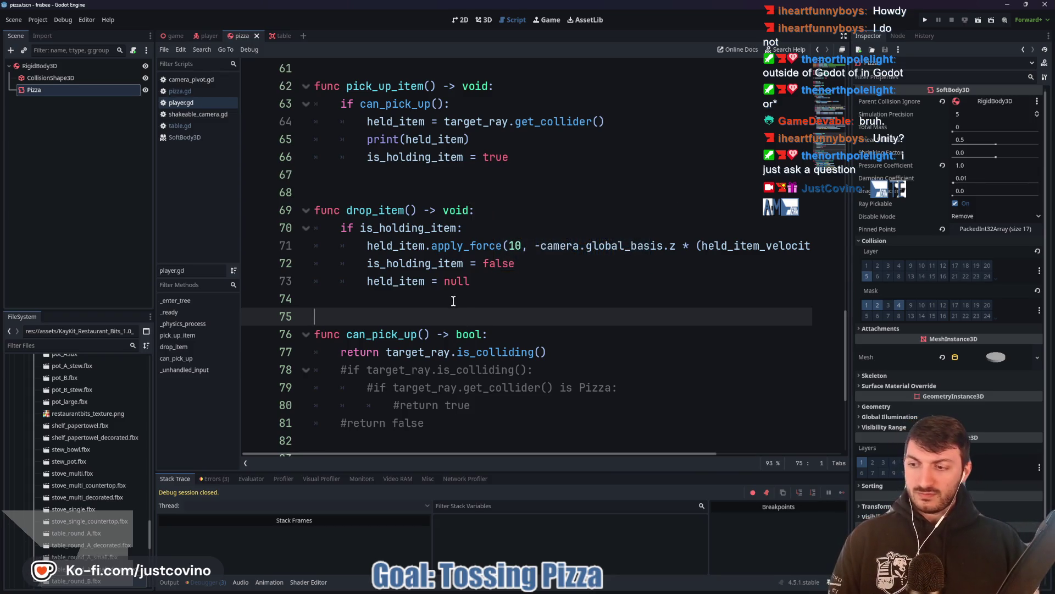
pyautogui.press('Up')
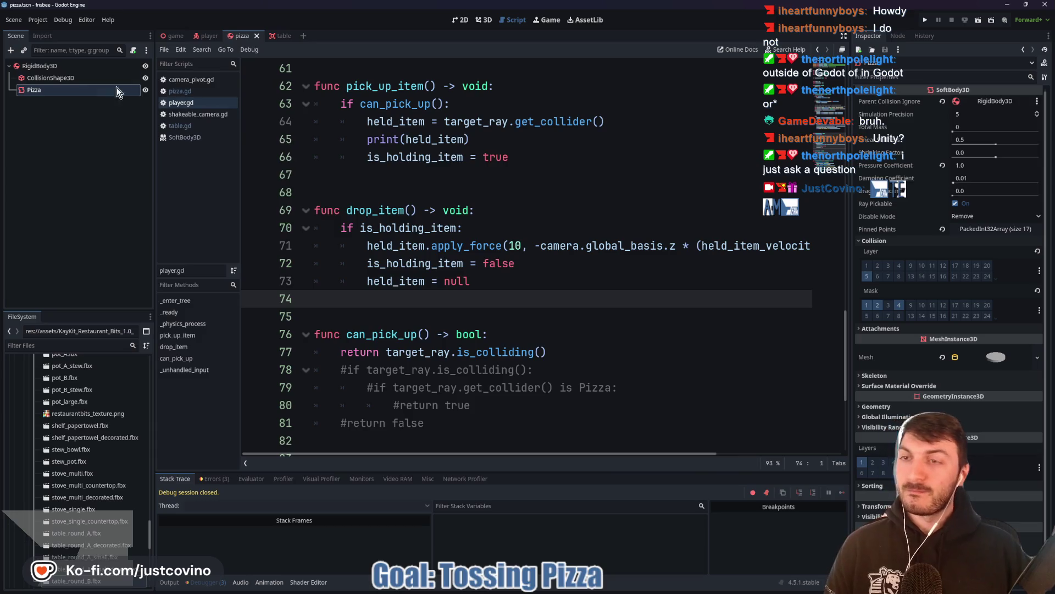
# - Select the CollisionShape3D and RigidBody3D nodes, then move the Grok browser window up and left
pyautogui.click(61, 77)
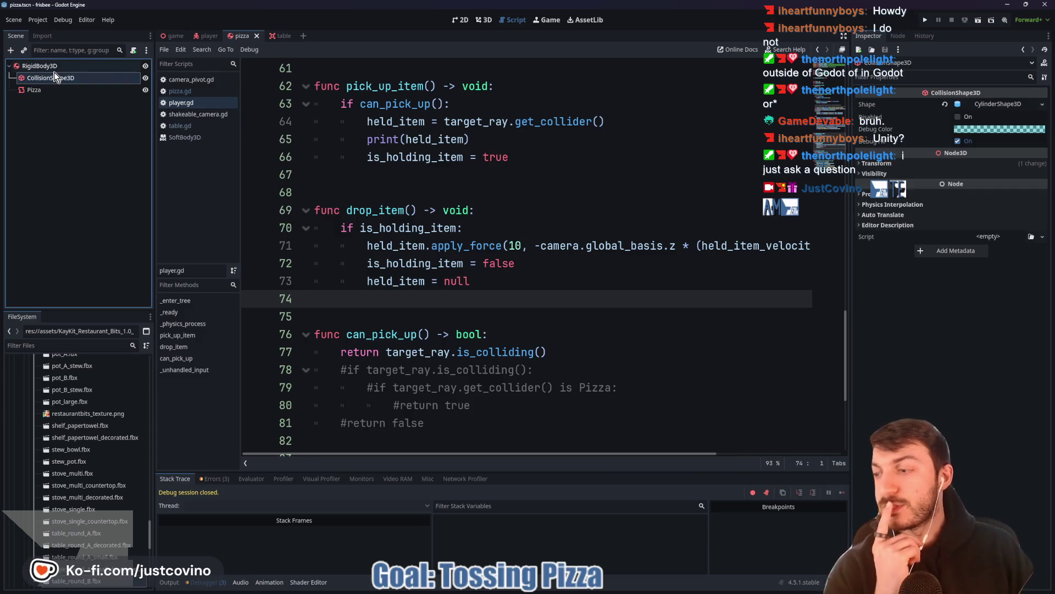
pyautogui.click(72, 65)
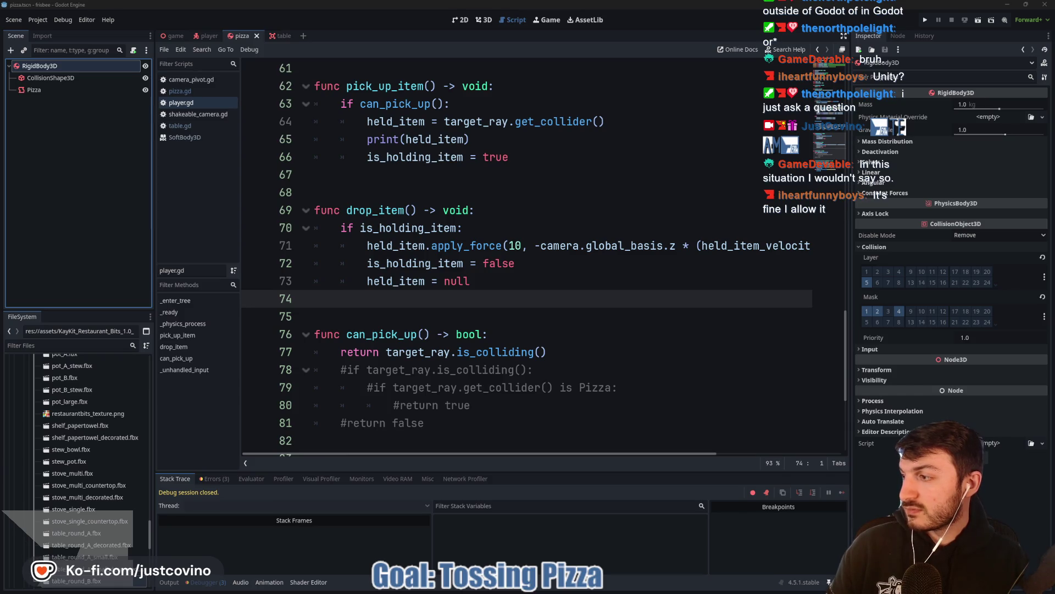
pyautogui.moveTo(390, 157); pyautogui.dragTo(294, 124)
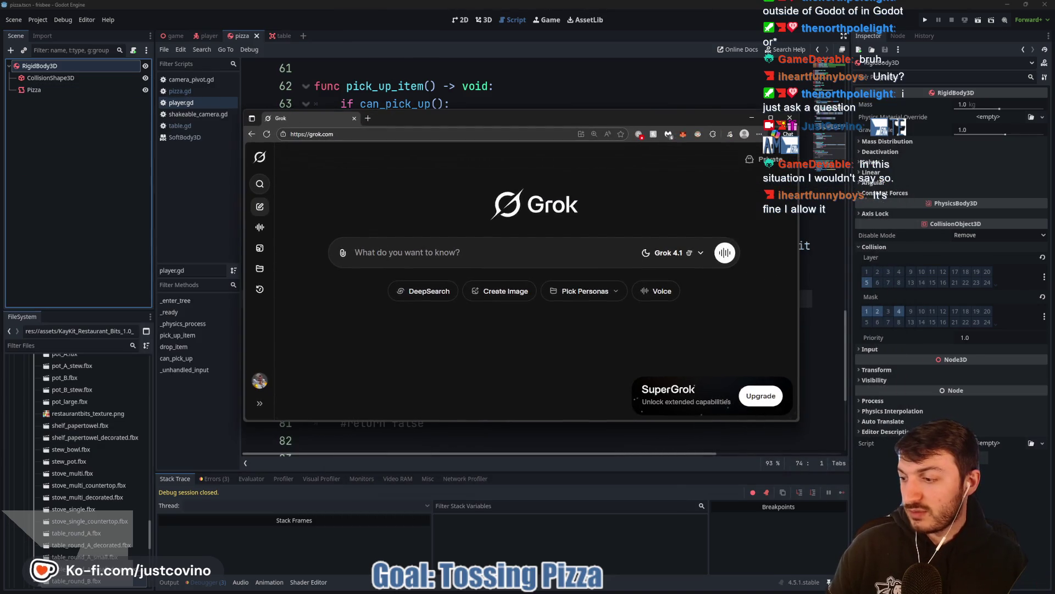
# - Select the Pizza soft body in Godot, then bring the Grok window into view beside it
pyautogui.click(441, 248)
pyautogui.click(494, 248)
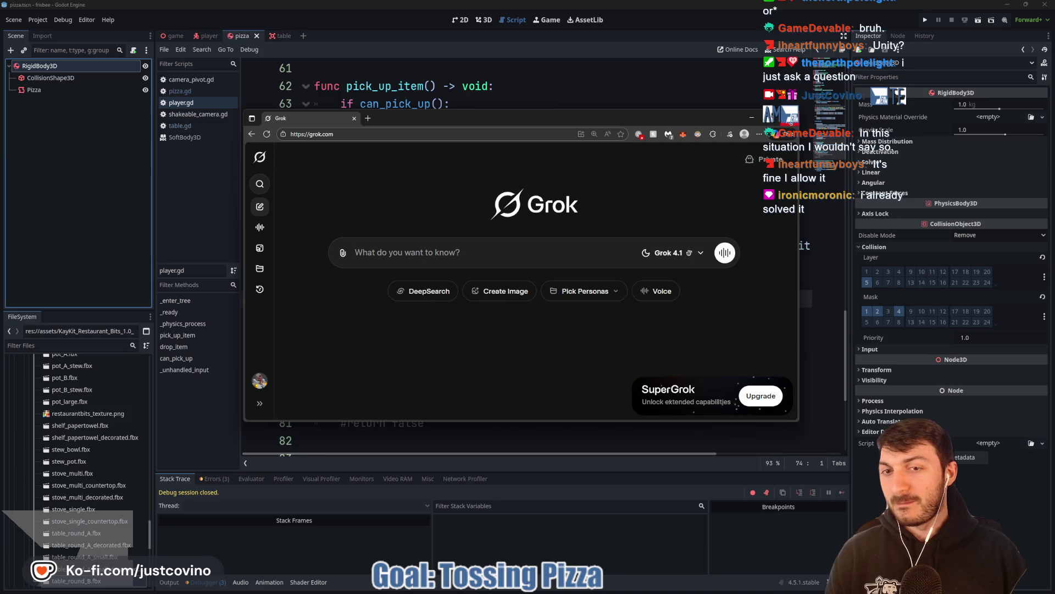
pyautogui.hotkey('alt', 'Tab')
pyautogui.click(601, 185)
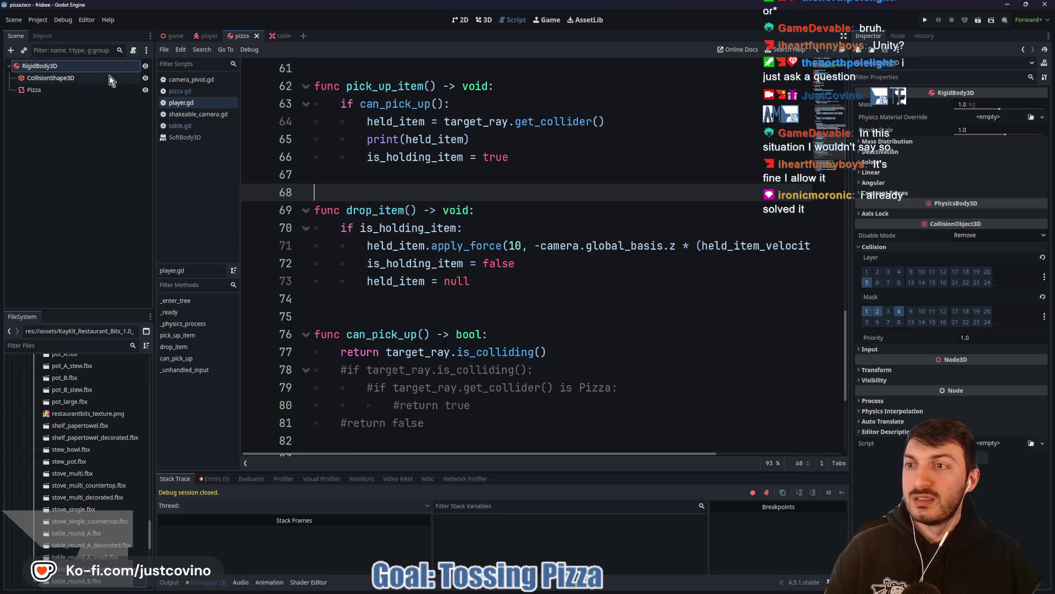
pyautogui.click(99, 89)
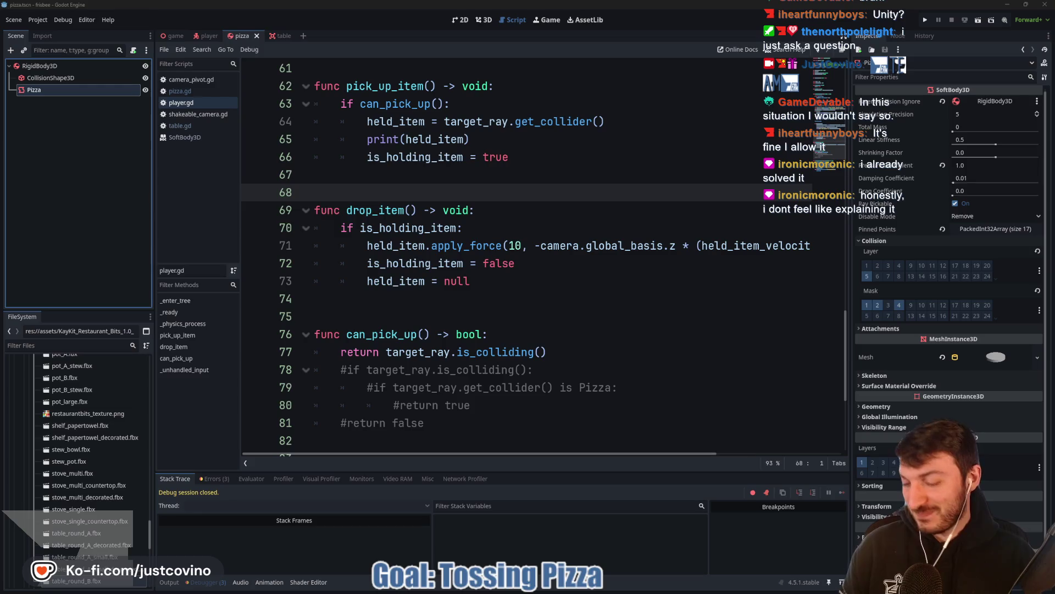
pyautogui.hotkey('alt', 'Tab')
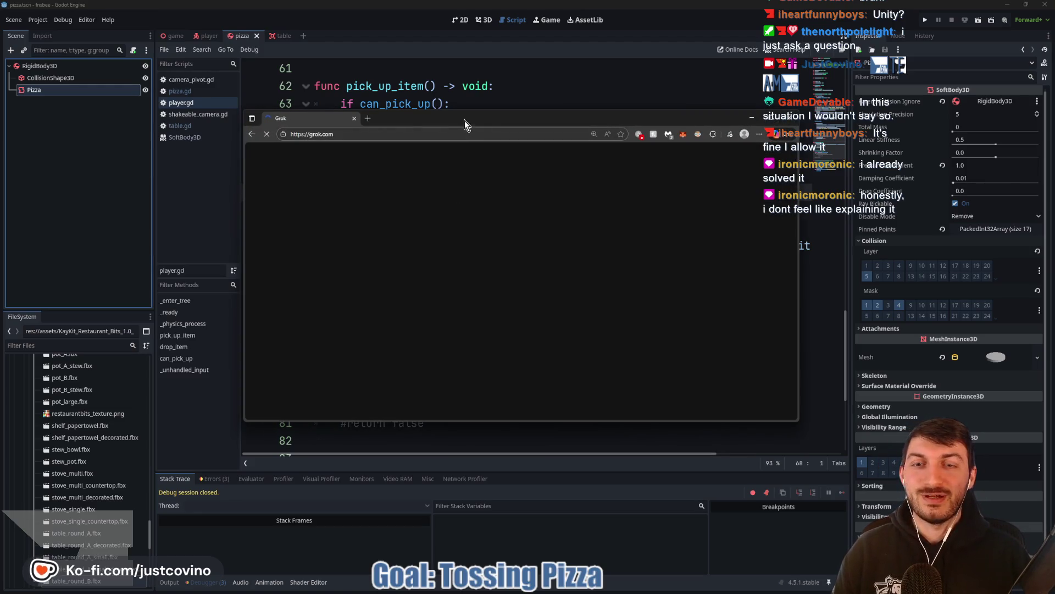
pyautogui.moveTo(464, 120)
pyautogui.mouseDown()
pyautogui.moveTo(0, 115)
pyautogui.moveTo(278, 118)
pyautogui.mouseUp()
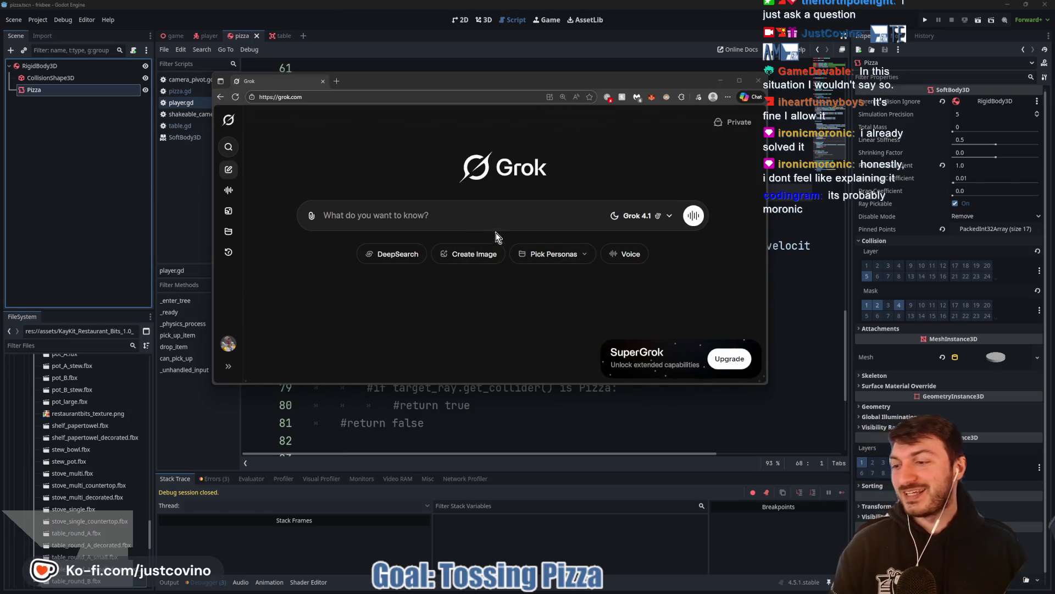
# - Draft a Grok question about picking up and throwing a SoftBody3D in Godot 4.5, correcting Raycast to Raycast3D
pyautogui.click(433, 217)
pyautogui.write('Hey Grok!')
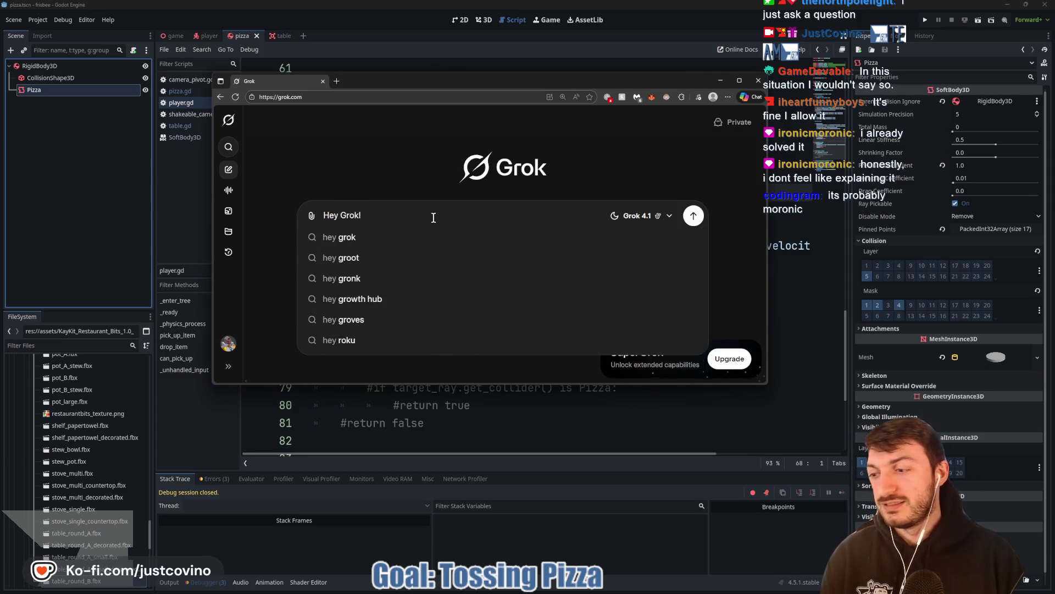
pyautogui.write(" We're ")
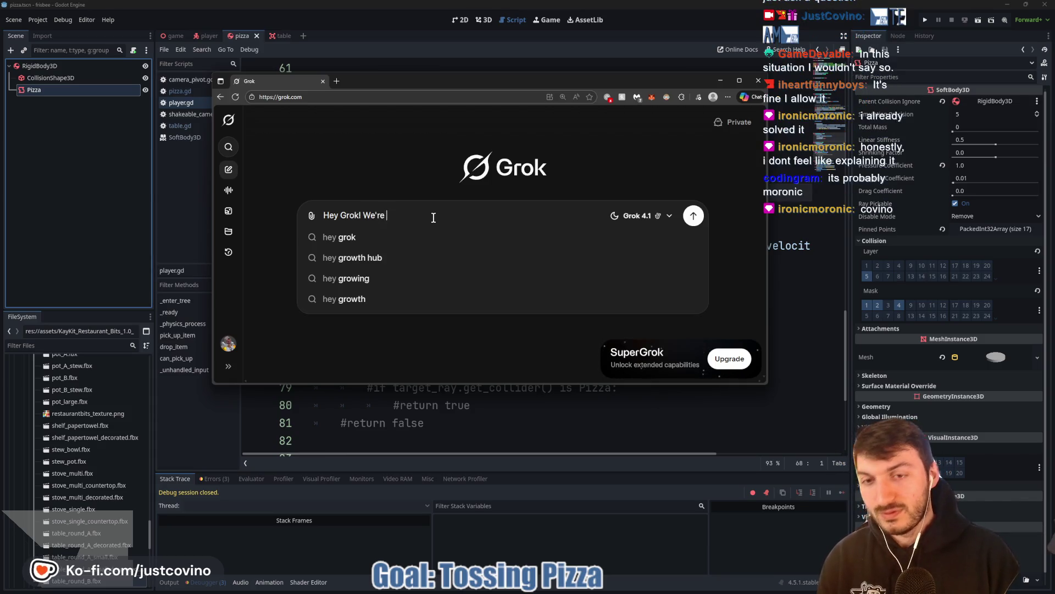
pyautogui.write('using Godot Engine')
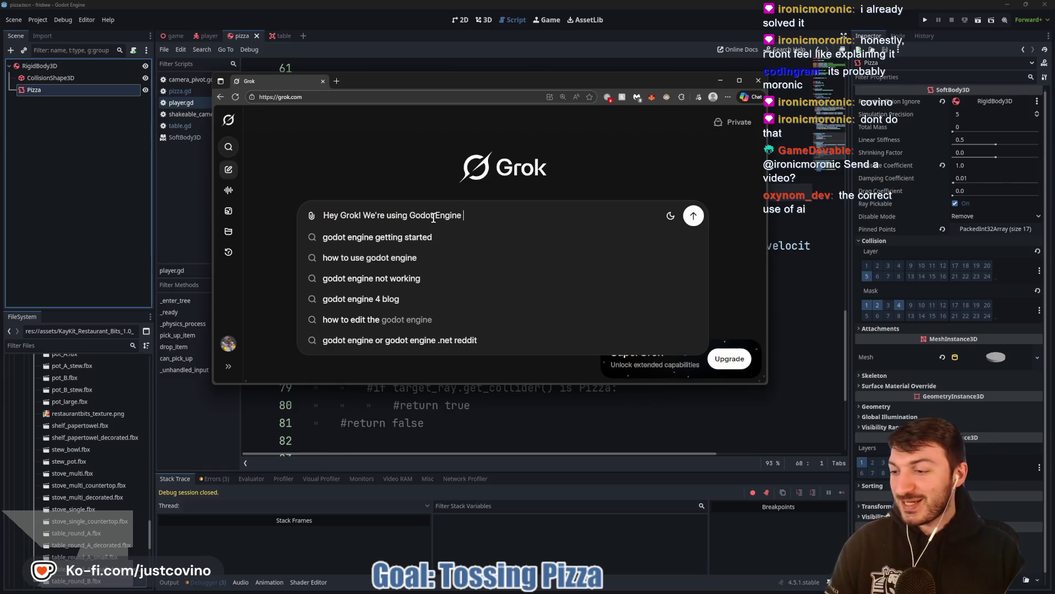
pyautogui.write('4.5')
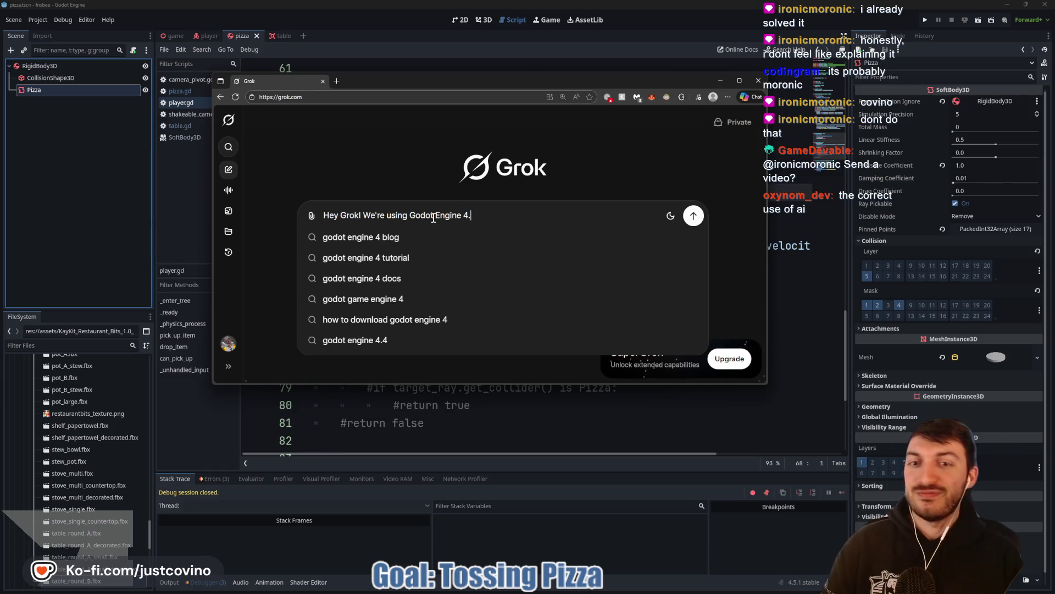
pyautogui.write(" and trying to figure out how to pick up and throw a SoftBody3D. We're able ")
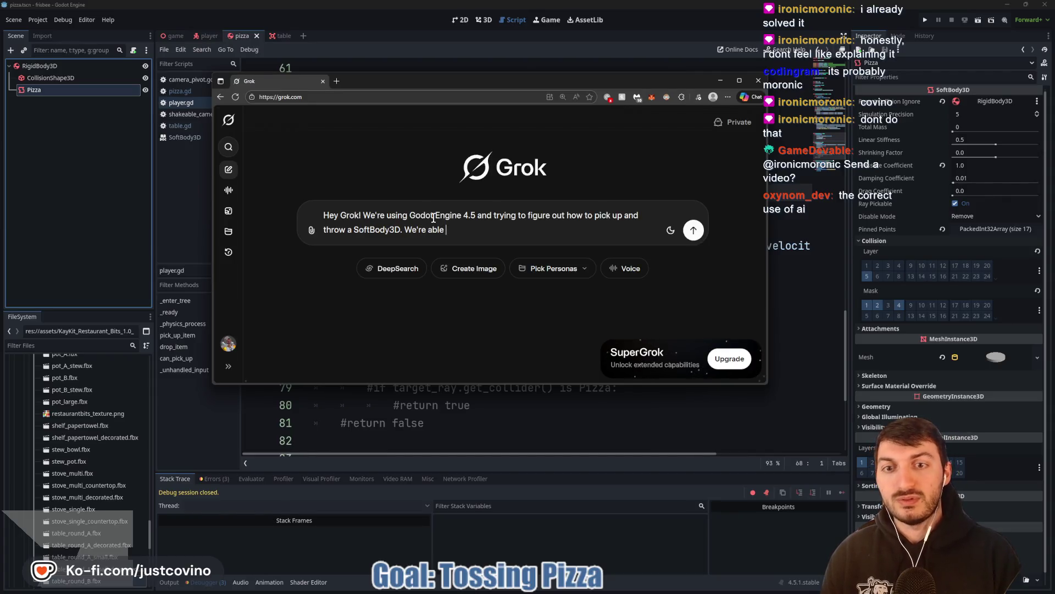
pyautogui.write('to pi')
pyautogui.press('BackSpace')
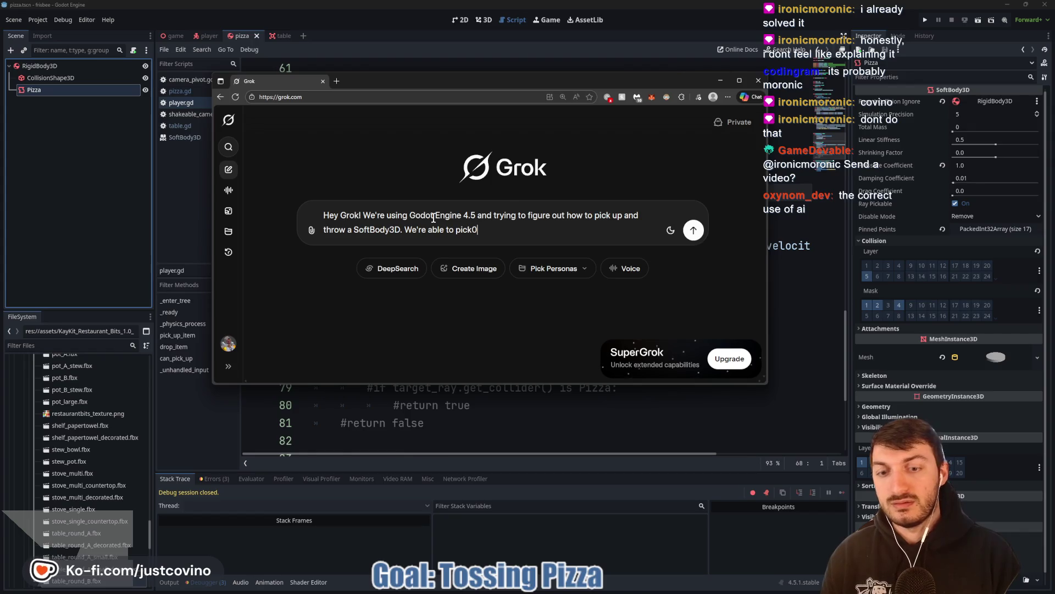
pyautogui.write('-up and throw a Rigid')
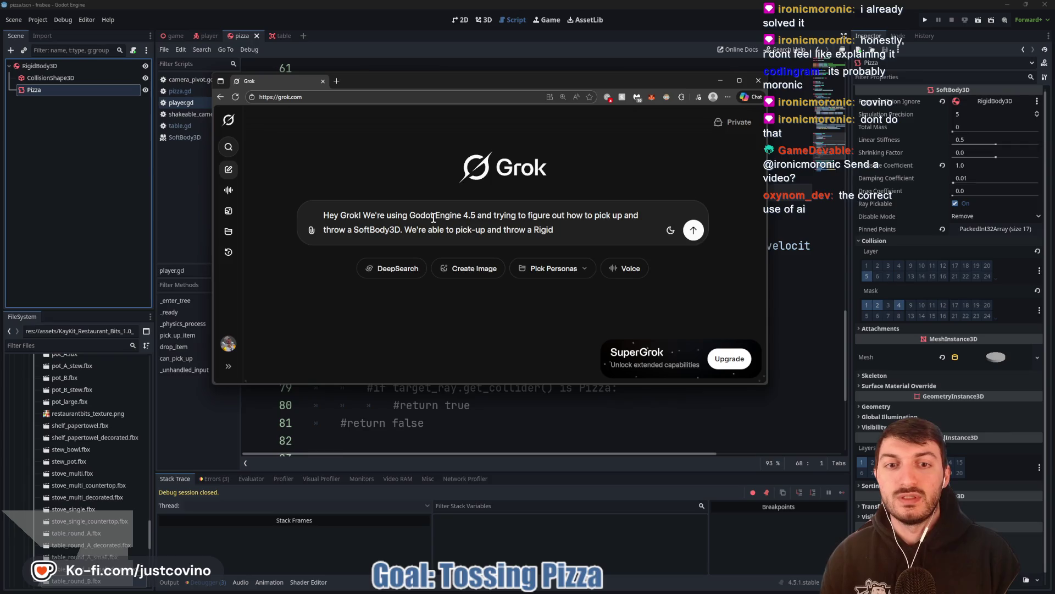
pyautogui.write('Body but when the Rayc')
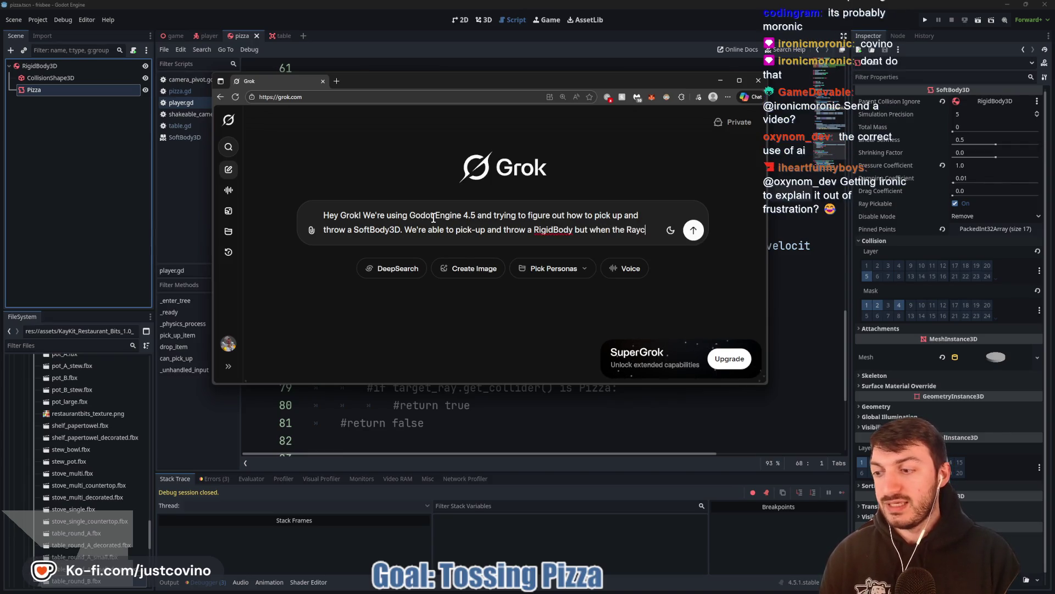
pyautogui.write('hoots')
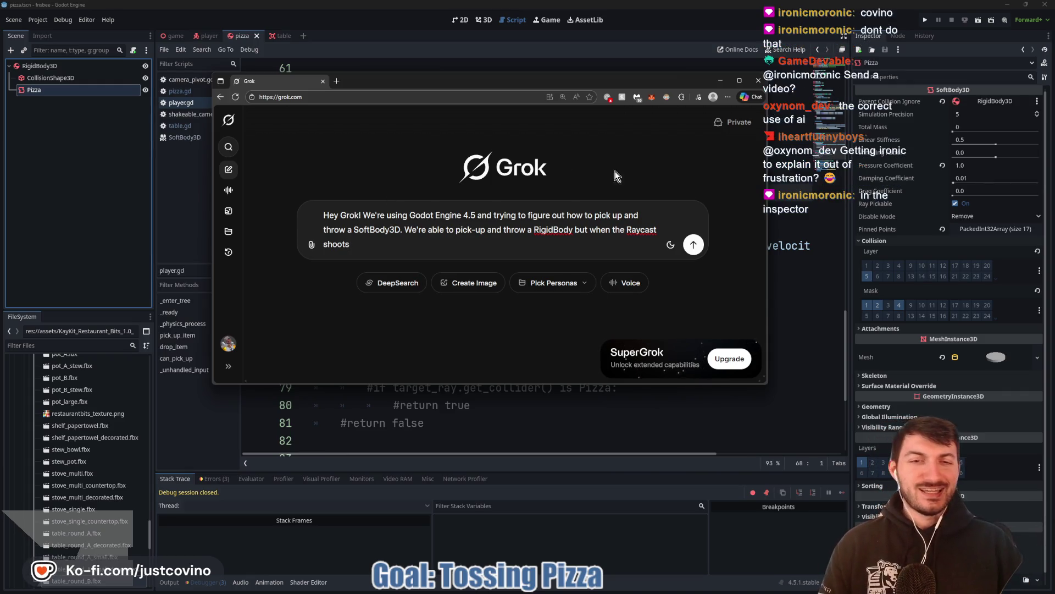
pyautogui.click(653, 233)
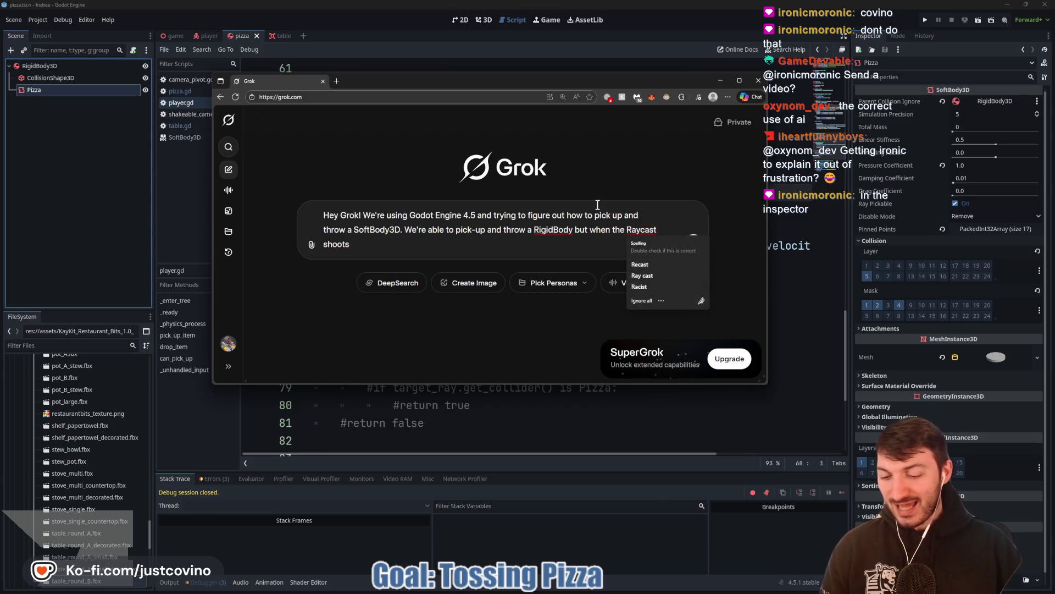
pyautogui.write('3D')
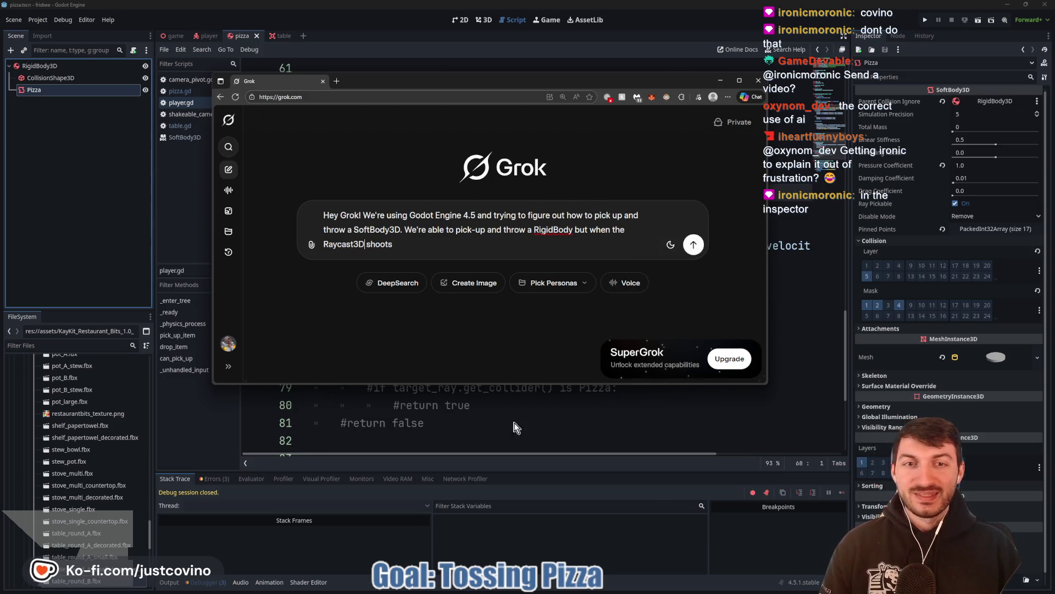
pyautogui.click(385, 441)
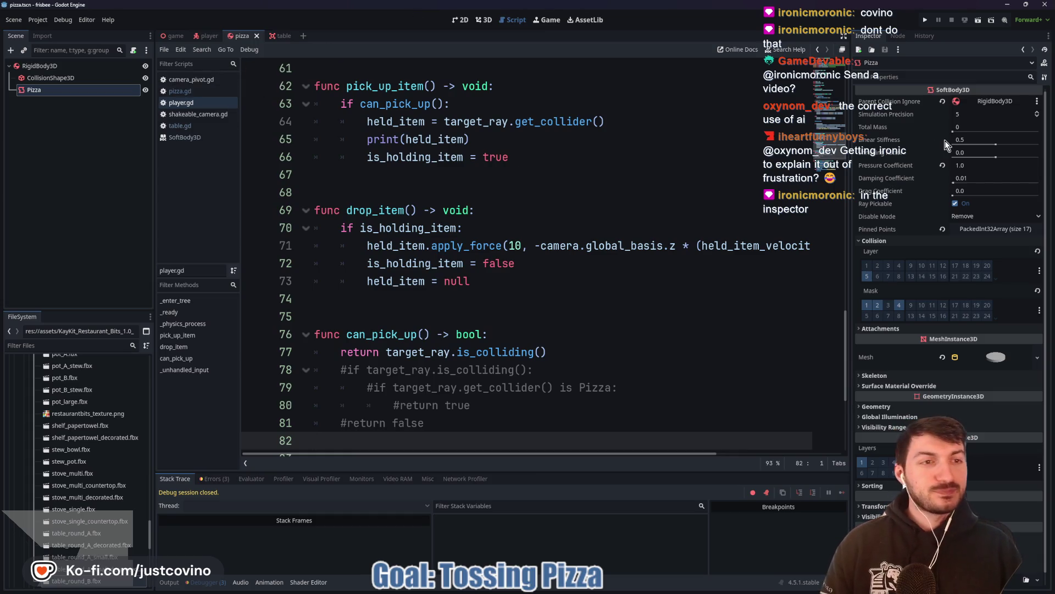
# - Expand the soft body's Attachments list and browse attachment 0's node picker without assigning anything
pyautogui.moveTo(862, 141)
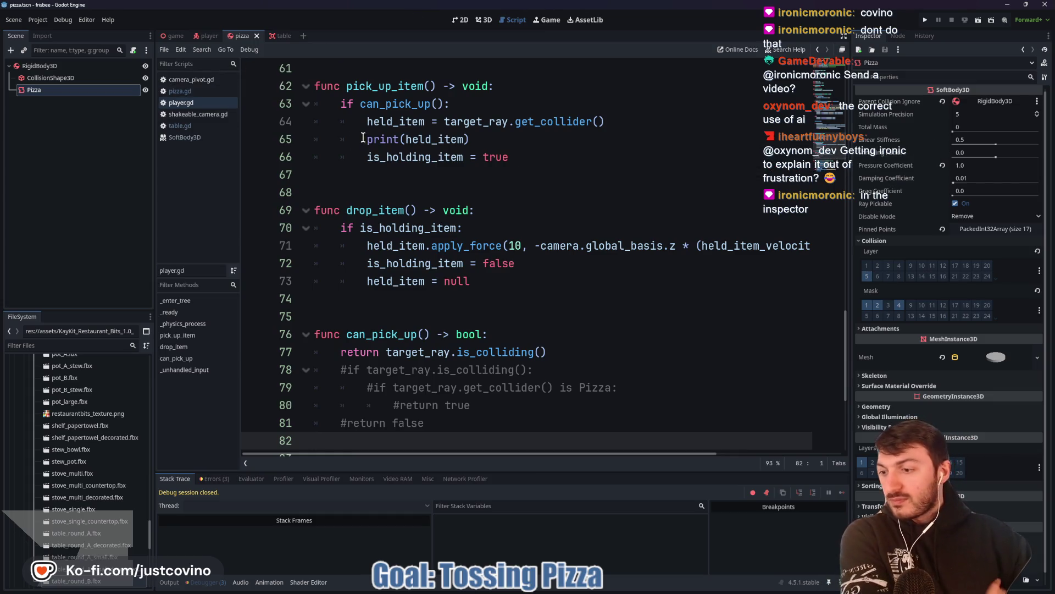
pyautogui.moveTo(373, 133)
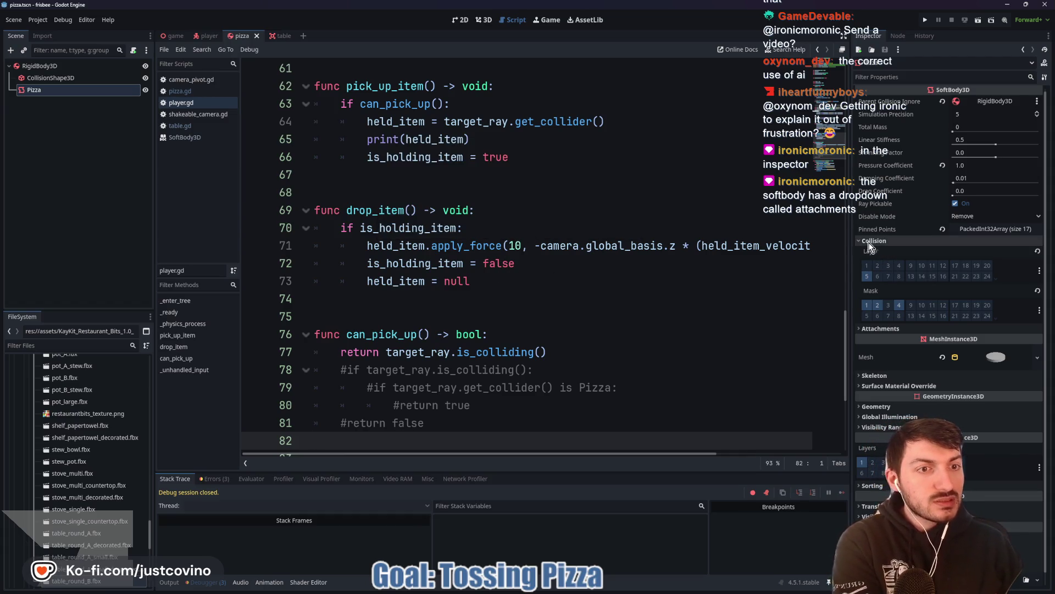
pyautogui.click(873, 329)
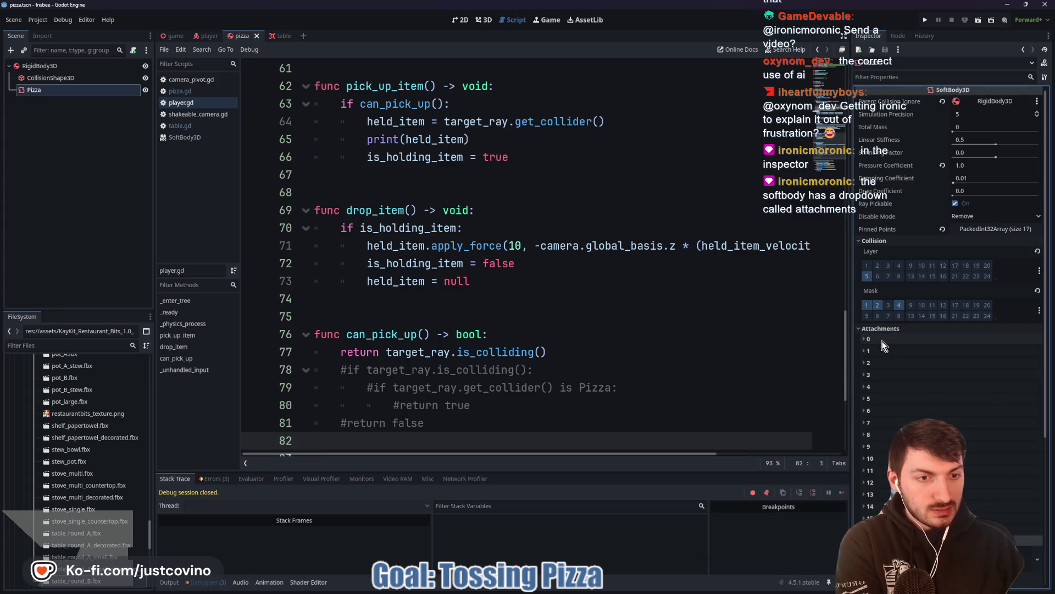
pyautogui.scroll(-3, 905, 330)
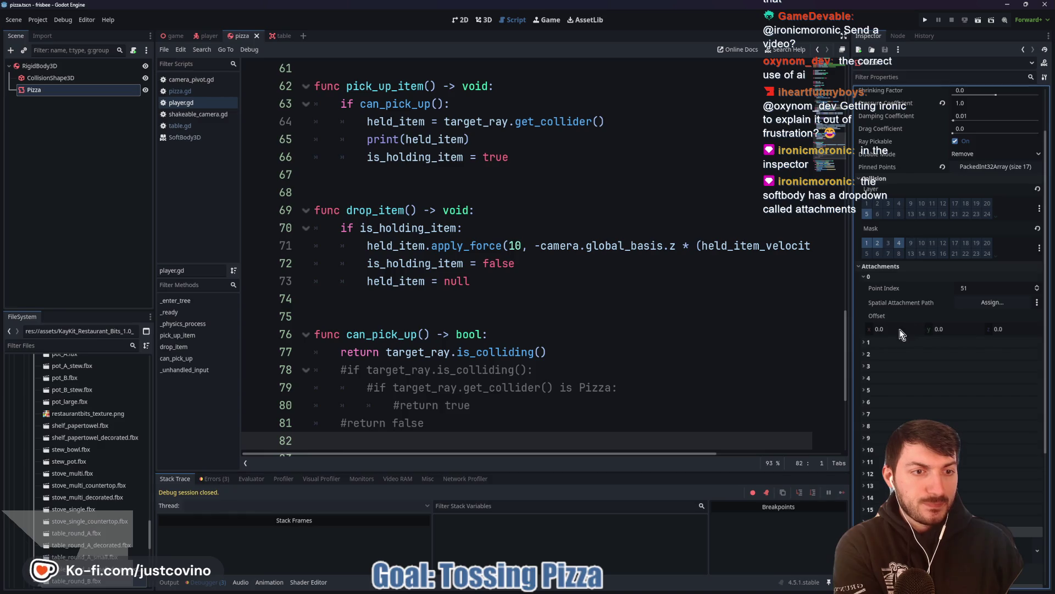
pyautogui.click(973, 303)
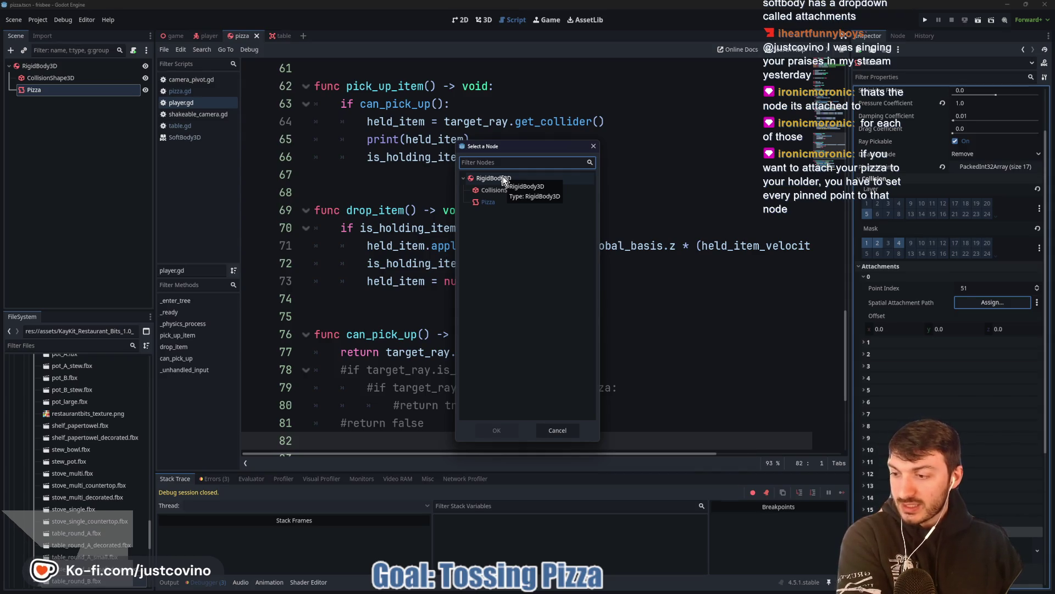
pyautogui.click(594, 145)
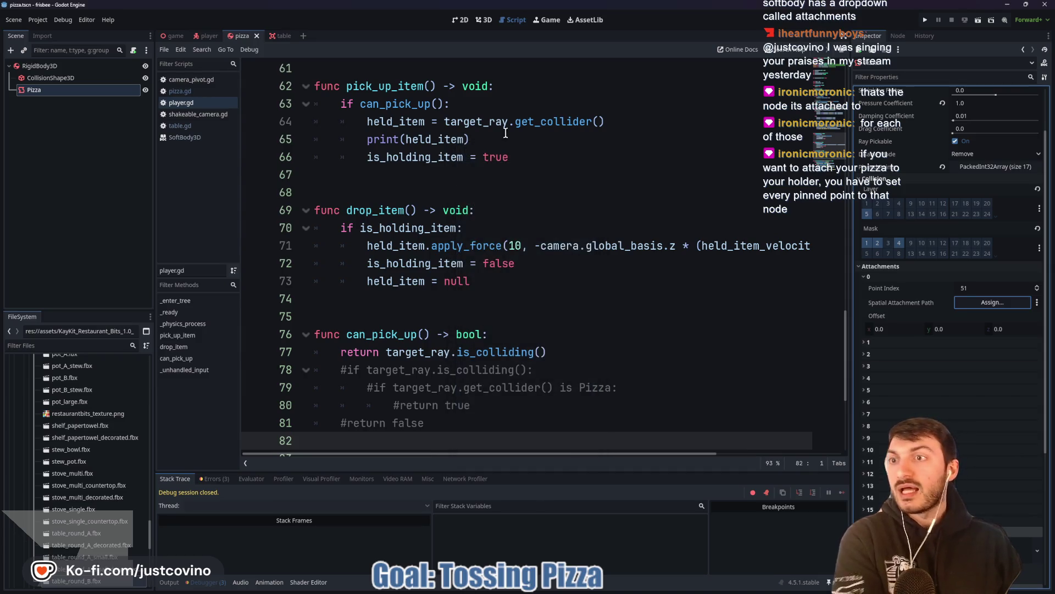
# - Rename the root RigidBody3D node to Pizza
pyautogui.doubleClick(87, 65)
pyautogui.write('Pizza')
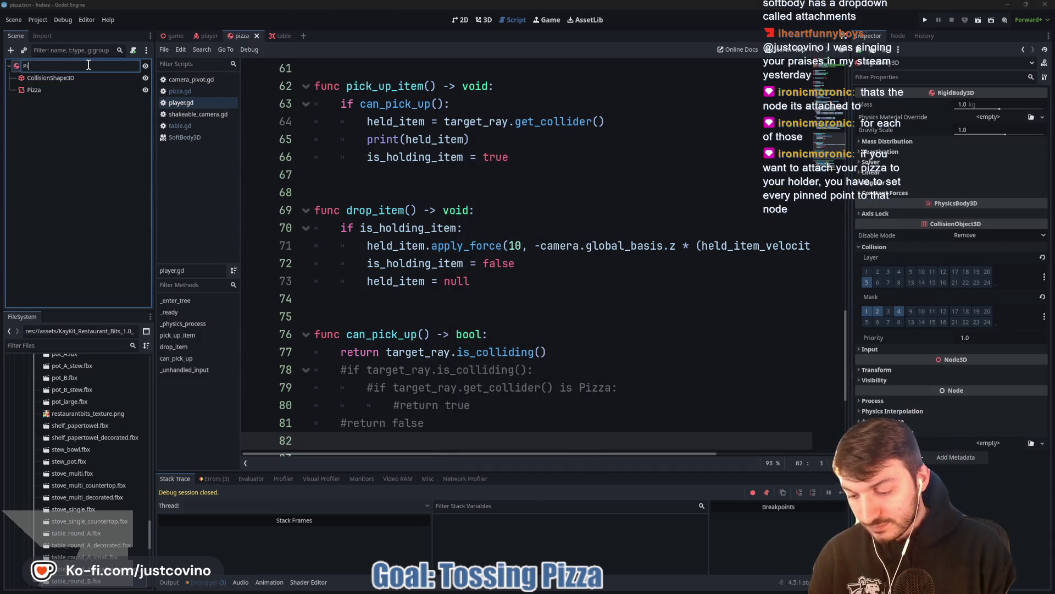
pyautogui.press('Return')
pyautogui.click(40, 90)
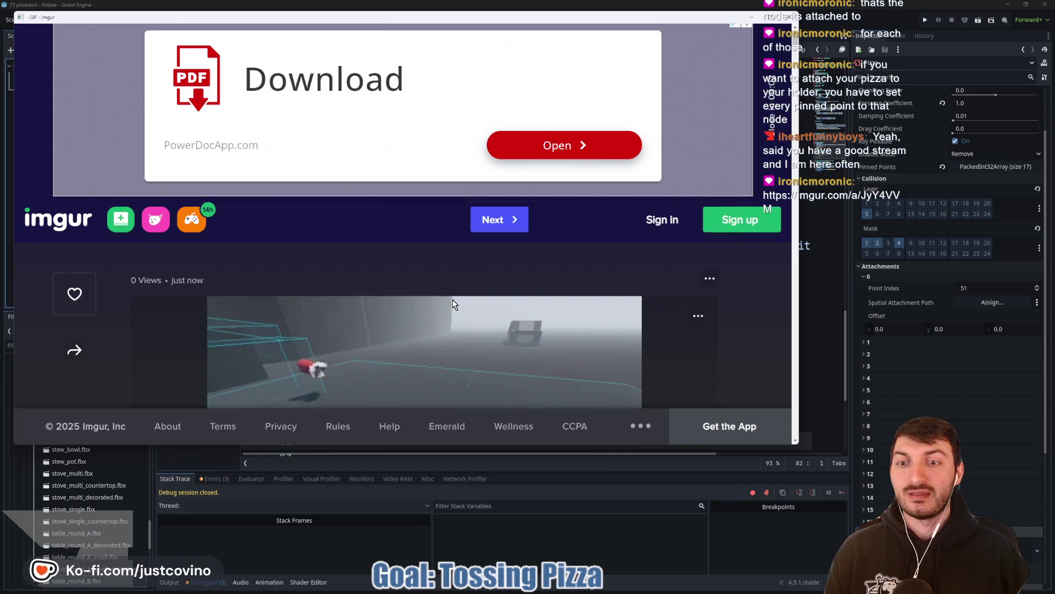
# - Watch the Imgur soft-body pizza clip, then leave the browser for Godot
pyautogui.scroll(-4, 468, 275)
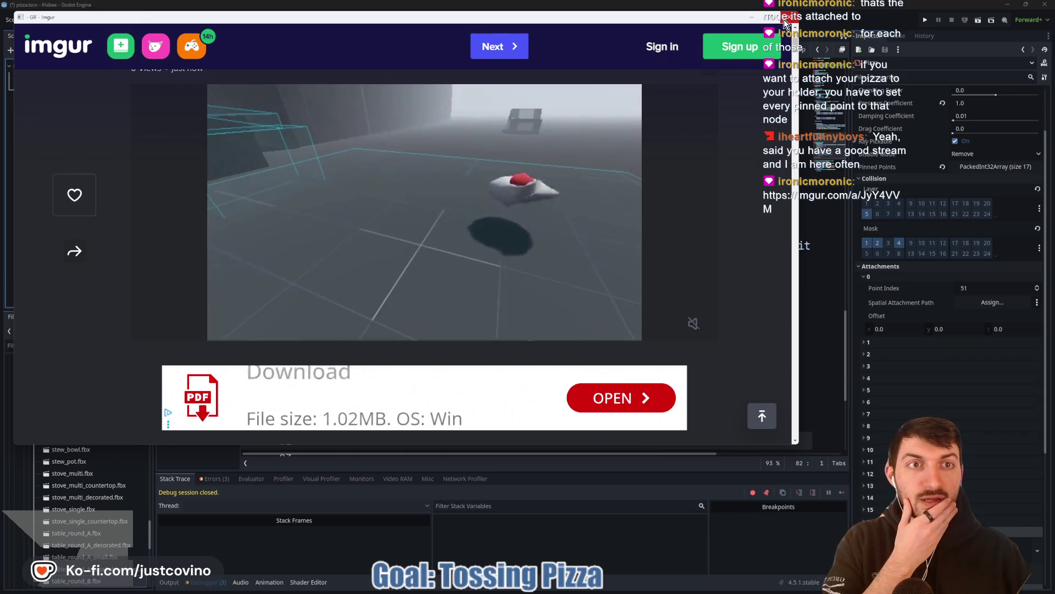
pyautogui.hotkey('alt', 'Tab')
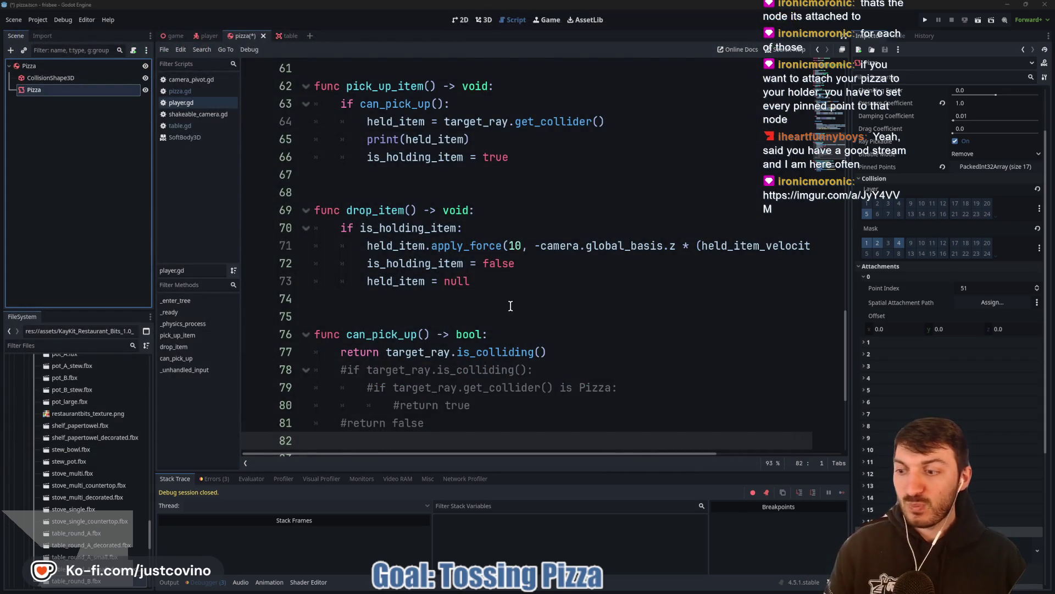
# - Attach the existing pizza.gd script to the root Pizza rigid body
pyautogui.click(511, 305)
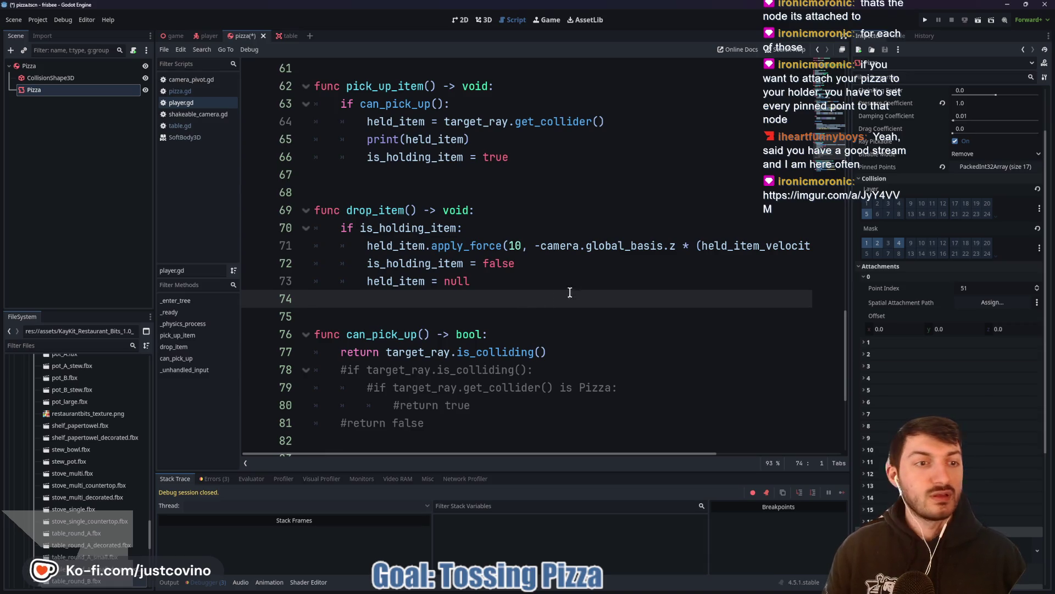
pyautogui.click(39, 67)
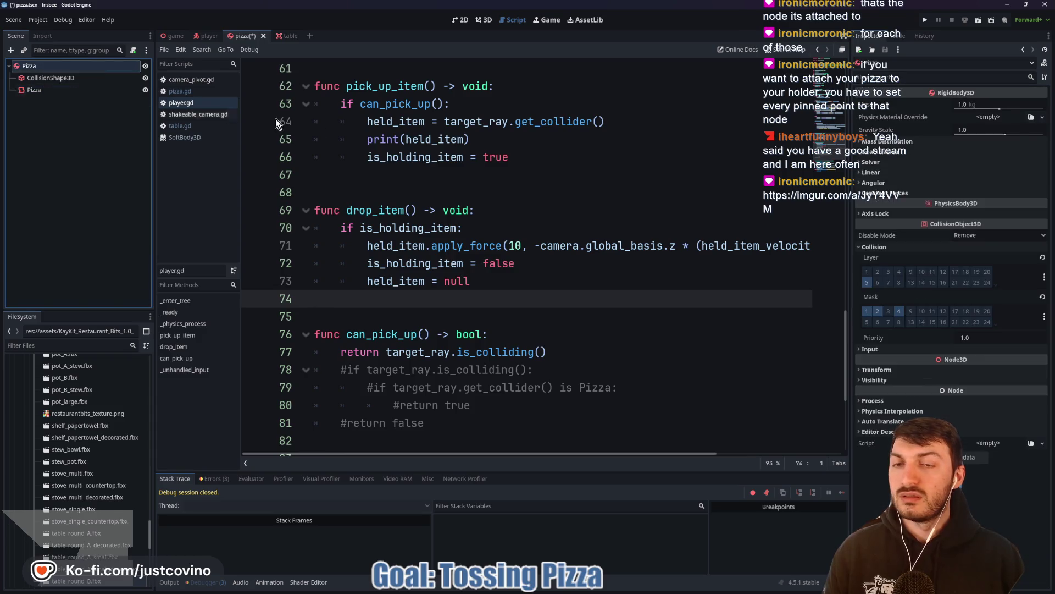
pyautogui.click(133, 50)
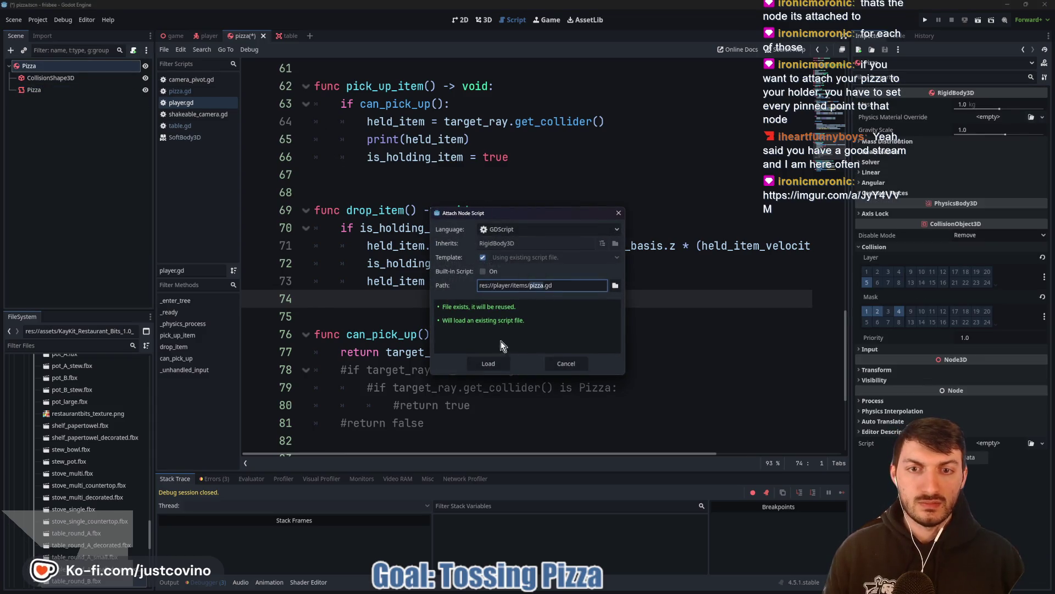
pyautogui.click(490, 363)
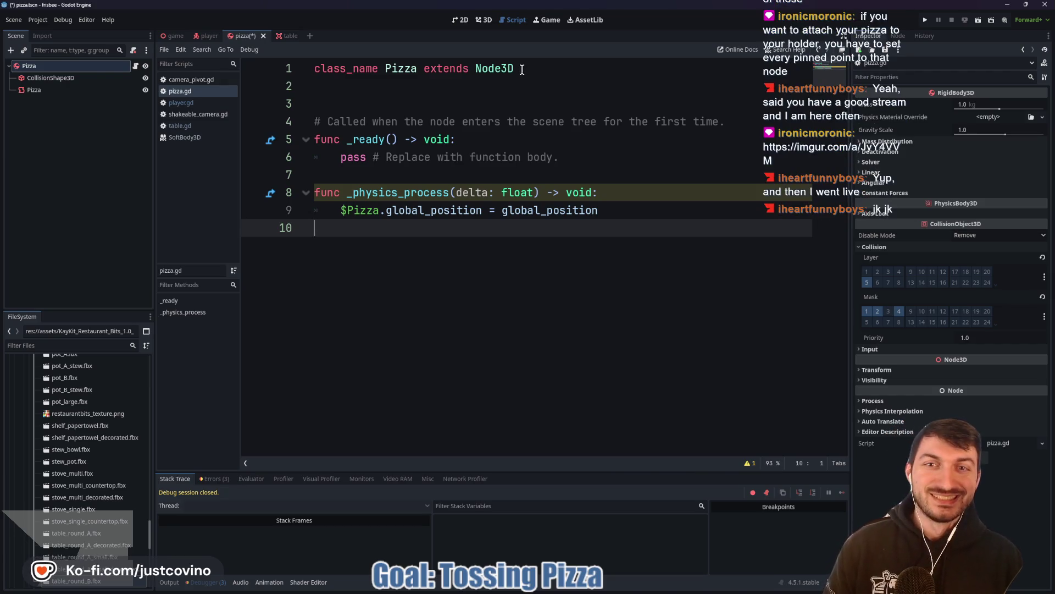
# - Change pizza.gd's base class from Node3D to RigidBody3D and save
pyautogui.moveTo(522, 69); pyautogui.dragTo(473, 67)
pyautogui.moveTo(490, 59)
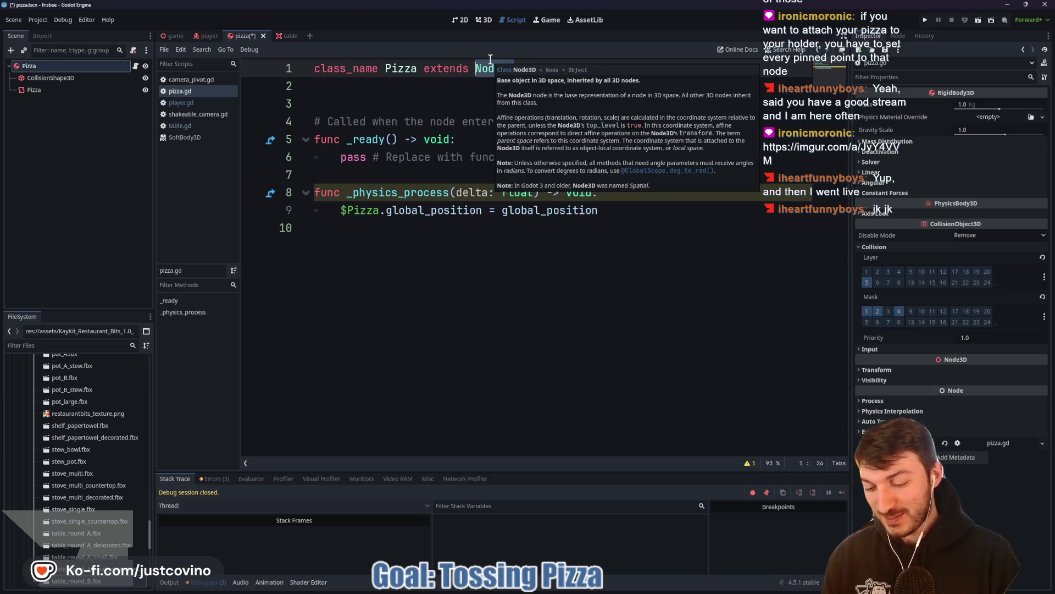
pyautogui.write('RigidBd')
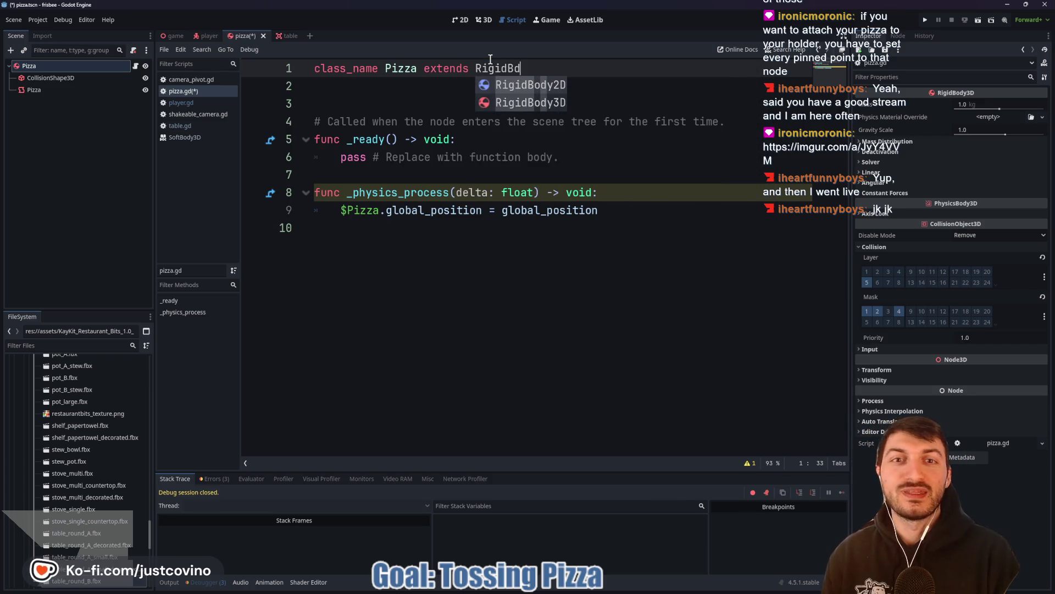
pyautogui.press('Down')
pyautogui.press('Return')
pyautogui.click(487, 104)
pyautogui.hotkey('ctrl', 's')
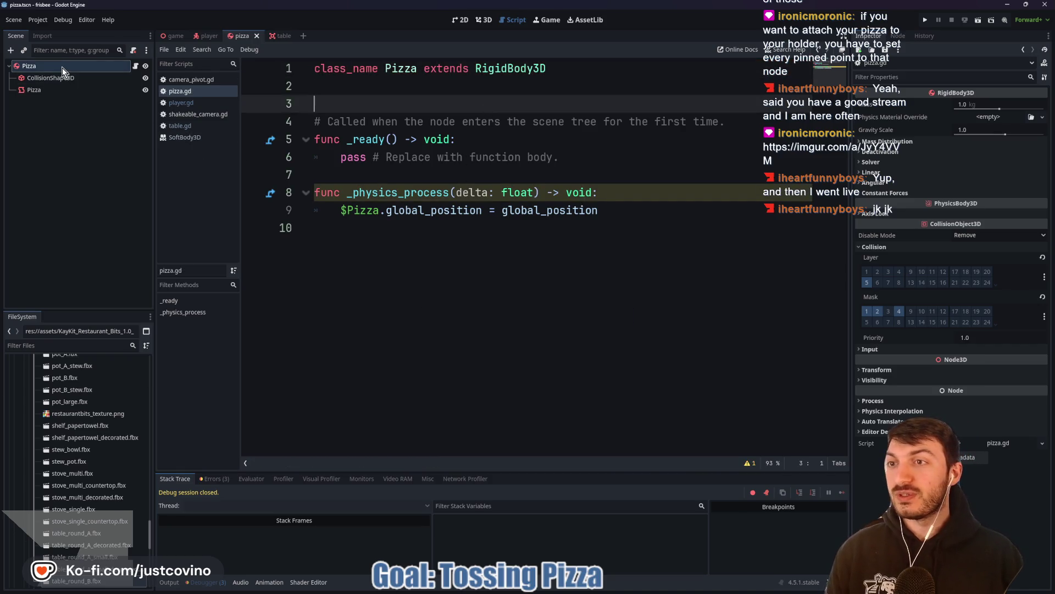
# - Delete the _physics_process function with its global_position assignment from pizza.gd
pyautogui.click(62, 90)
pyautogui.click(520, 176)
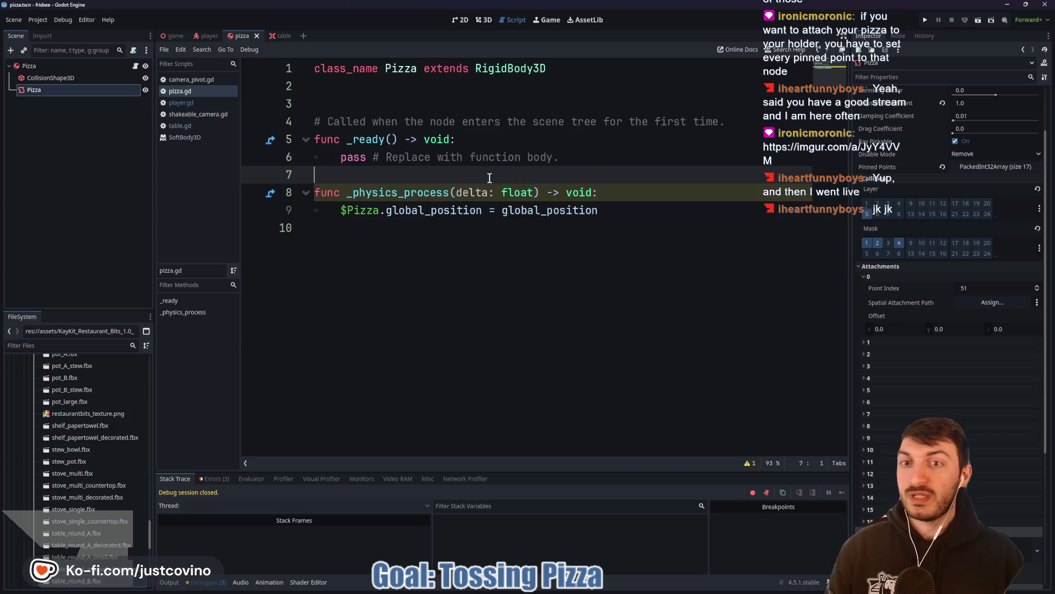
pyautogui.press('Return')
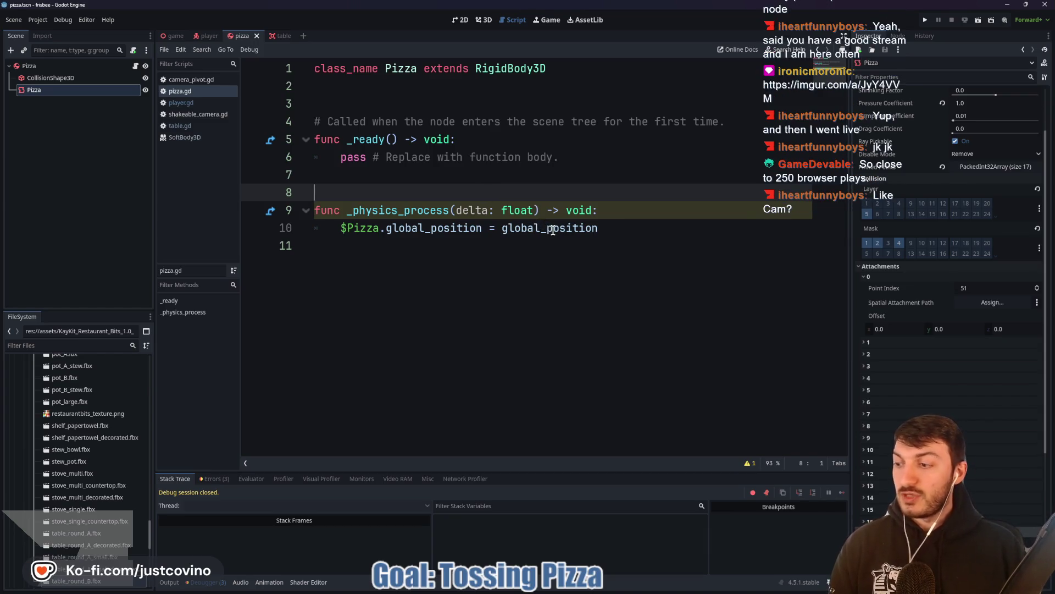
pyautogui.moveTo(621, 228); pyautogui.dragTo(302, 227)
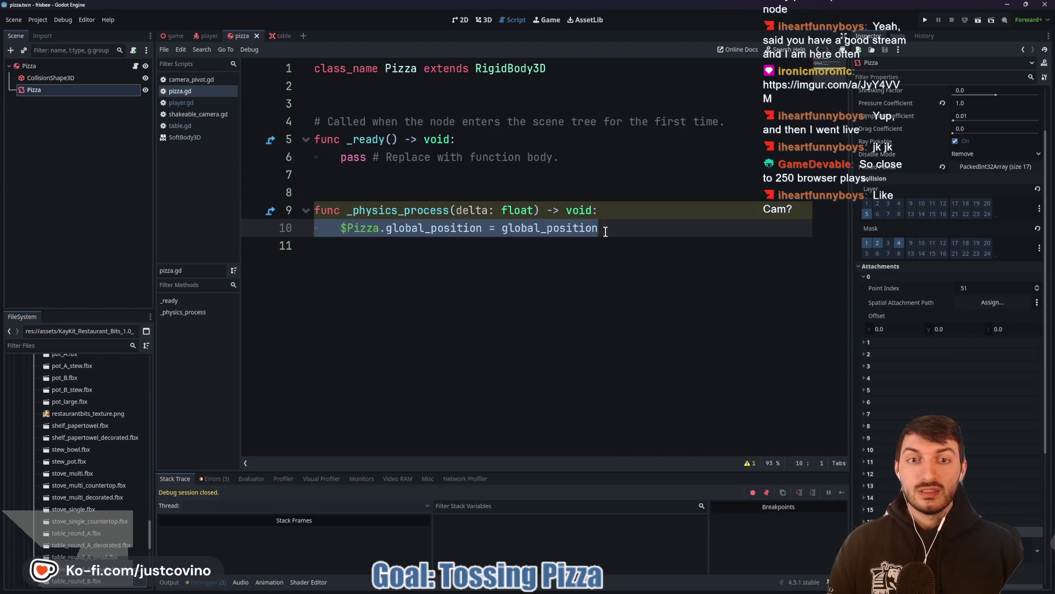
pyautogui.moveTo(602, 228); pyautogui.dragTo(311, 217)
pyautogui.press('BackSpace')
pyautogui.press('BackSpace')
pyautogui.press('BackSpace')
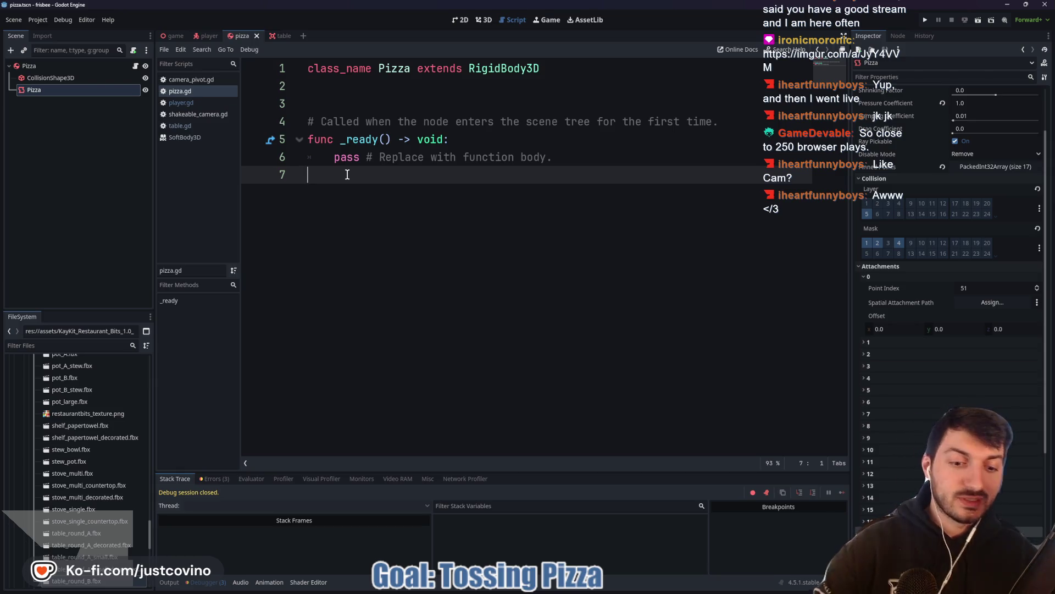
pyautogui.click(58, 68)
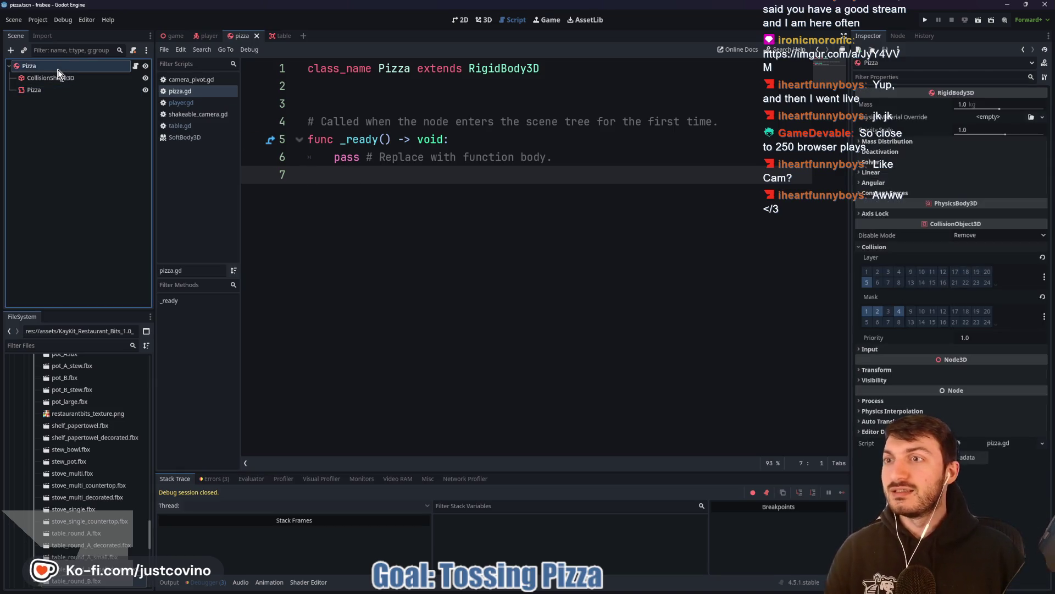
pyautogui.click(397, 175)
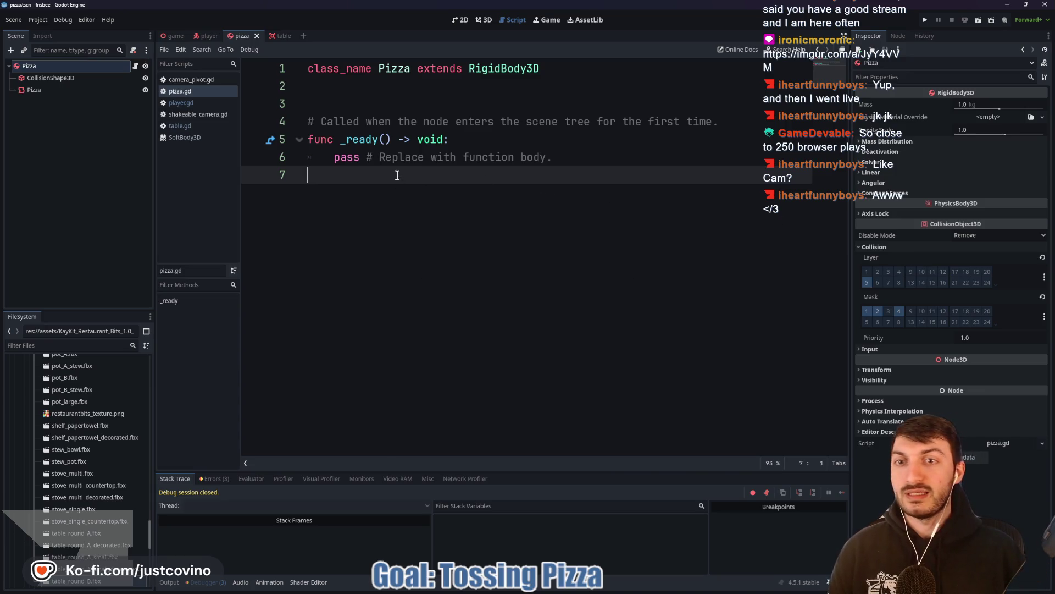
pyautogui.click(91, 92)
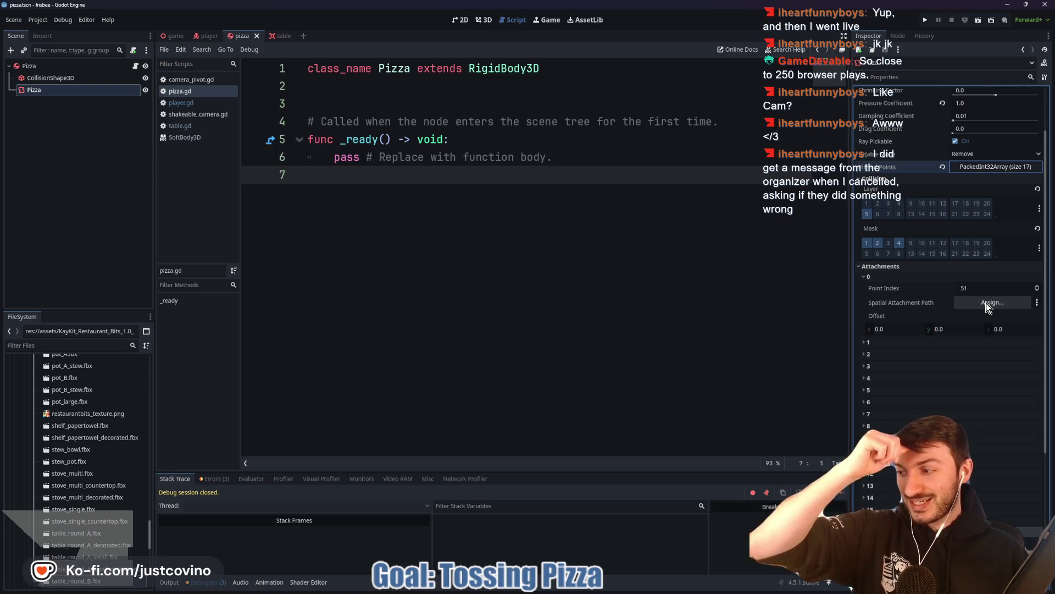
# - Assign the root Pizza node as the target of soft-body attachments 0 and 1
pyautogui.click(986, 303)
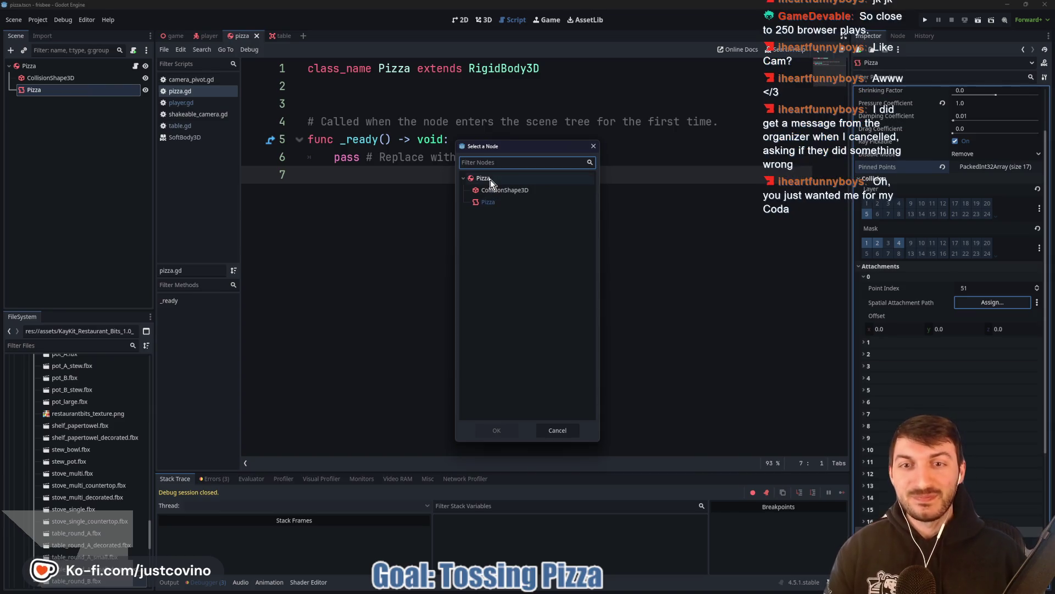
pyautogui.click(483, 178)
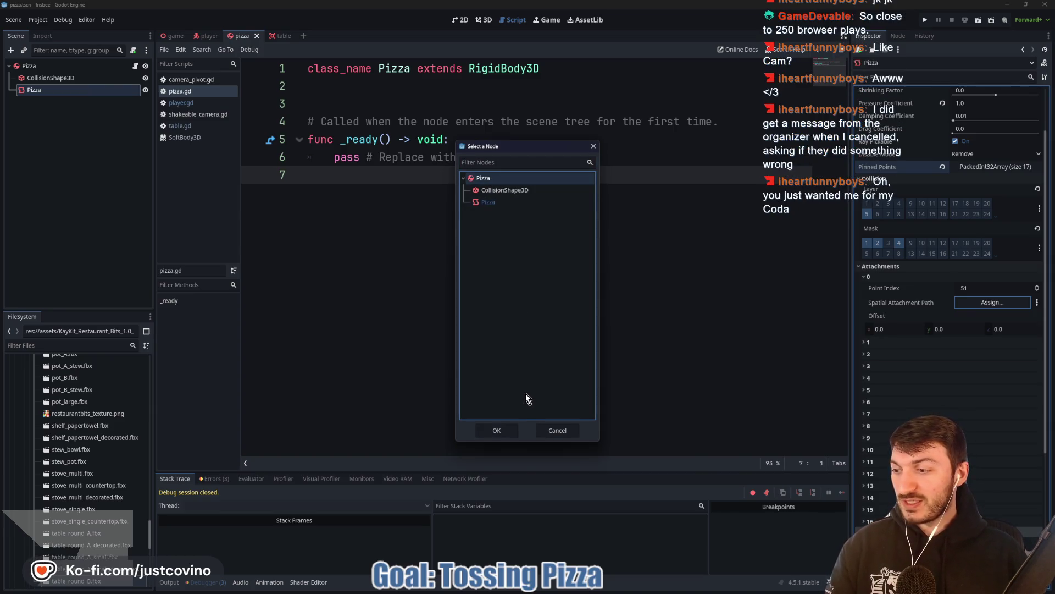
pyautogui.click(501, 430)
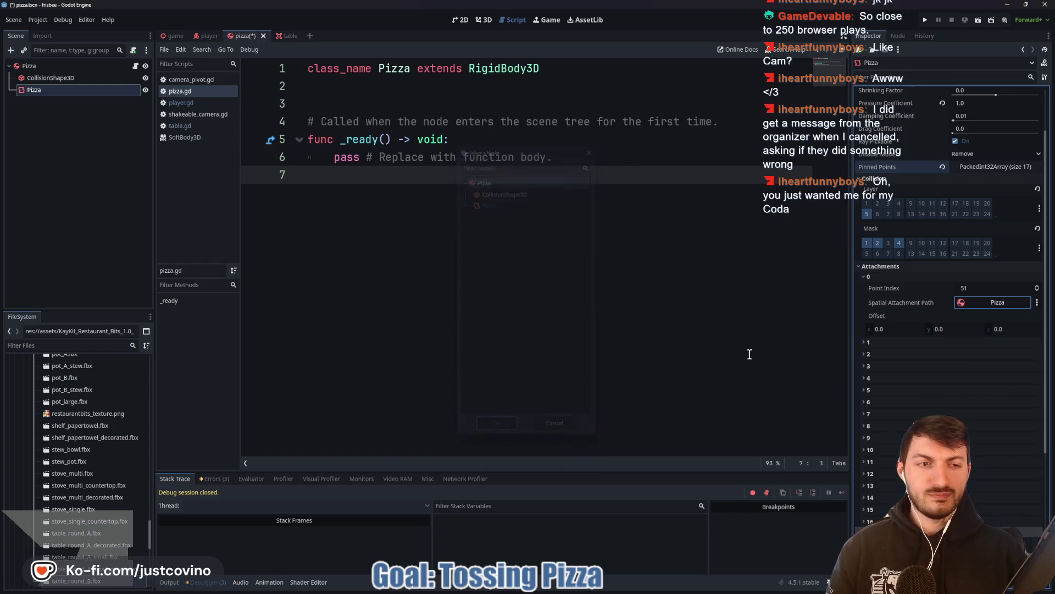
pyautogui.click(878, 343)
pyautogui.click(992, 368)
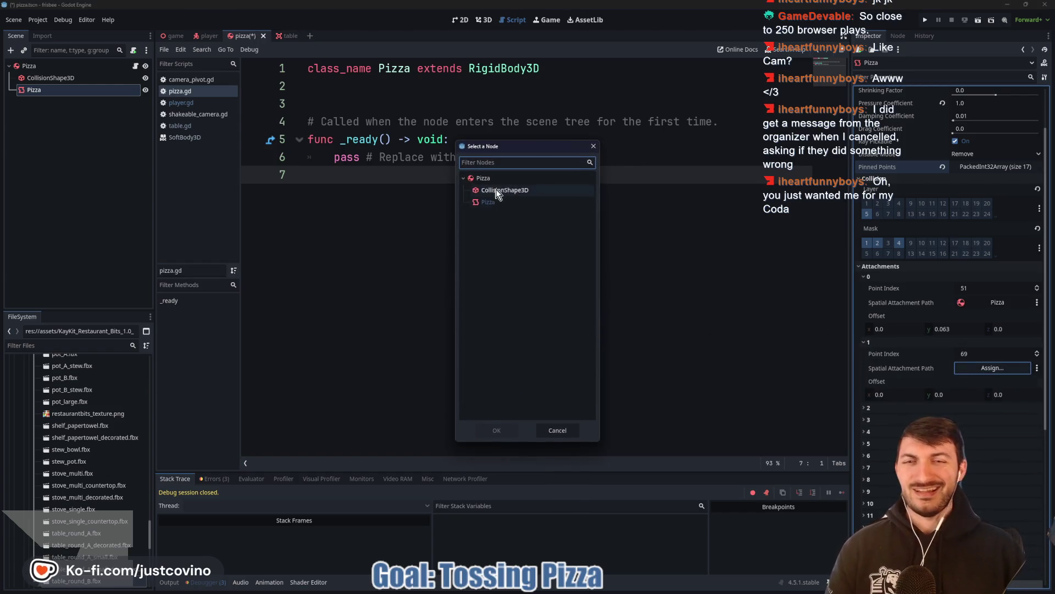
pyautogui.click(483, 178)
pyautogui.click(496, 430)
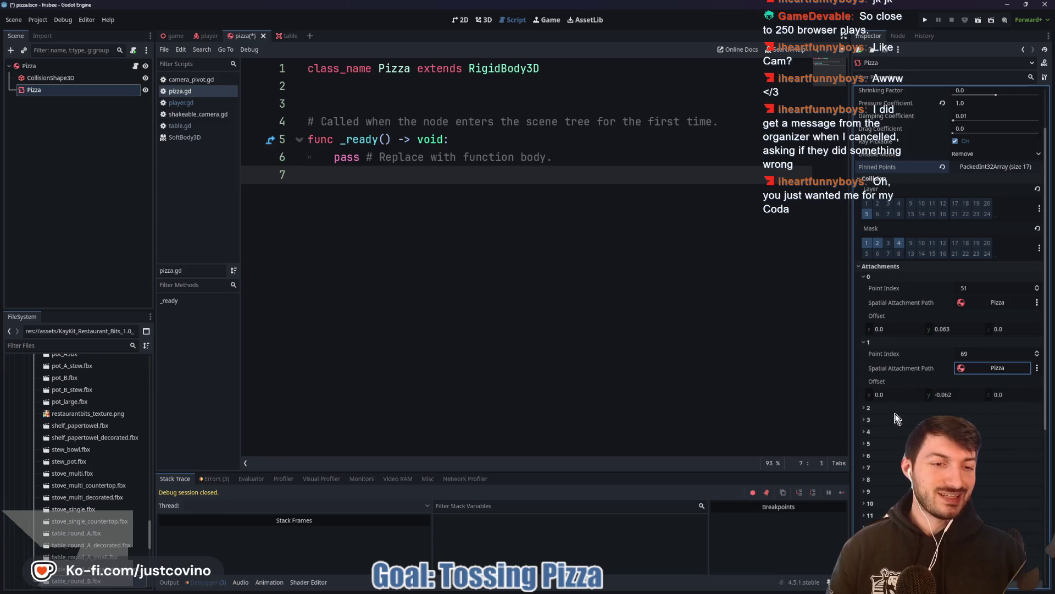
# - Assign Pizza as attachment 2's target and expand attachment 3's settings
pyautogui.click(886, 406)
pyautogui.scroll(-5, 932, 332)
pyautogui.scroll(3, 954, 298)
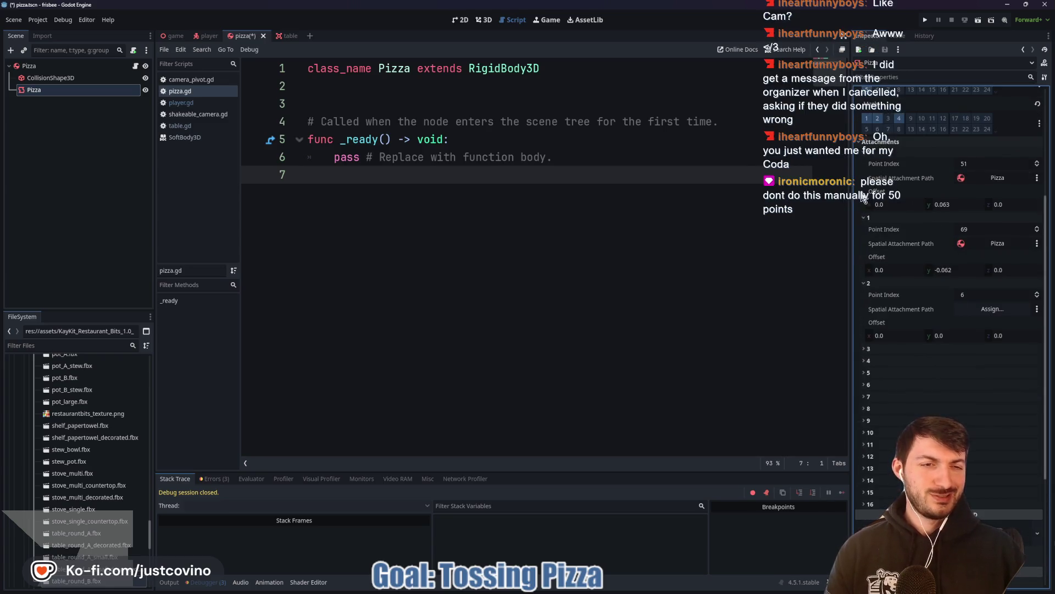
pyautogui.click(976, 254)
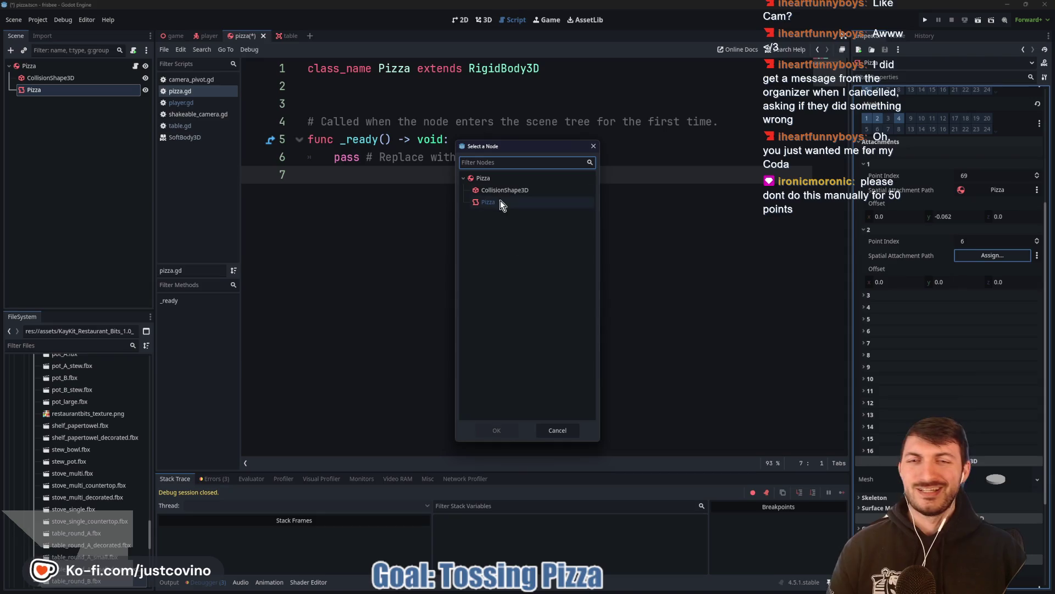
pyautogui.click(496, 428)
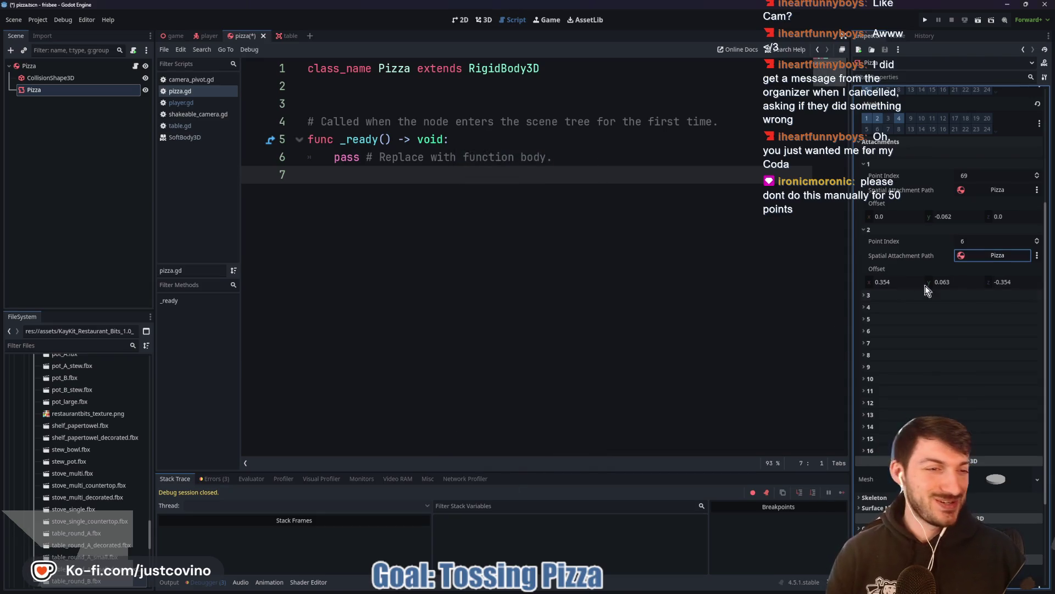
pyautogui.click(877, 294)
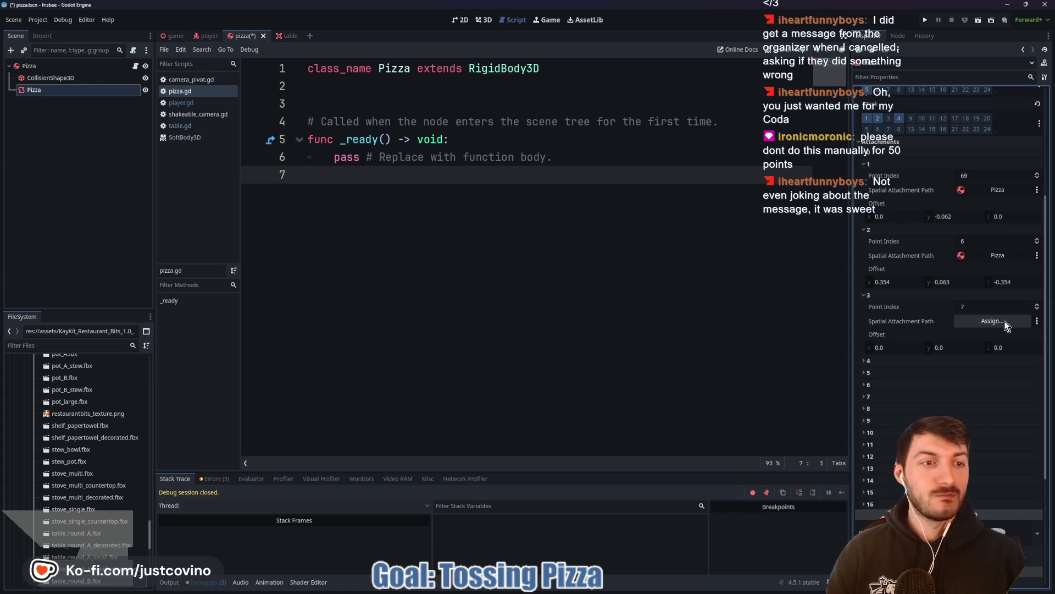
# - Review the soft body's Pinned Points list and select the placeholder pass line in _ready
pyautogui.scroll(-3, 945, 320)
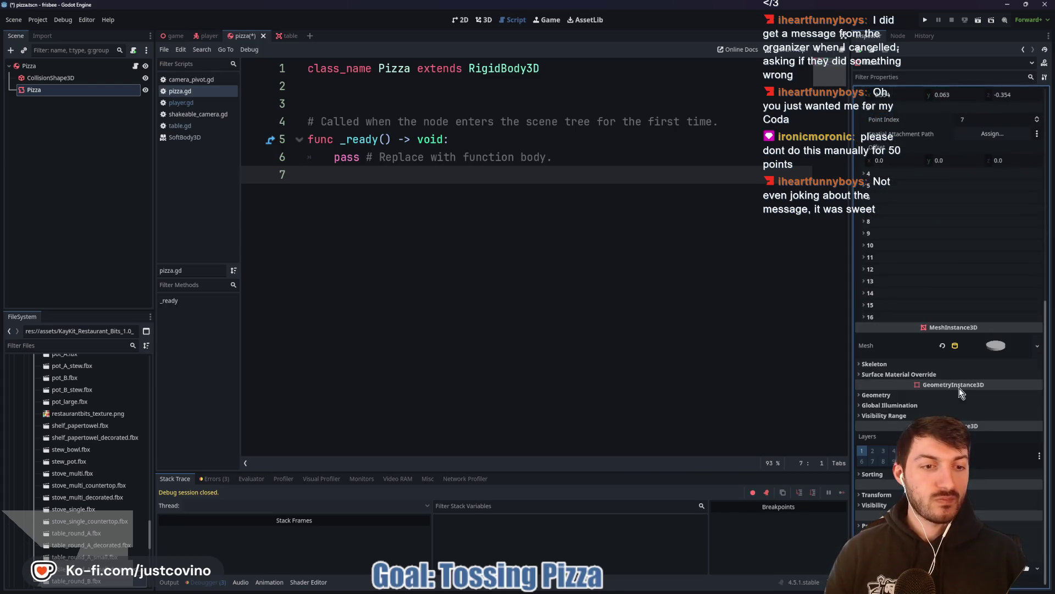
pyautogui.scroll(3, 907, 297)
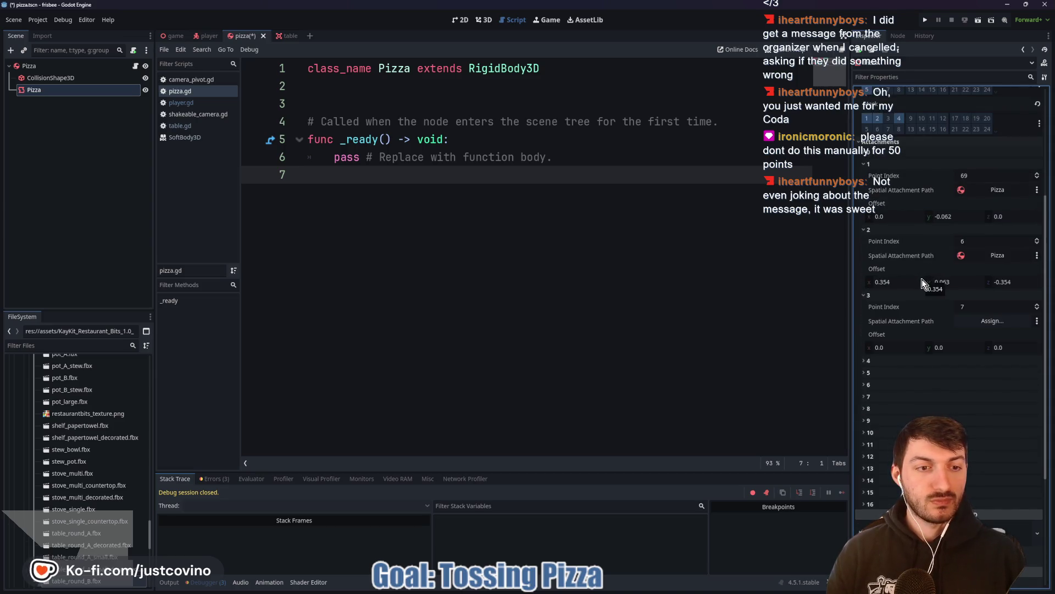
pyautogui.scroll(3, 901, 264)
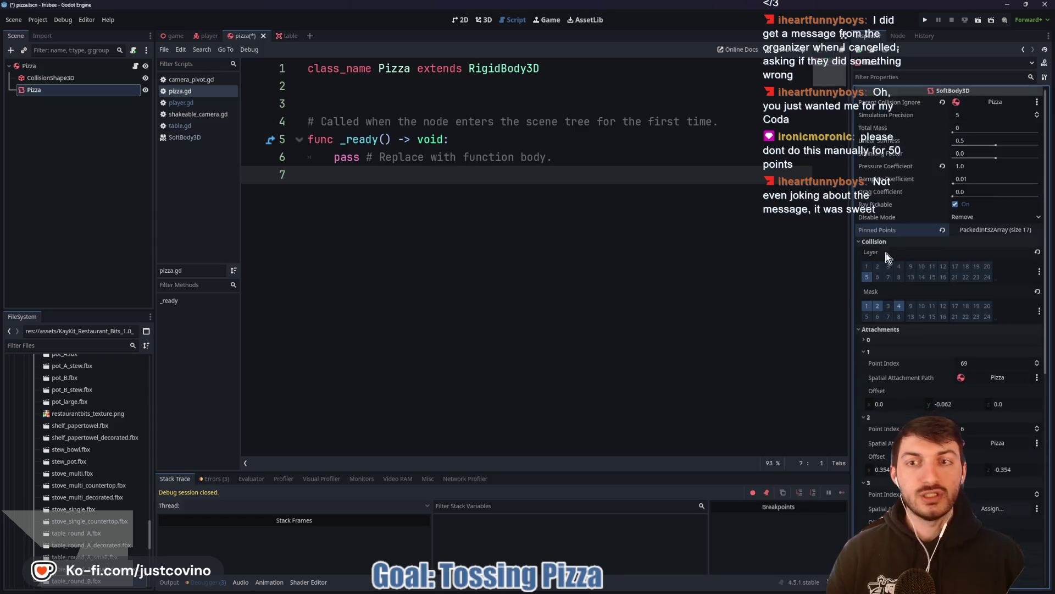
pyautogui.click(584, 156)
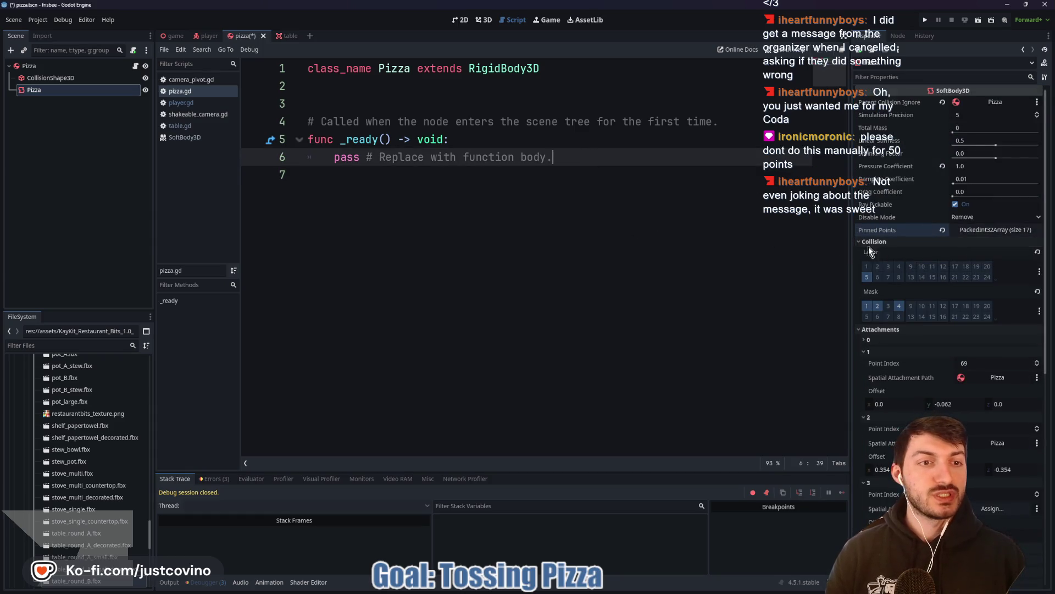
pyautogui.click(995, 230)
pyautogui.click(995, 230)
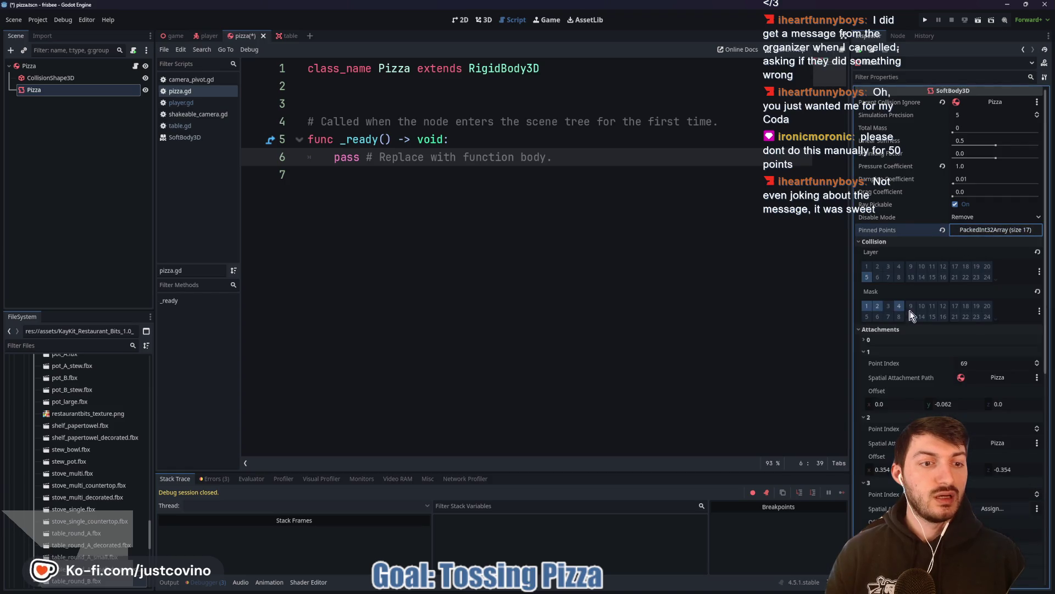
pyautogui.scroll(-2, 902, 350)
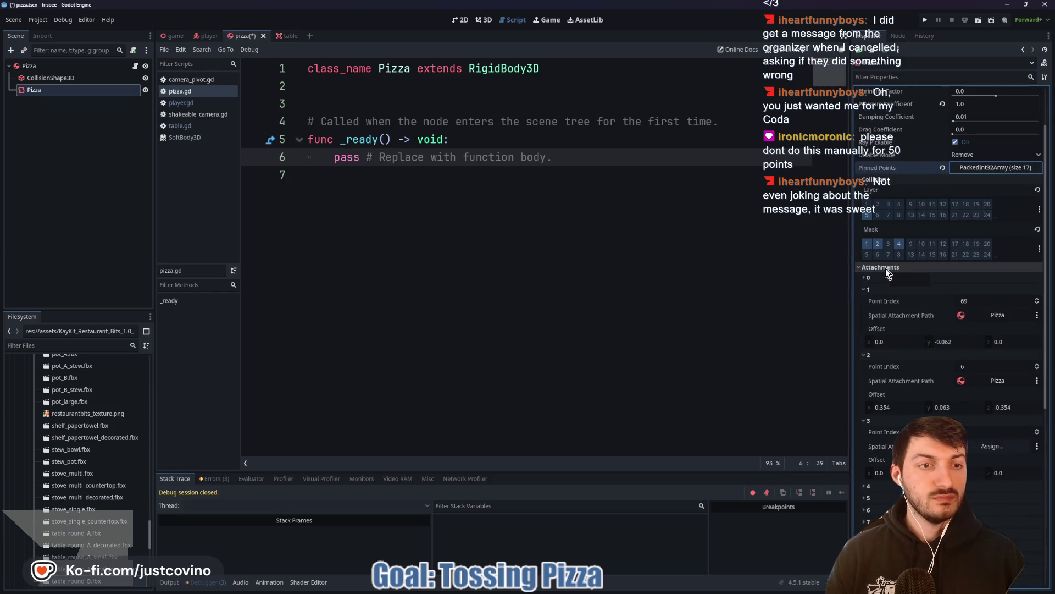
pyautogui.moveTo(553, 157); pyautogui.dragTo(333, 158)
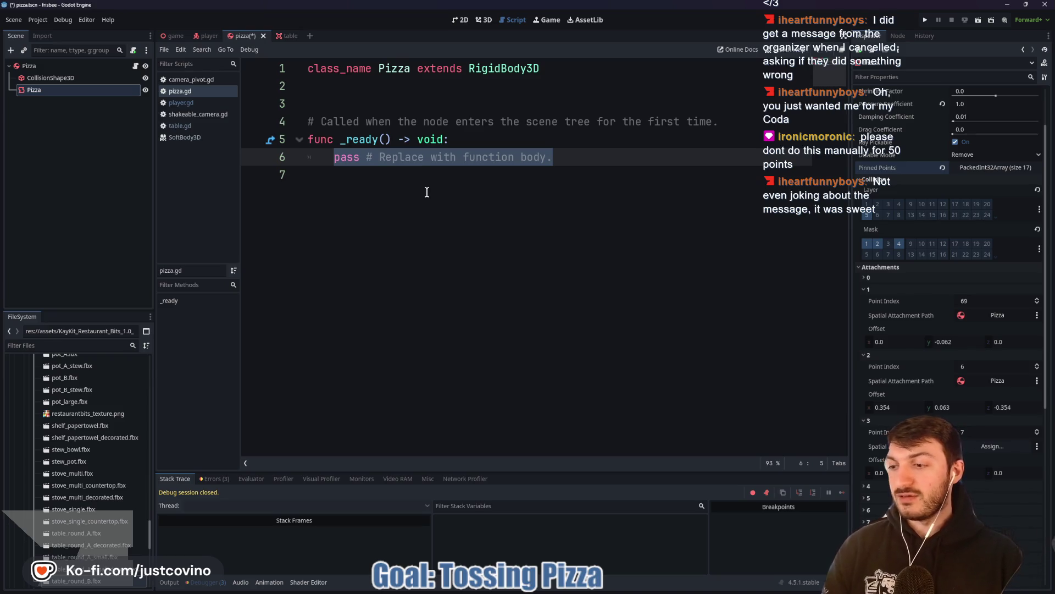
# - Replace the pass line with an unfinished loop reading "for point in a"
pyautogui.write('for point in')
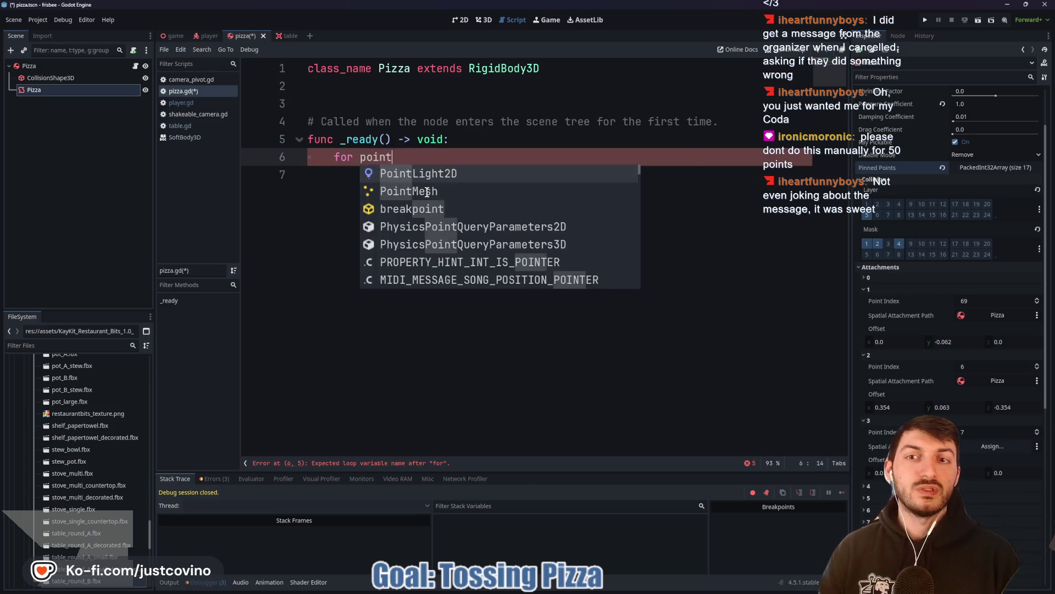
pyautogui.write(' attachment')
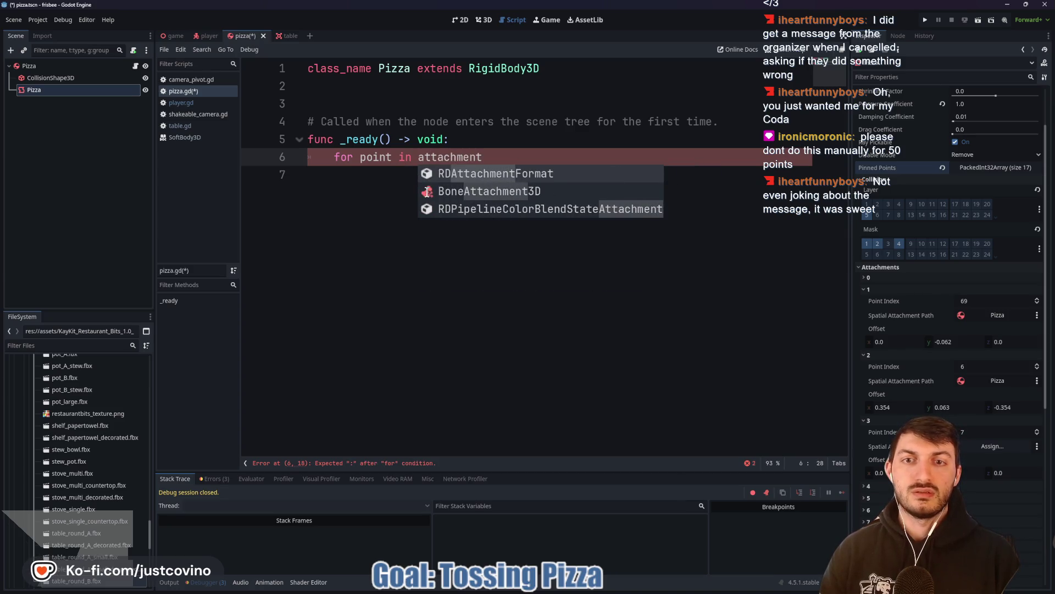
pyautogui.press('BackSpace')
pyautogui.press('BackSpace')
pyautogui.press('BackSpace')
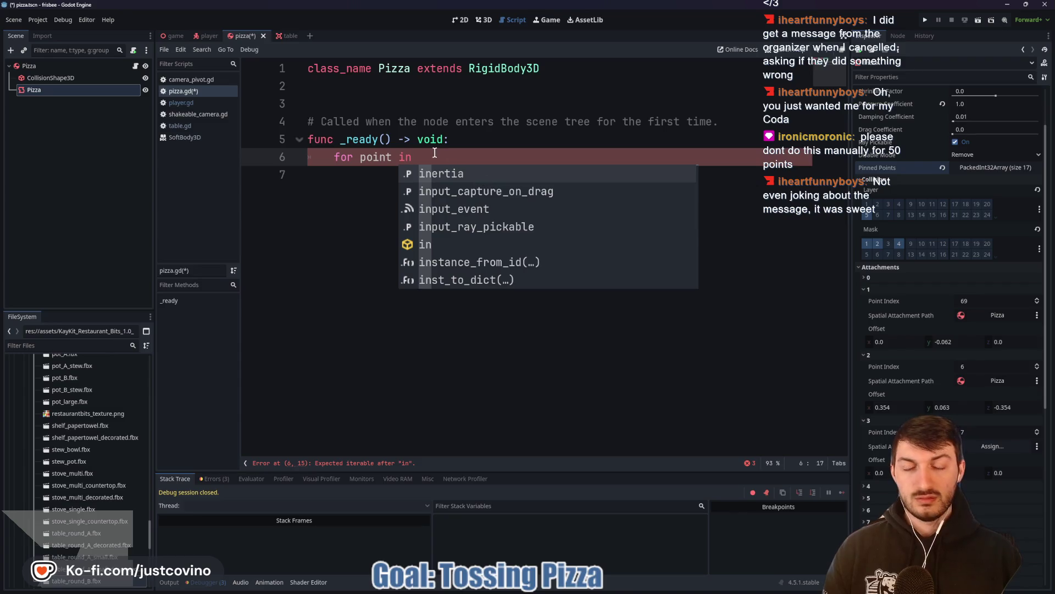
pyautogui.press('Escape')
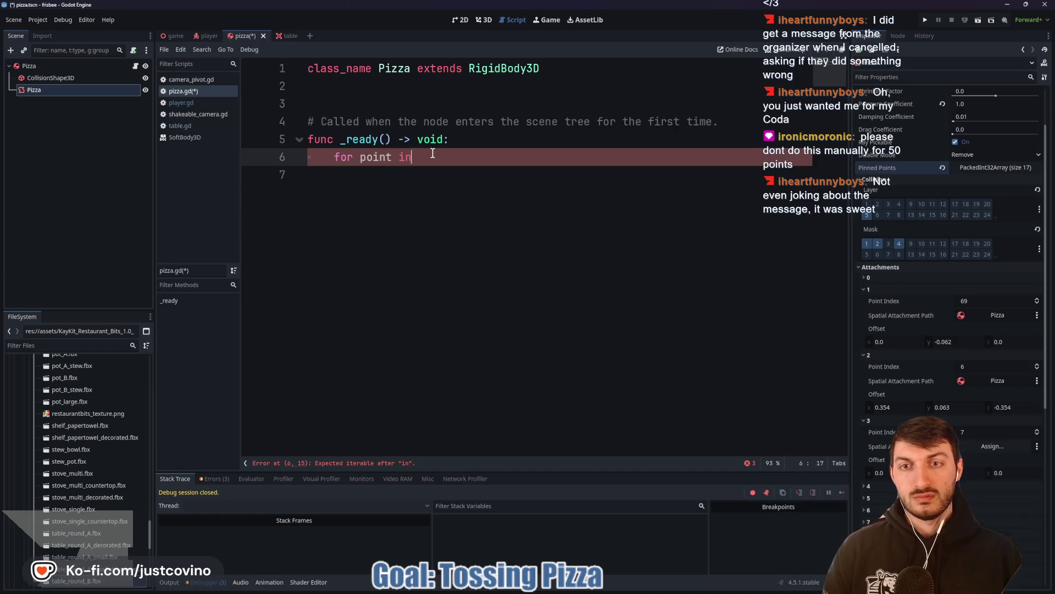
pyautogui.write('atta')
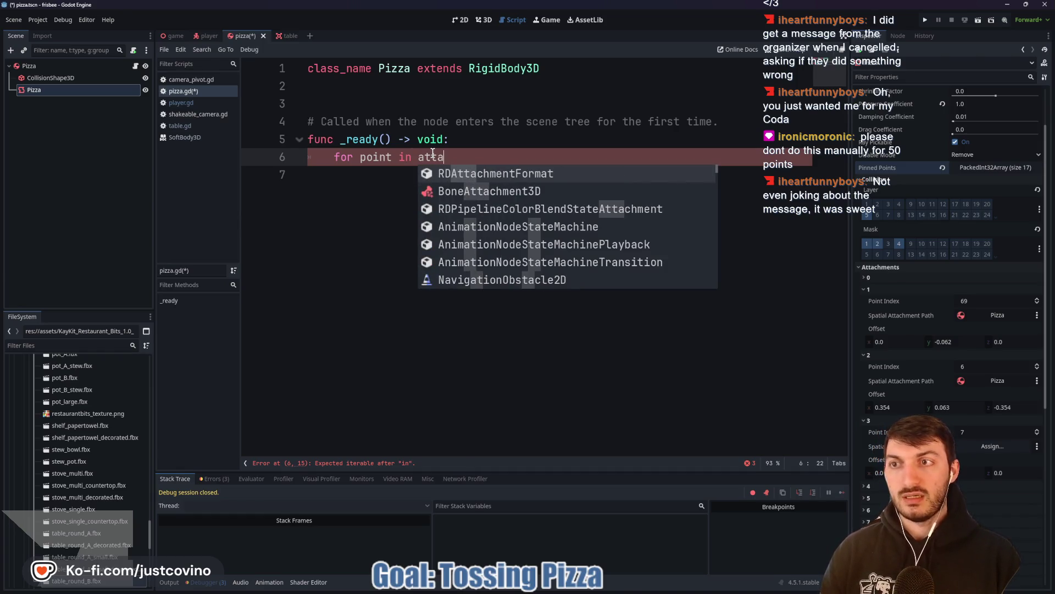
pyautogui.press('BackSpace')
pyautogui.press('BackSpace')
pyautogui.press('BackSpace')
pyautogui.press('Escape')
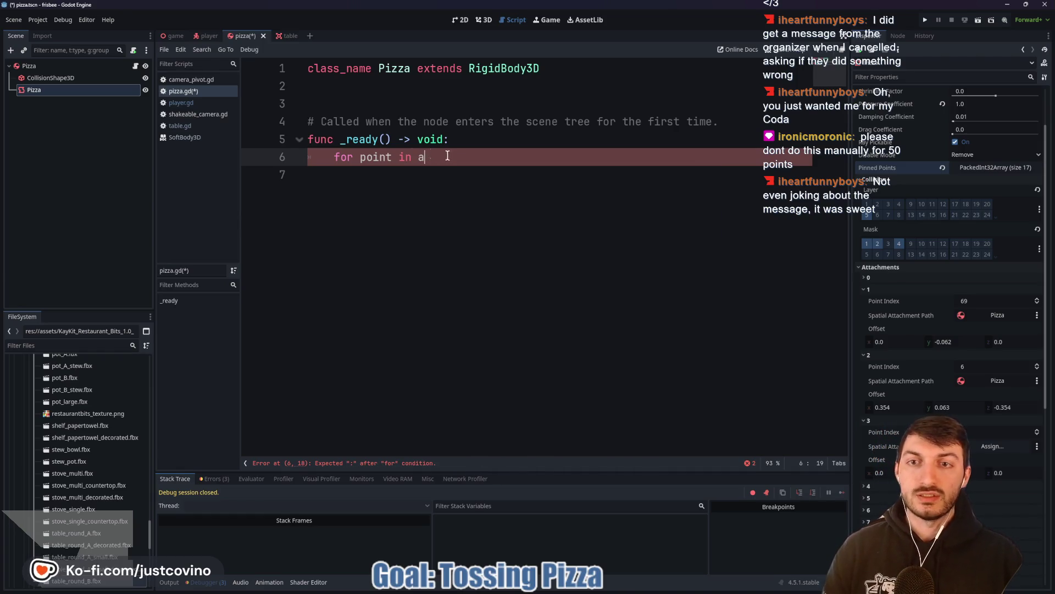
pyautogui.moveTo(432, 155); pyautogui.dragTo(340, 155)
pyautogui.click(355, 88)
pyautogui.press('Return')
pyautogui.write('@onrea')
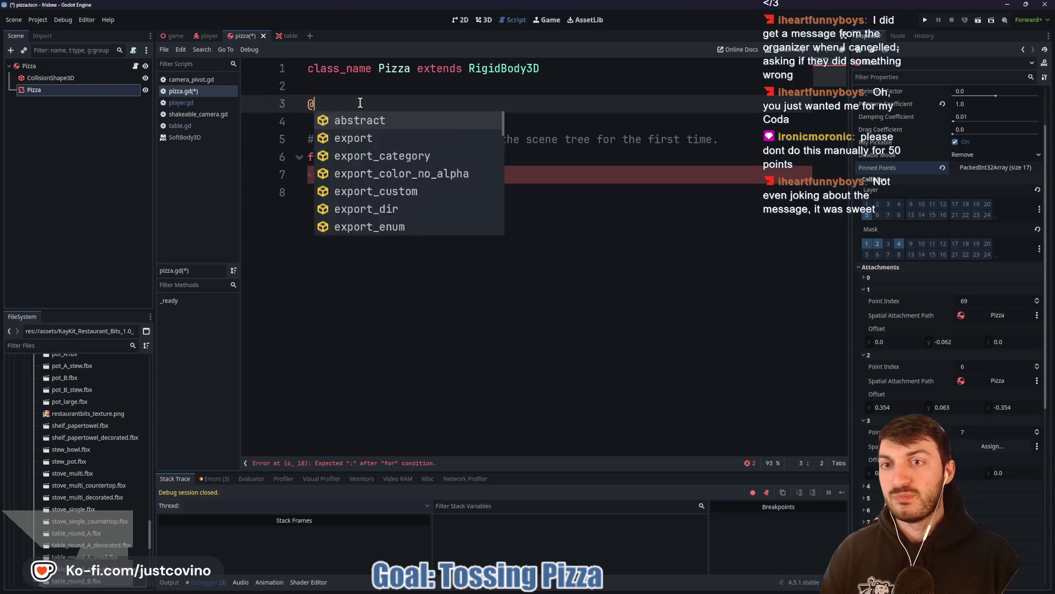
pyautogui.write('dy var soft_pizza: ')
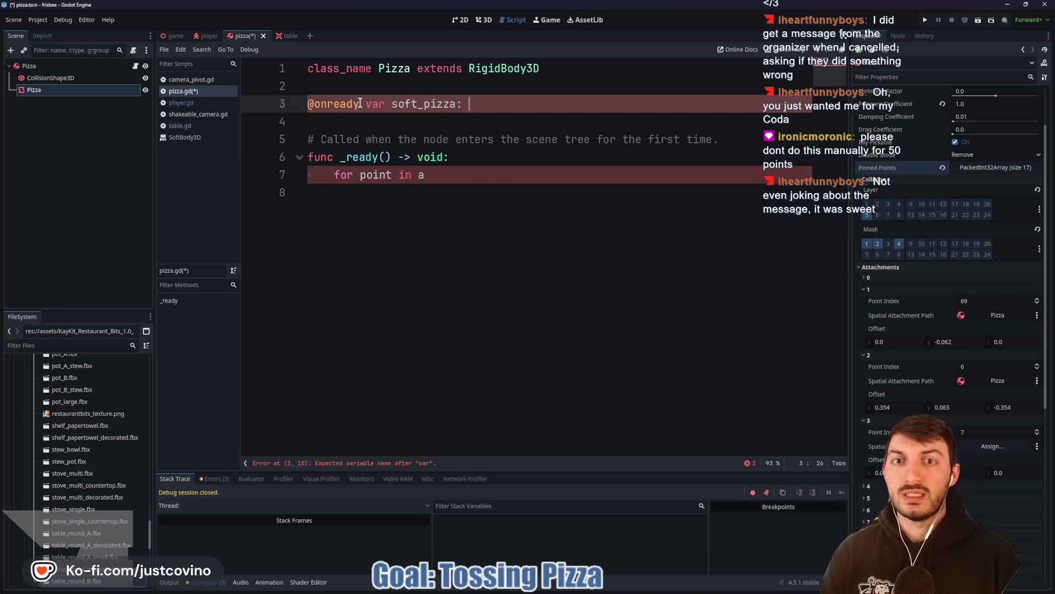
pyautogui.write('Soft')
pyautogui.press('Return')
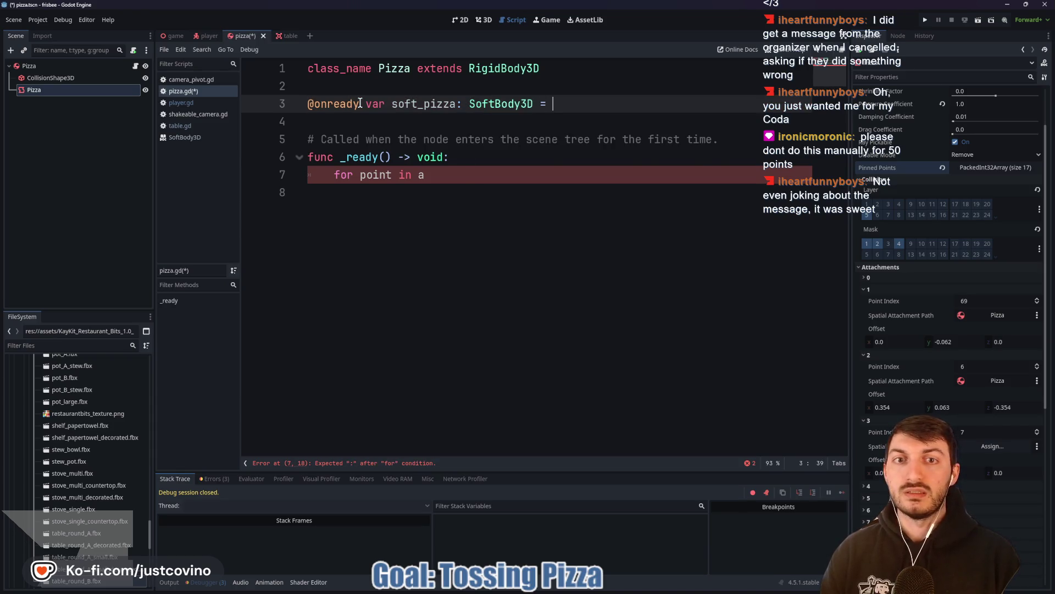
pyautogui.hotkey('ctrl', 'space')
pyautogui.write('$Pi')
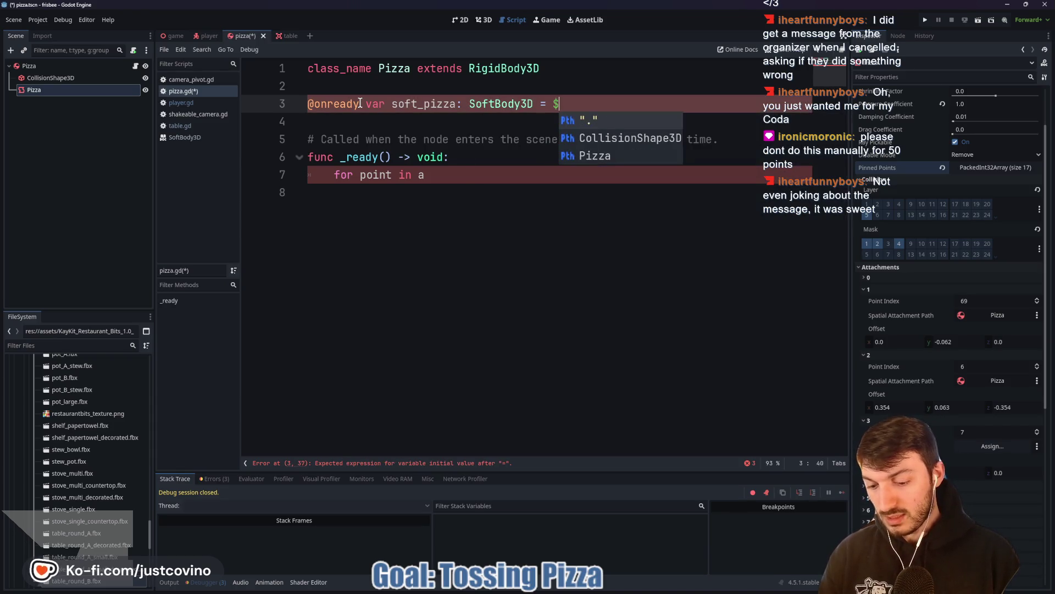
pyautogui.press('Return')
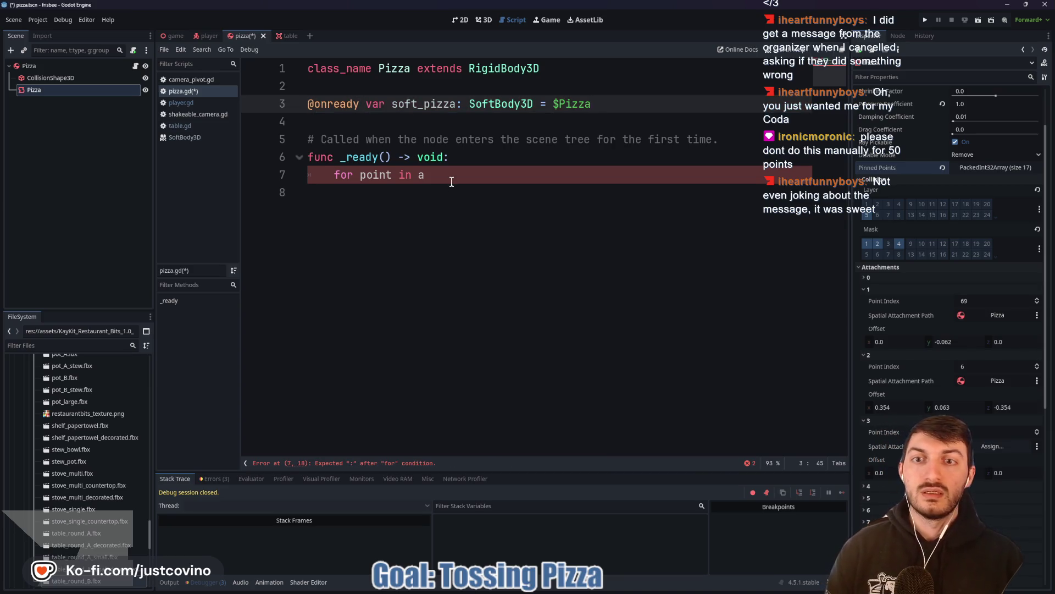
# - Extend the loop line to "for point in soft_pizza.attachmen" using autocomplete
pyautogui.press('BackSpace')
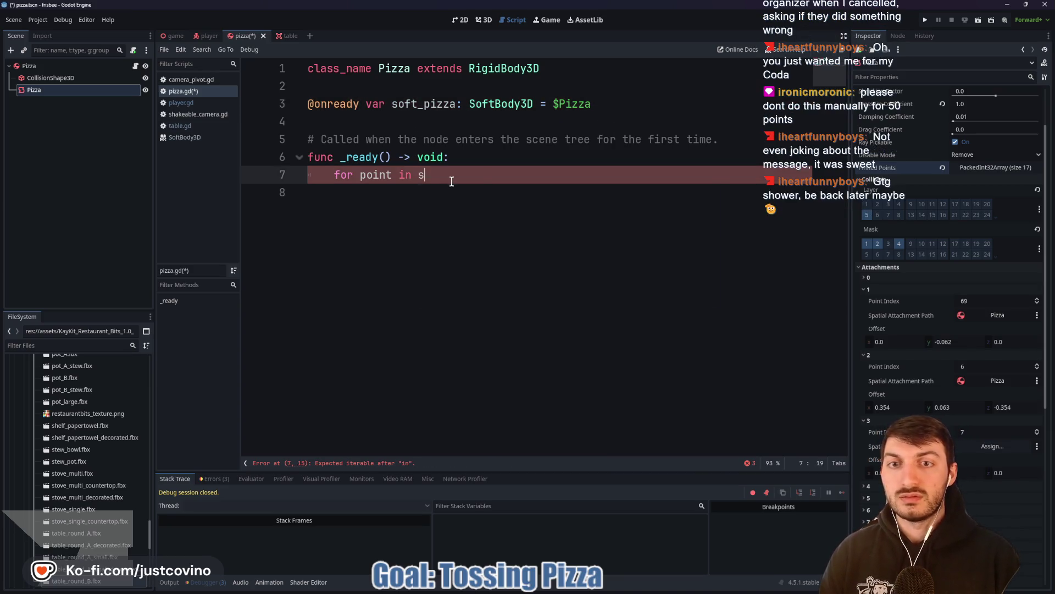
pyautogui.write('o')
pyautogui.press('Return')
pyautogui.write('.atta')
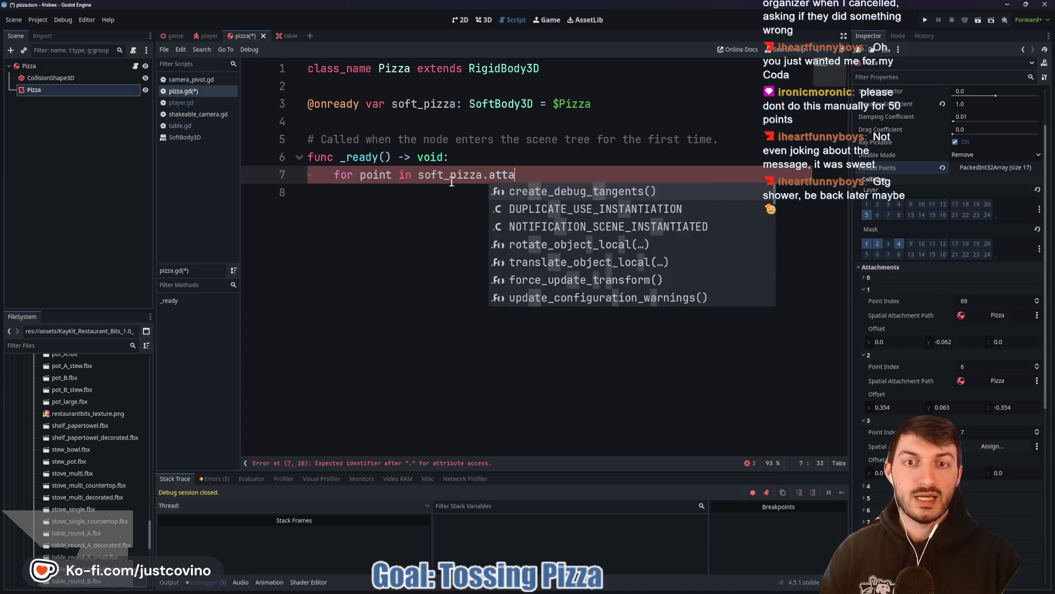
pyautogui.write('ch')
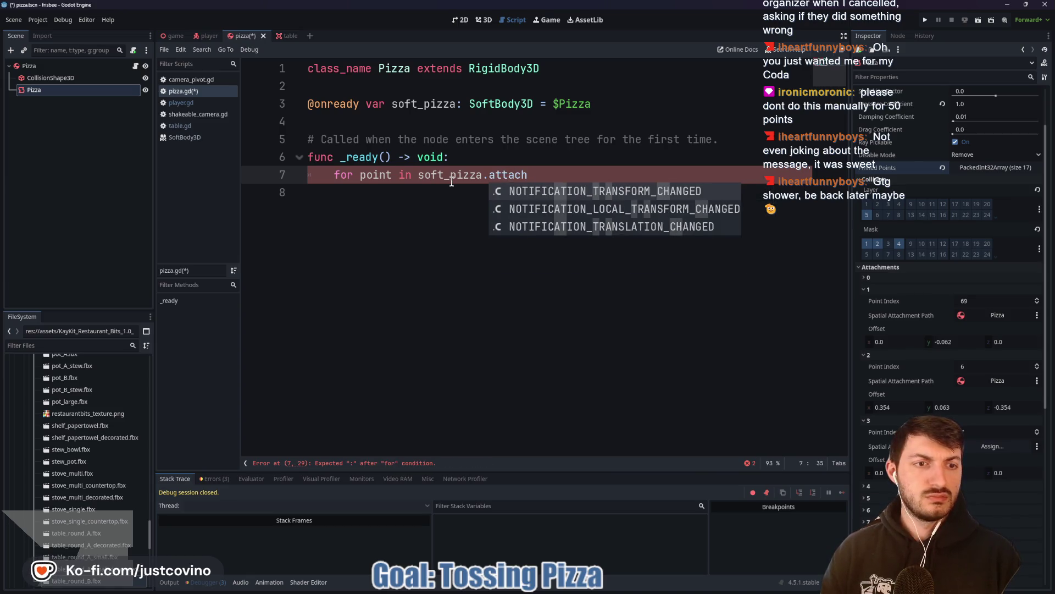
pyautogui.write('men')
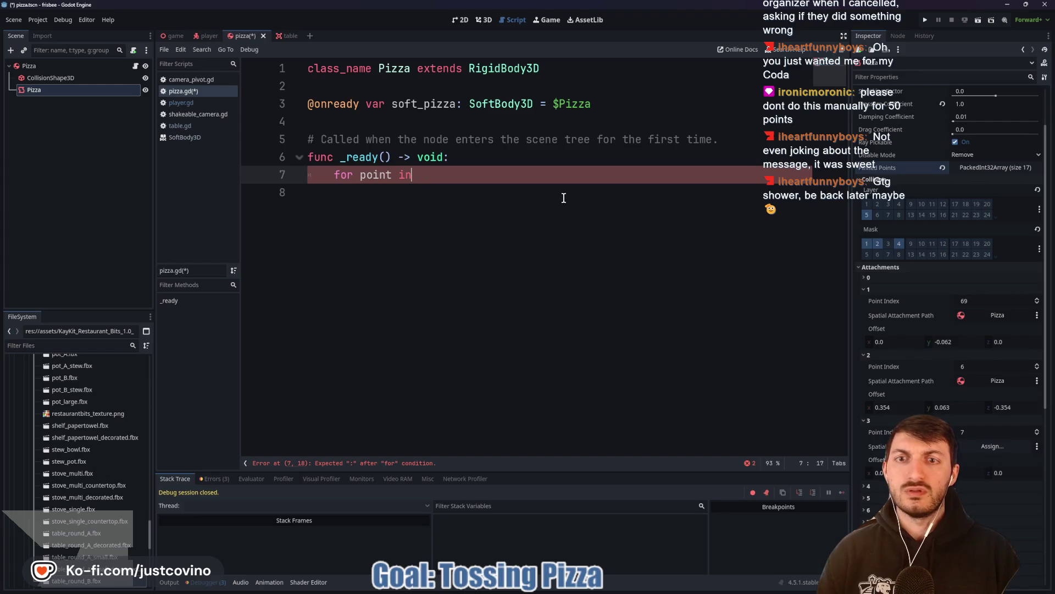
# - Try rewriting the loop as "for i in soft_pizza.pinned", browsing the pinned-member suggestions
pyautogui.write('i in ')
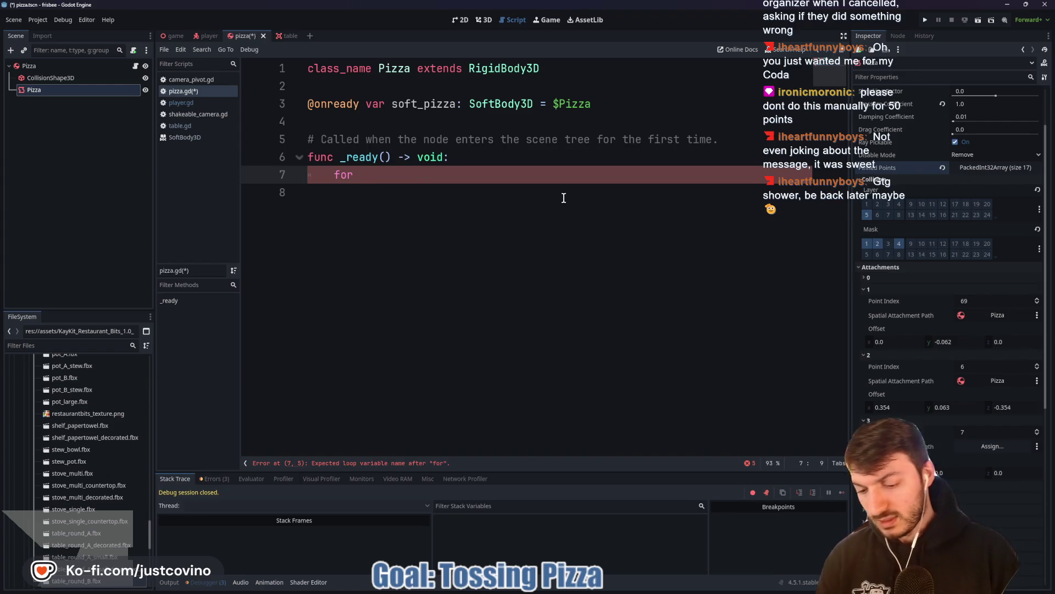
pyautogui.write('sof')
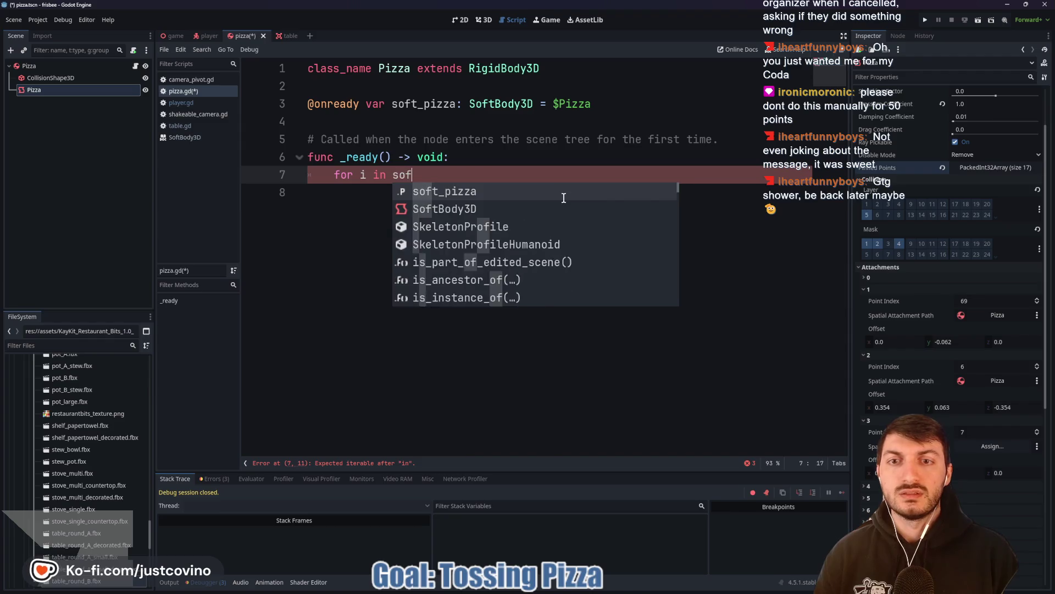
pyautogui.press('Return')
pyautogui.write('.get_')
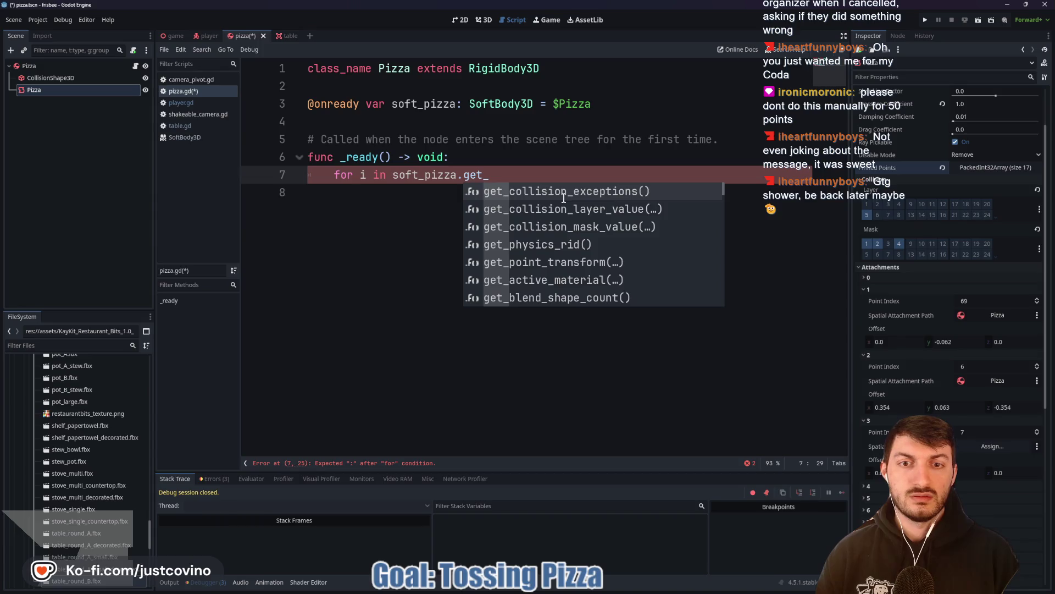
pyautogui.write('poi')
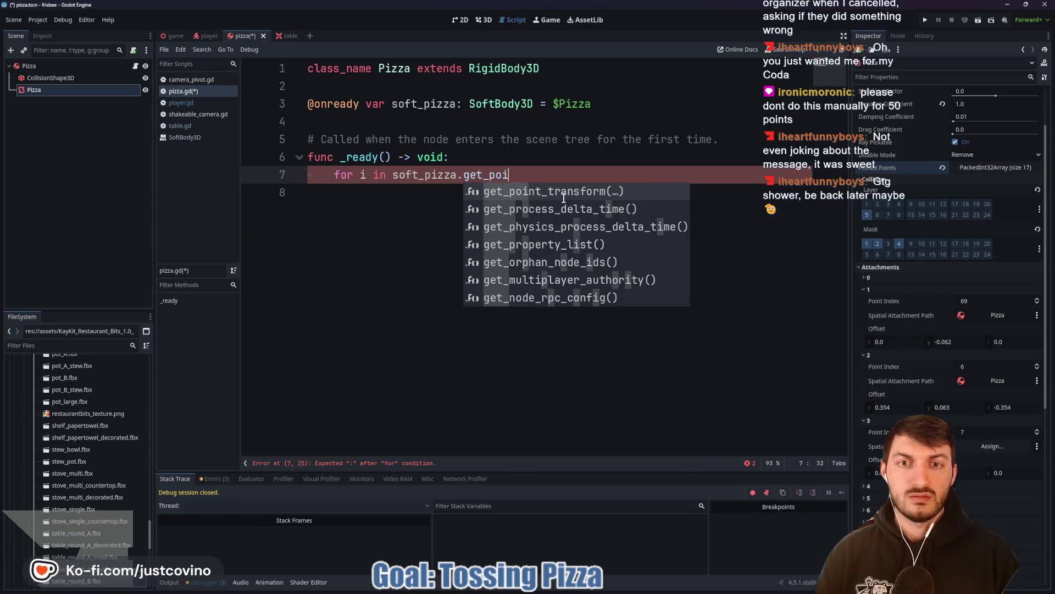
pyautogui.write('n')
pyautogui.press('BackSpace')
pyautogui.press('BackSpace')
pyautogui.press('BackSpace')
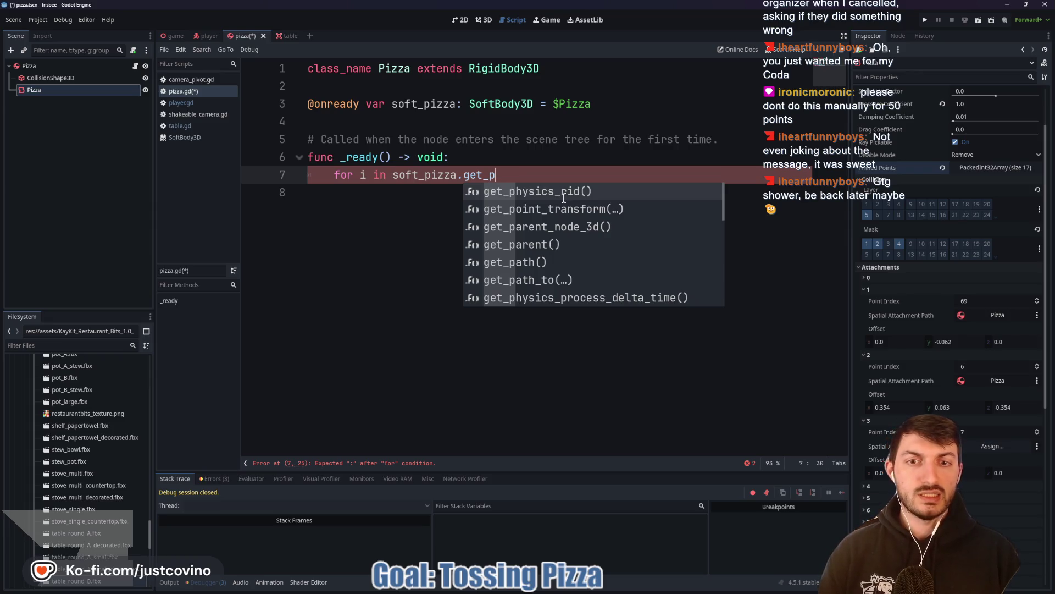
pyautogui.press('BackSpace')
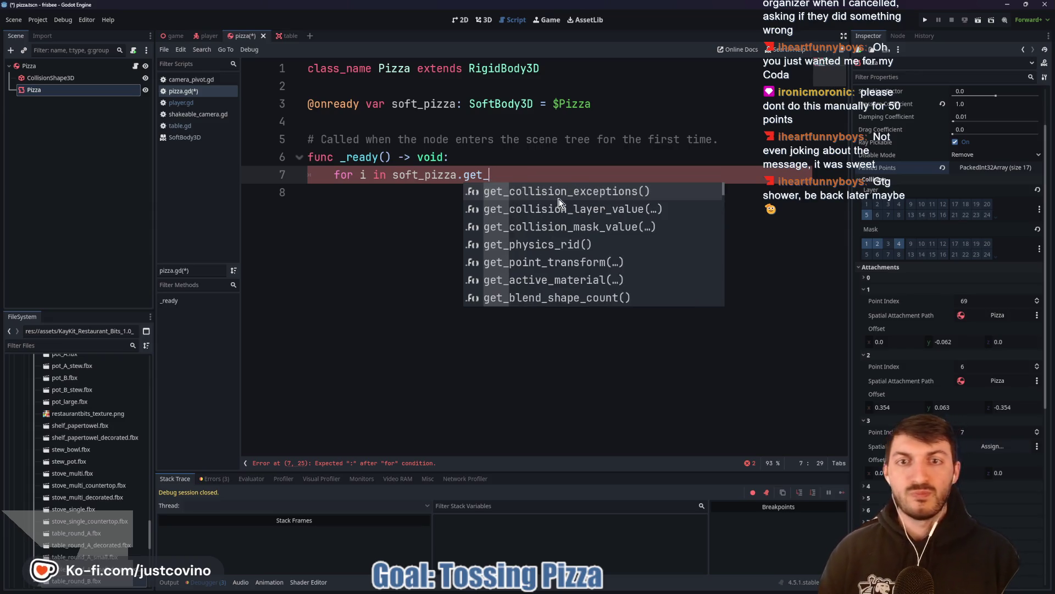
pyautogui.press('BackSpace')
pyautogui.press('BackSpace')
pyautogui.press('BackSpace')
pyautogui.write('pinn')
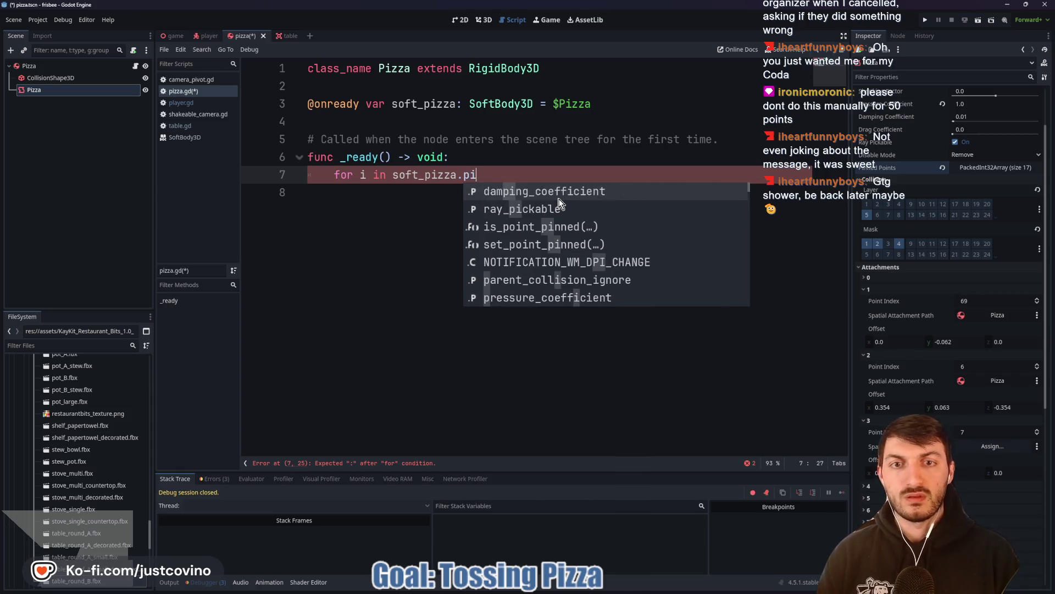
pyautogui.write('ed')
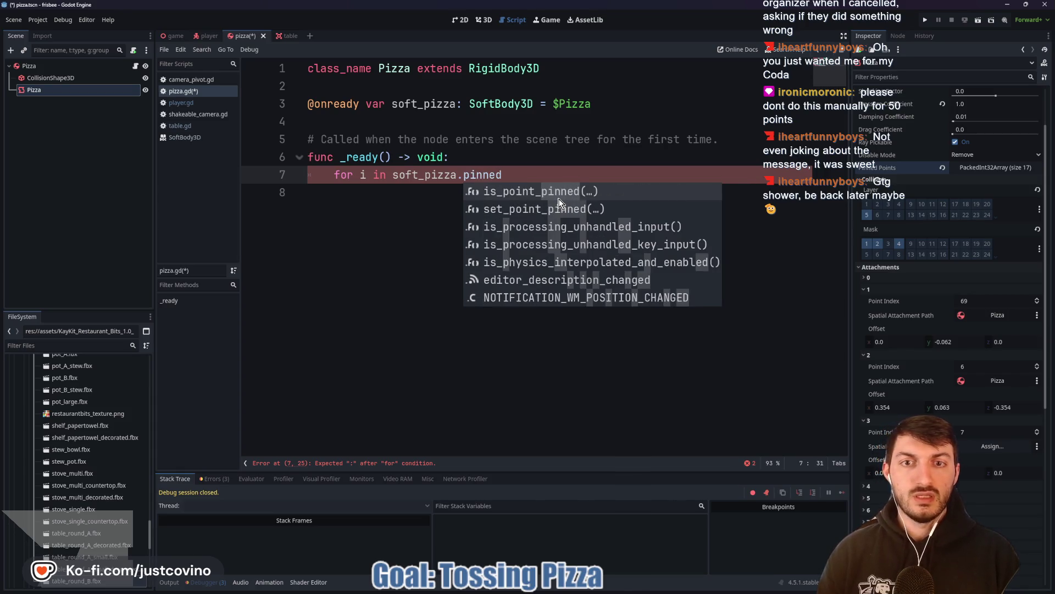
pyautogui.press('Down')
pyautogui.press('Down')
pyautogui.press('Down')
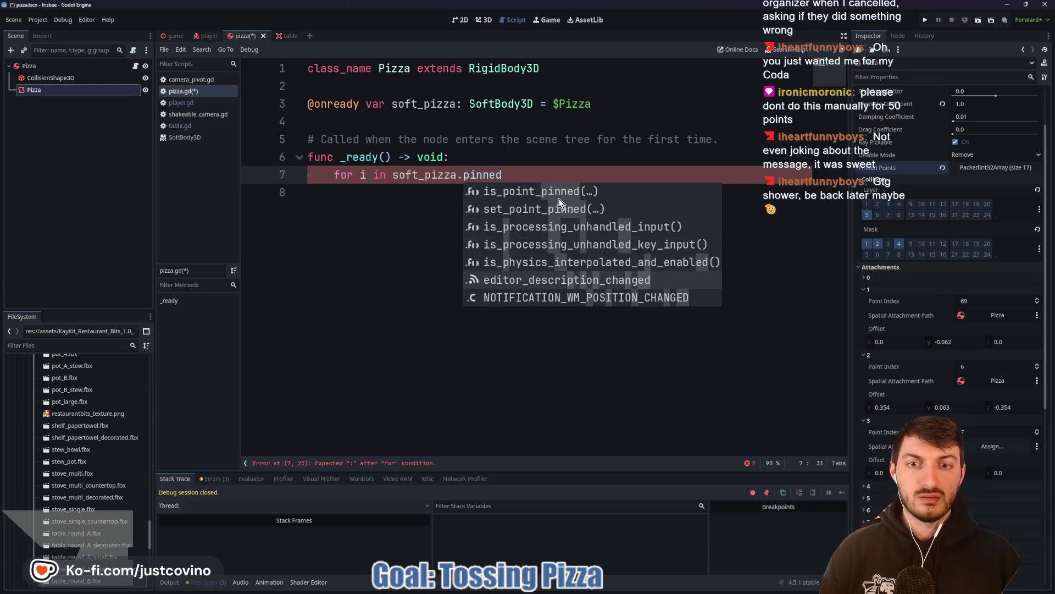
pyautogui.press('Escape')
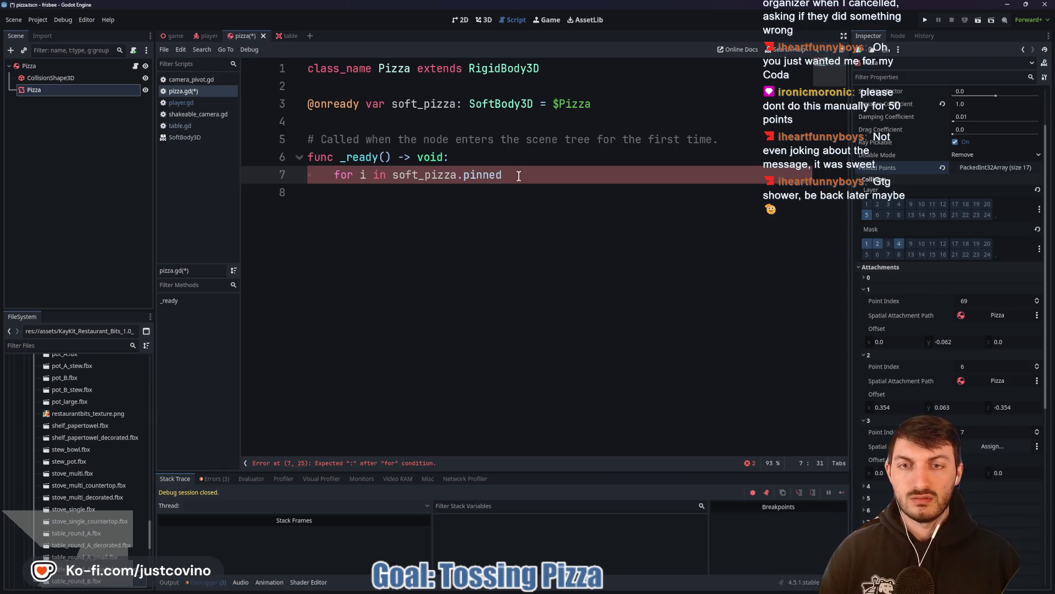
# - Delete the _ready function and its unfinished loop, then save pizza.gd
pyautogui.moveTo(519, 175); pyautogui.dragTo(466, 177)
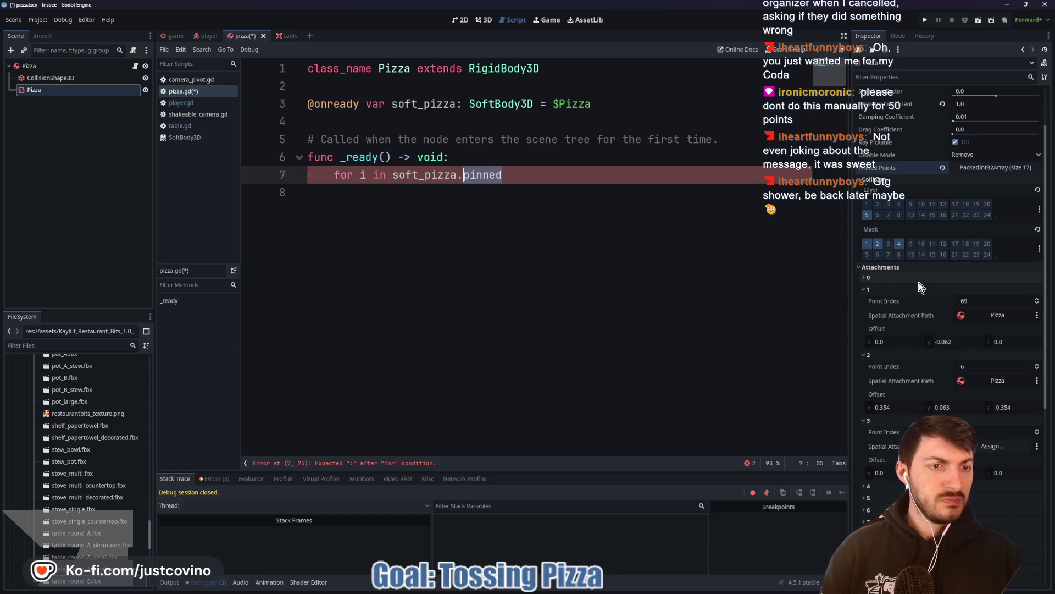
pyautogui.moveTo(503, 175); pyautogui.dragTo(299, 159)
pyautogui.press('BackSpace')
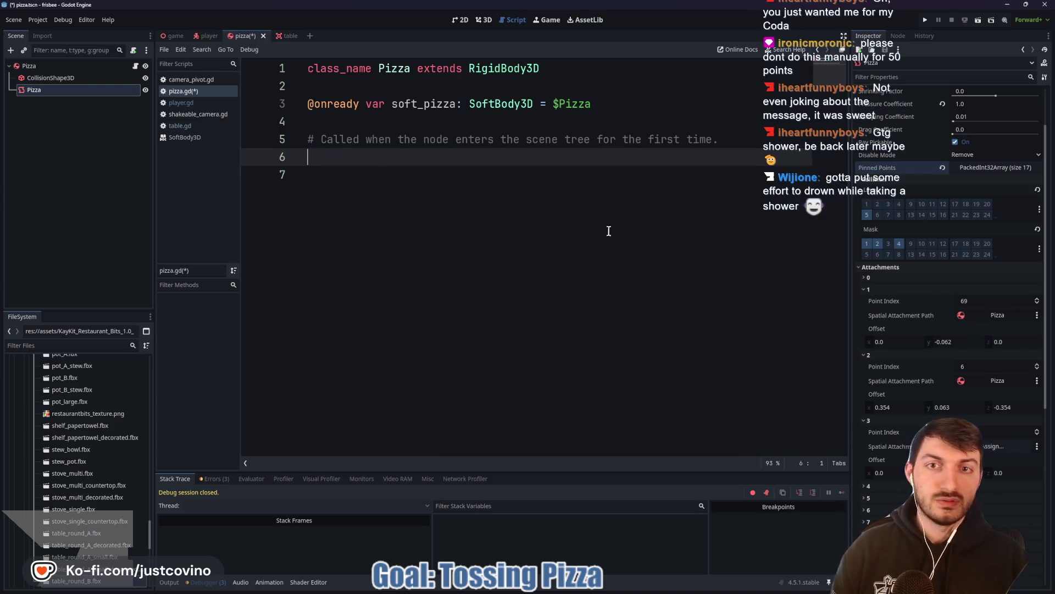
pyautogui.hotkey('ctrl', 's')
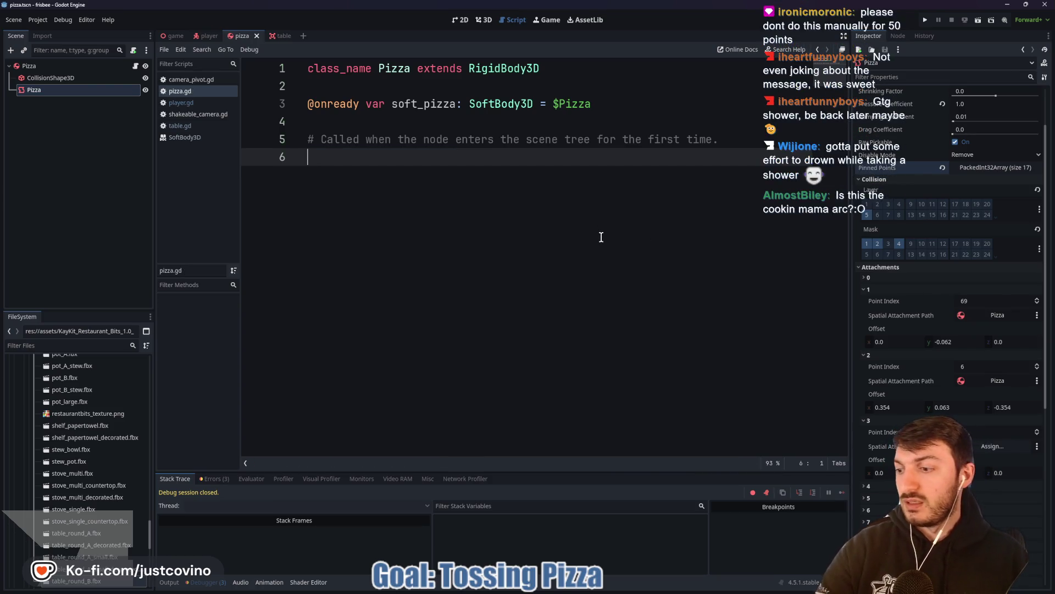
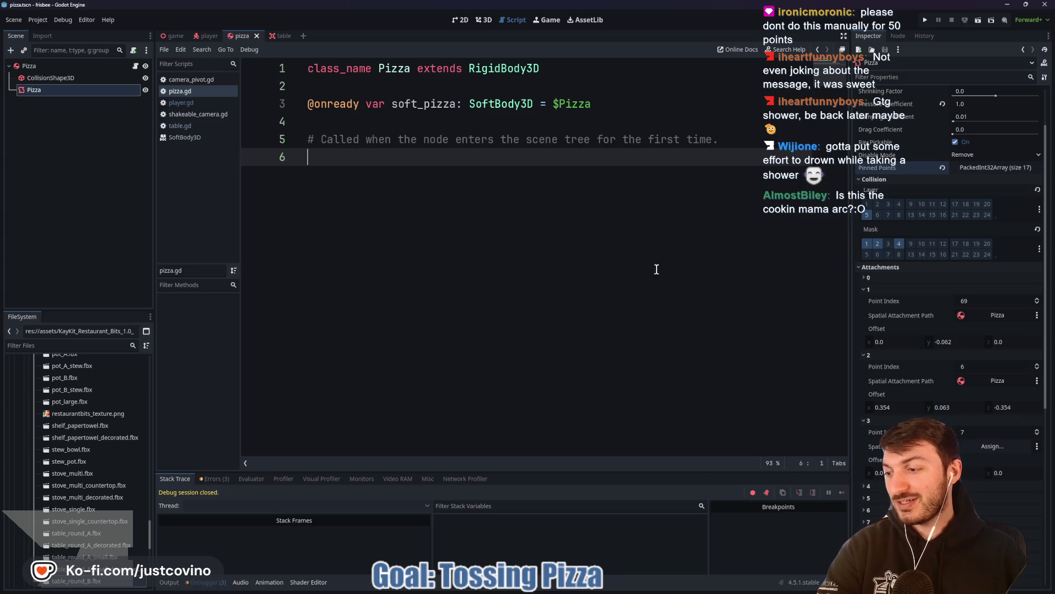
# - Attach soft-body attachments 3 and 4 to the Pizza node, then collapse entries 2–4
pyautogui.scroll(-4, 948, 314)
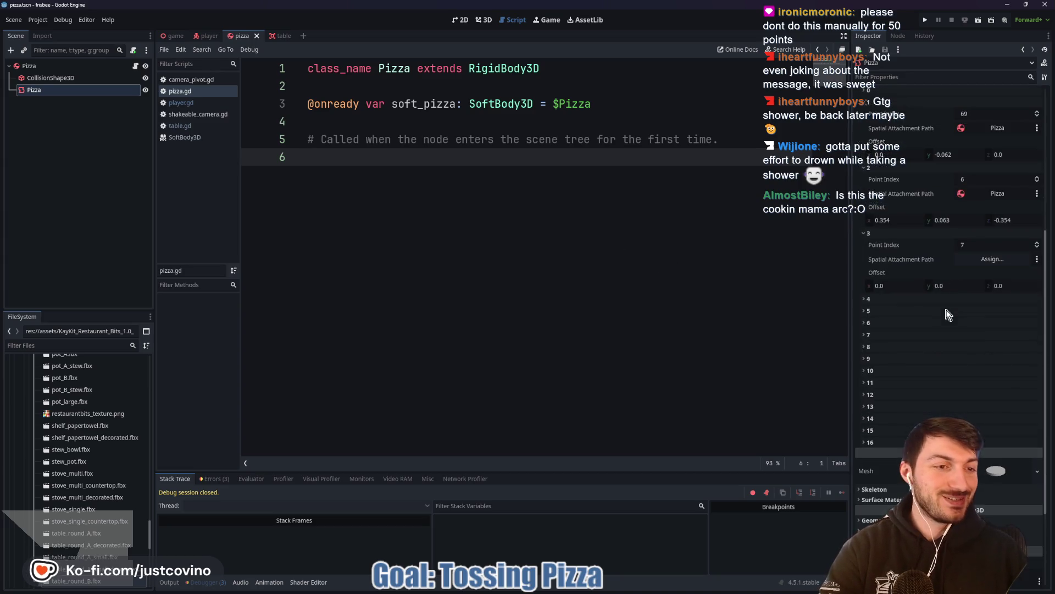
pyautogui.click(992, 258)
pyautogui.click(520, 178)
pyautogui.click(510, 435)
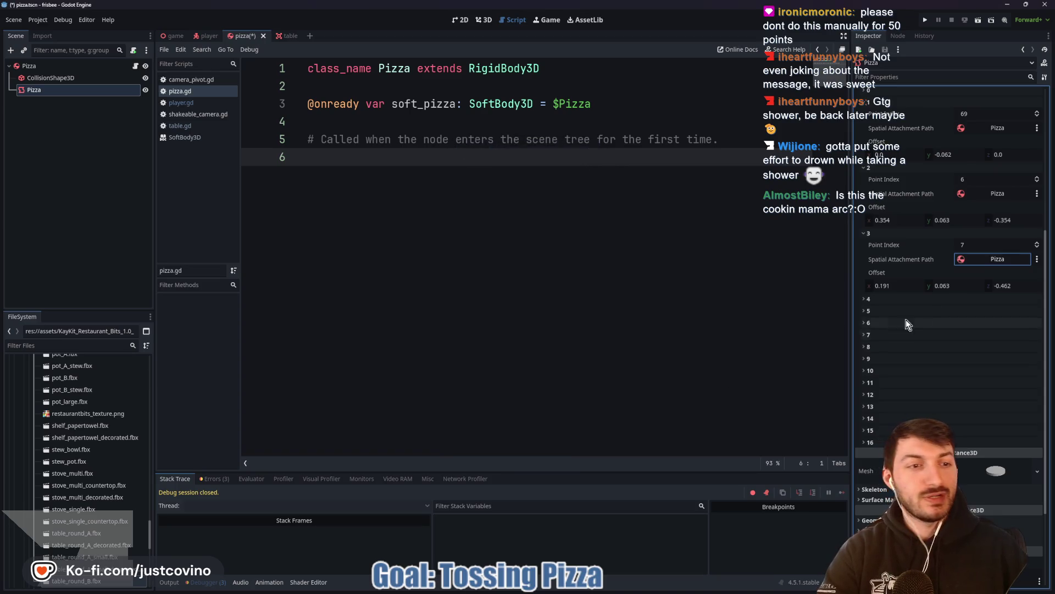
pyautogui.click(967, 324)
pyautogui.click(485, 181)
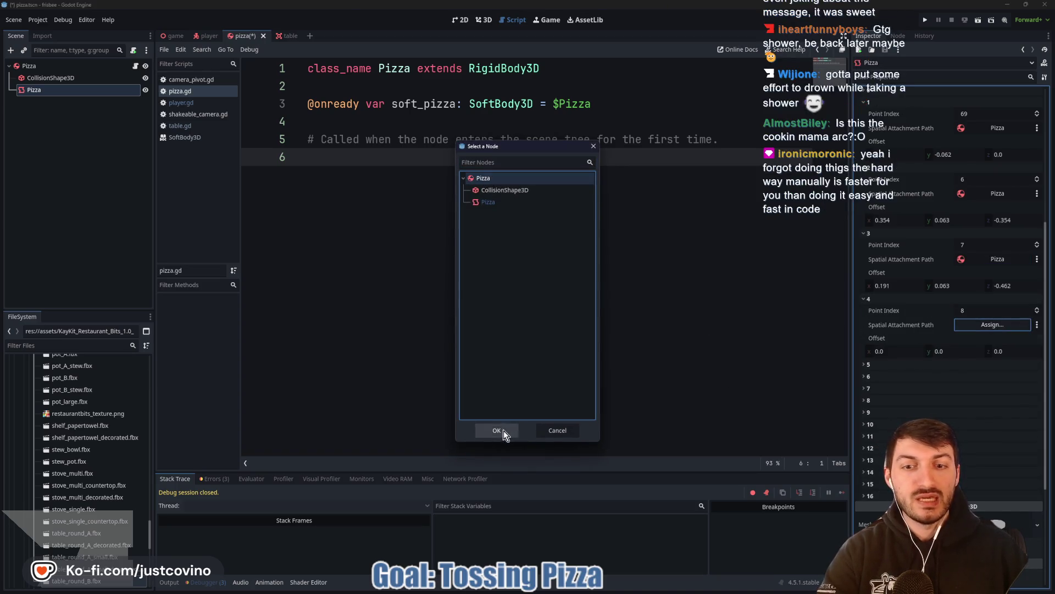
pyautogui.click(504, 430)
pyautogui.click(874, 299)
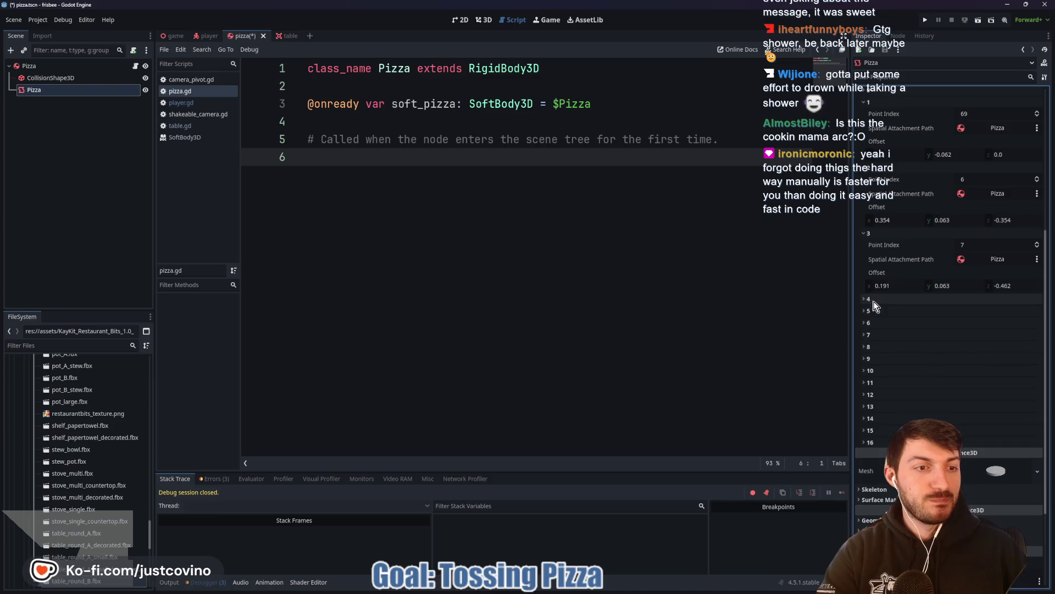
pyautogui.click(870, 234)
pyautogui.click(872, 168)
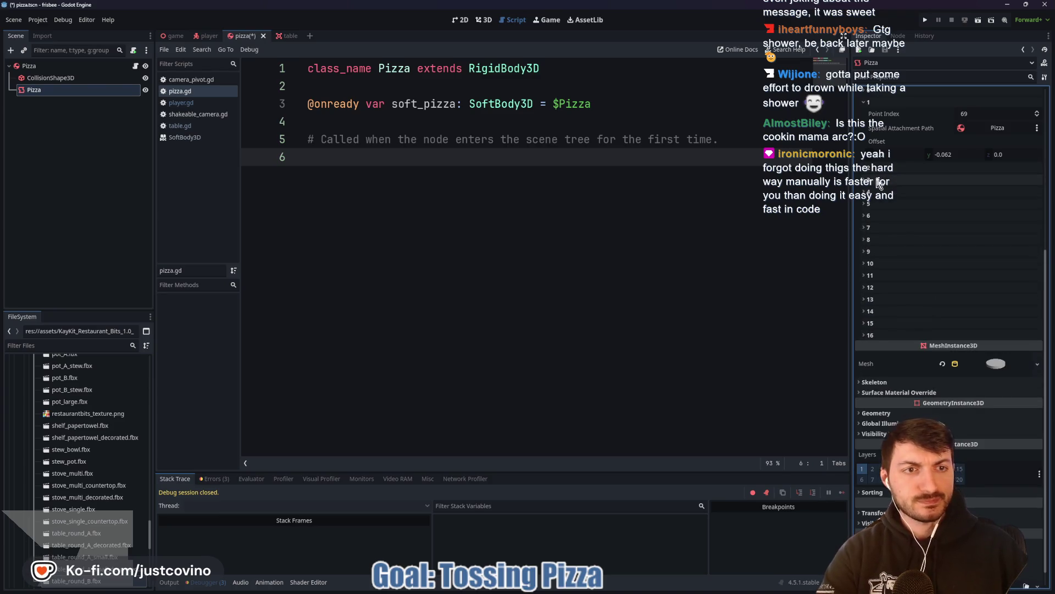
# - Attach soft-body attachments 5, 6 and 7 to the root Pizza node
pyautogui.click(875, 194)
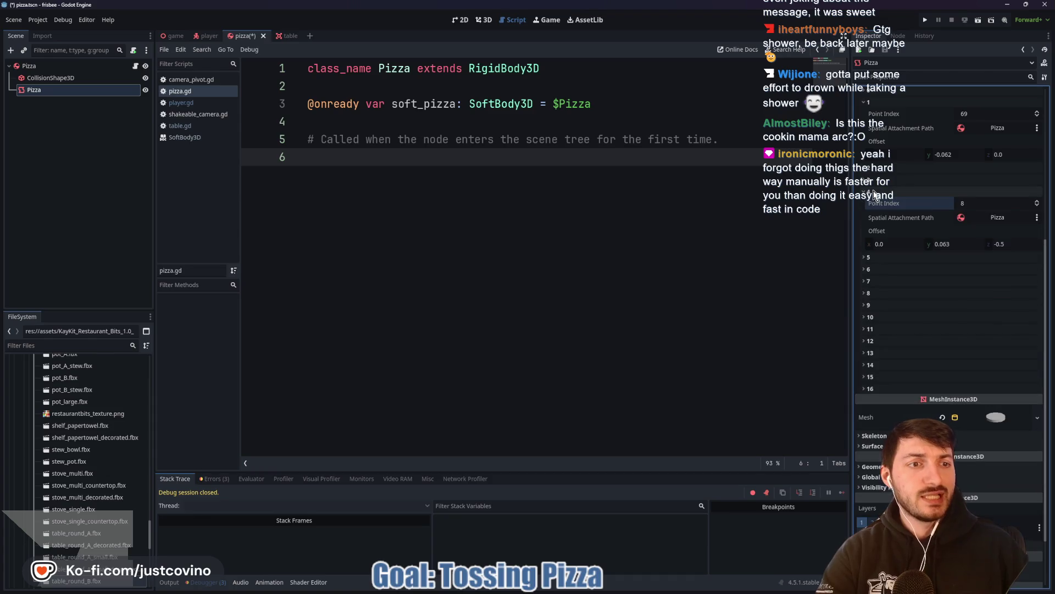
pyautogui.click(876, 256)
pyautogui.click(992, 284)
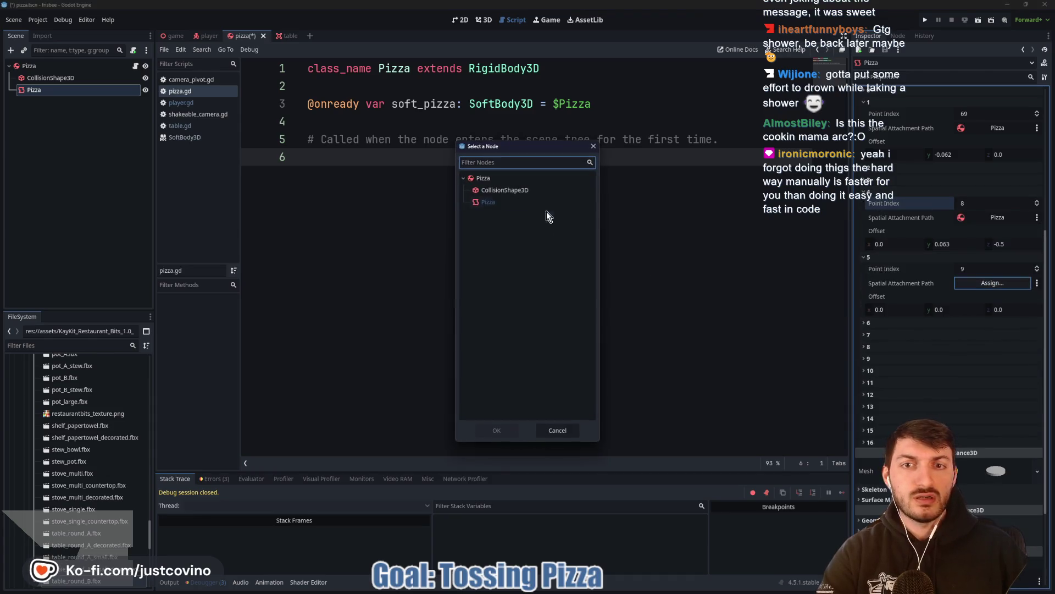
pyautogui.click(494, 184)
pyautogui.click(496, 421)
pyautogui.click(867, 323)
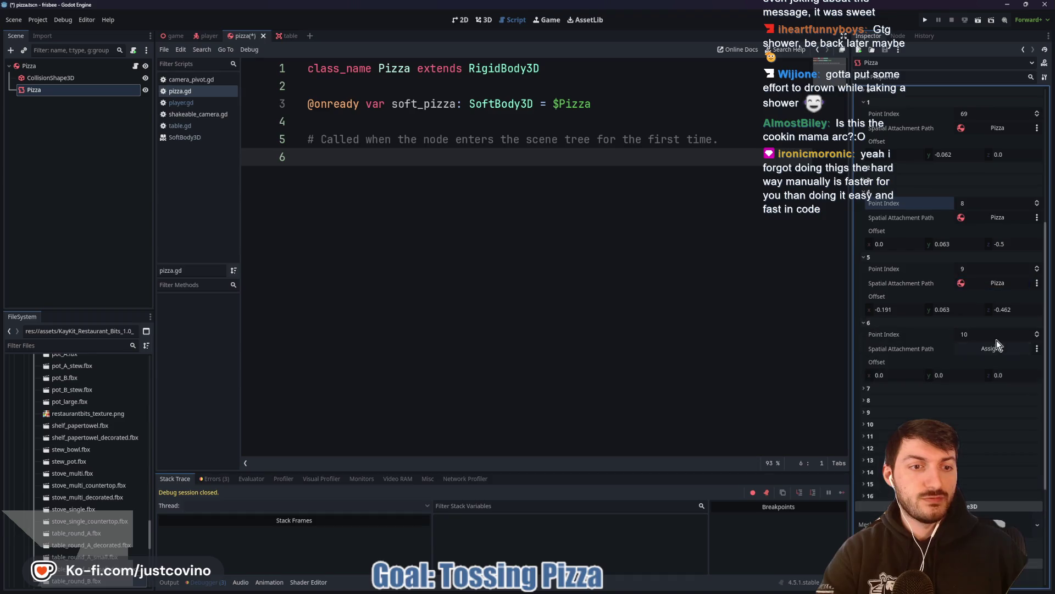
pyautogui.click(992, 349)
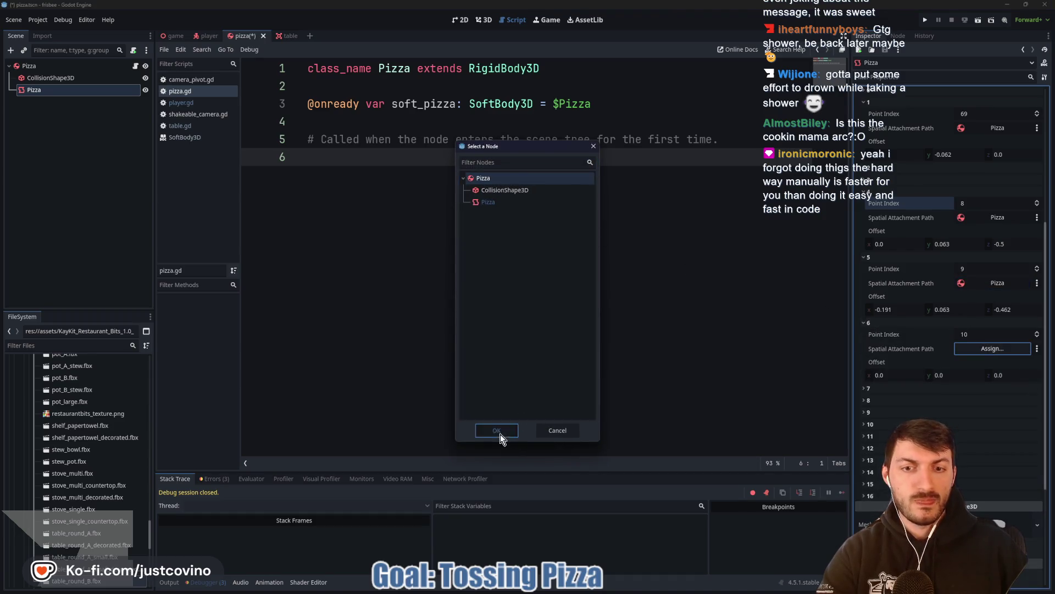
pyautogui.click(497, 430)
pyautogui.click(889, 388)
pyautogui.click(981, 414)
pyautogui.click(482, 178)
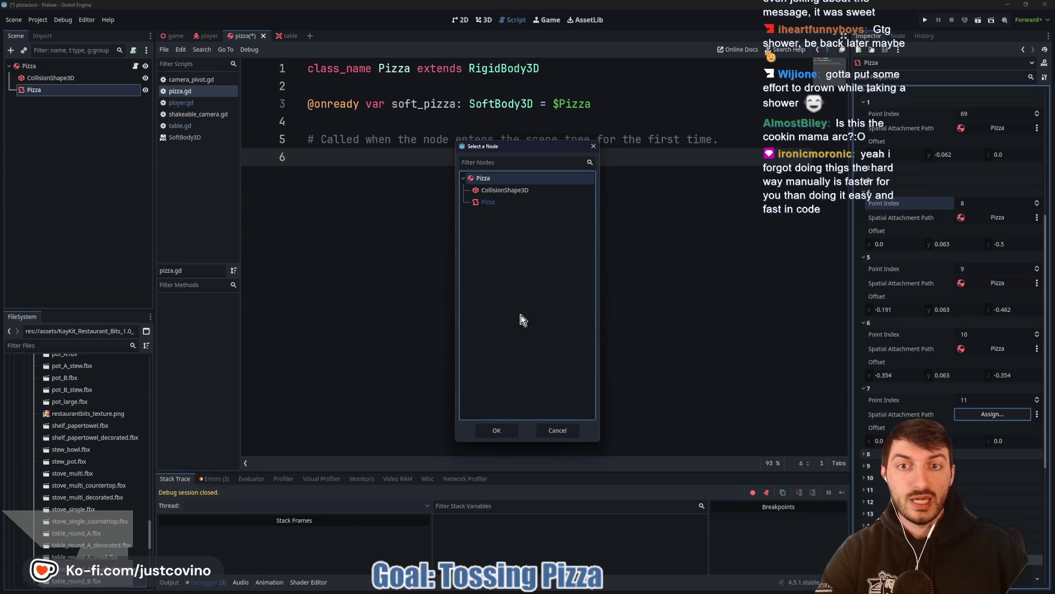
pyautogui.click(497, 429)
# - Attach soft-body attachments 8 and 9 to the root Pizza node
pyautogui.scroll(-5, 888, 249)
pyautogui.click(879, 218)
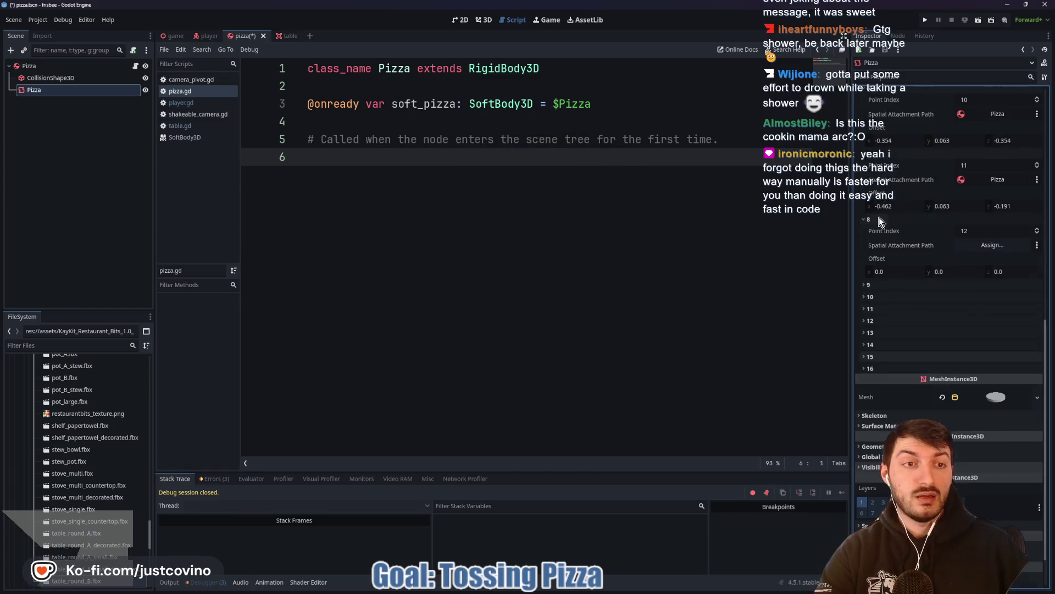
pyautogui.click(993, 244)
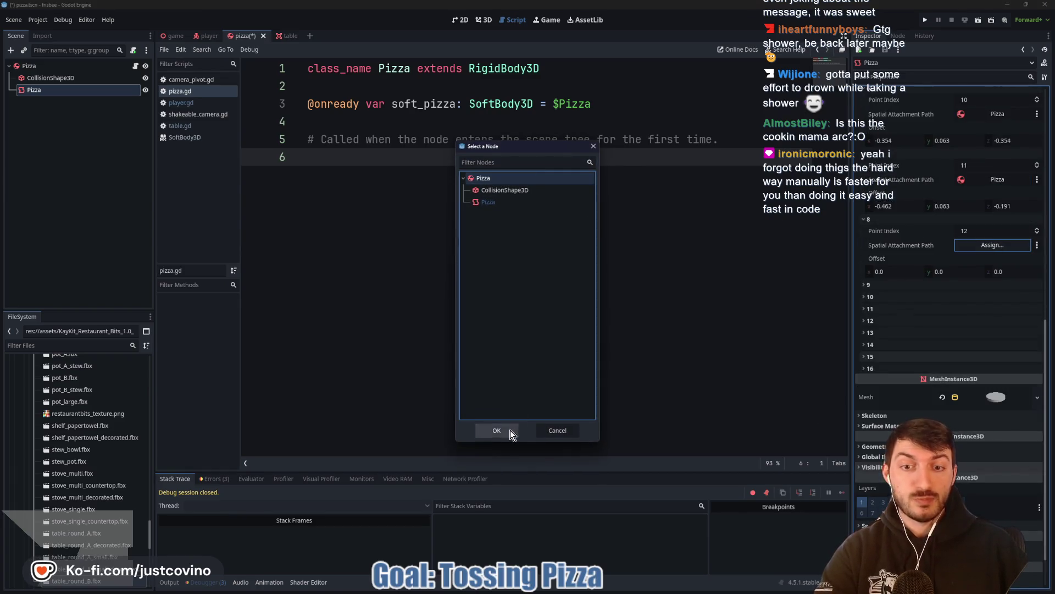
pyautogui.click(509, 430)
pyautogui.click(907, 284)
pyautogui.click(987, 311)
pyautogui.click(488, 201)
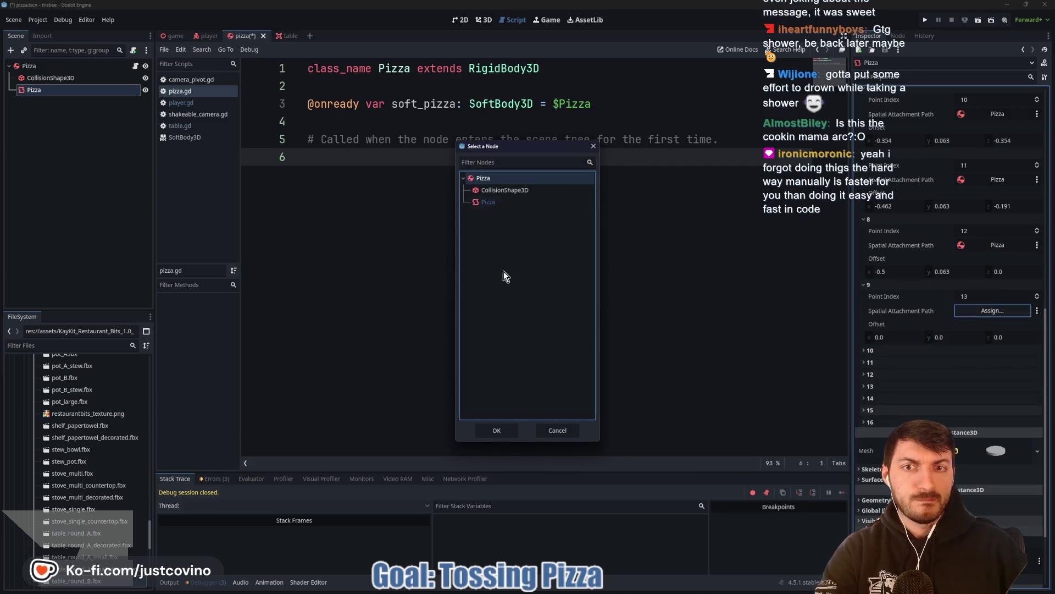
pyautogui.click(497, 429)
# - Attach soft-body attachments 10 and 11 to the root Pizza node
pyautogui.click(924, 350)
pyautogui.click(980, 374)
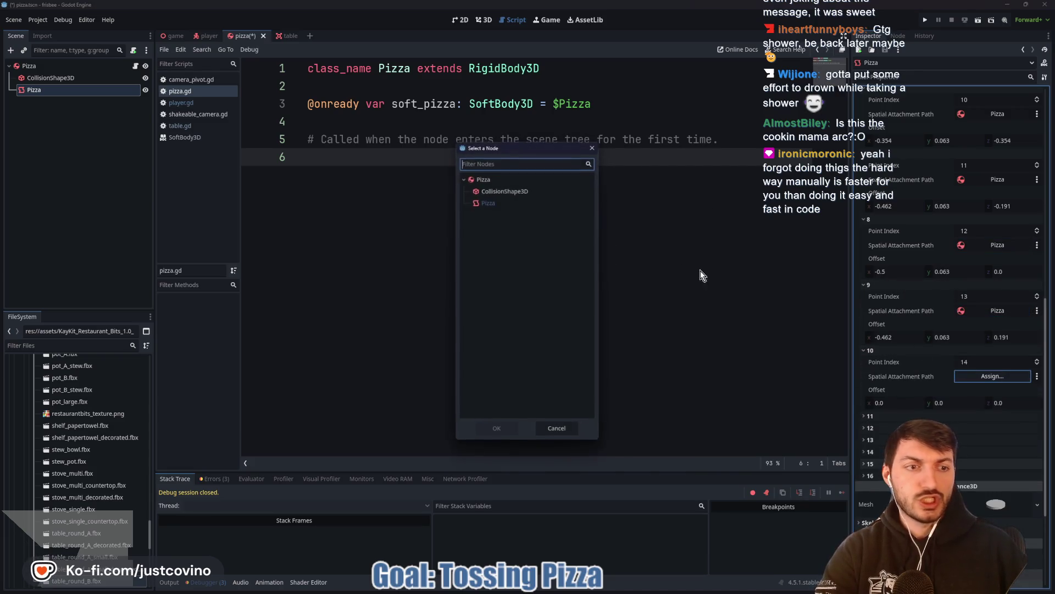
pyautogui.click(507, 431)
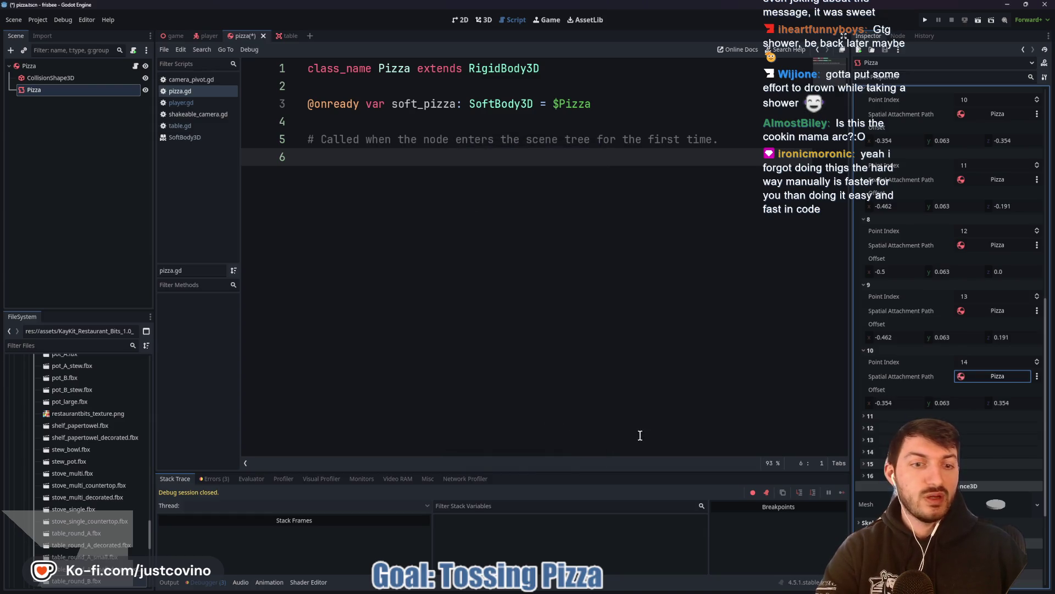
pyautogui.click(892, 417)
pyautogui.click(993, 441)
pyautogui.click(484, 178)
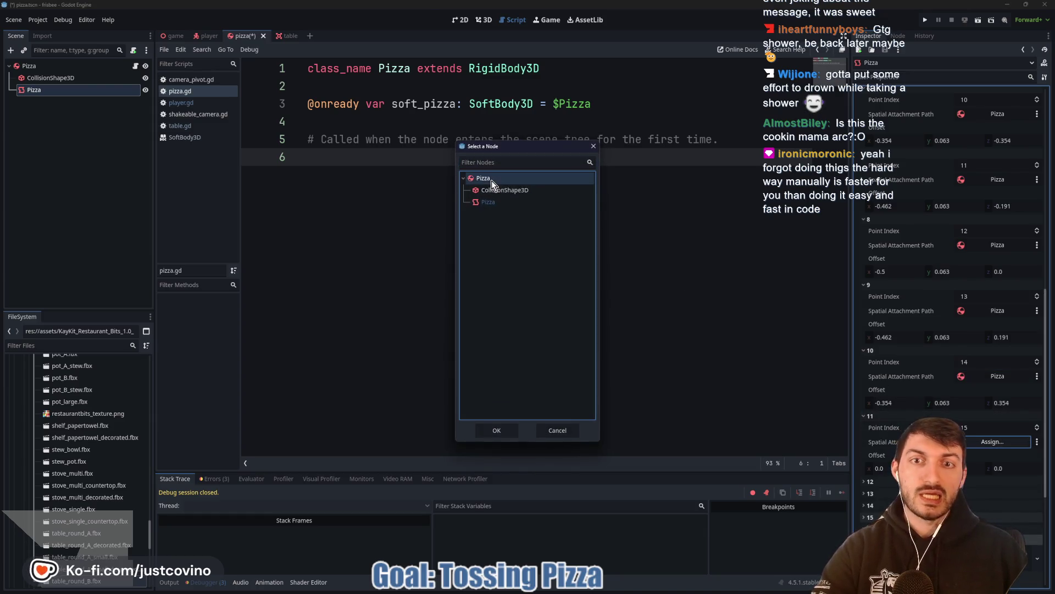
pyautogui.click(485, 427)
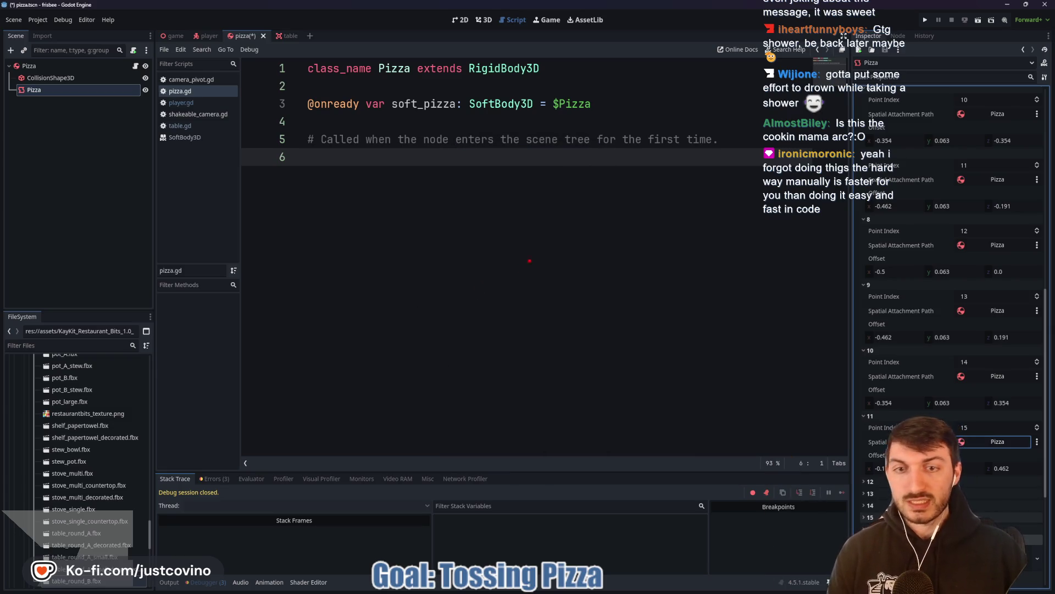
pyautogui.moveTo(646, 231)
pyautogui.mouseDown()
pyautogui.moveTo(508, 358)
pyautogui.moveTo(509, 383)
pyautogui.mouseUp()
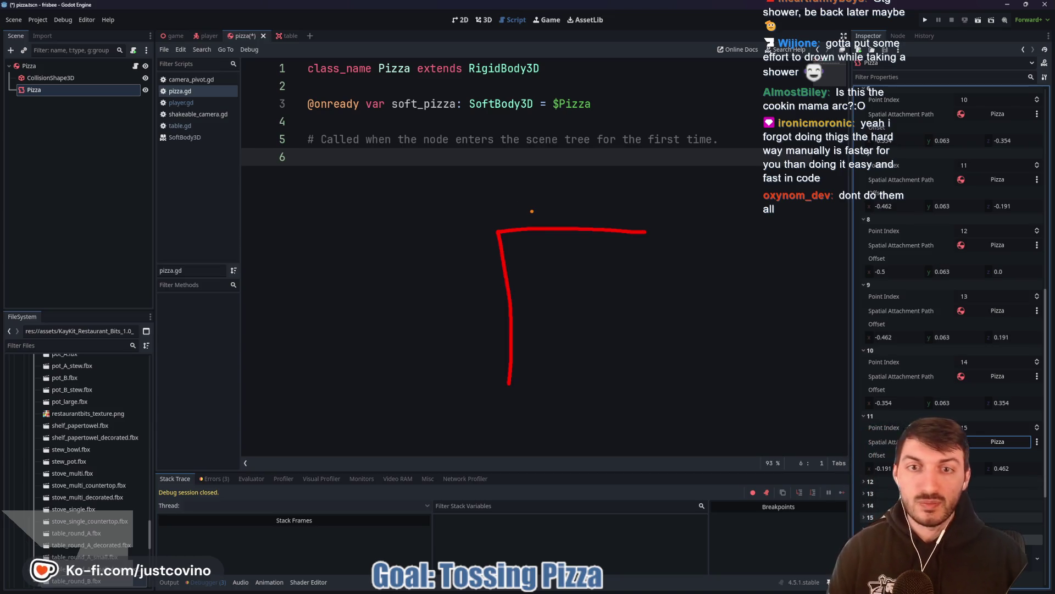
pyautogui.moveTo(533, 211)
pyautogui.mouseDown()
pyautogui.moveTo(473, 226)
pyautogui.moveTo(487, 267)
pyautogui.moveTo(494, 229)
pyautogui.moveTo(531, 212)
pyautogui.mouseUp()
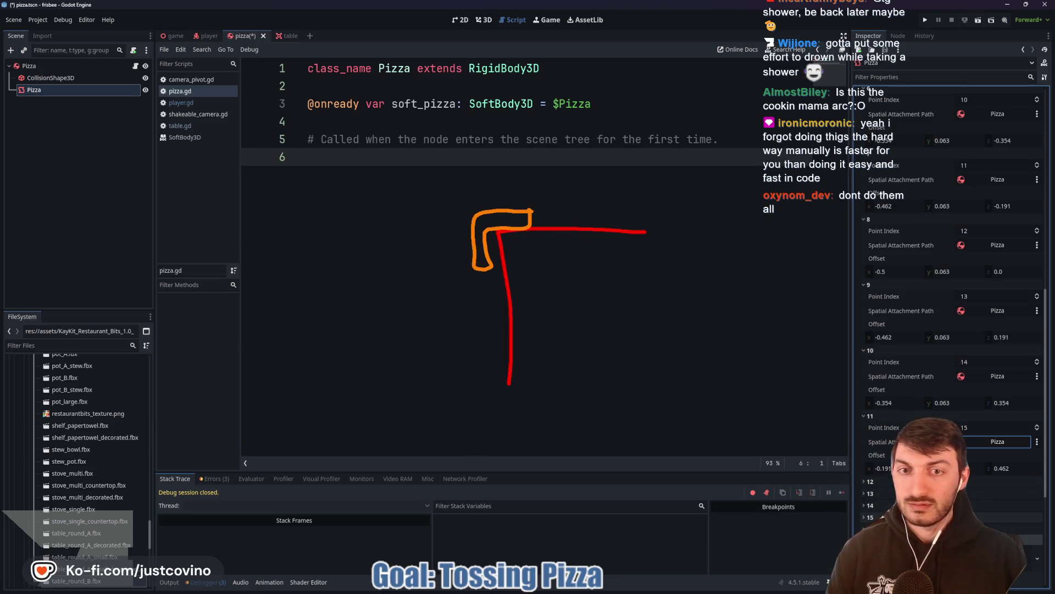
pyautogui.press('Escape')
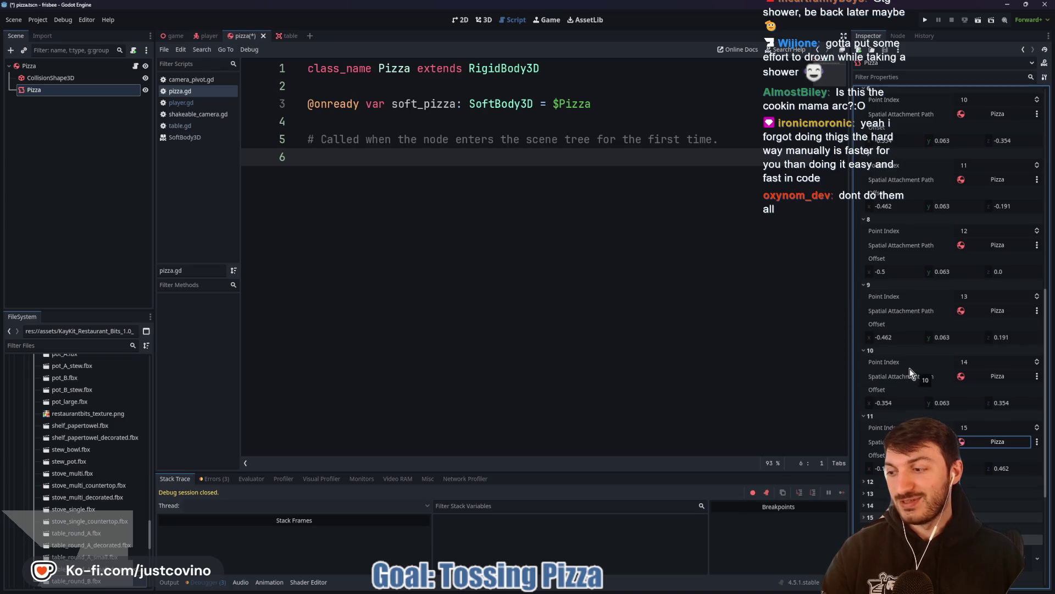
# - Attach soft-body attachments 12 and 13 to the root Pizza node
pyautogui.scroll(-4, 914, 374)
pyautogui.click(880, 357)
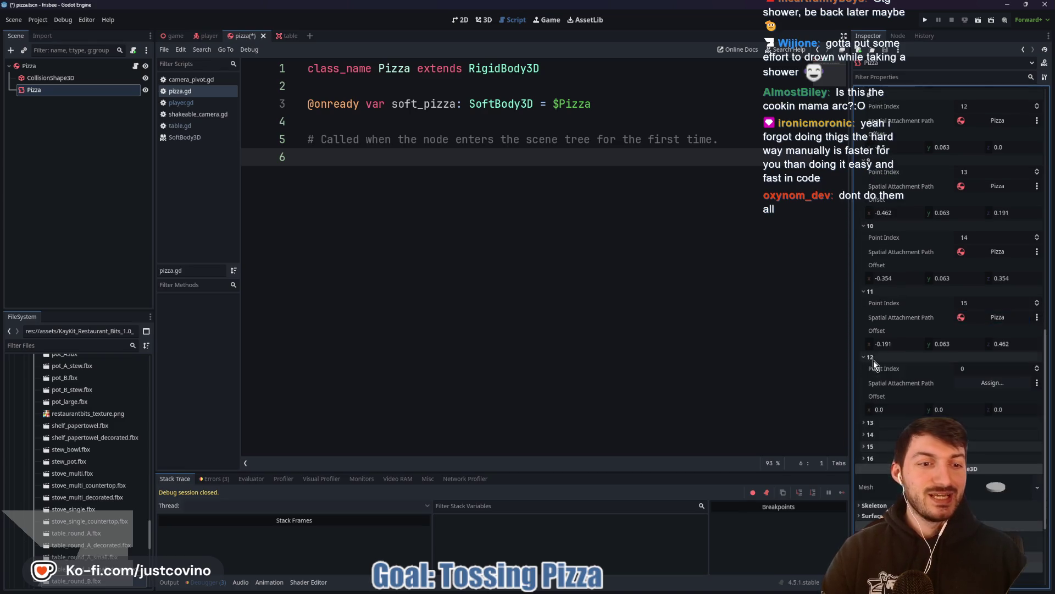
pyautogui.click(992, 382)
pyautogui.click(488, 202)
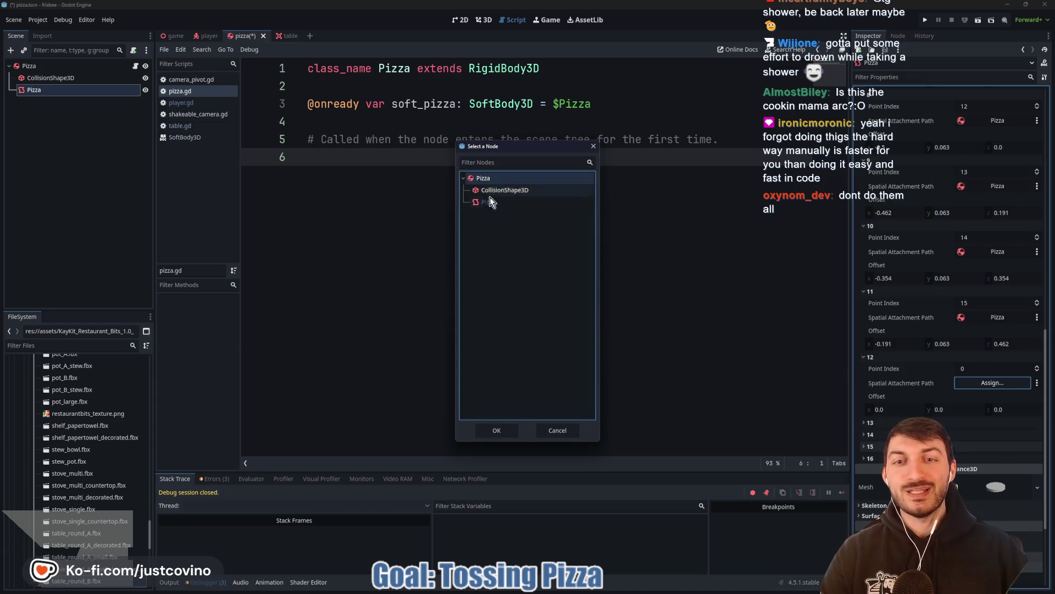
pyautogui.click(496, 430)
pyautogui.click(918, 422)
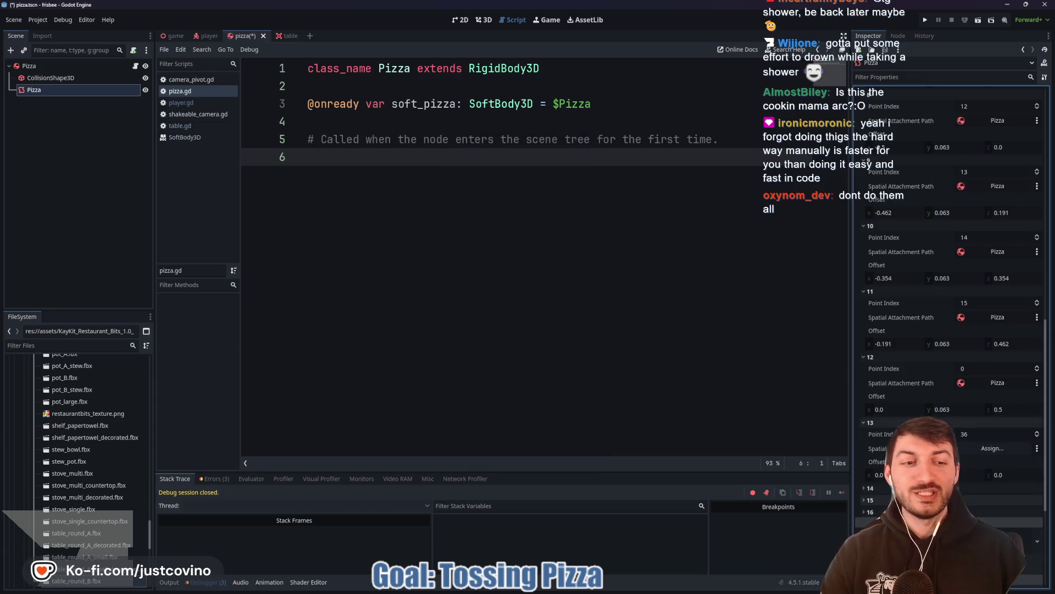
pyautogui.click(992, 448)
pyautogui.click(497, 431)
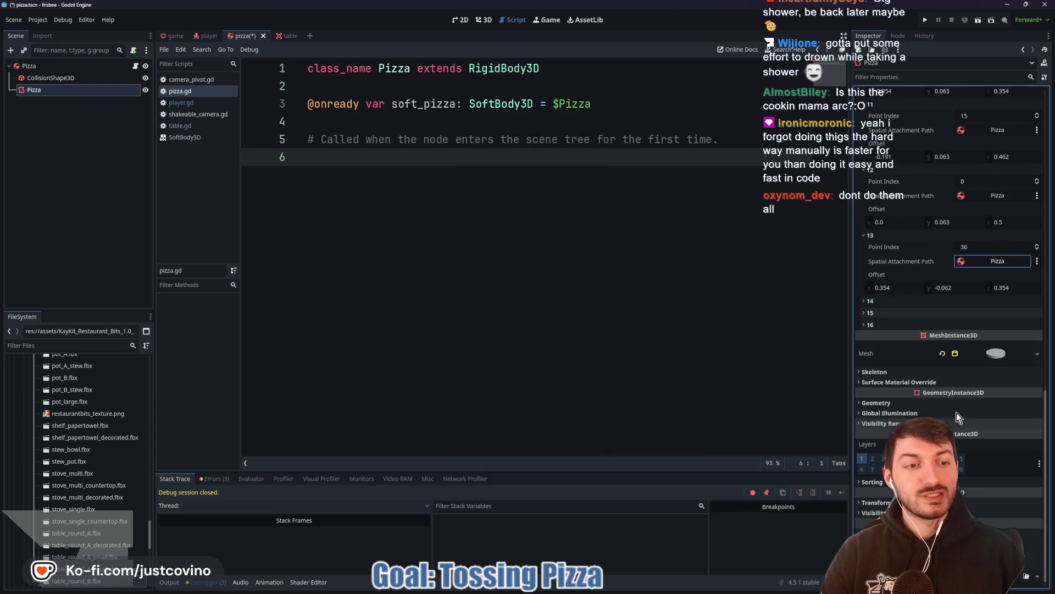
# - Attach soft-body attachments 14, 15 and 16 to the Pizza node and save the scene
pyautogui.click(870, 488)
pyautogui.scroll(-4, 978, 357)
pyautogui.click(978, 325)
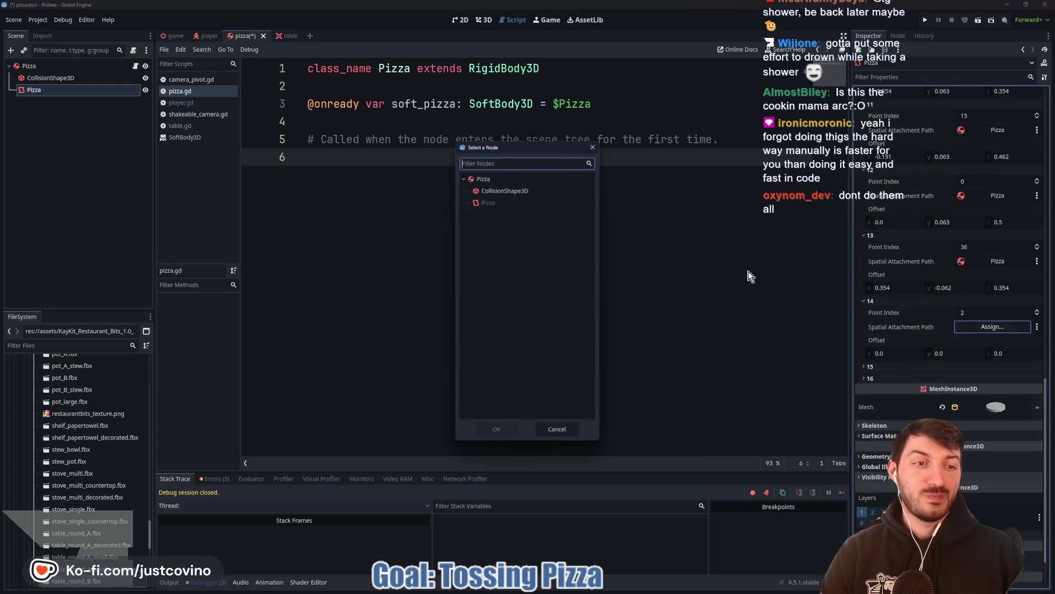
pyautogui.click(483, 175)
pyautogui.click(502, 436)
pyautogui.click(963, 367)
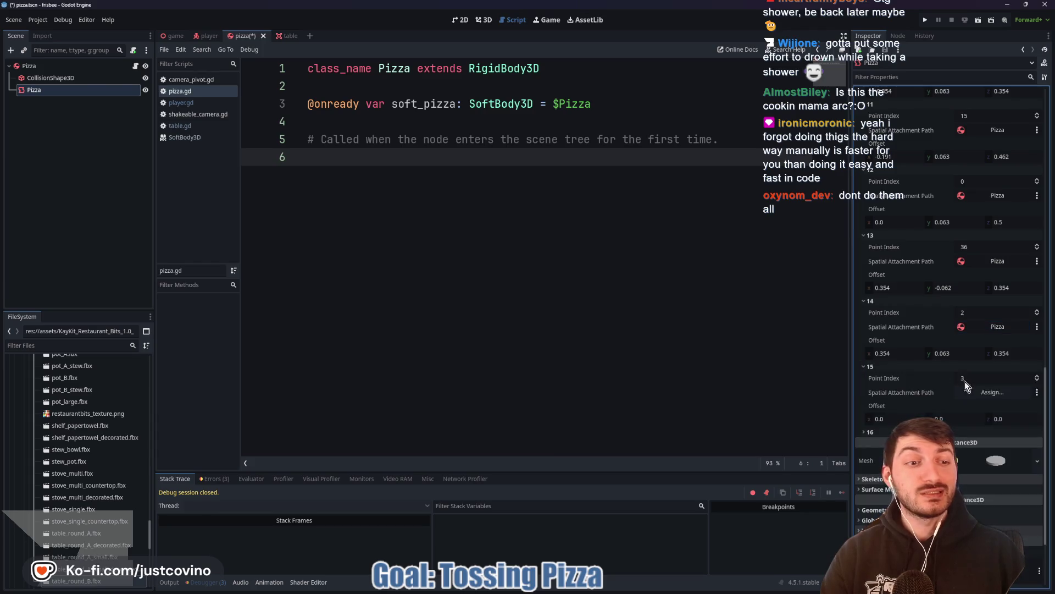
pyautogui.click(992, 392)
pyautogui.click(496, 178)
pyautogui.click(497, 430)
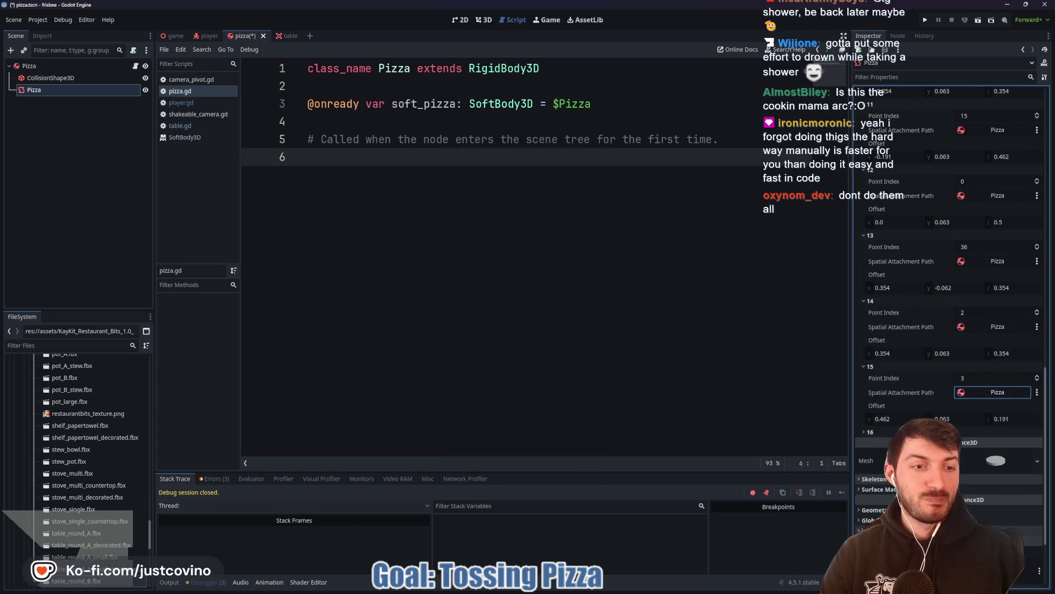
pyautogui.click(968, 431)
pyautogui.click(992, 457)
pyautogui.click(484, 178)
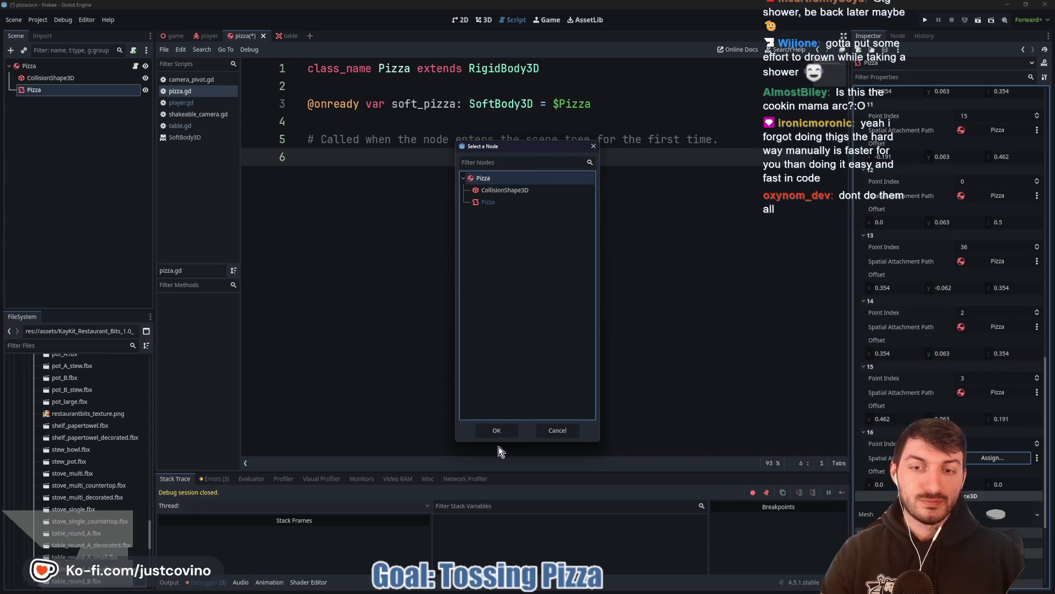
pyautogui.click(497, 431)
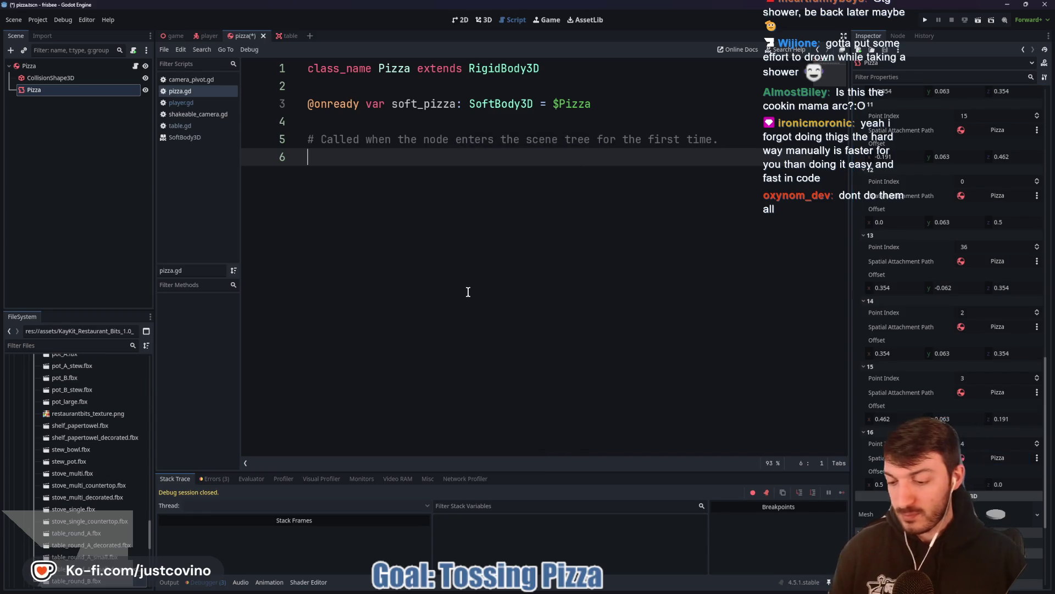
pyautogui.hotkey('ctrl', 's')
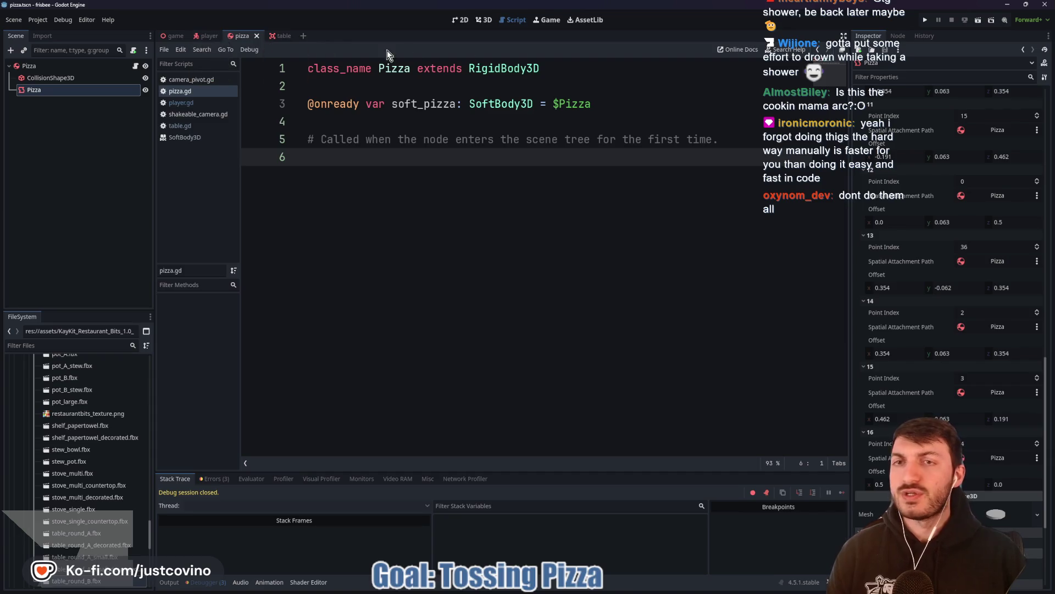
# - Collapse the attachments list, expand Collision, and select the root Pizza node in the 3D view
pyautogui.scroll(10, 916, 202)
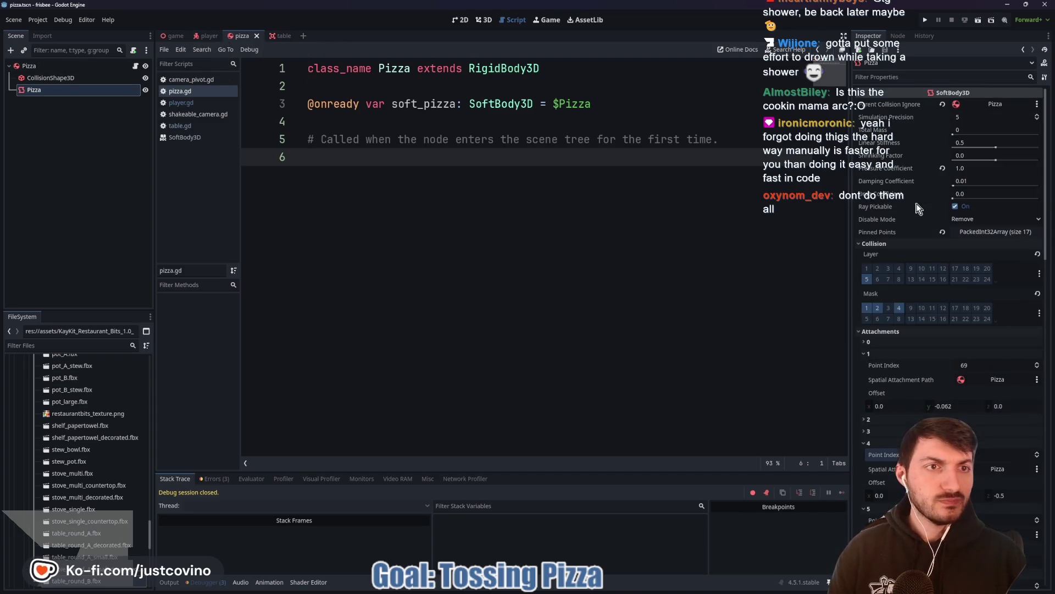
pyautogui.click(875, 245)
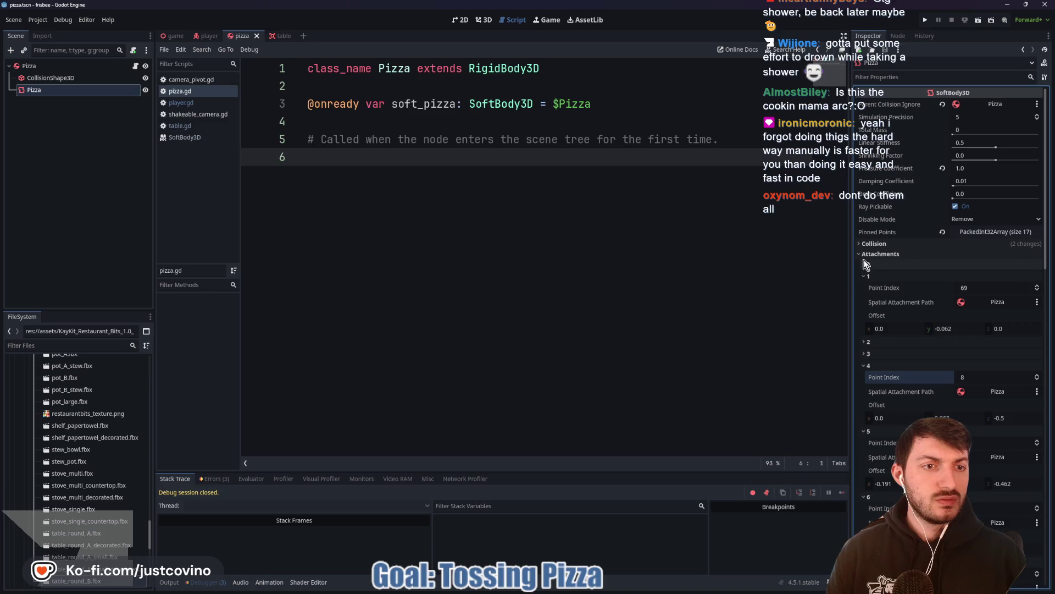
pyautogui.click(880, 253)
pyautogui.click(873, 243)
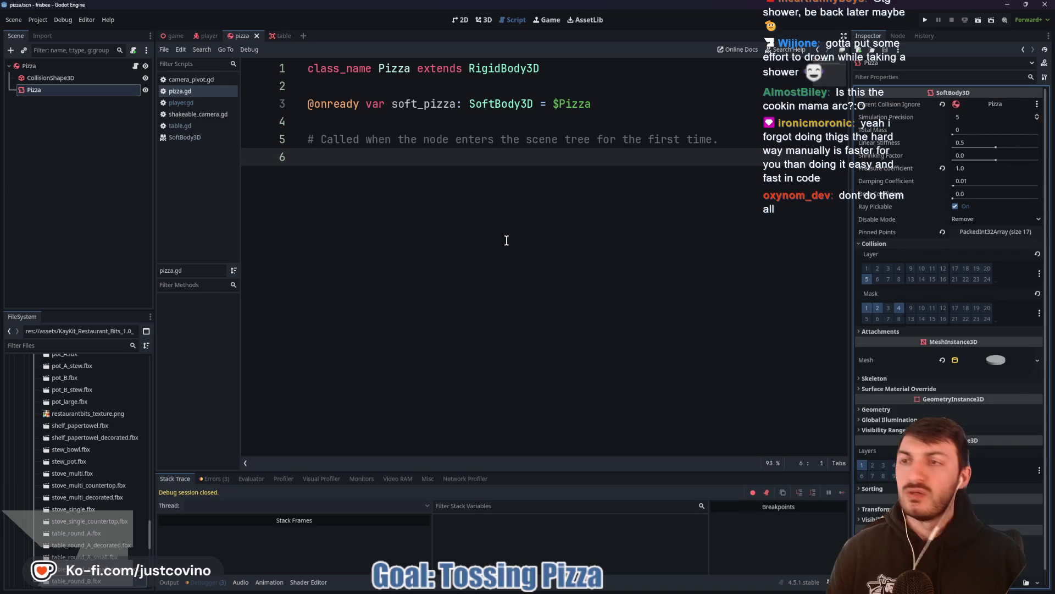
pyautogui.click(68, 65)
pyautogui.click(487, 20)
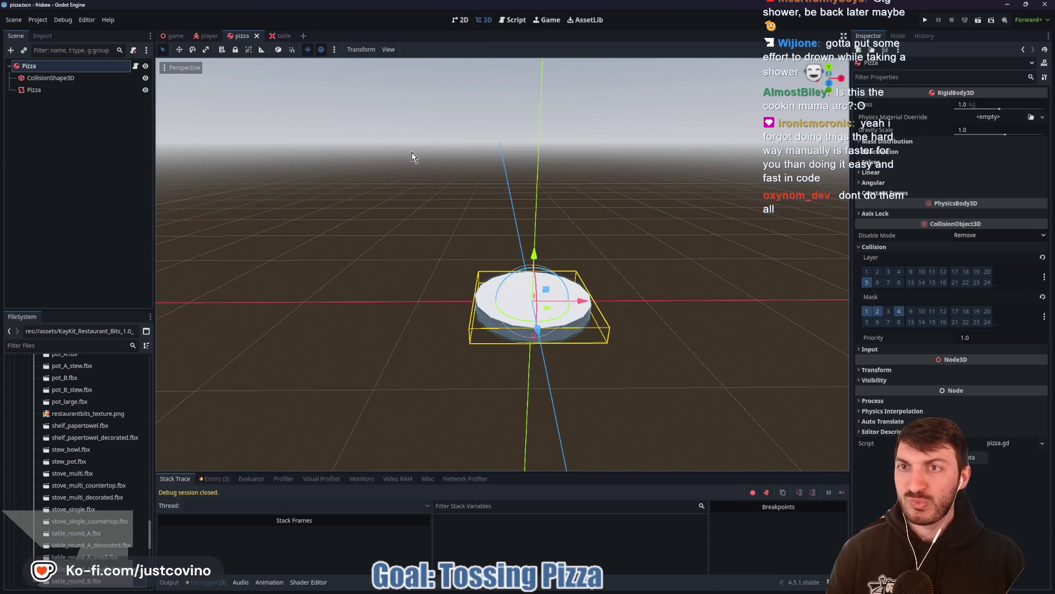
# - Run the game scene with F5 and toss a pizza, hitting the apply_force error at player.gd line 71
pyautogui.click(175, 36)
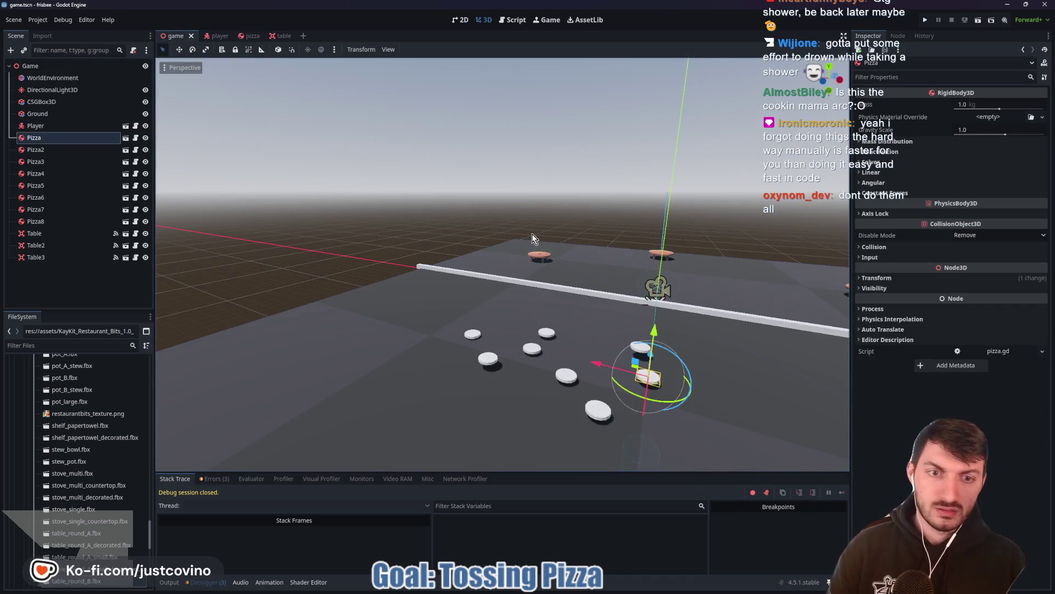
pyautogui.press('F5')
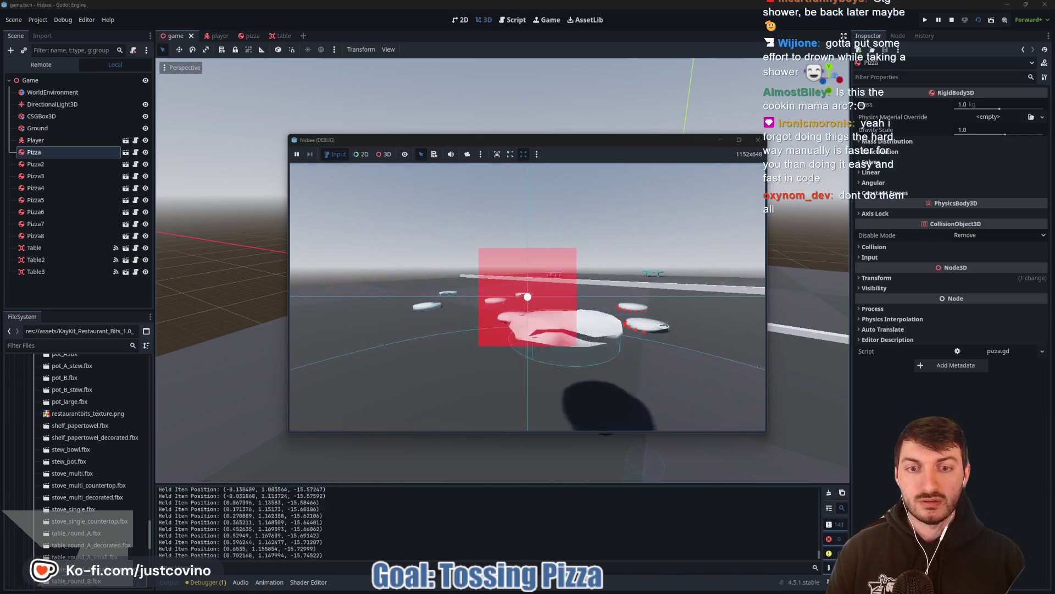
pyautogui.click(527, 296)
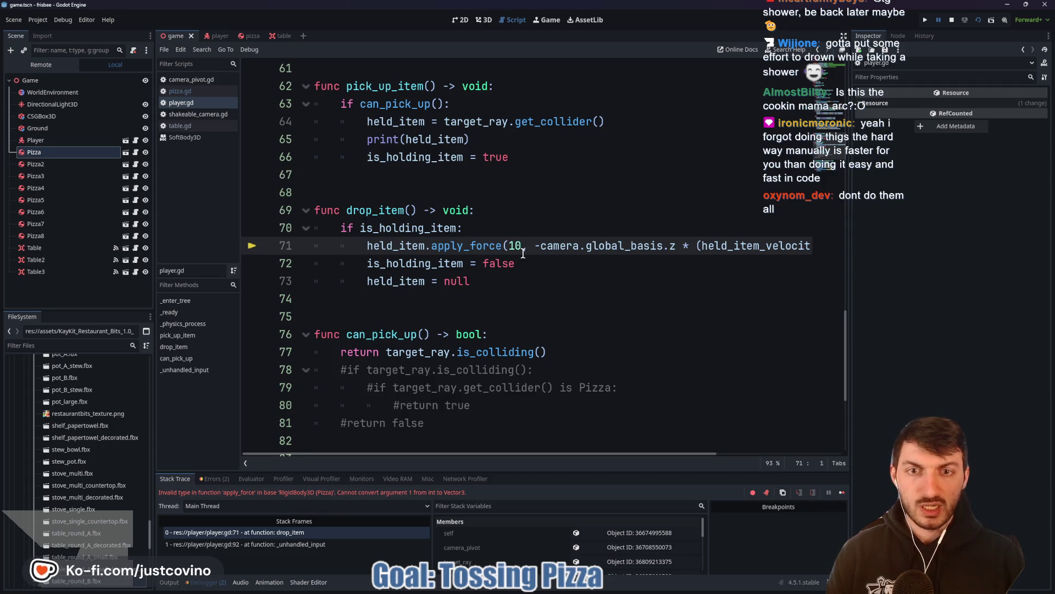
# - Stop the debugger, replace apply_force(10, with linear_velocity = on line 71, and save player.gd
pyautogui.click(951, 20)
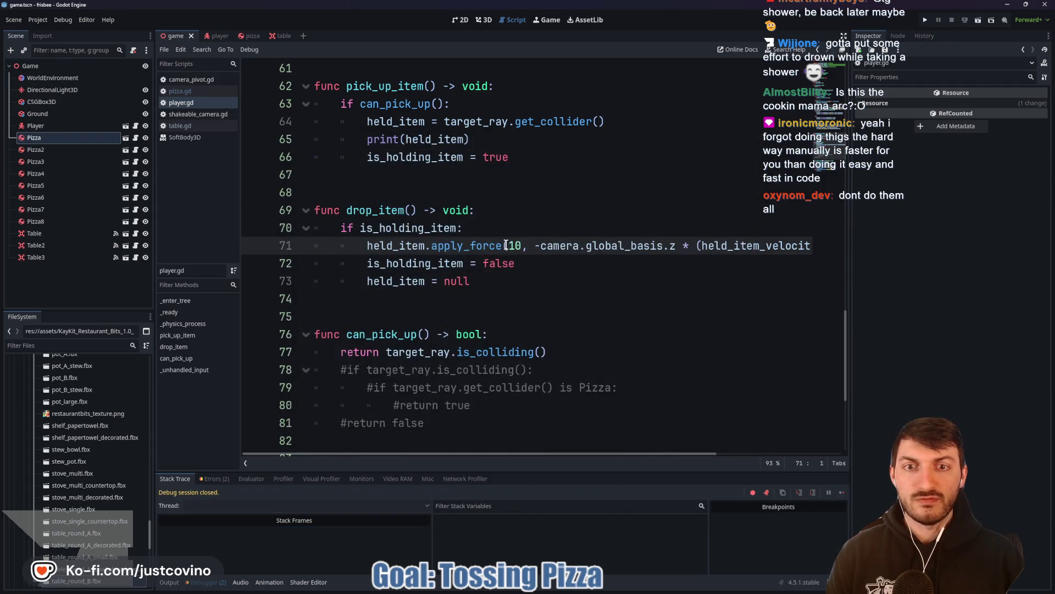
pyautogui.moveTo(529, 248); pyautogui.dragTo(432, 247)
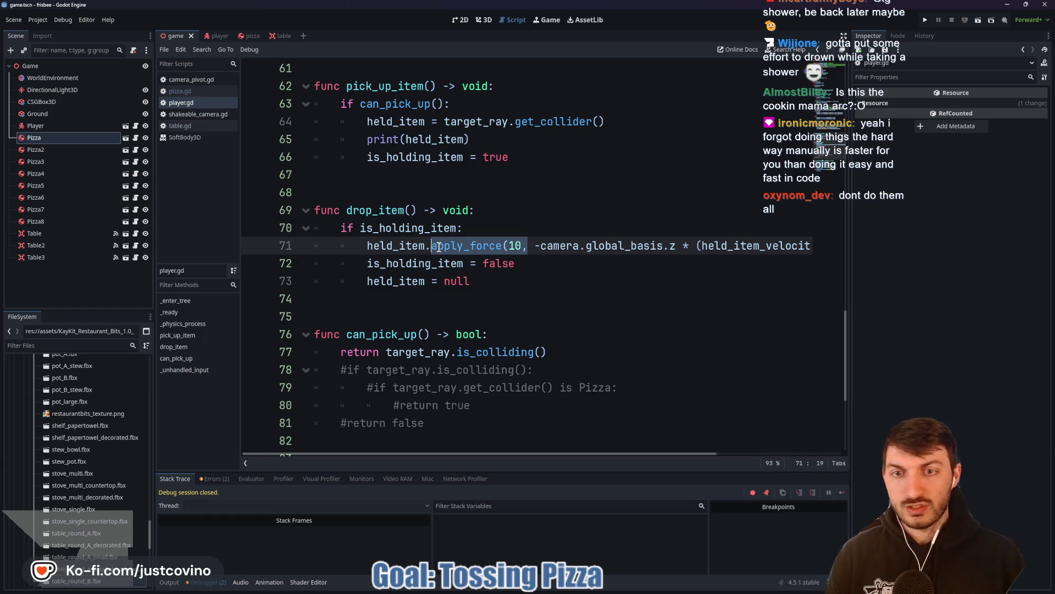
pyautogui.write('linear_velocity')
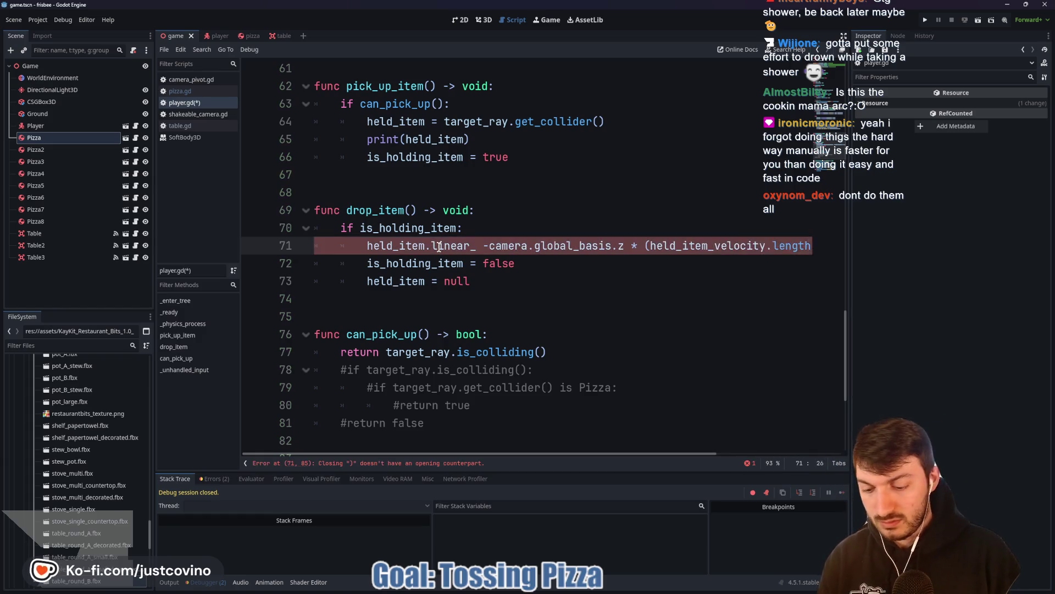
pyautogui.write(' =')
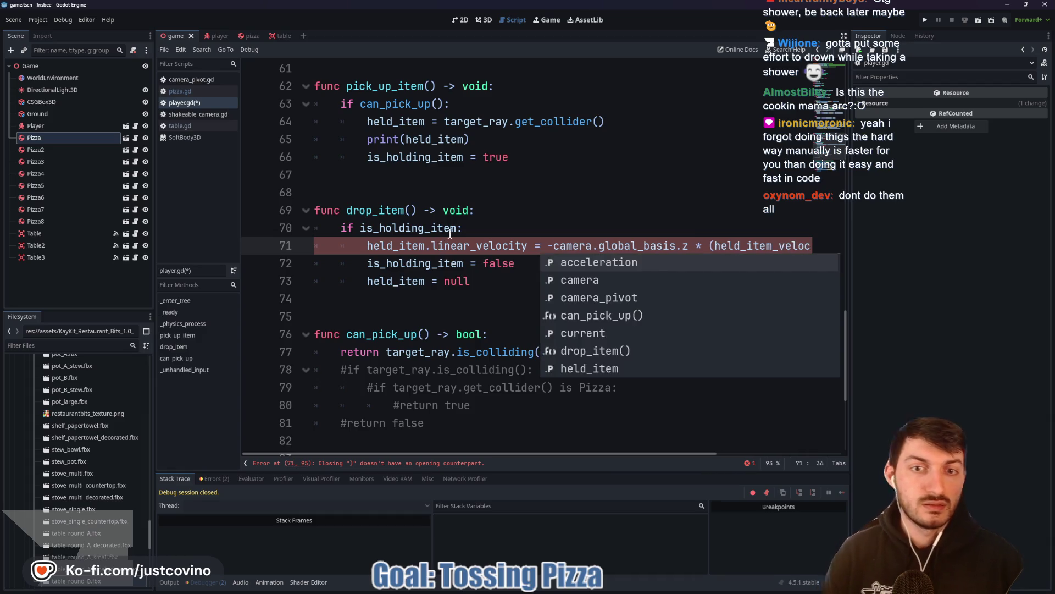
pyautogui.click(752, 242)
pyautogui.moveTo(707, 246)
pyautogui.mouseDown()
pyautogui.moveTo(828, 254)
pyautogui.moveTo(840, 241)
pyautogui.mouseUp()
pyautogui.click(815, 251)
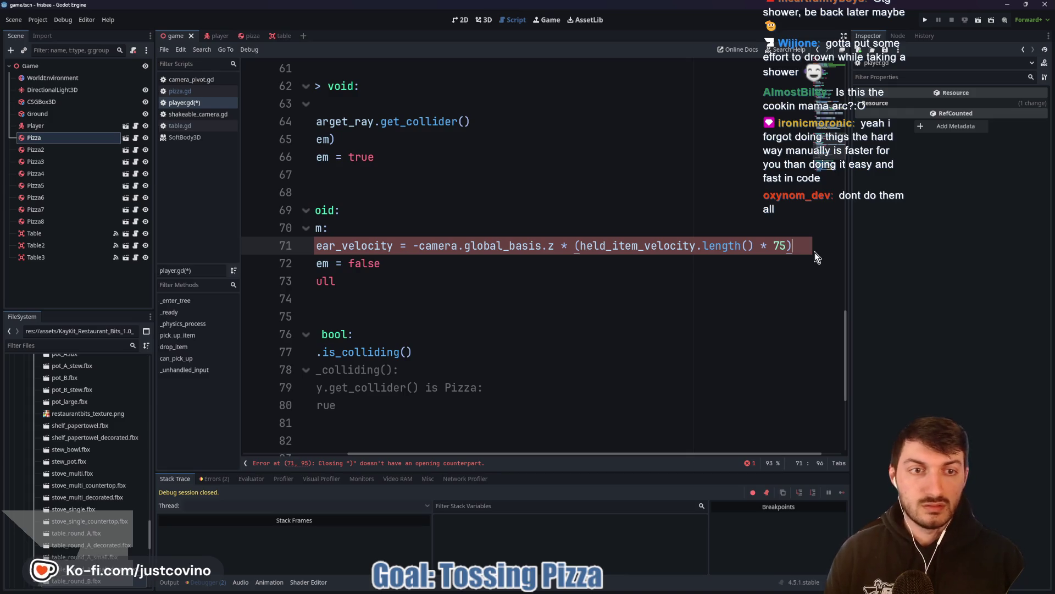
pyautogui.hotkey('ctrl', 's')
pyautogui.moveTo(555, 454); pyautogui.dragTo(450, 454)
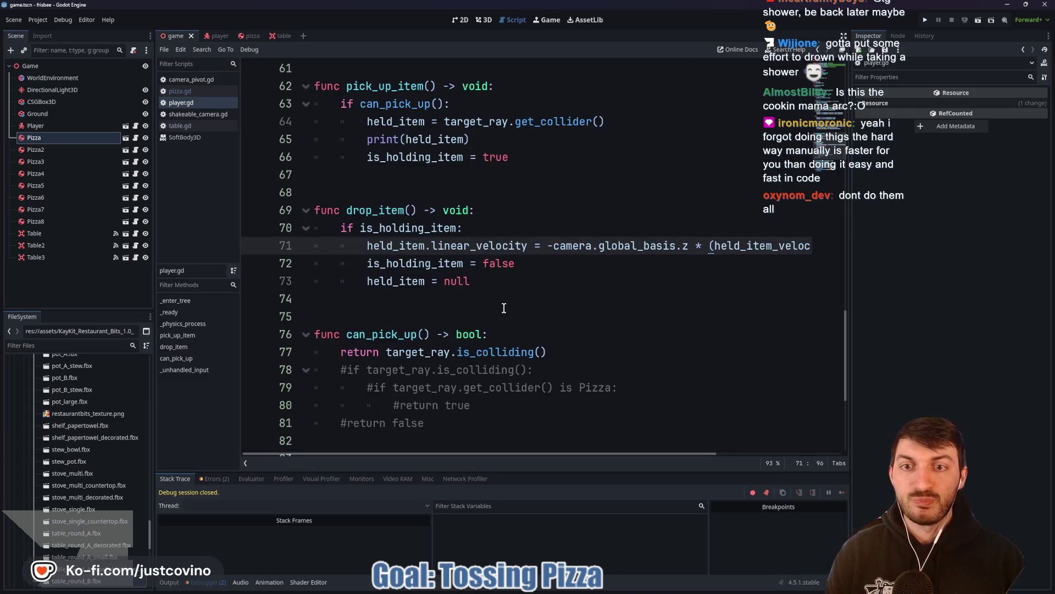
pyautogui.scroll(3, 473, 339)
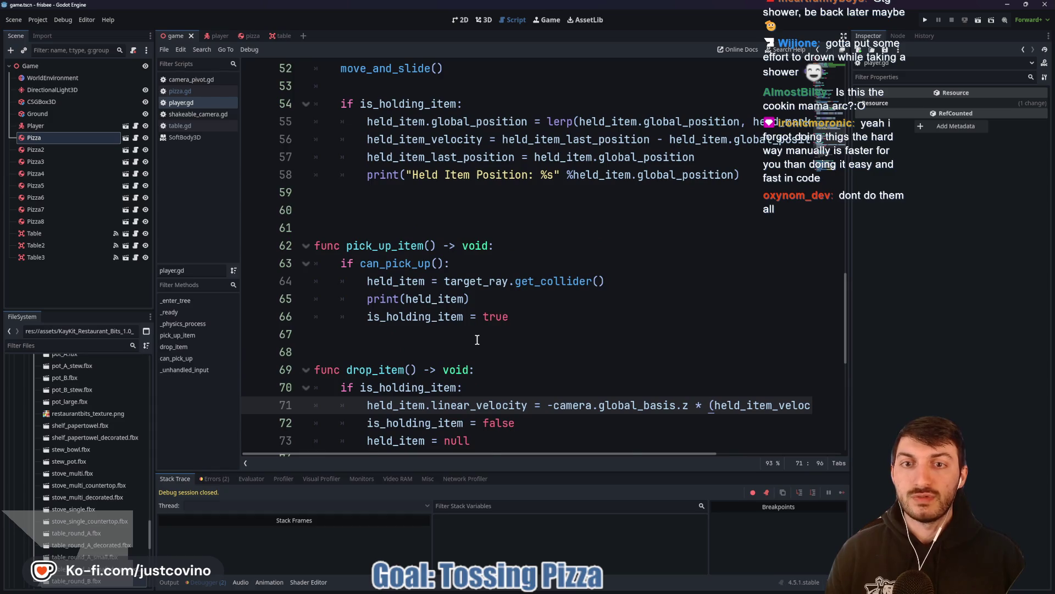
pyautogui.scroll(2, 477, 340)
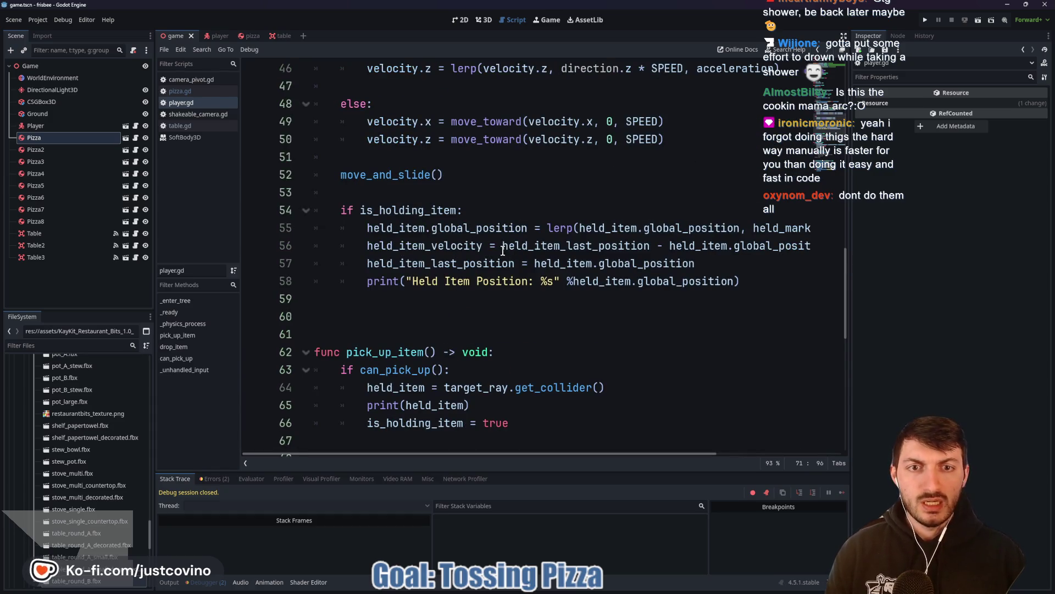
pyautogui.click(247, 36)
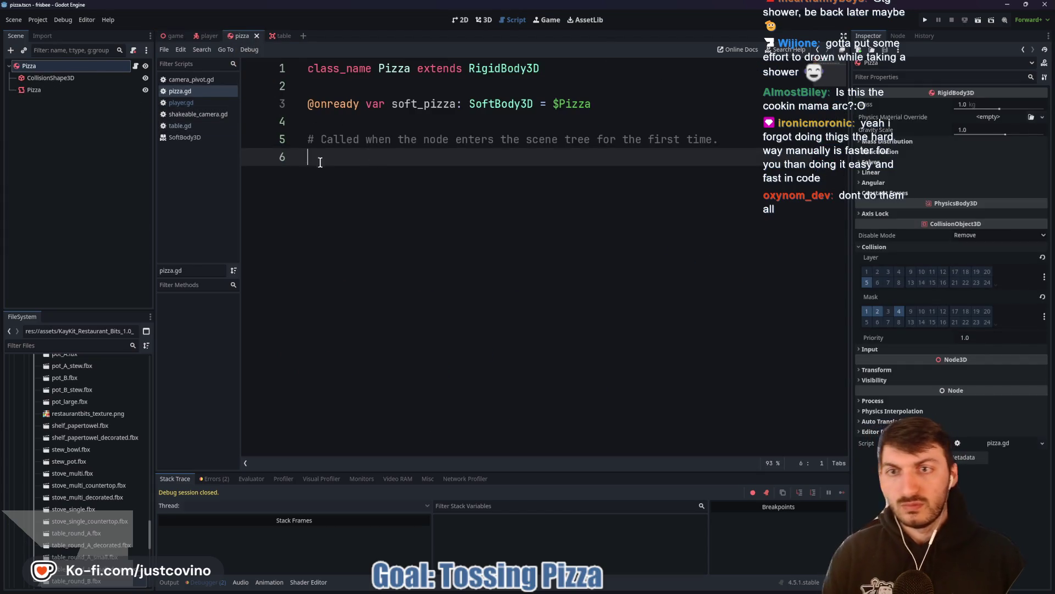
# - Delete the leftover comment and empty lines from pizza.gd and save it
pyautogui.press('BackSpace')
pyautogui.keyDown('shift'); pyautogui.click(308, 140); pyautogui.keyUp('shift')
pyautogui.press('BackSpace')
pyautogui.write('fun')
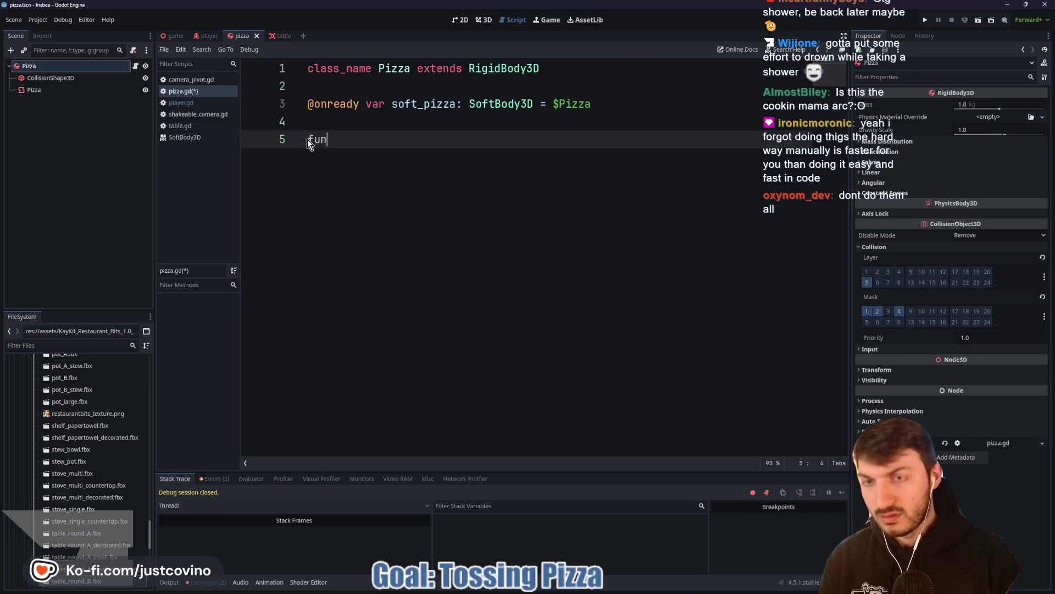
pyautogui.press('BackSpace')
pyautogui.press('BackSpace')
pyautogui.press('BackSpace')
pyautogui.hotkey('ctrl', 's')
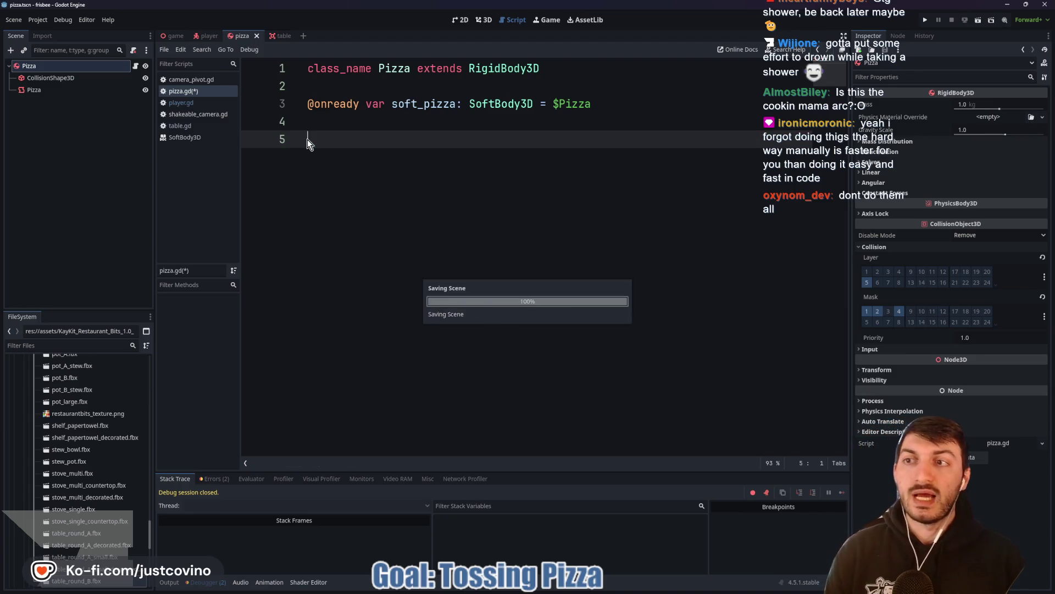
pyautogui.press('BackSpace')
# - Delete the held-item position print line 58 in player.gd and save it
pyautogui.click(176, 36)
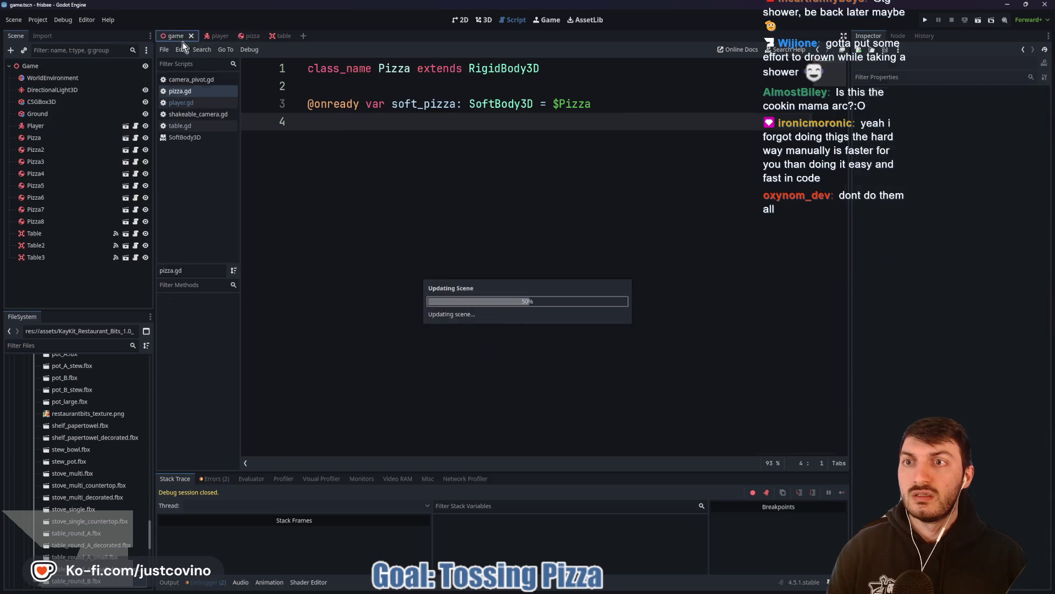
pyautogui.moveTo(753, 282); pyautogui.dragTo(321, 282)
pyautogui.press('BackSpace')
pyautogui.press('BackSpace')
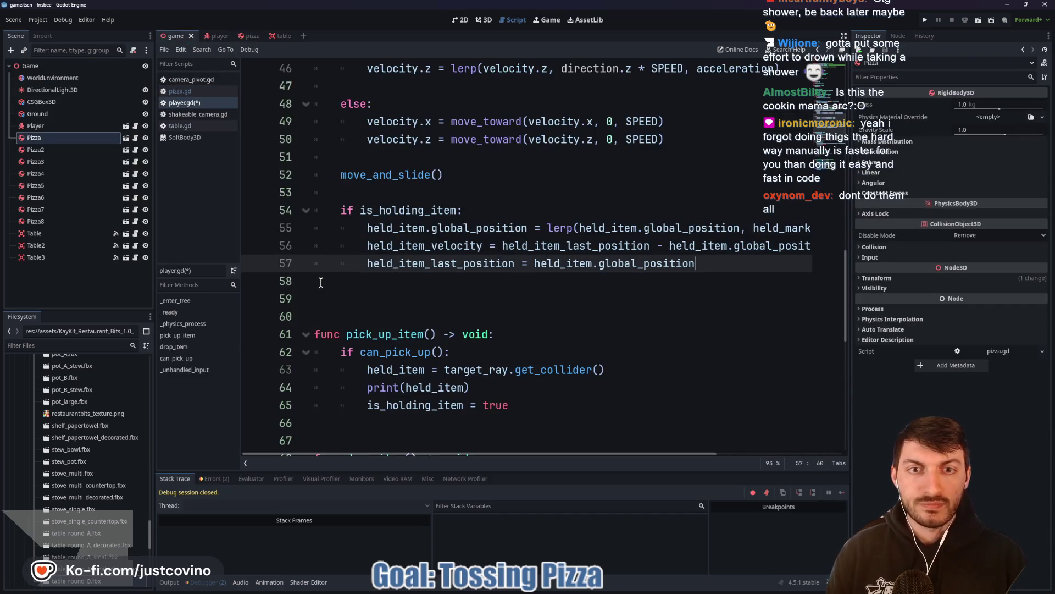
pyautogui.hotkey('ctrl', 's')
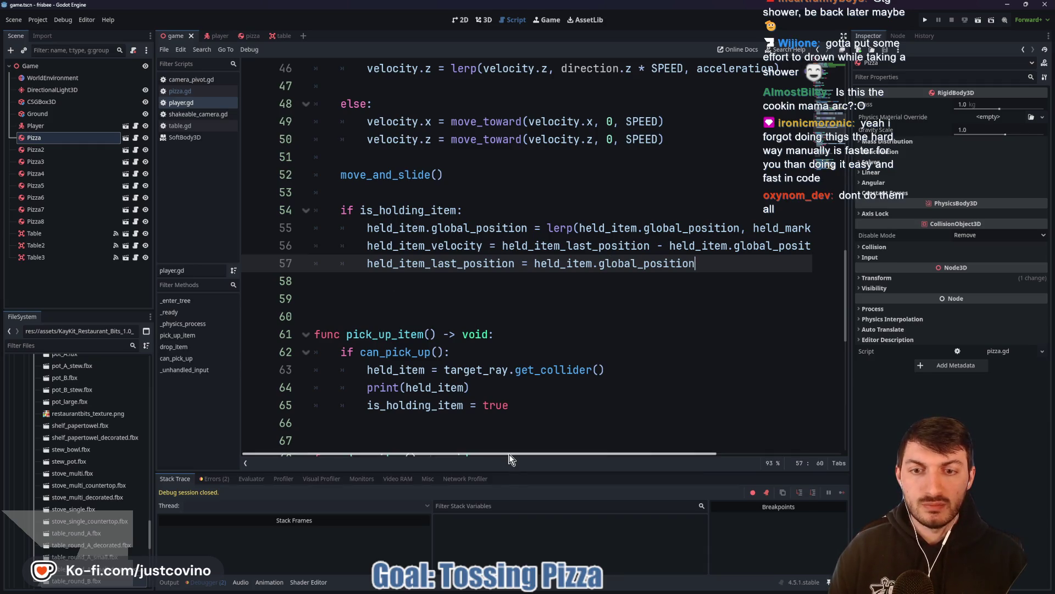
pyautogui.hscroll(2, 559, 459)
pyautogui.hscroll(-2, 474, 453)
pyautogui.scroll(-5, 516, 279)
pyautogui.scroll(2, 516, 279)
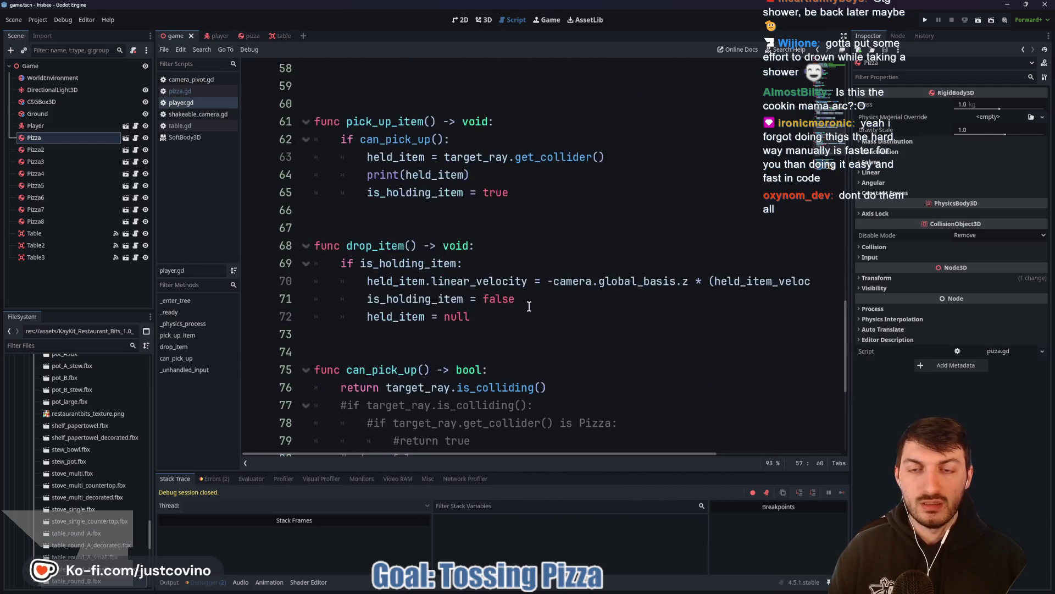
pyautogui.scroll(-3, 516, 278)
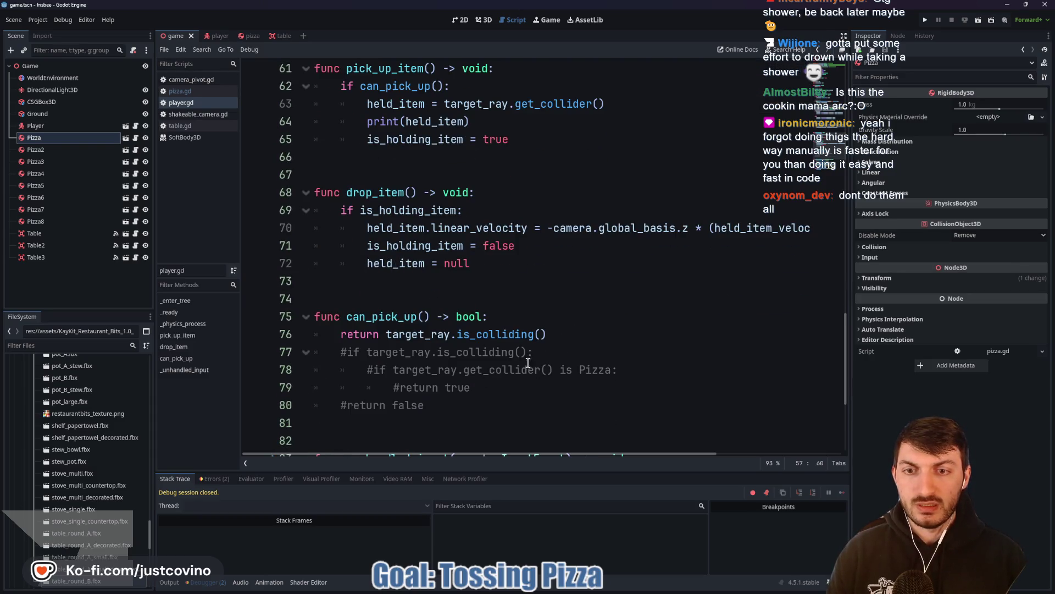
pyautogui.scroll(2, 528, 363)
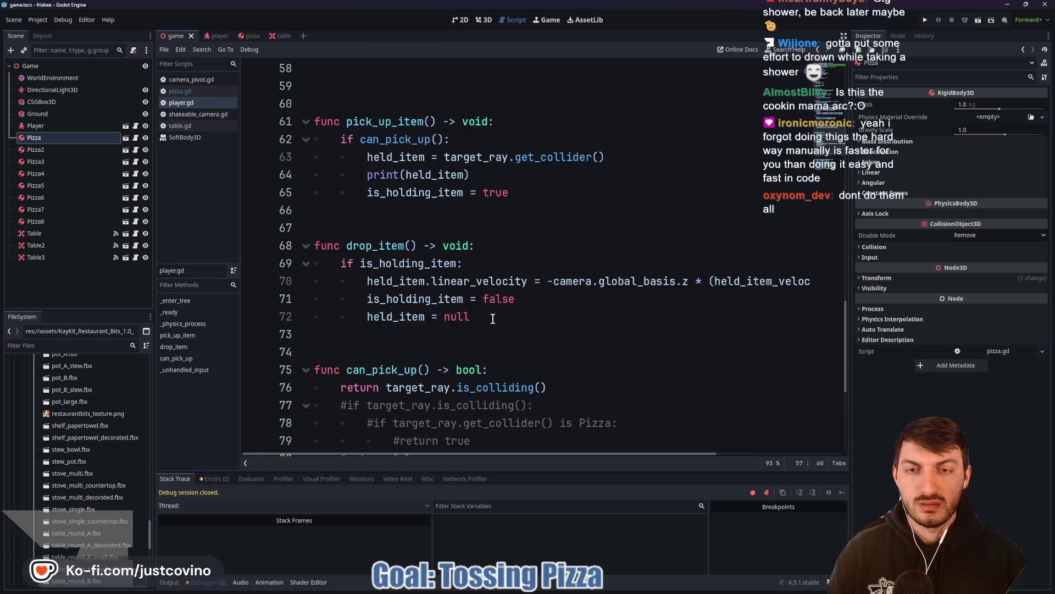
# - Begin a new held_item line in pick_up_item and check the pizza's Deactivation settings
pyautogui.click(534, 192)
pyautogui.press('Return')
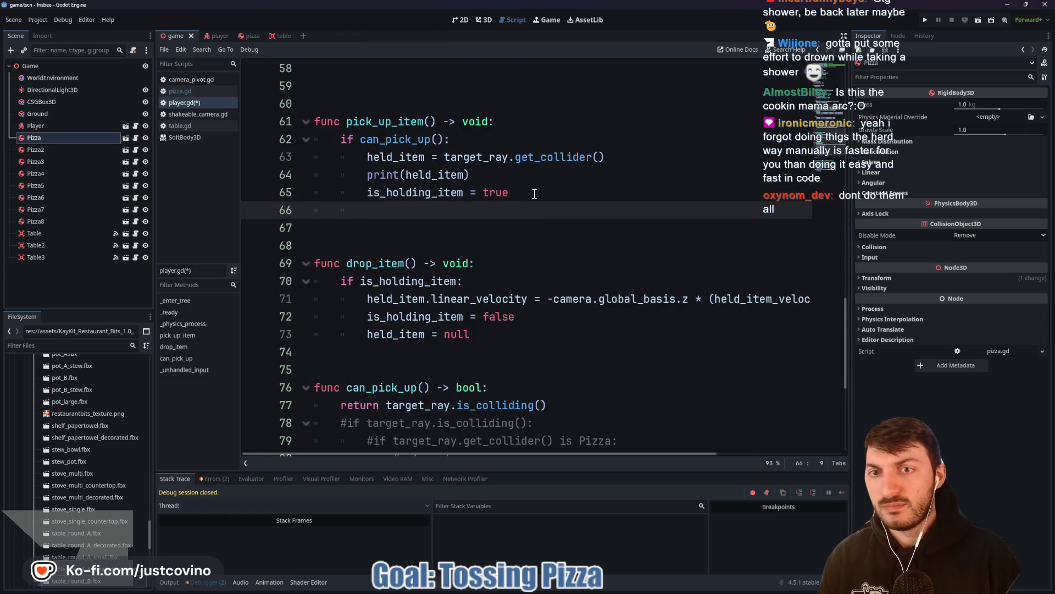
pyautogui.write('eld_item.')
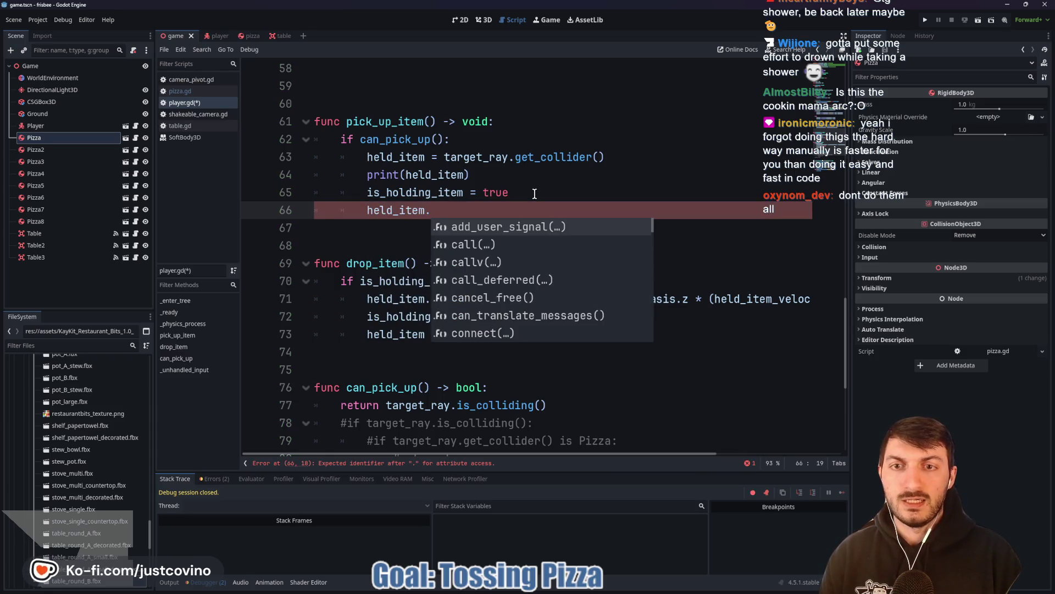
pyautogui.click(250, 35)
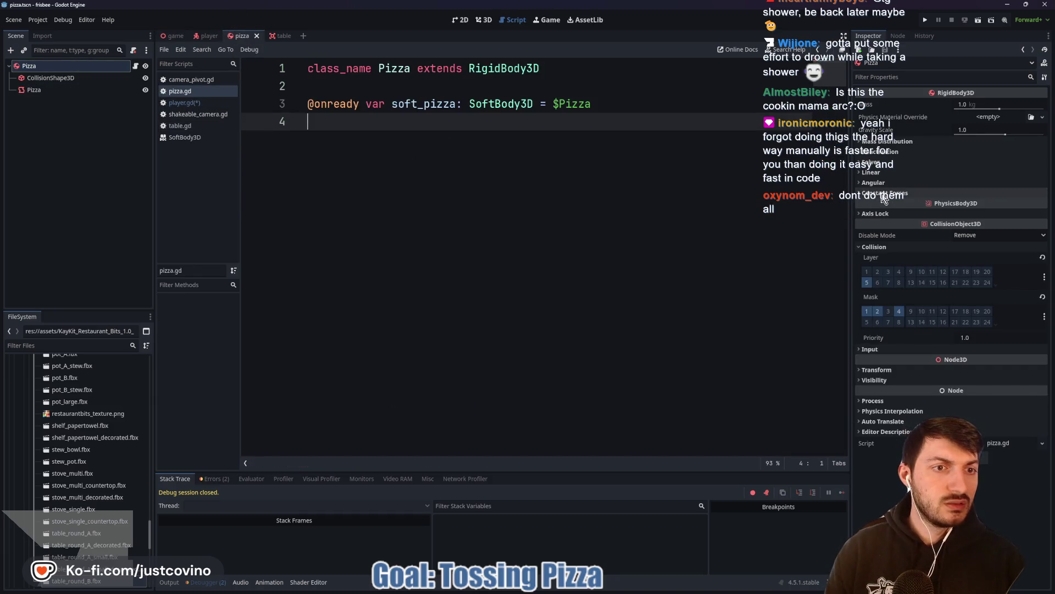
pyautogui.moveTo(875, 235)
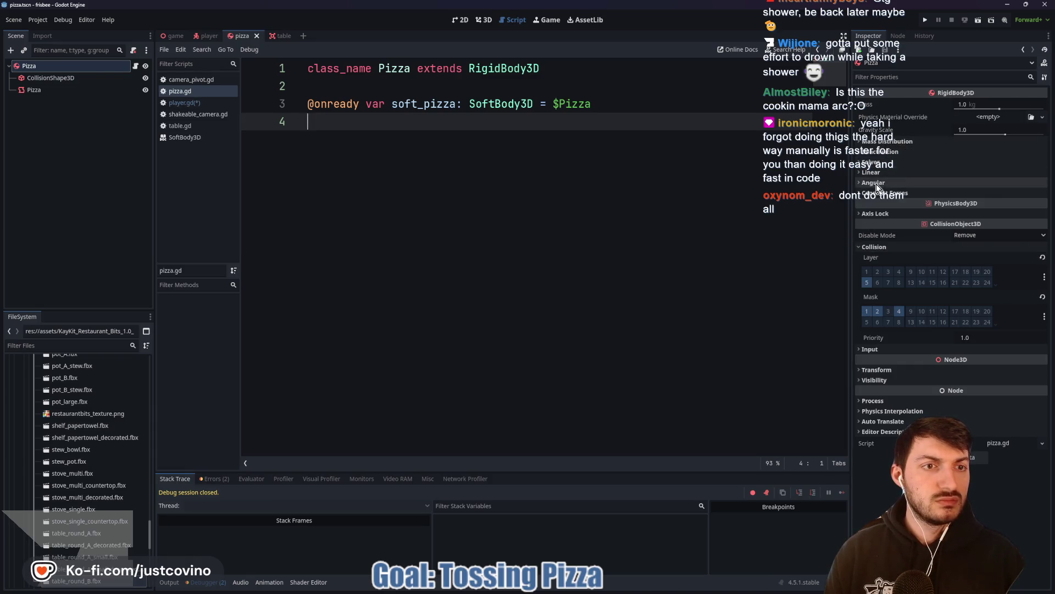
pyautogui.click(880, 152)
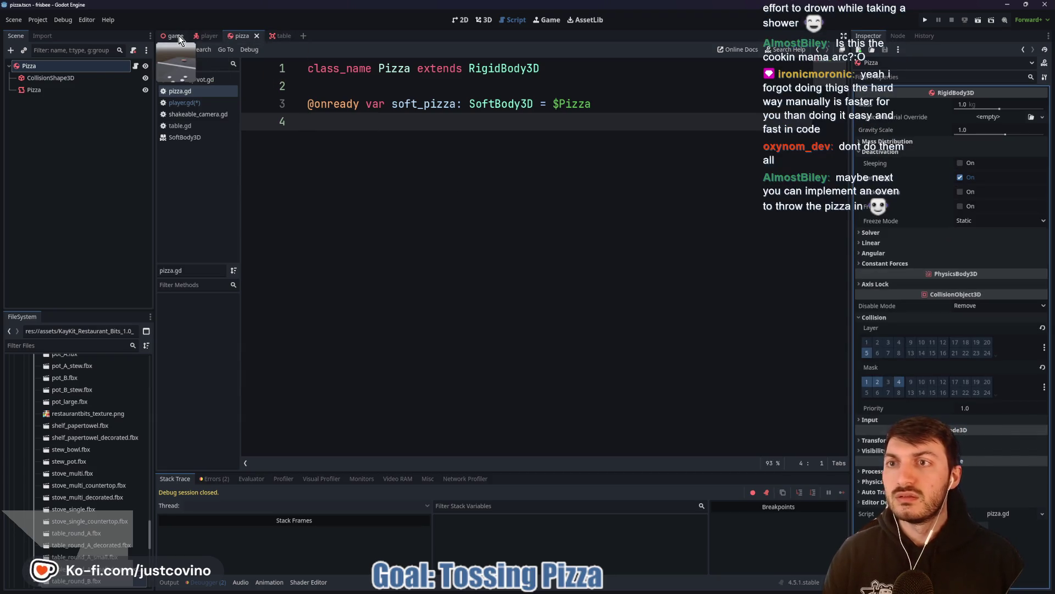
pyautogui.click(206, 35)
# - Declare held_item with the type RigidBody3D on line 12
pyautogui.write('.fre')
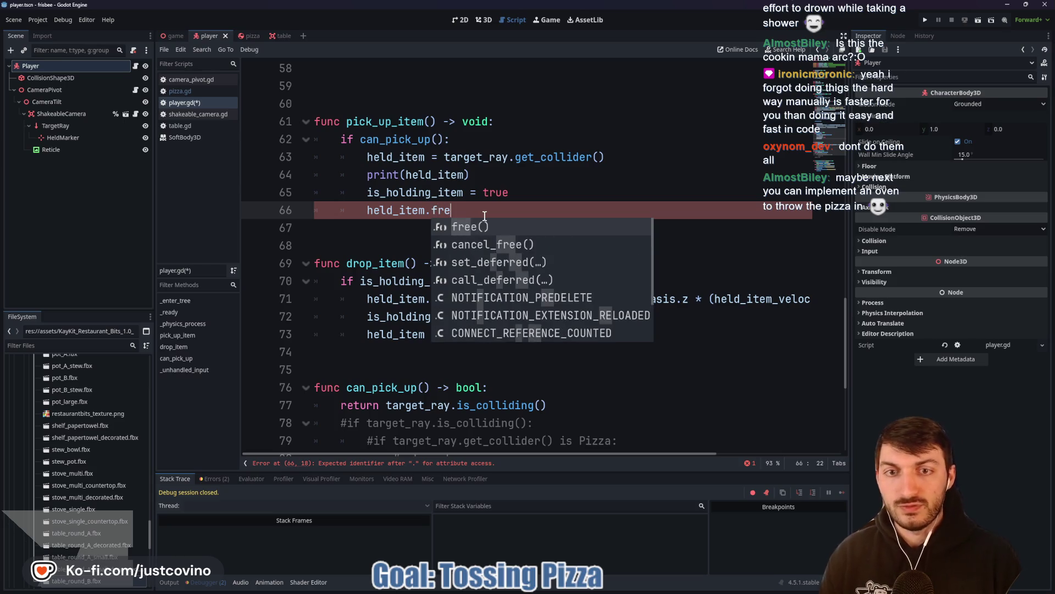
pyautogui.write('ez')
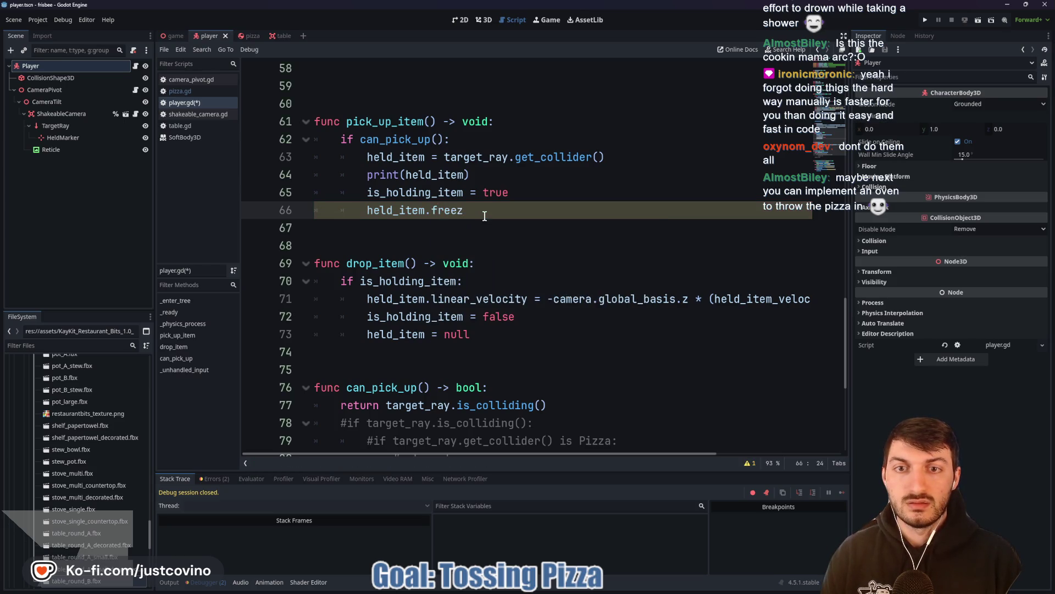
pyautogui.press('BackSpace')
pyautogui.press('BackSpace')
pyautogui.press('BackSpace')
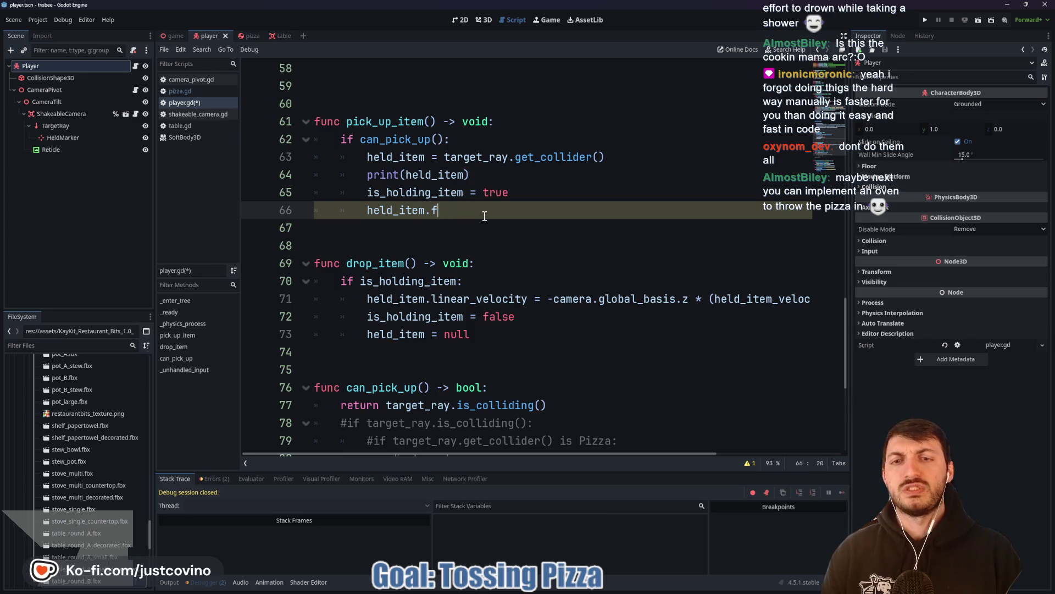
pyautogui.scroll(15, 484, 216)
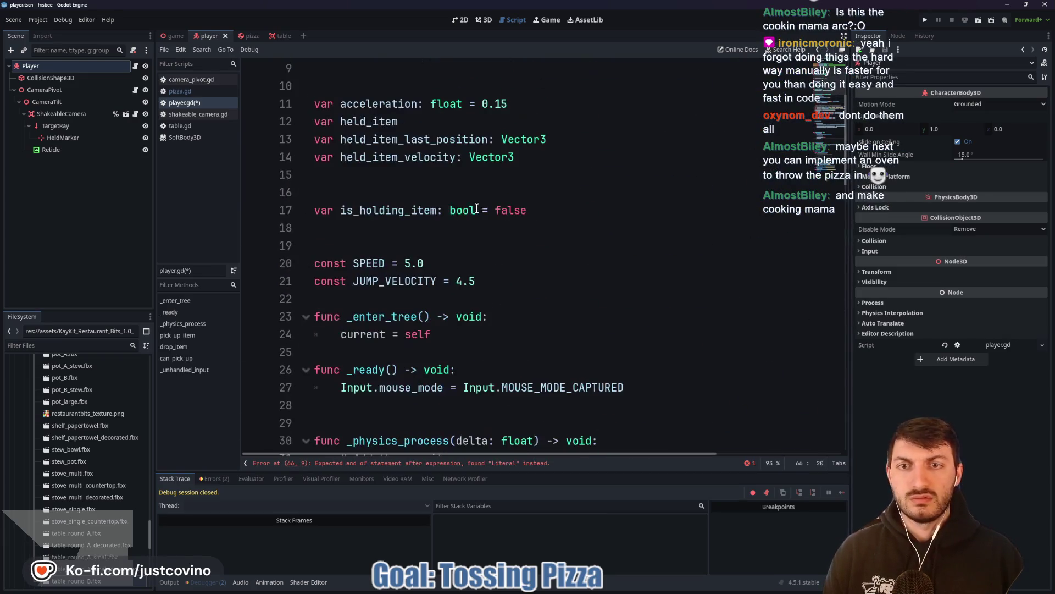
pyautogui.click(421, 119)
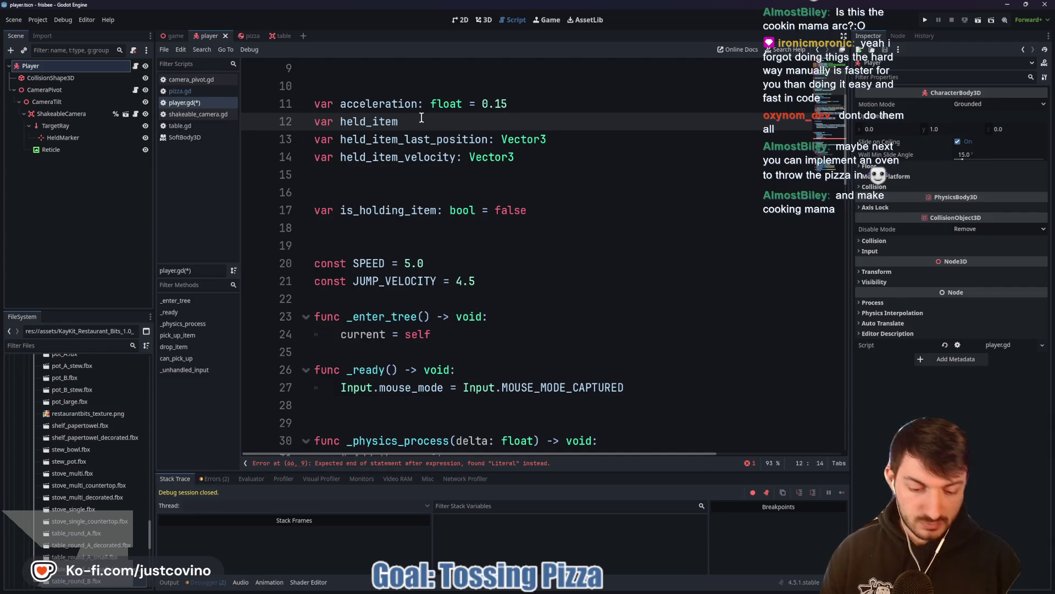
pyautogui.write('Rigid')
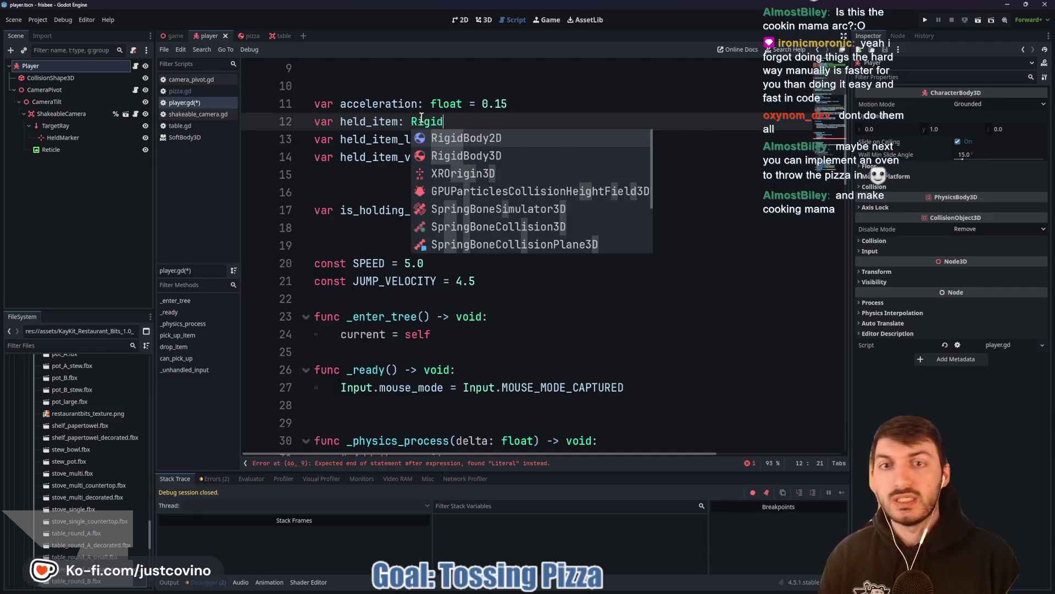
pyautogui.press('Down')
pyautogui.press('Return')
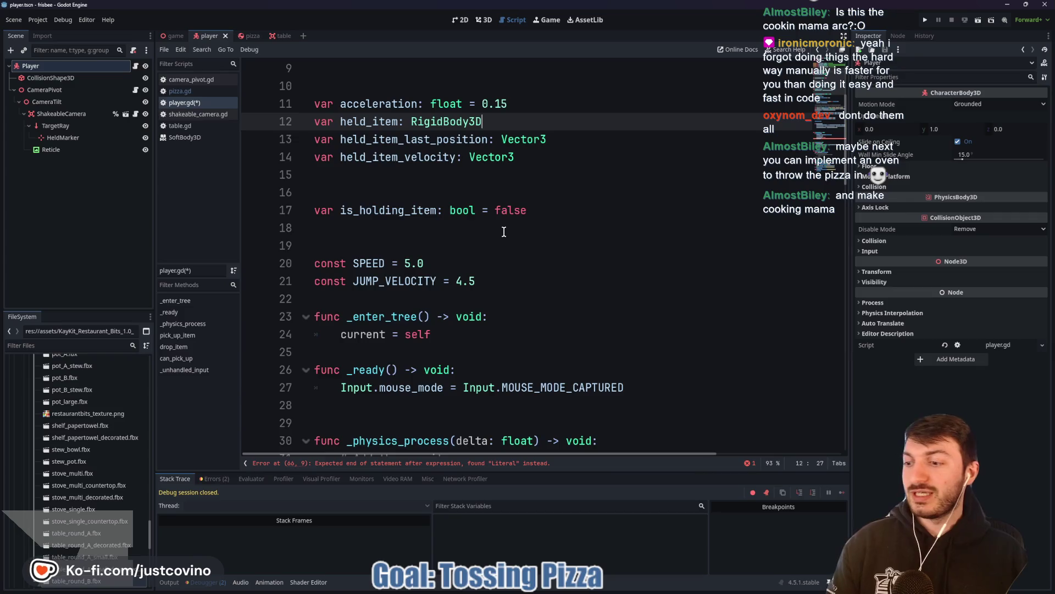
# - Complete line 66 in pick_up_item as held_item.freeze = true
pyautogui.scroll(-15, 504, 231)
pyautogui.click(476, 235)
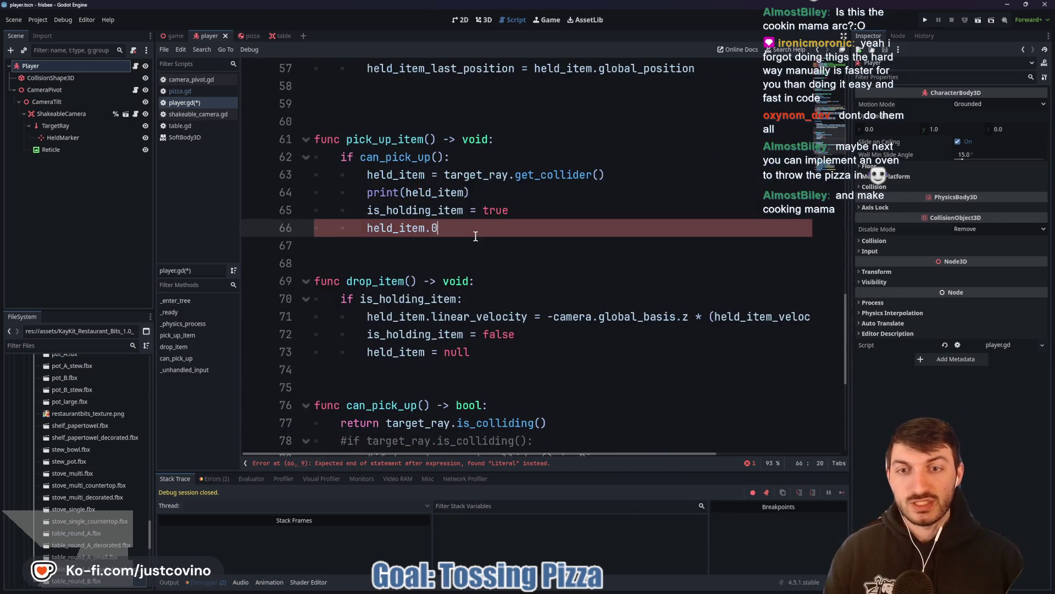
pyautogui.press('BackSpace')
pyautogui.write('freeze')
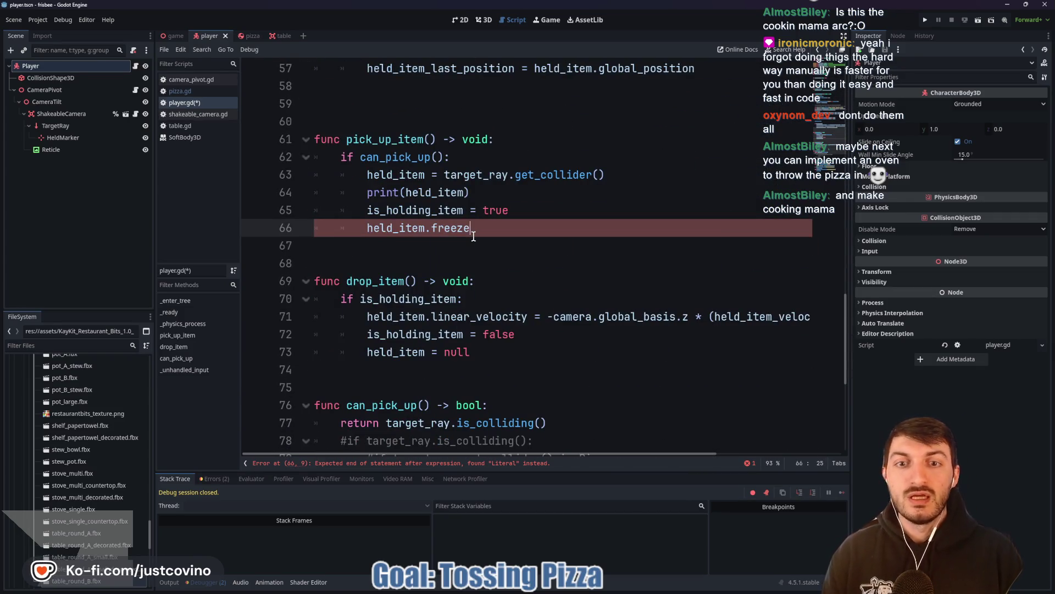
pyautogui.write(' = true')
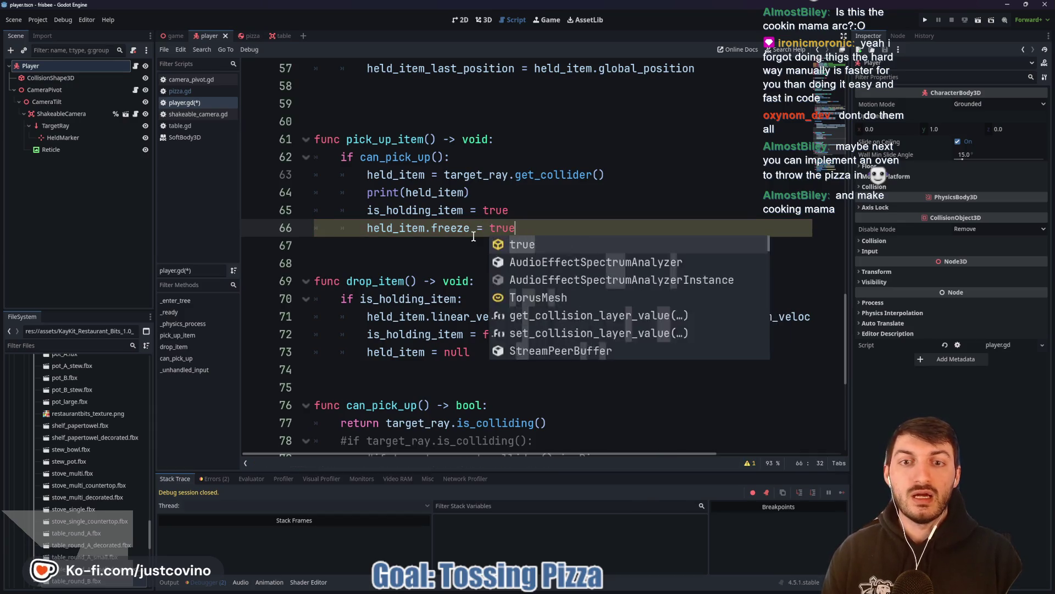
# - Add held_item.freeze = false after held_item = null in drop_item, then show the 3D view
pyautogui.click(500, 350)
pyautogui.press('Return')
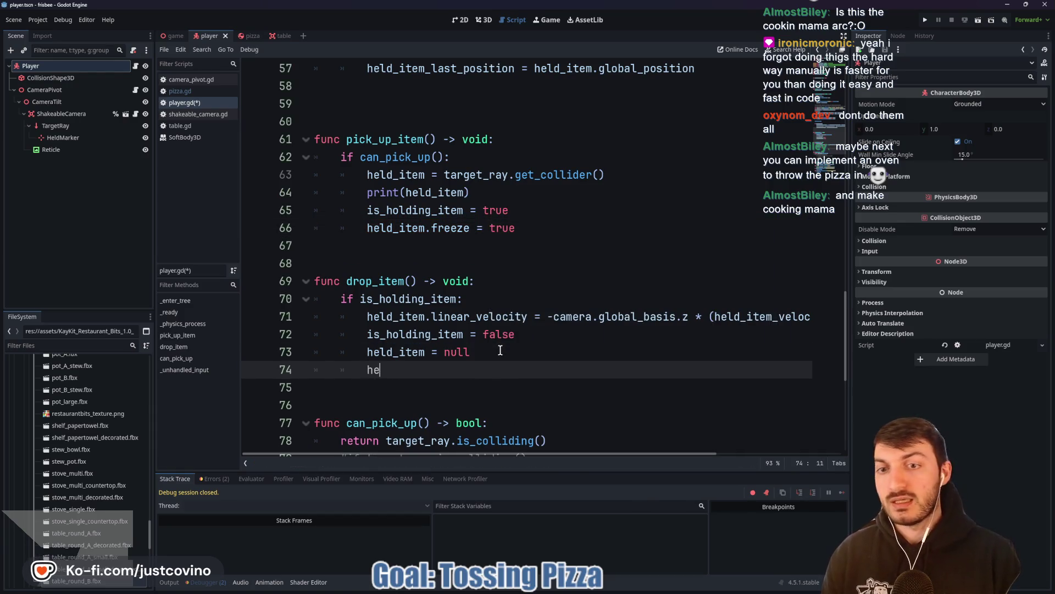
pyautogui.write('ld_item.fr')
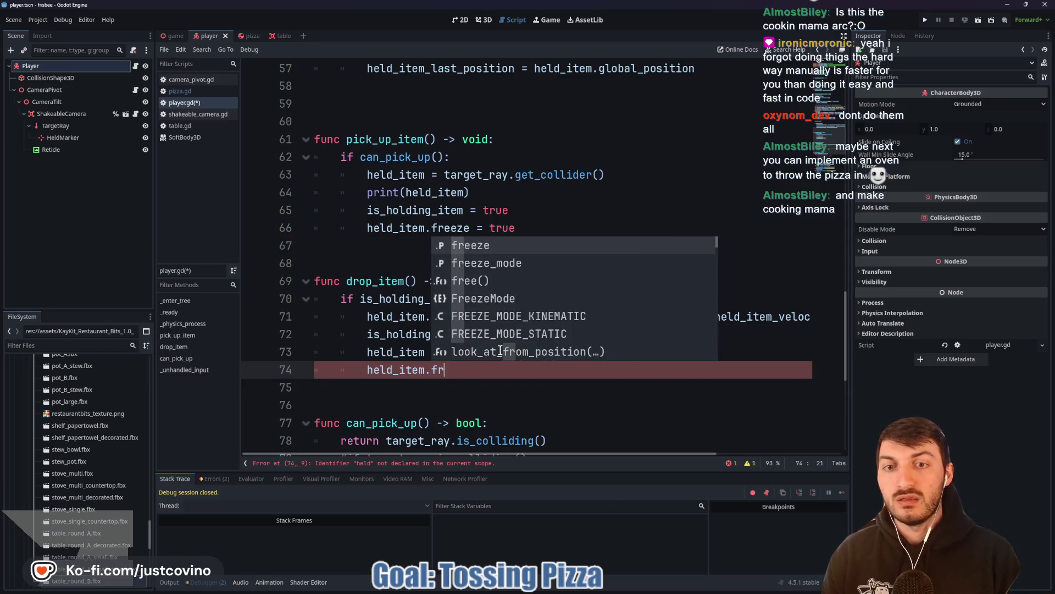
pyautogui.press('Return')
pyautogui.write('false')
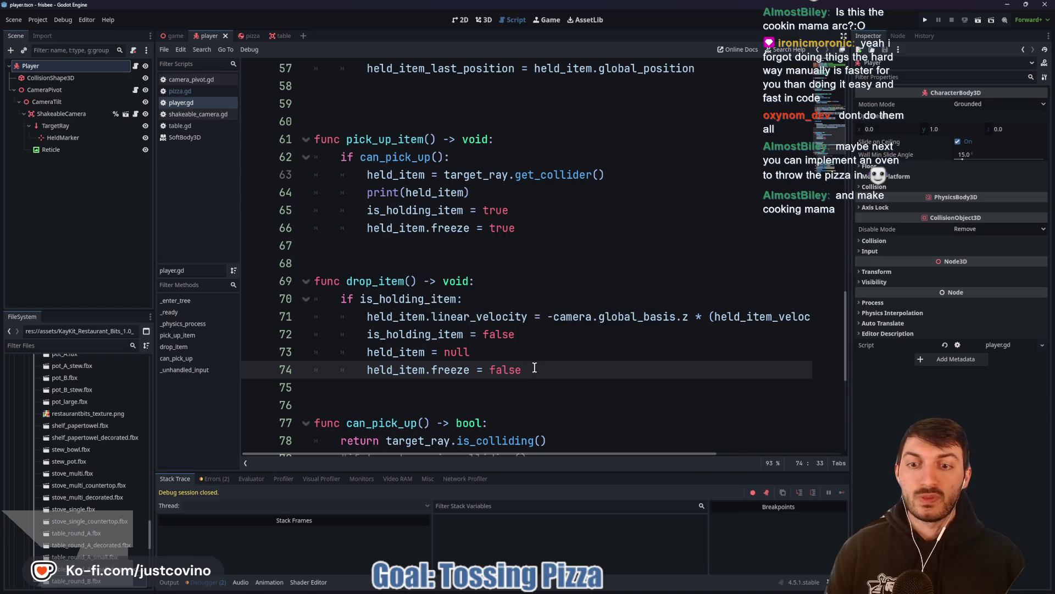
pyautogui.hotkey('ctrl', 'shift', 'Tab')
pyautogui.click(489, 19)
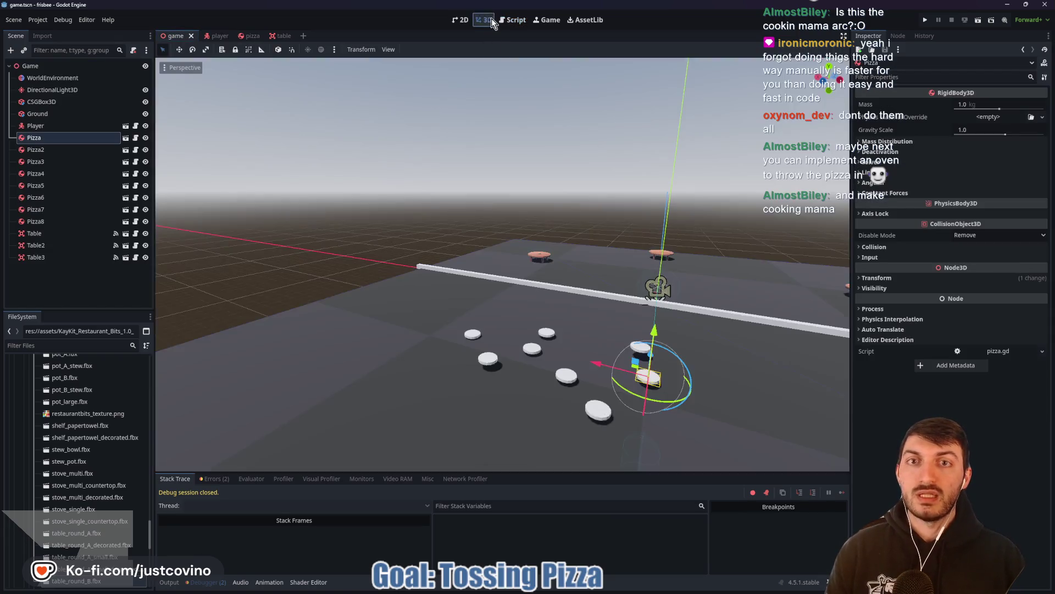
# - Fly closer to the pizzas and inspect the pizza scene's properties
pyautogui.moveTo(506, 263); pyautogui.dragTo(505, 263)
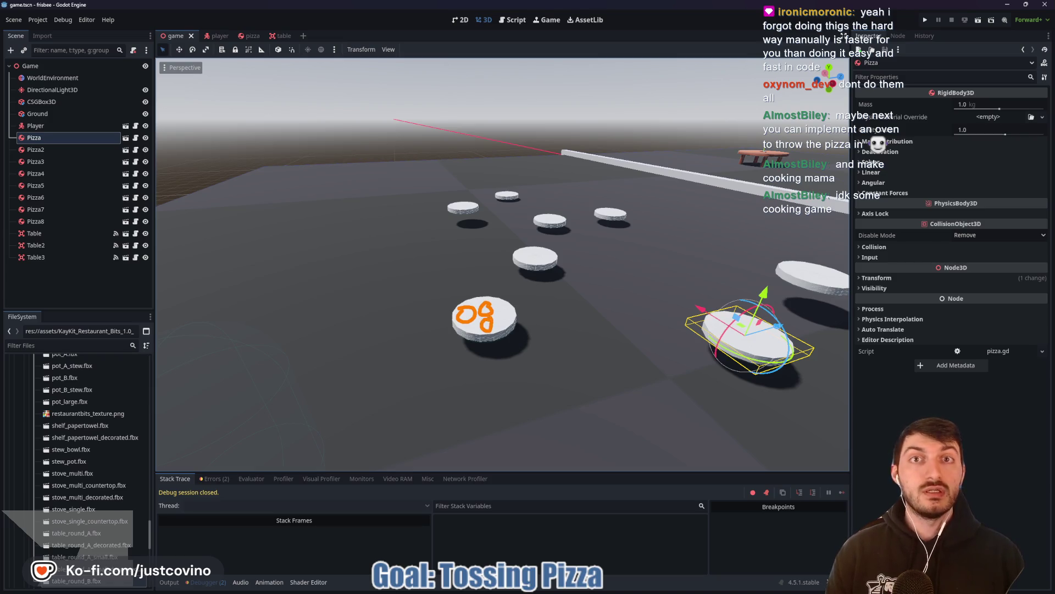
pyautogui.click(242, 35)
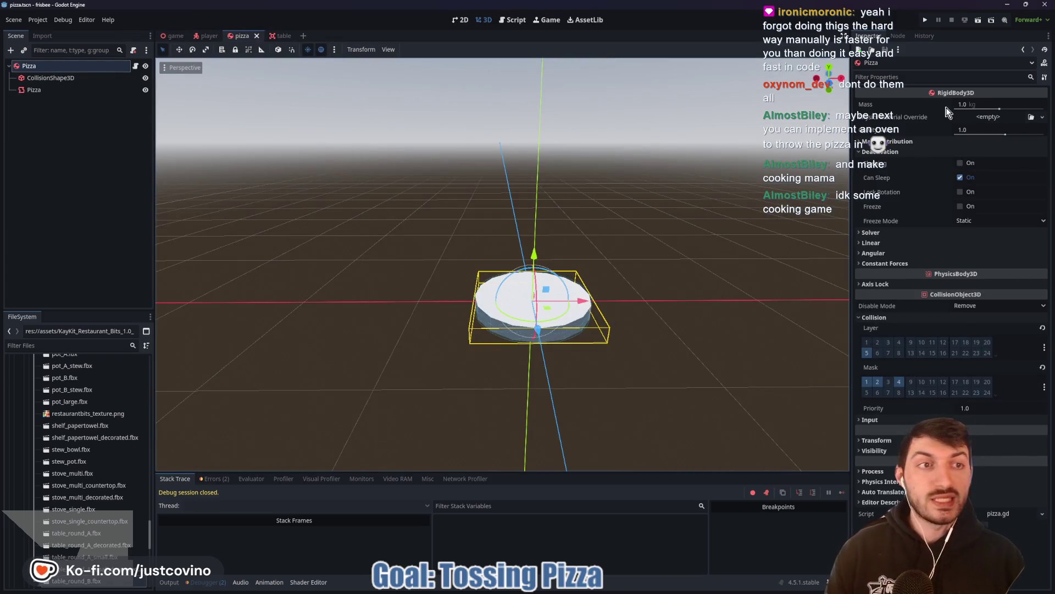
pyautogui.moveTo(868, 107)
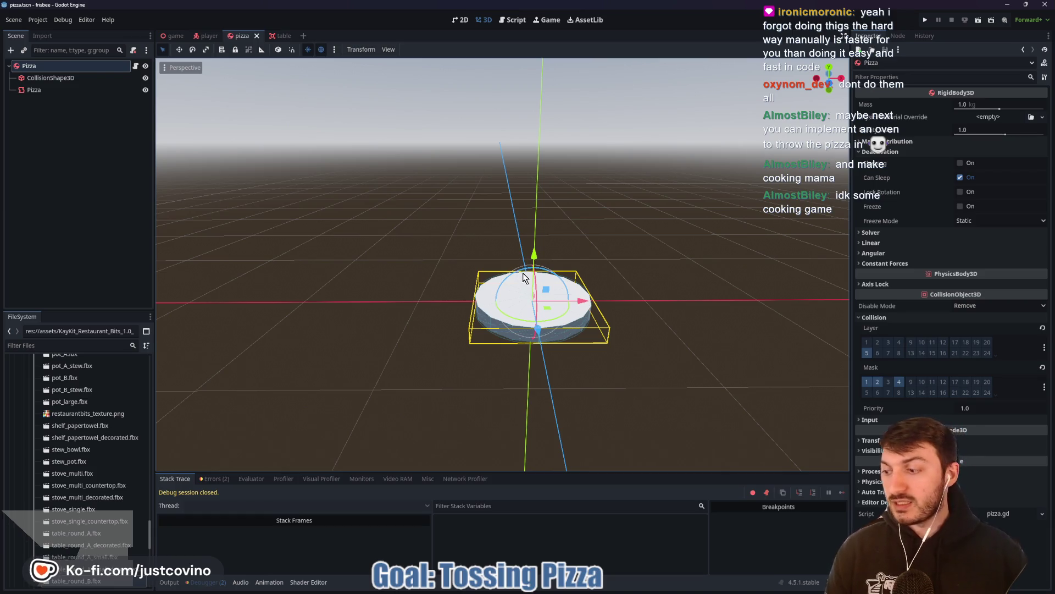
pyautogui.click(173, 36)
# - Run the game with F5, pick up a pizza and throw it
pyautogui.press('F5')
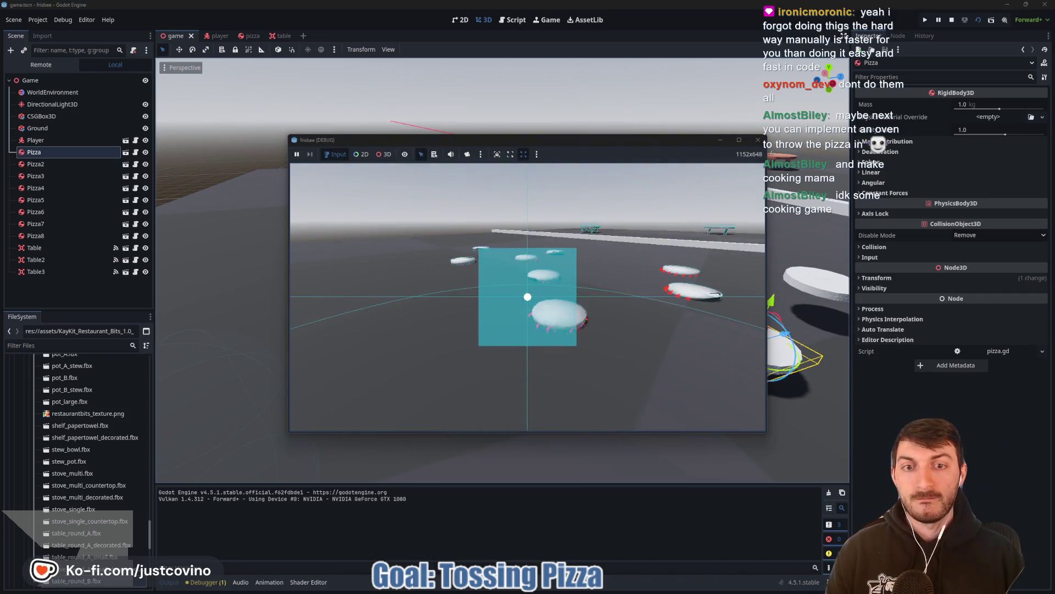
pyautogui.click(527, 297)
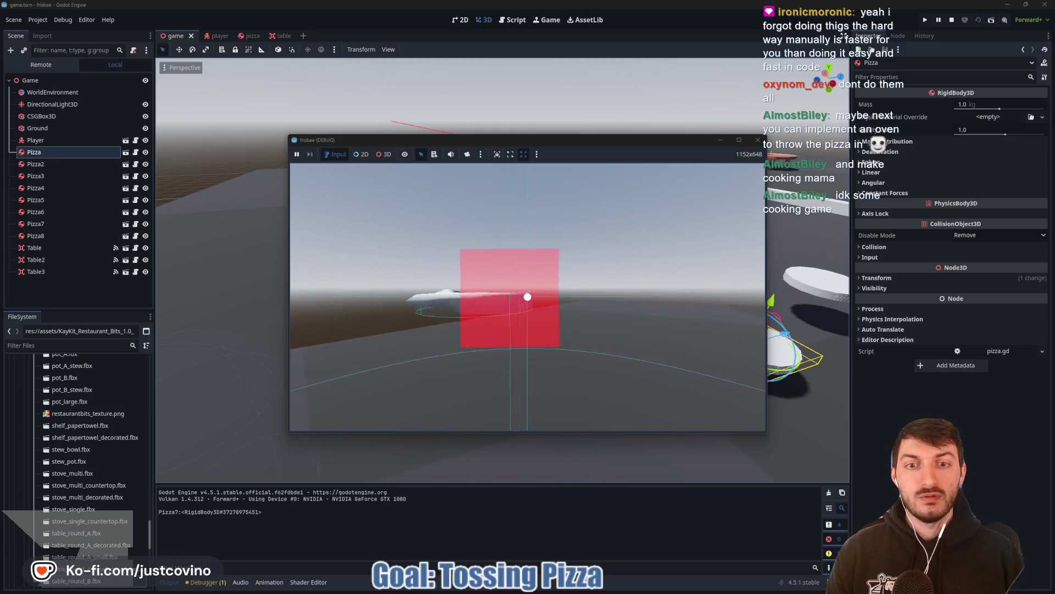
pyautogui.click(527, 297)
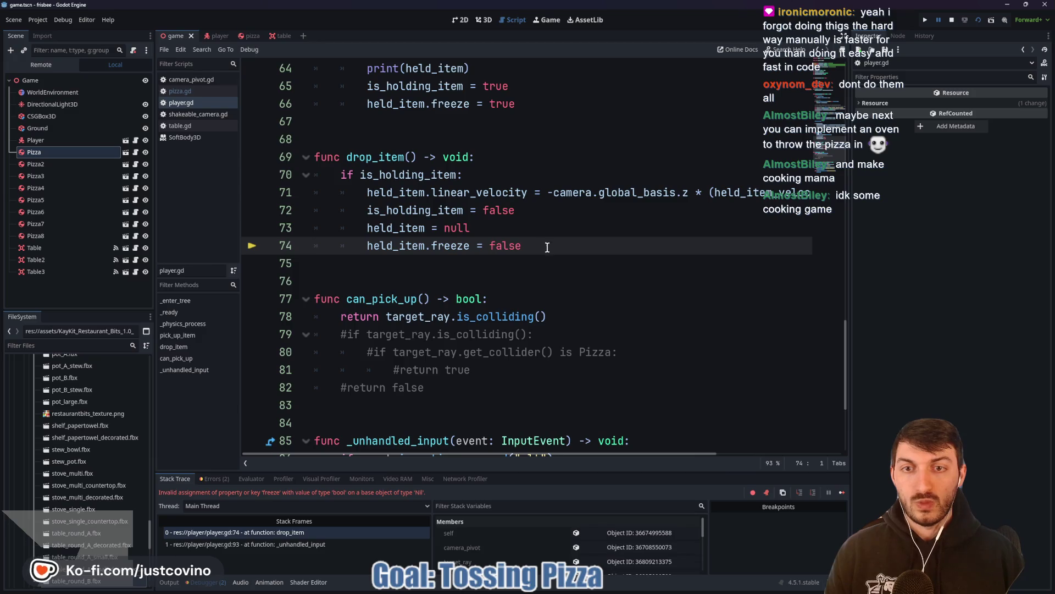
# - Move held_item.freeze = false above the velocity line in drop_item, save, and rerun the game
pyautogui.click(951, 21)
pyautogui.moveTo(521, 245); pyautogui.dragTo(327, 245)
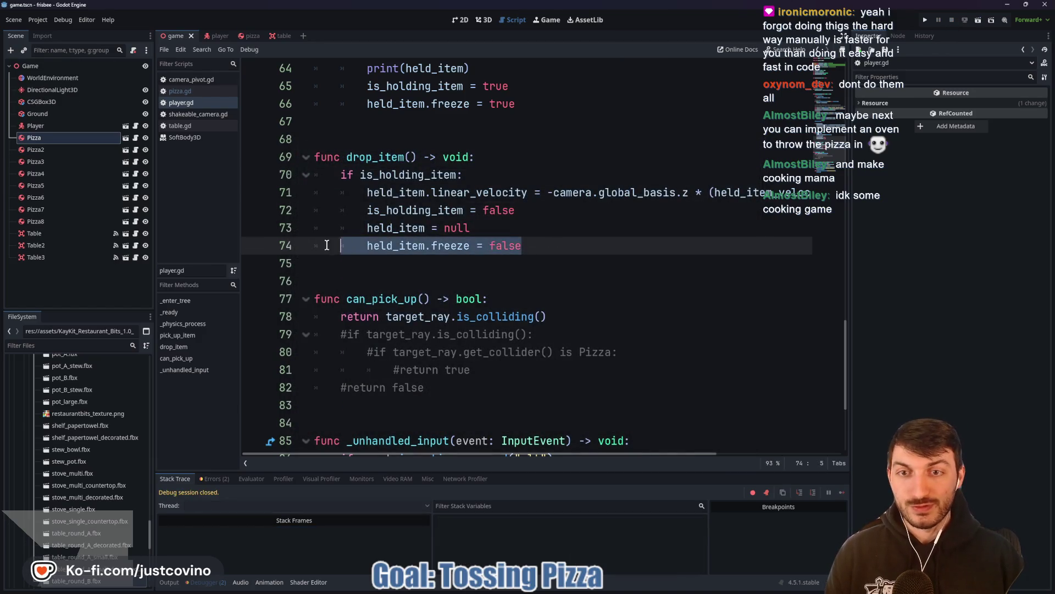
pyautogui.hotkey('alt', 'Up')
pyautogui.hotkey('alt', 'Up')
pyautogui.hotkey('alt', 'Up')
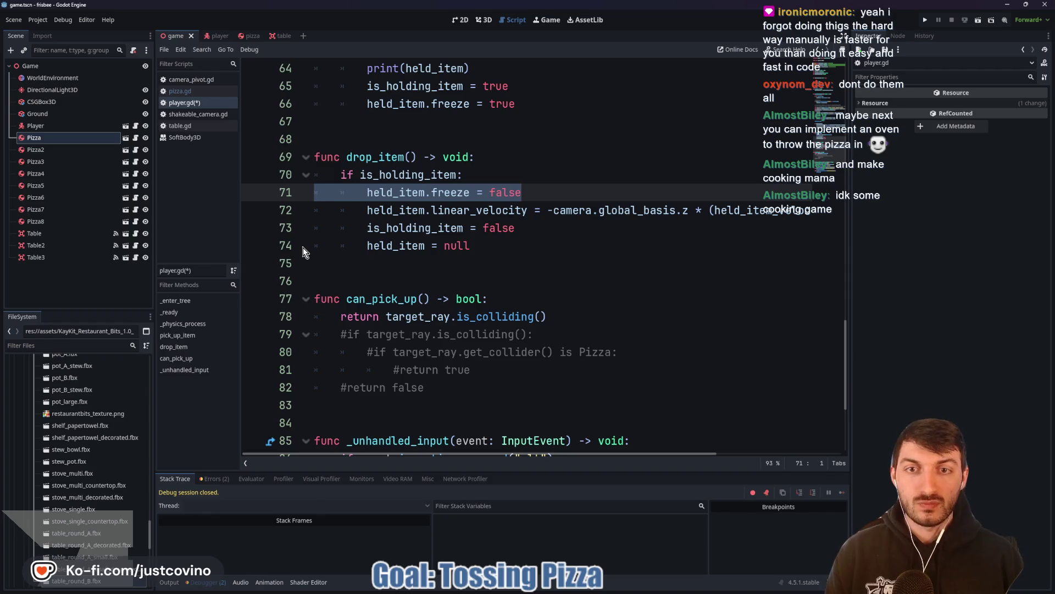
pyautogui.click(598, 248)
pyautogui.hotkey('ctrl', 's')
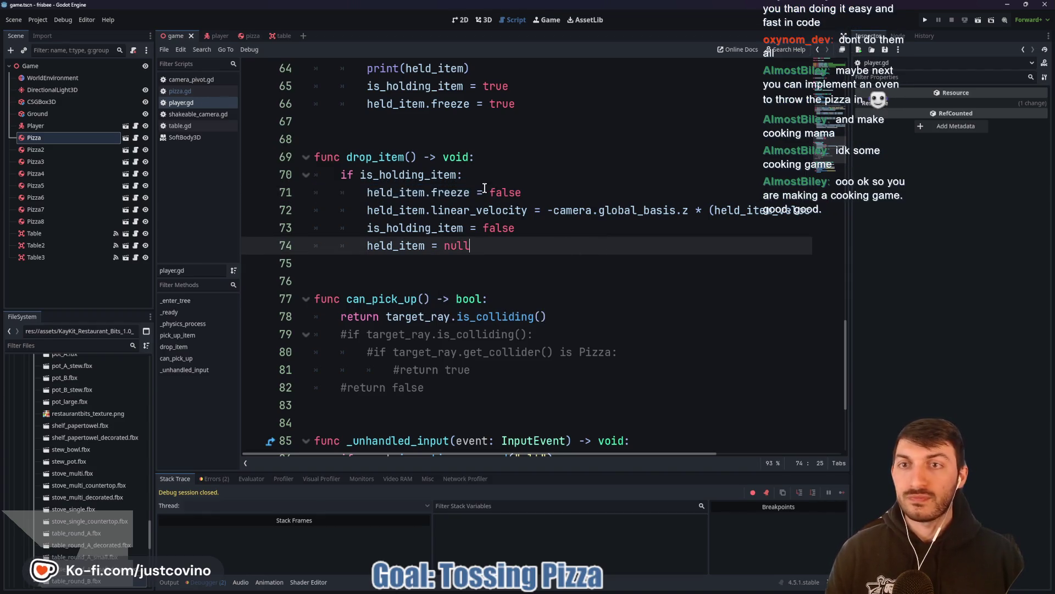
pyautogui.press('F5')
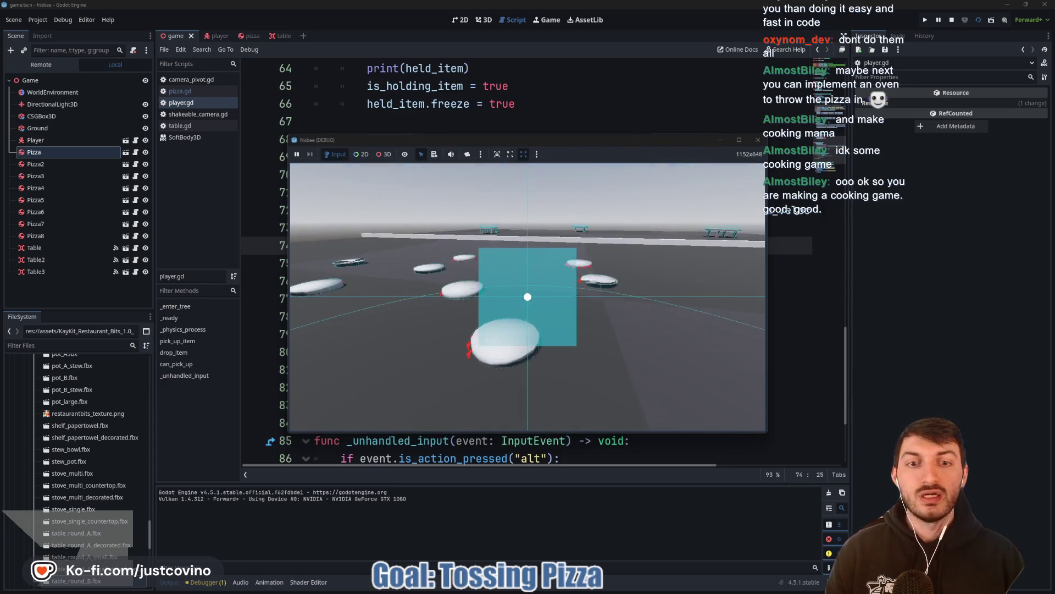
# - Pick up and throw several pizzas, including Pizza6 and Pizza8, toward the tables
pyautogui.click(528, 297)
pyautogui.click(528, 297)
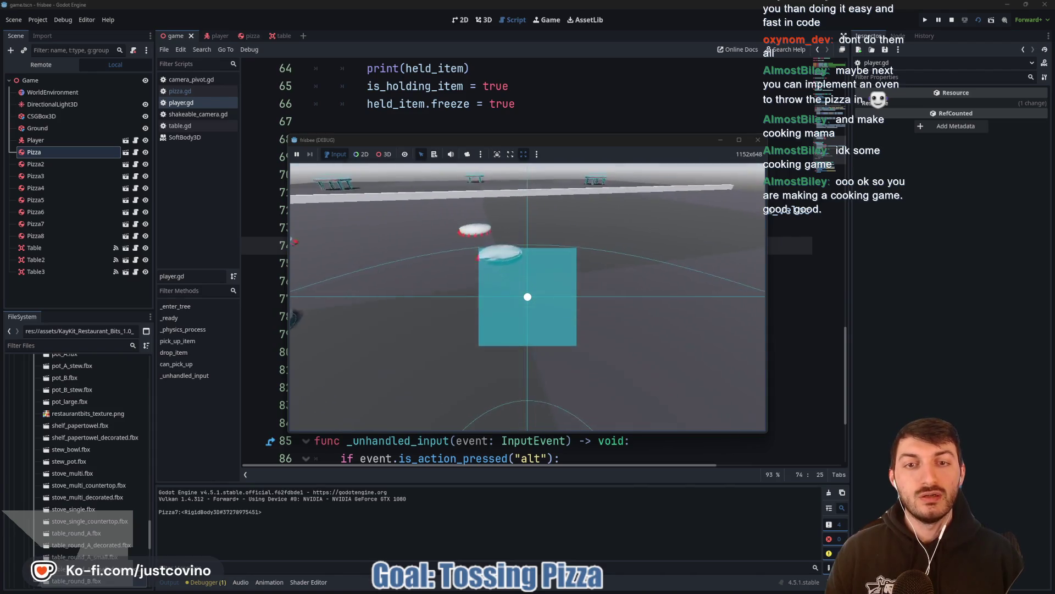
pyautogui.click(528, 297)
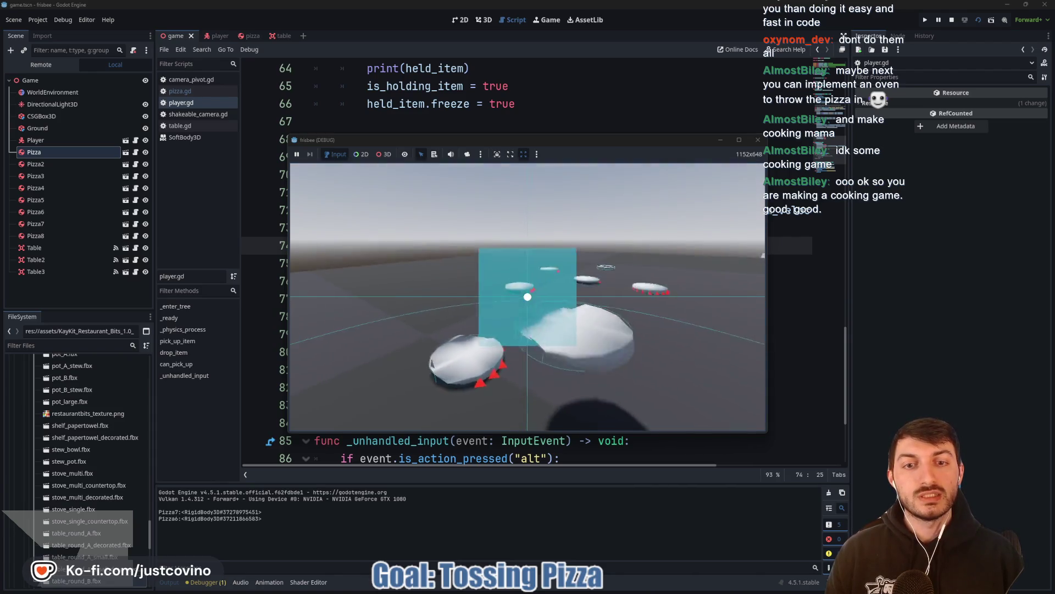
pyautogui.click(527, 297)
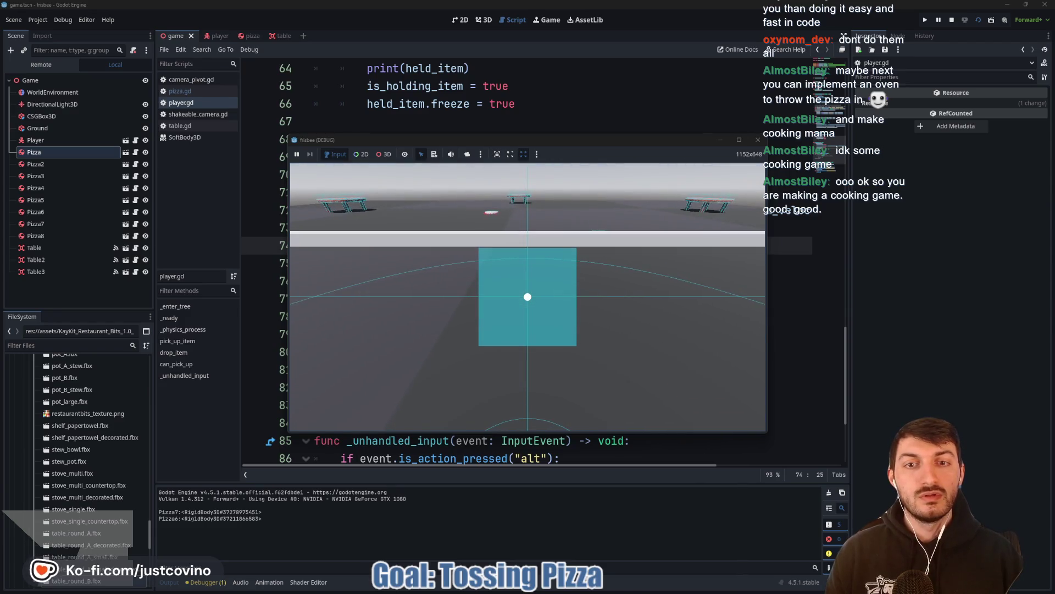
pyautogui.click(528, 297)
pyautogui.click(527, 297)
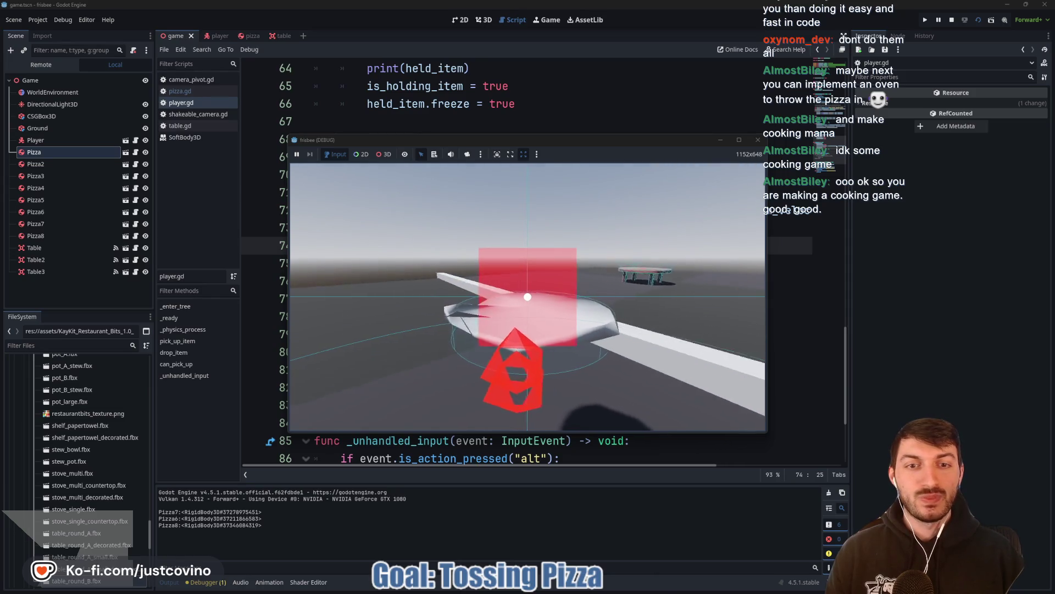
pyautogui.click(528, 297)
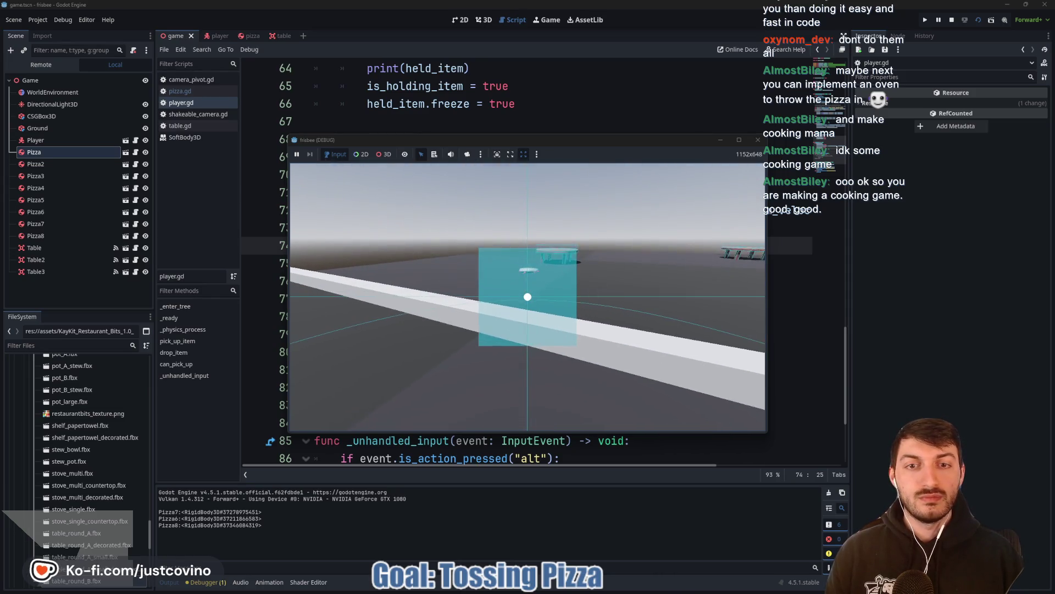
# - Walk toward the tables and release a pizza onto the round table
pyautogui.moveTo(528, 297)
pyautogui.press('w')
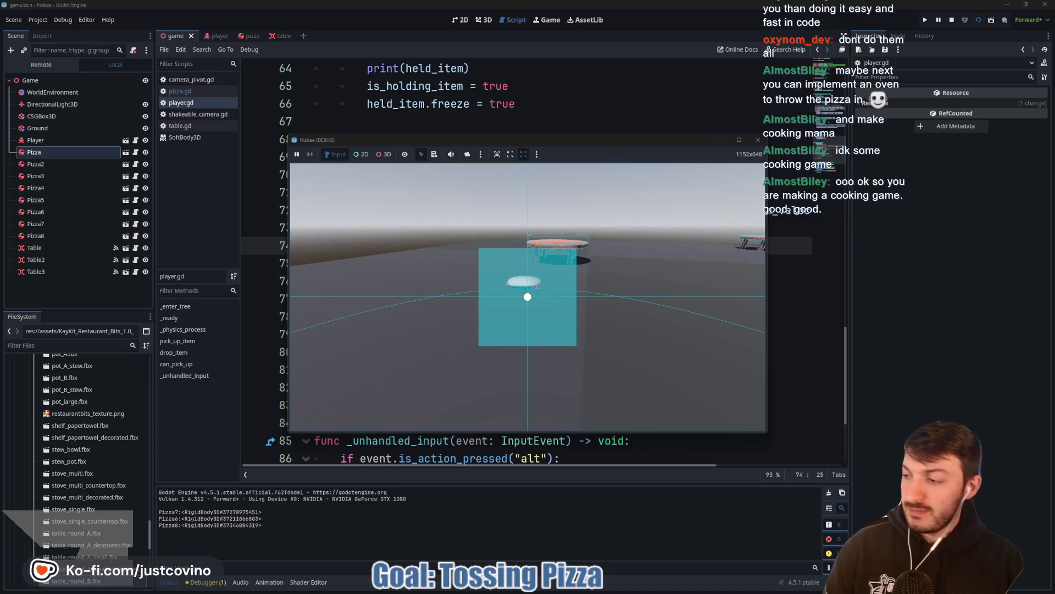
pyautogui.click(528, 297)
pyautogui.click(528, 297)
pyautogui.moveTo(527, 297)
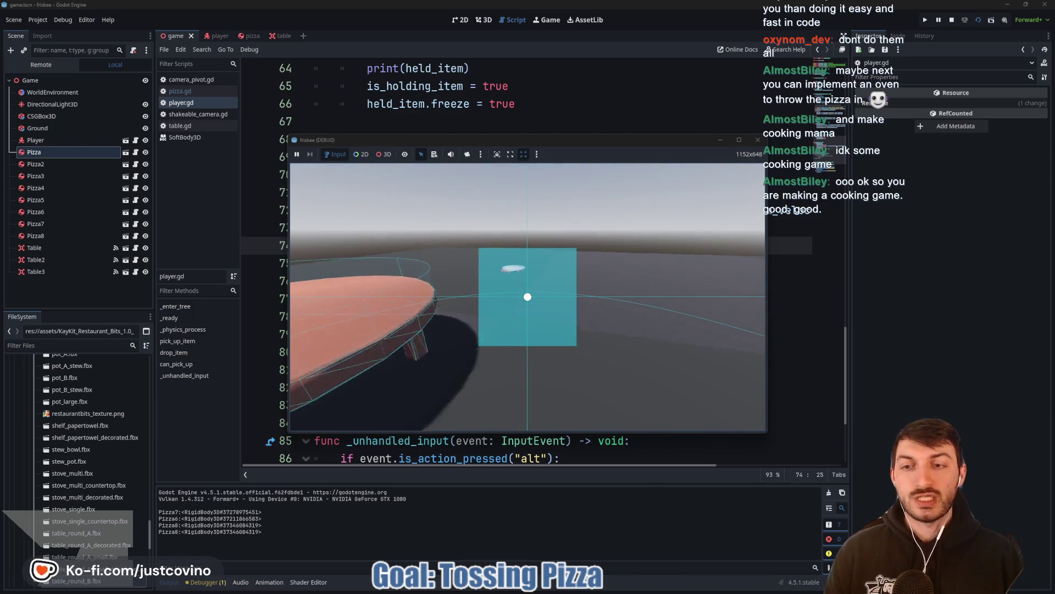
pyautogui.click(528, 297)
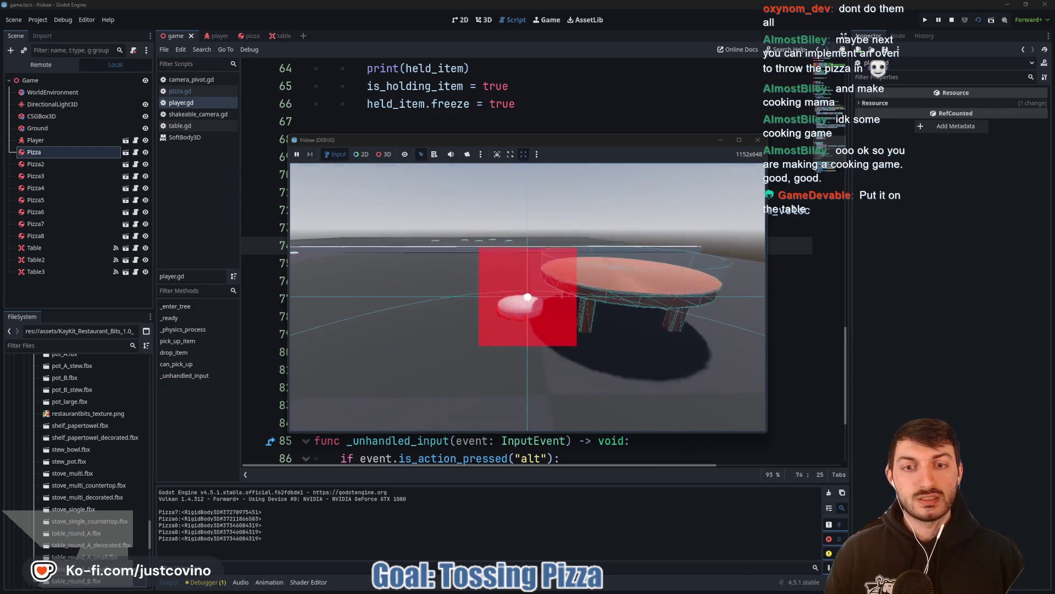
pyautogui.click(527, 296)
pyautogui.moveTo(527, 297)
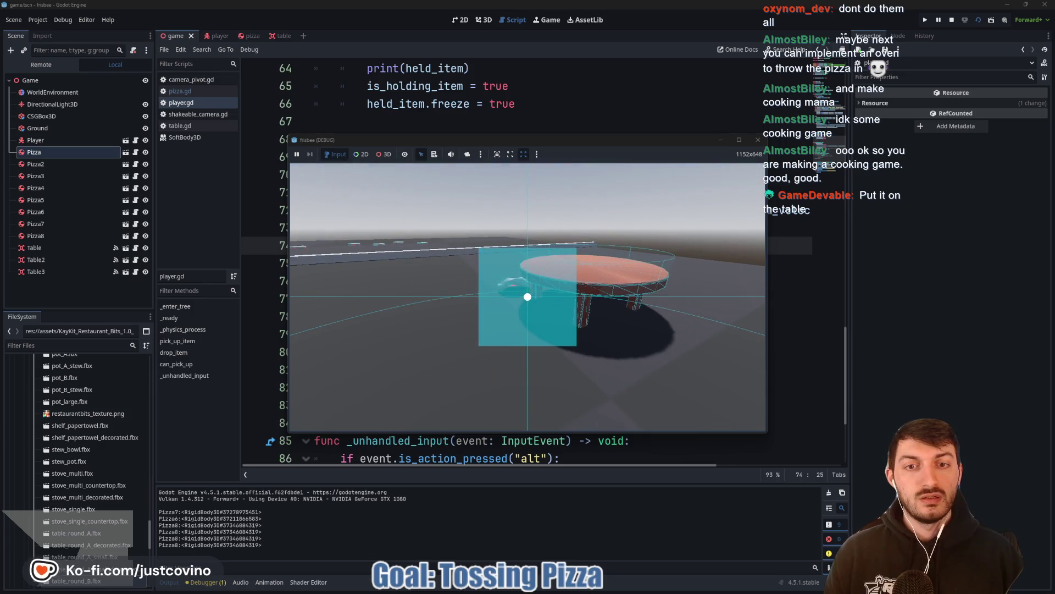
pyautogui.click(528, 297)
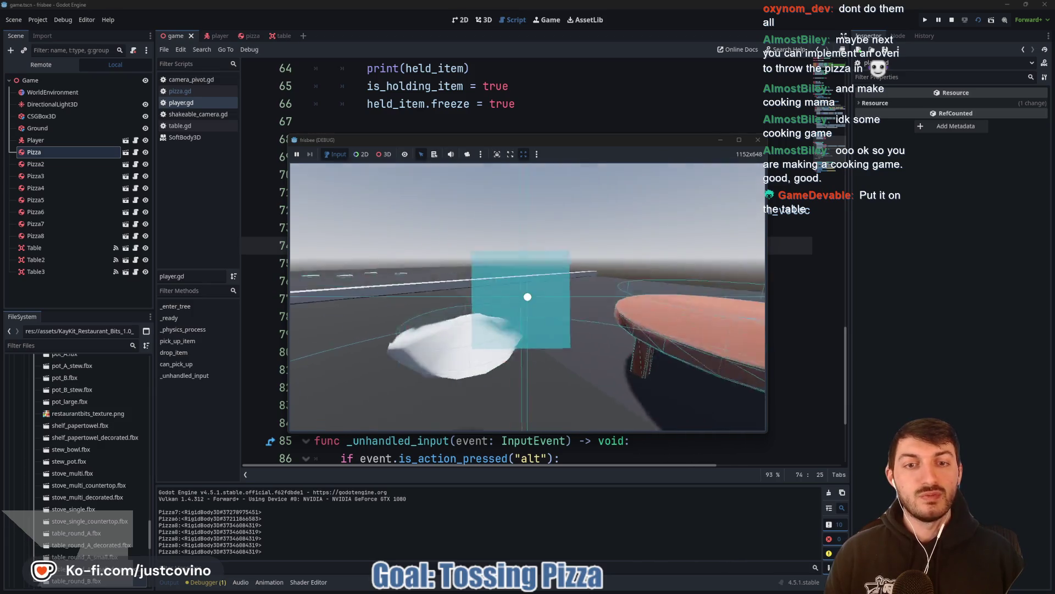
# - Carry the pizza up to the round table and drop it on top
pyautogui.click(528, 297)
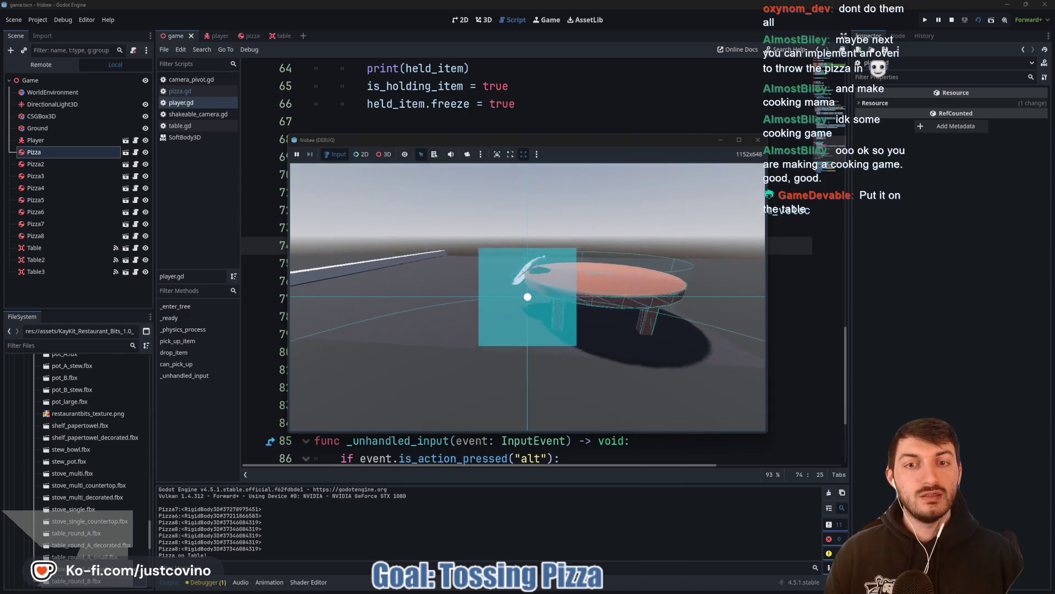
pyautogui.press('w')
pyautogui.click(527, 297)
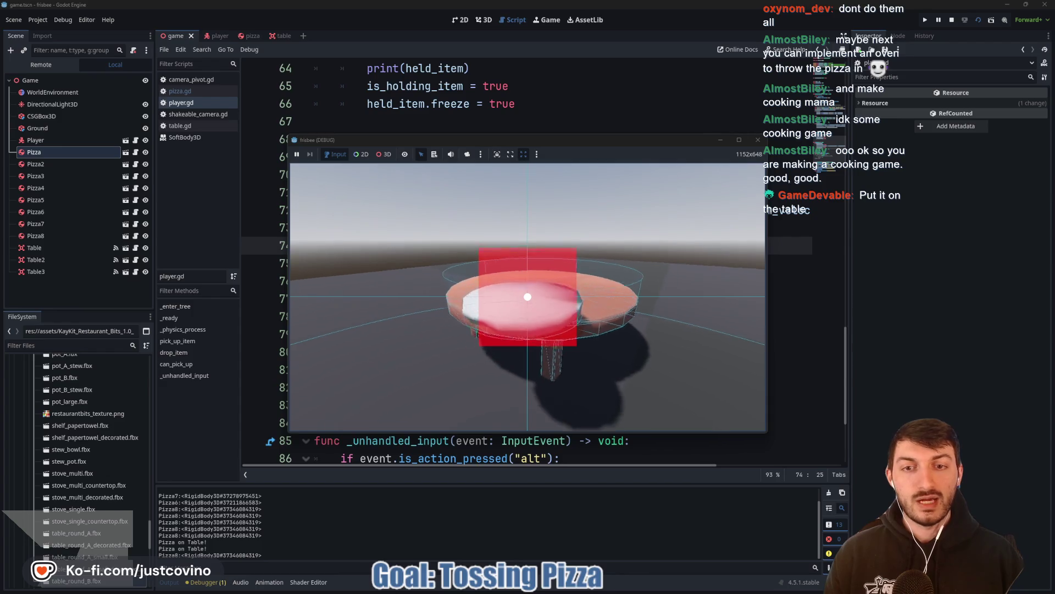
pyautogui.click(528, 297)
# - Maneuver around the round table, grab and throw the pizza again, then stop the game
pyautogui.press('w')
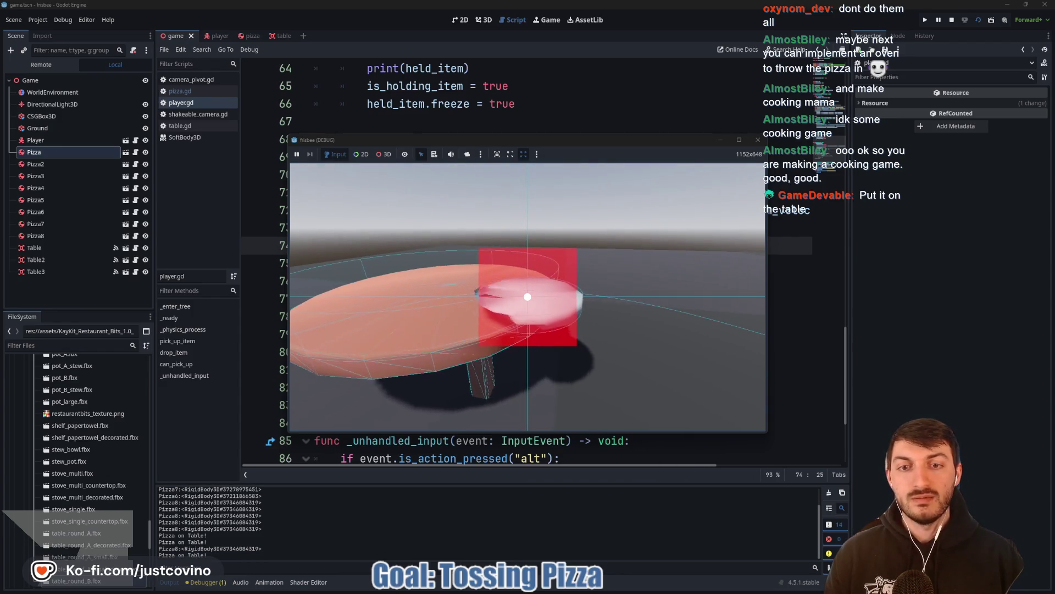
pyautogui.press('s')
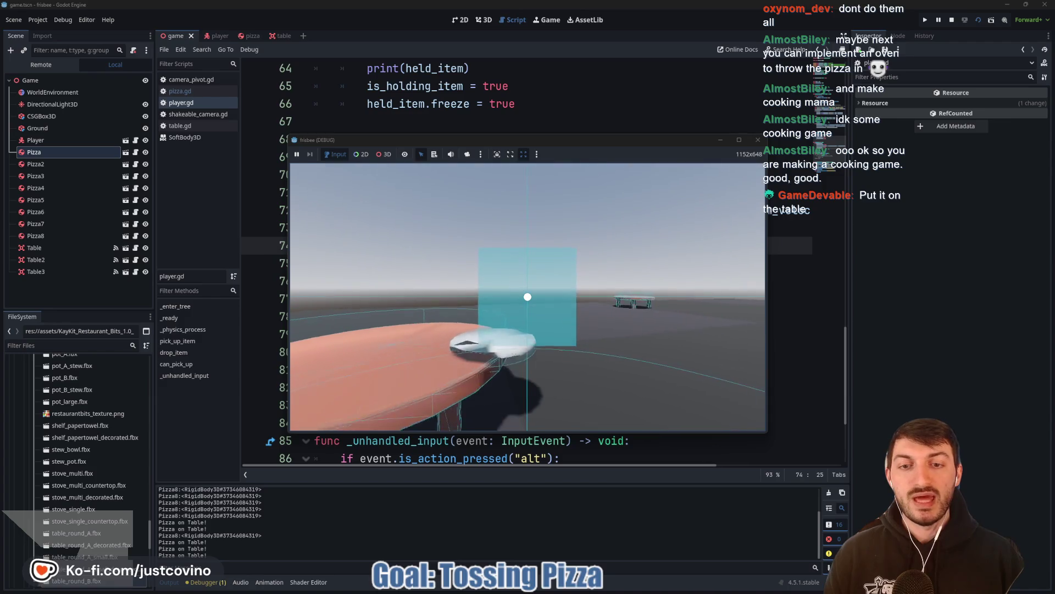
pyautogui.press('d')
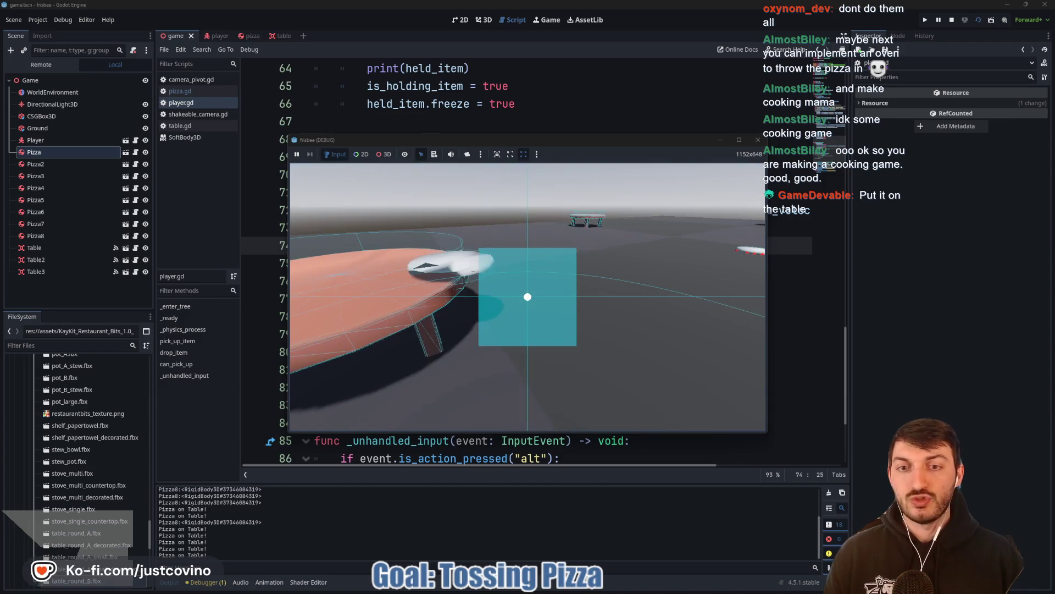
pyautogui.press('a')
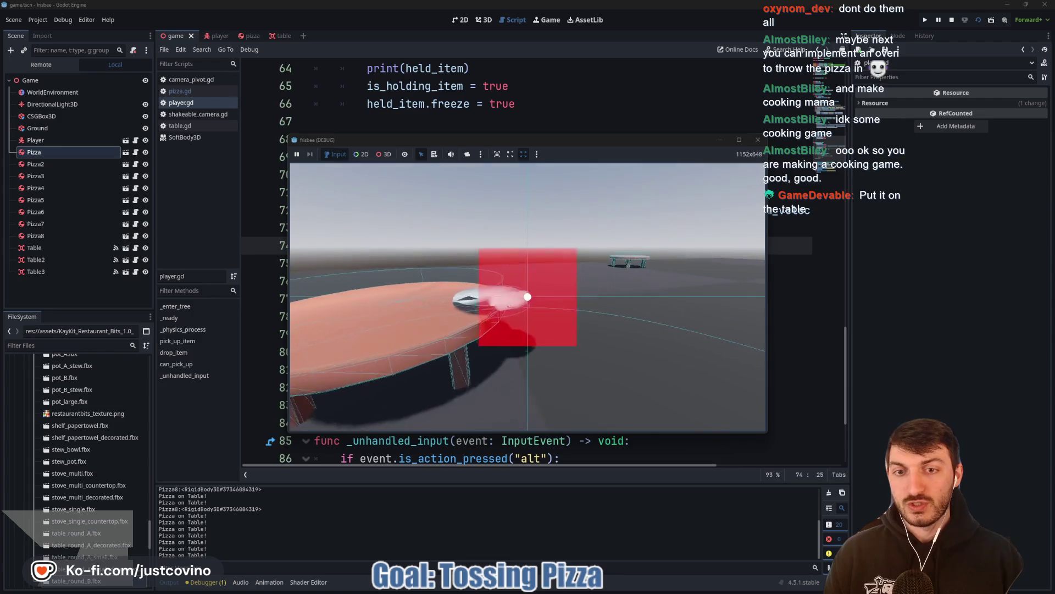
pyautogui.press('w')
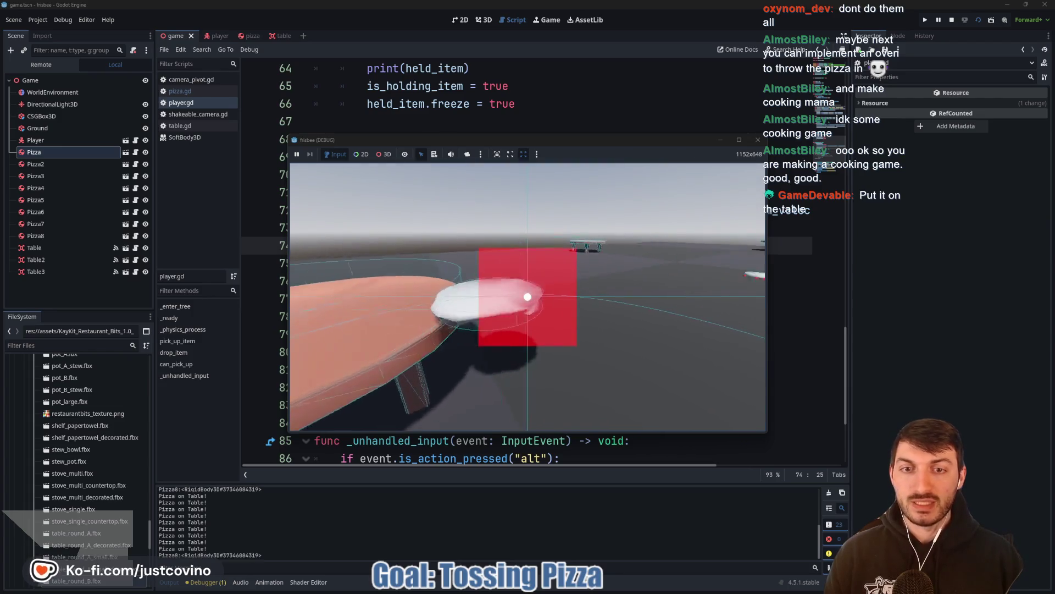
pyautogui.press('d')
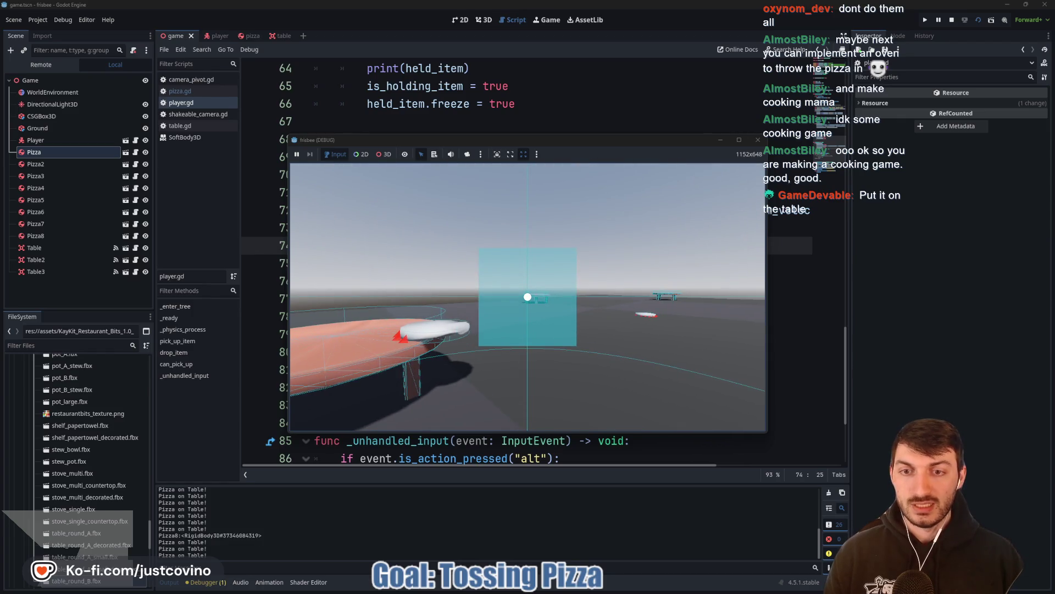
pyautogui.click(528, 297)
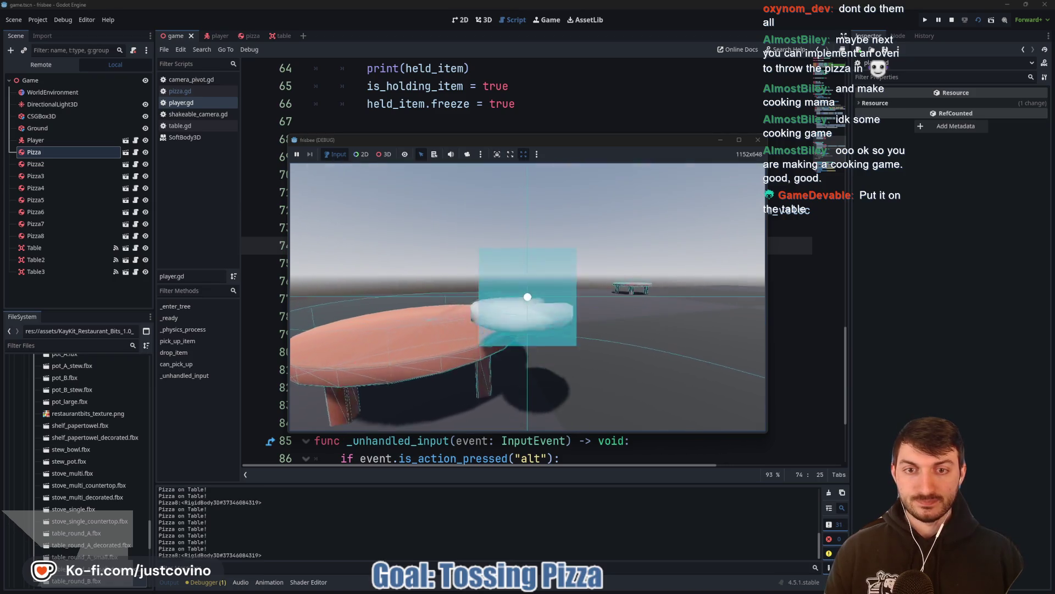
pyautogui.click(527, 297)
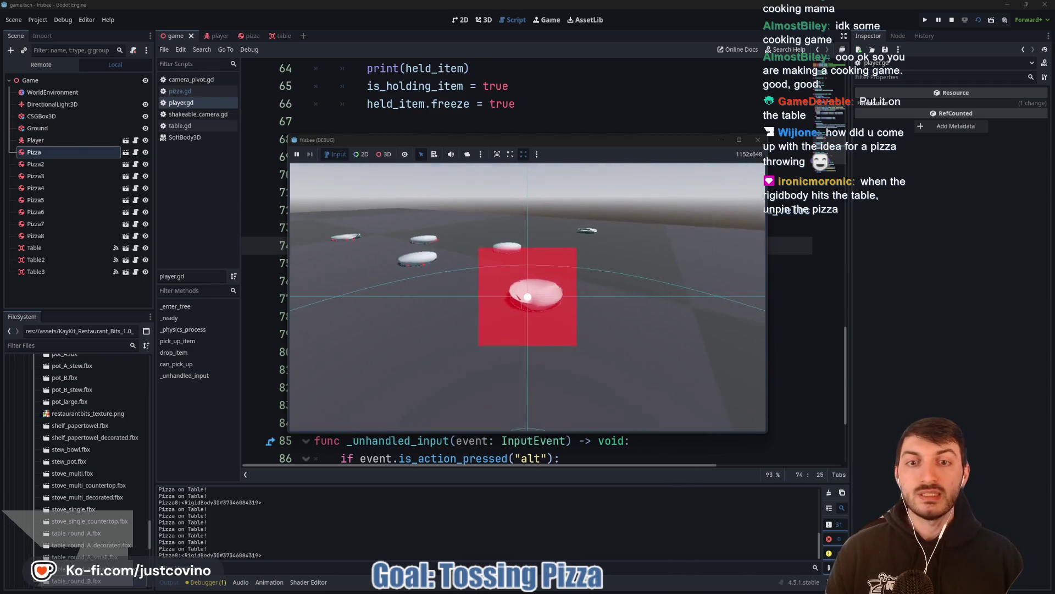
pyautogui.press('F8')
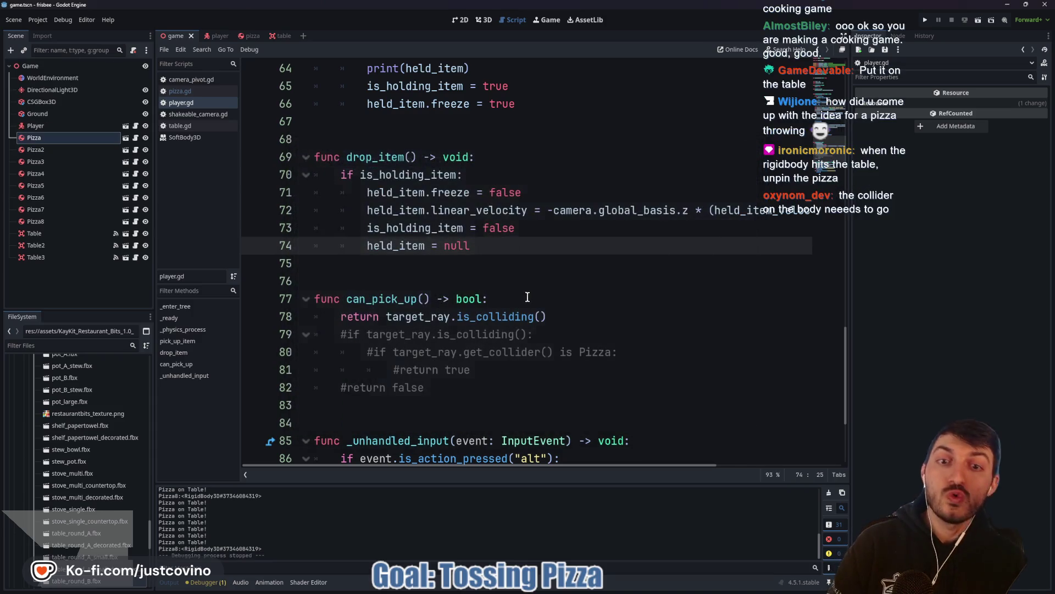
# - Add body.unpin_pizza() on the line after 'if body is not Pizza: return' in table.gd and save
pyautogui.click(478, 265)
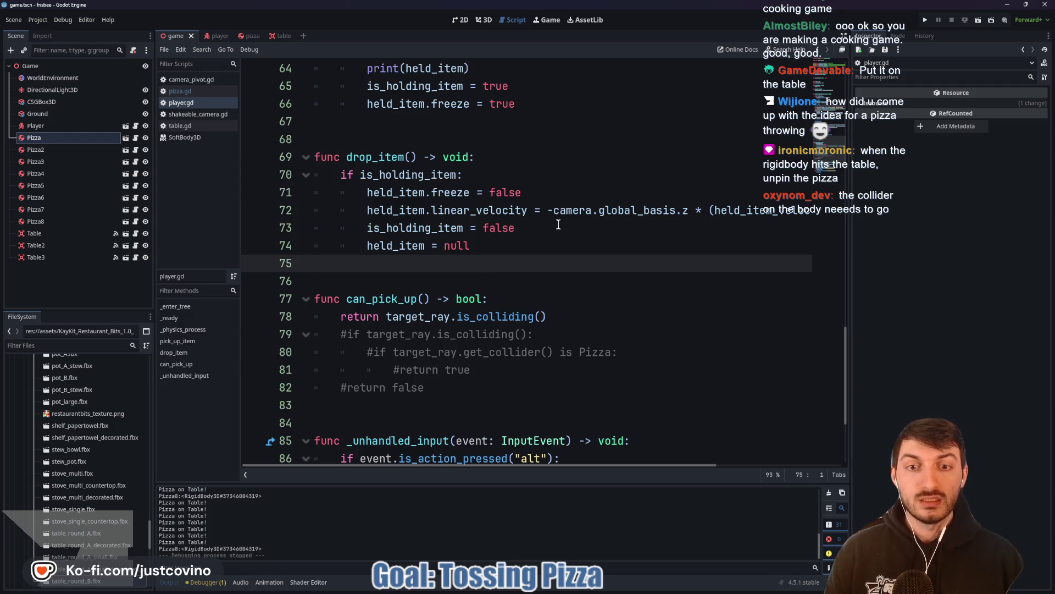
pyautogui.click(280, 36)
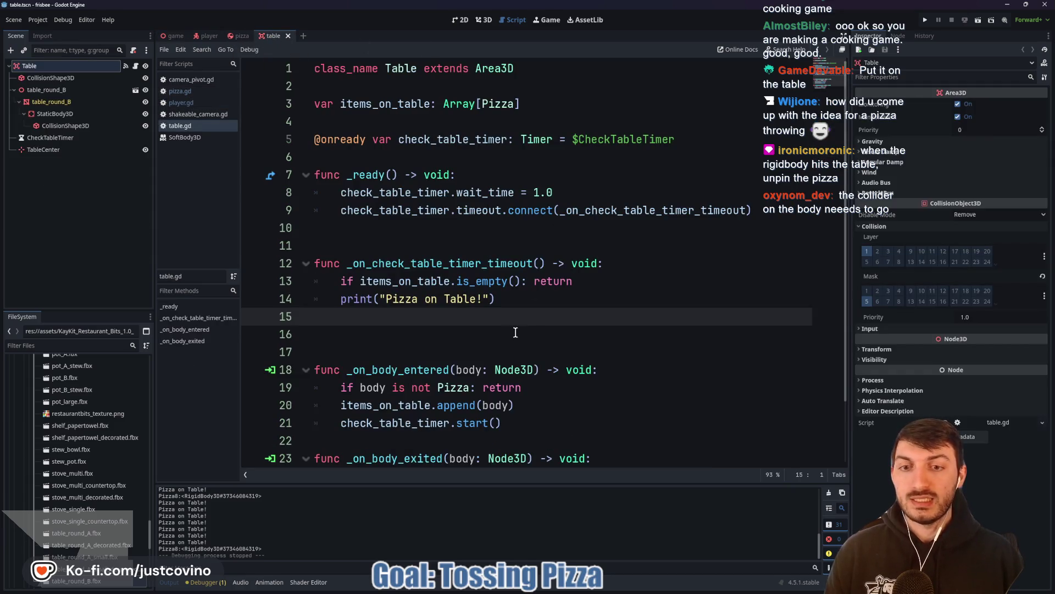
pyautogui.scroll(-2, 515, 332)
pyautogui.click(533, 335)
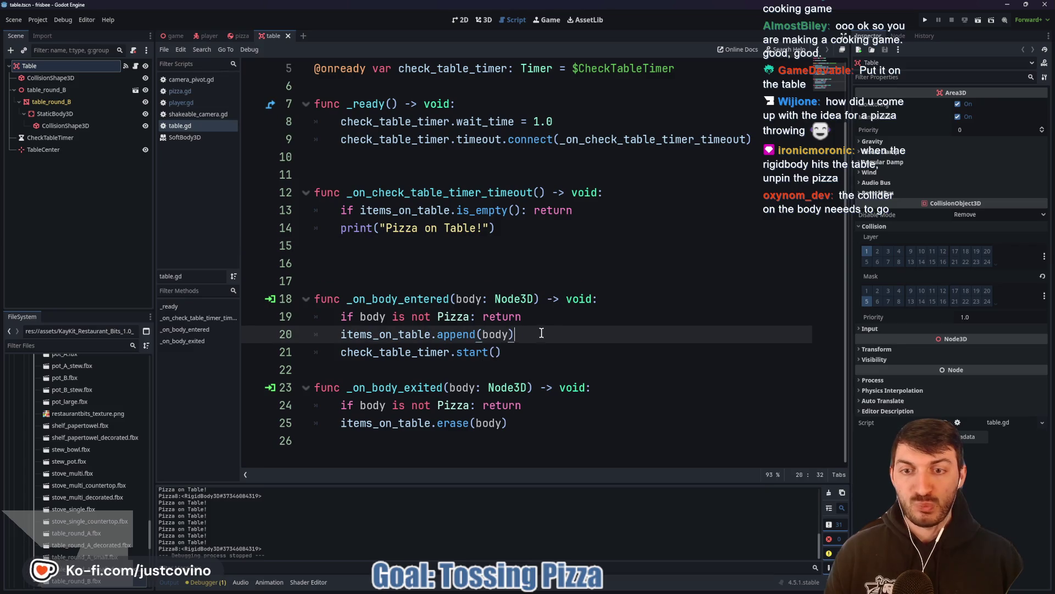
pyautogui.click(543, 323)
pyautogui.press('Return')
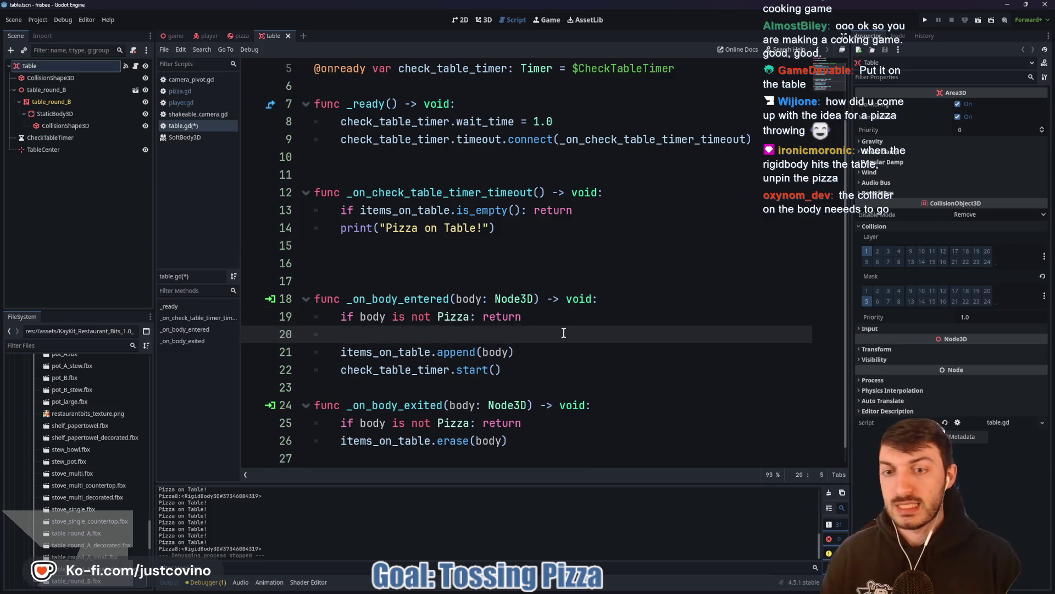
pyautogui.write('ody.')
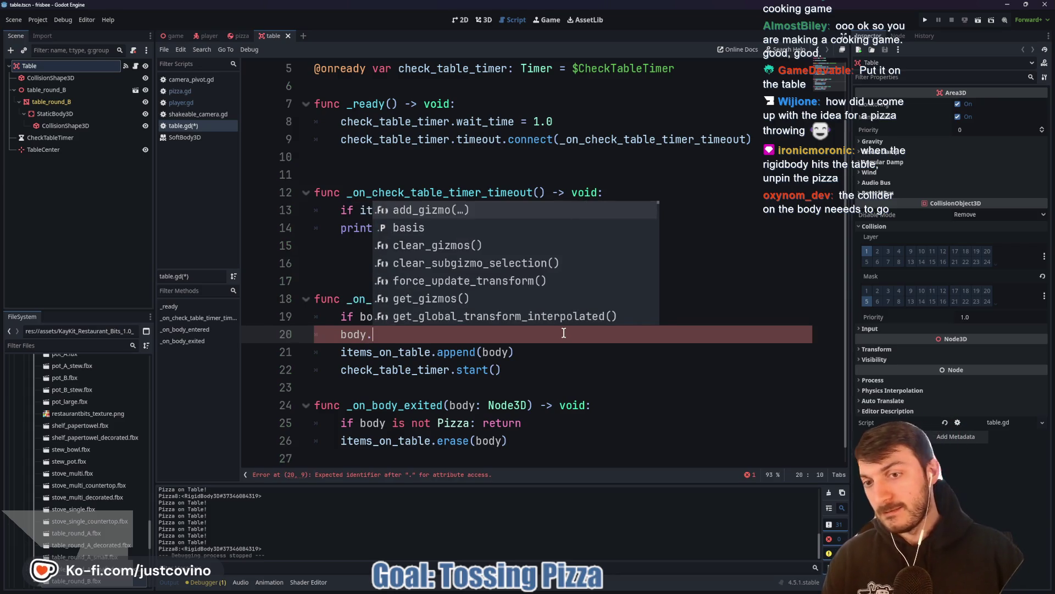
pyautogui.write('unpin')
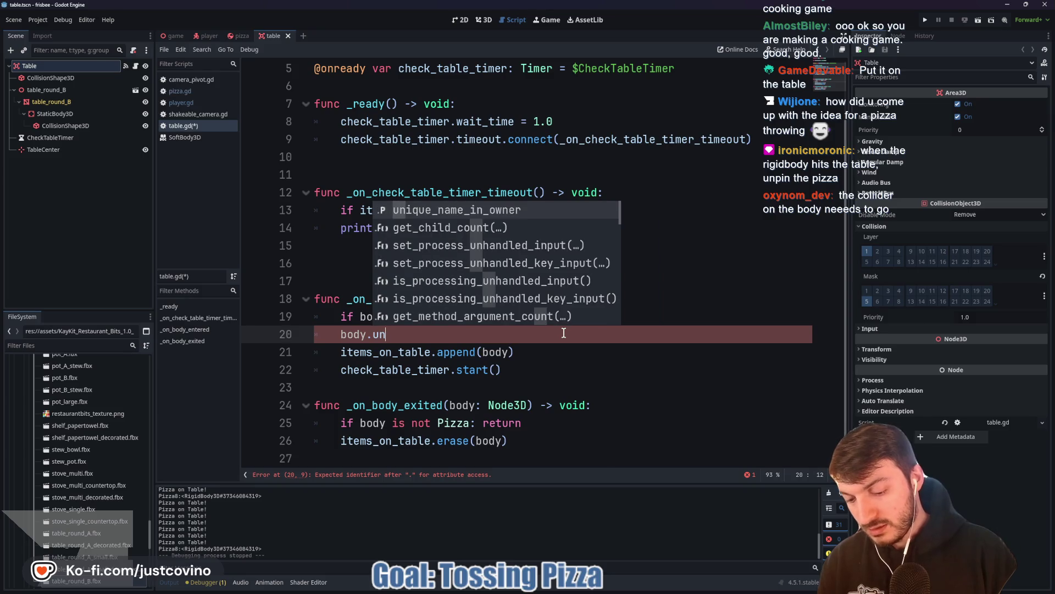
pyautogui.write('_pizza')
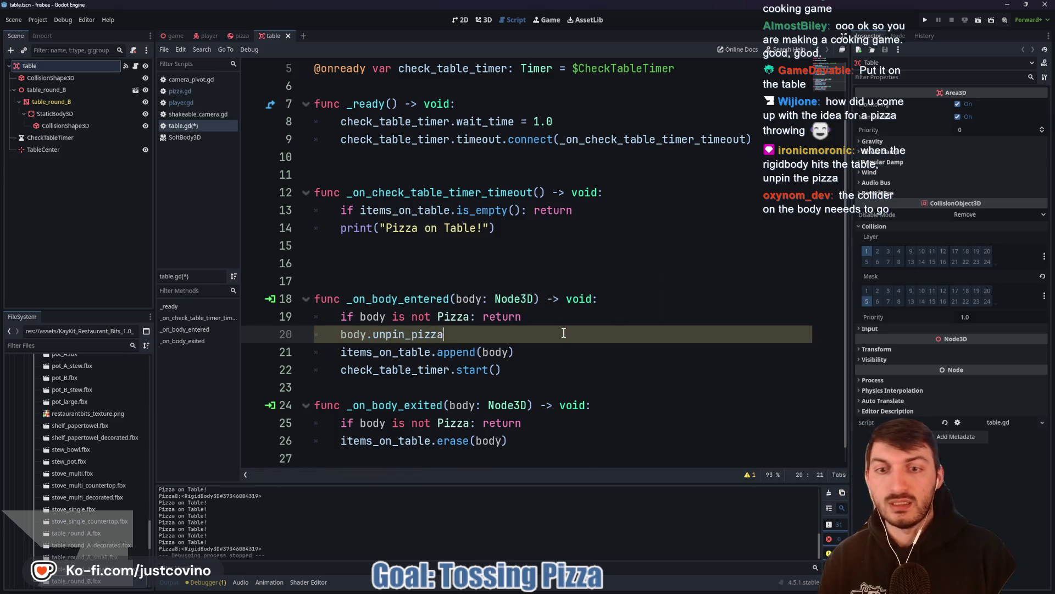
pyautogui.write('()')
pyautogui.hotkey('ctrl', 's')
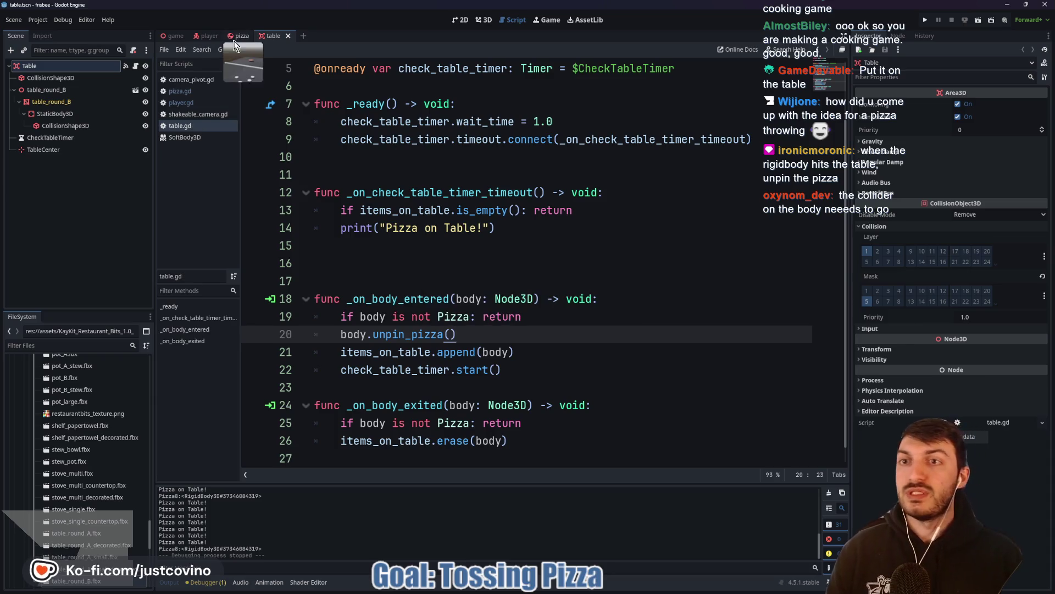
pyautogui.click(237, 37)
# - Declare func unpin_pizza() -> void: in pizza.gd and start its body with soft_pizza.pinned_
pyautogui.press('Return')
pyautogui.press('Return')
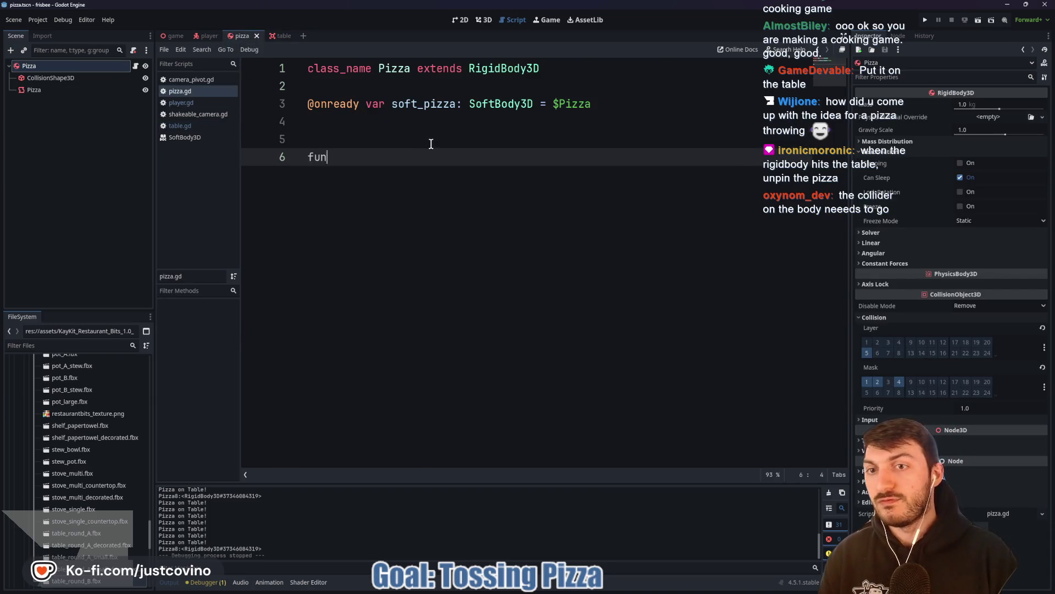
pyautogui.write('unpin_pi')
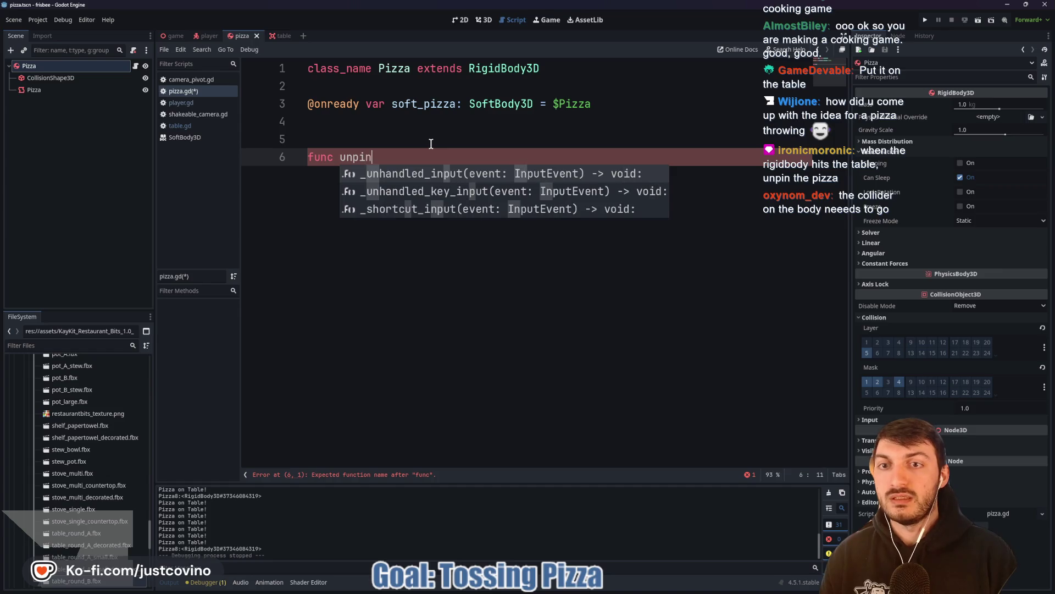
pyautogui.write('zza() -')
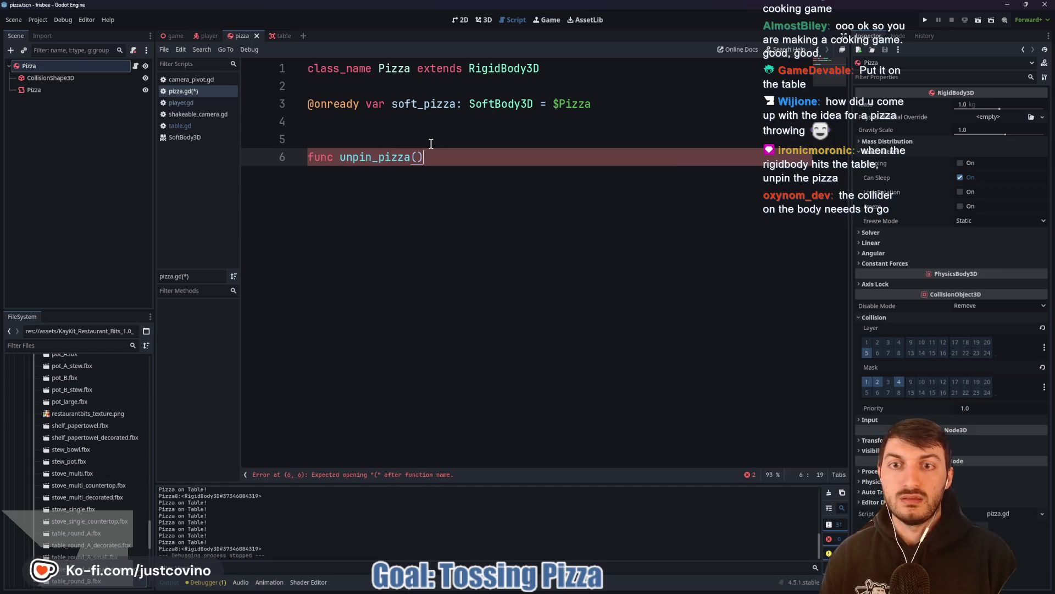
pyautogui.write('> voi')
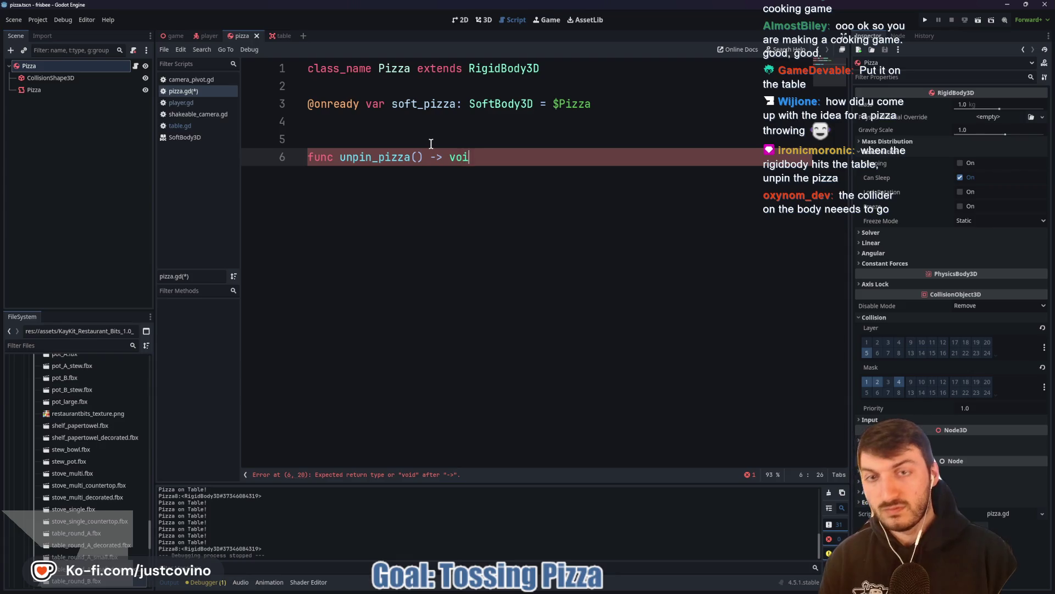
pyautogui.write('d:')
pyautogui.press('Return')
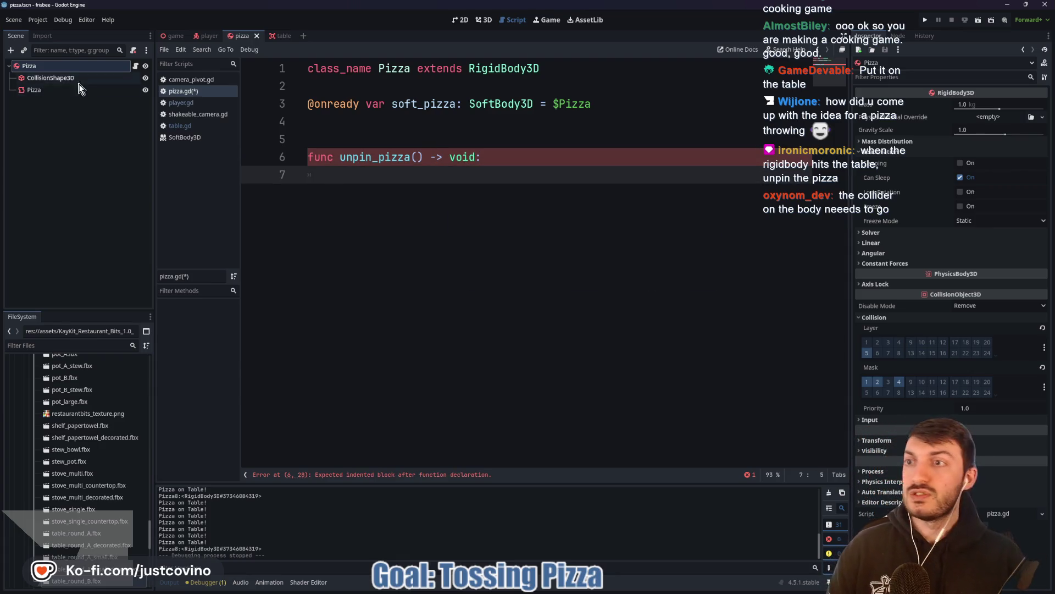
pyautogui.write('soft_pizza.')
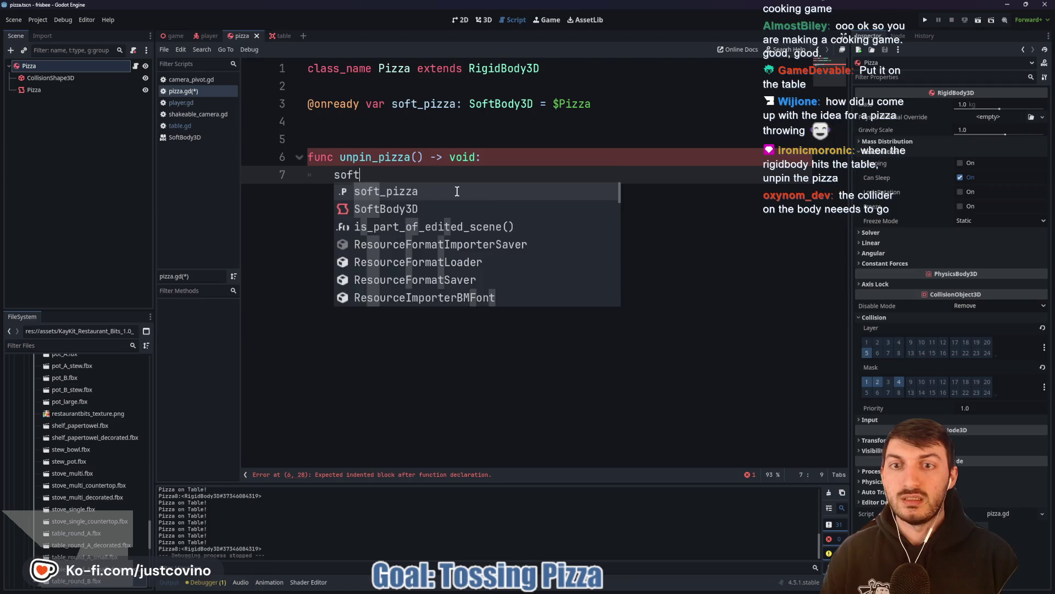
pyautogui.write('pi')
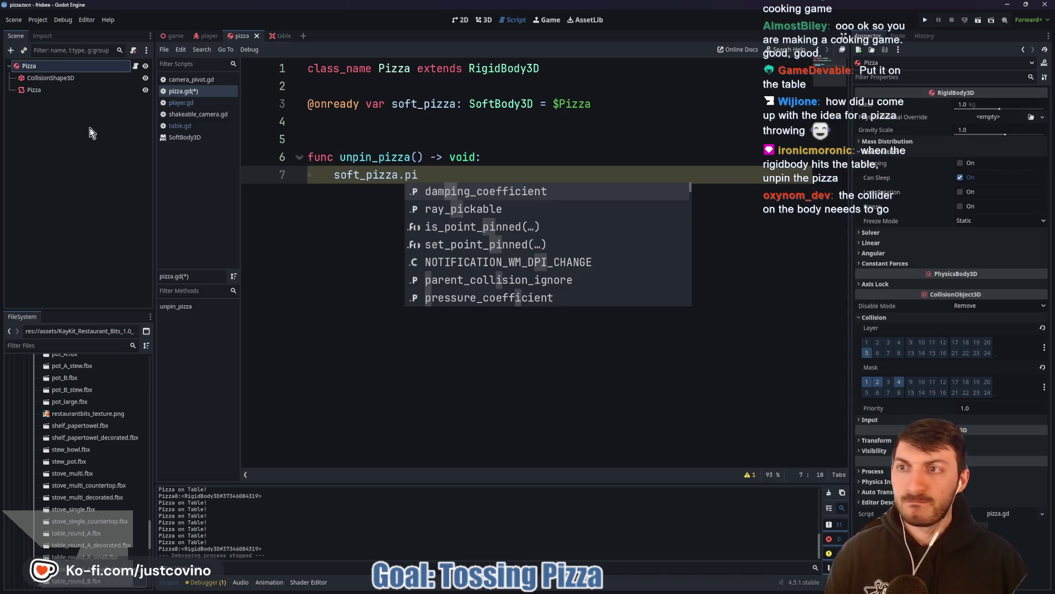
pyautogui.click(73, 93)
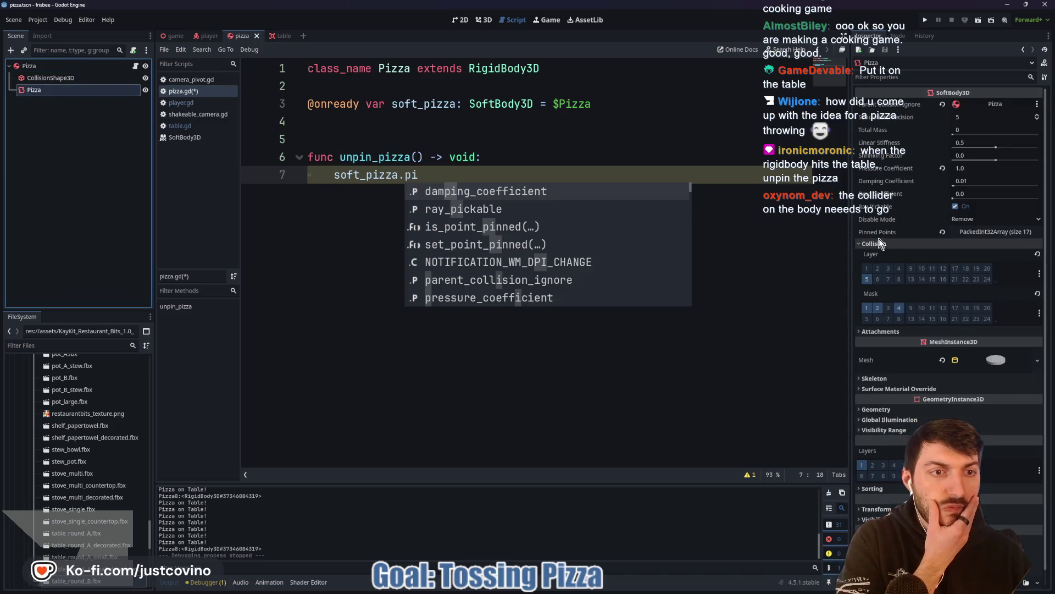
pyautogui.moveTo(878, 240)
pyautogui.click(489, 175)
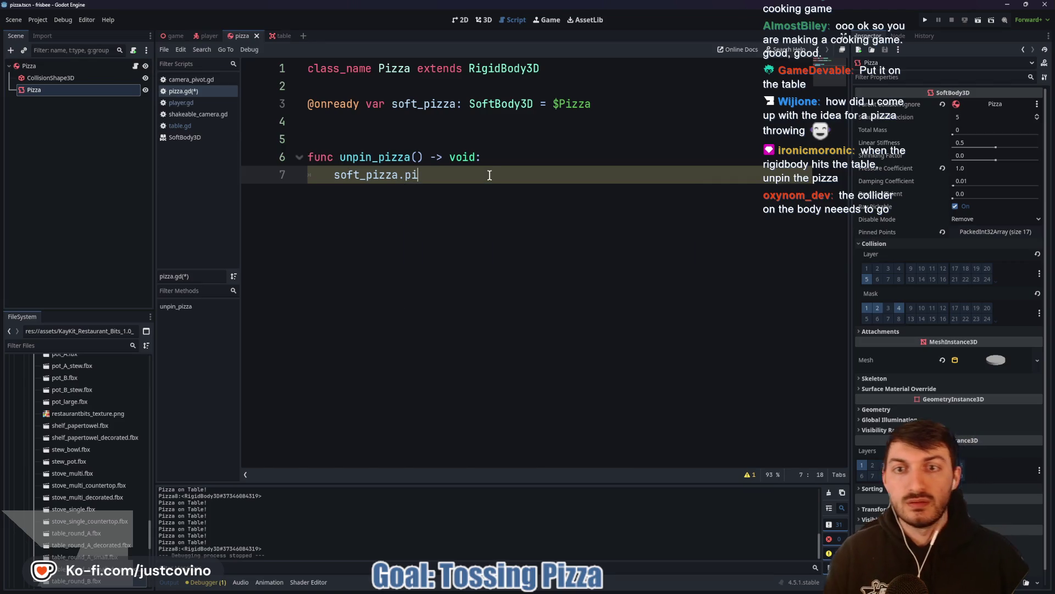
pyautogui.write('nned_')
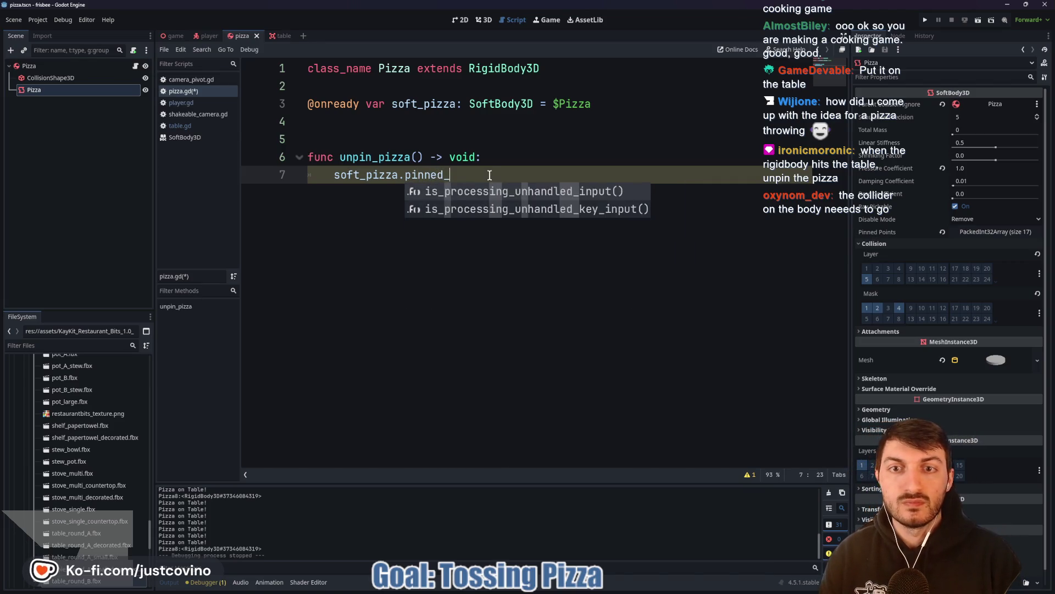
# - Complete line 7 as soft_pizza.pinned_points = [] using the member suggestions
pyautogui.press('BackSpace')
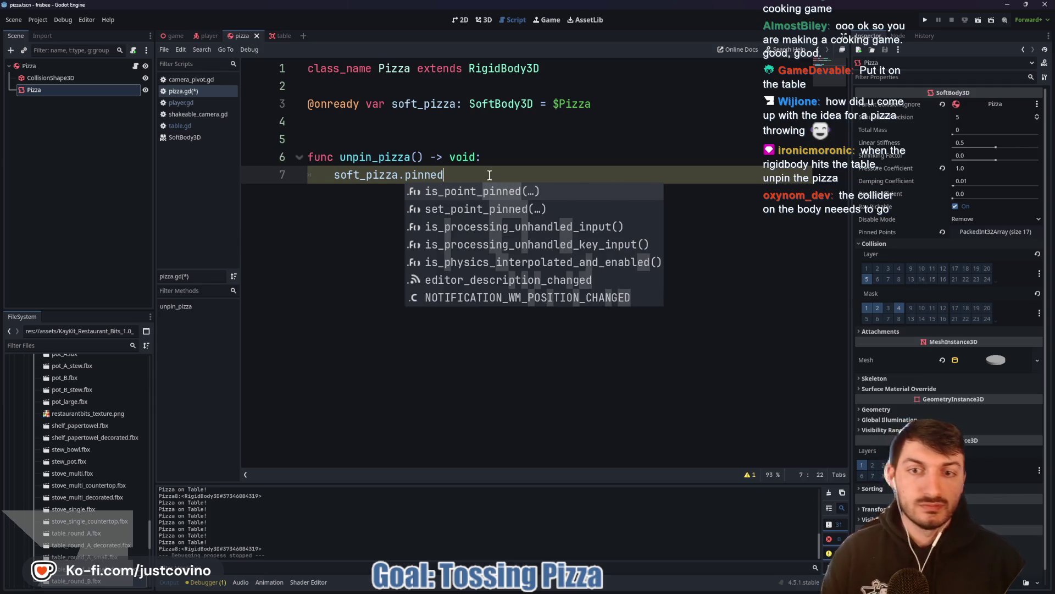
pyautogui.moveTo(895, 231)
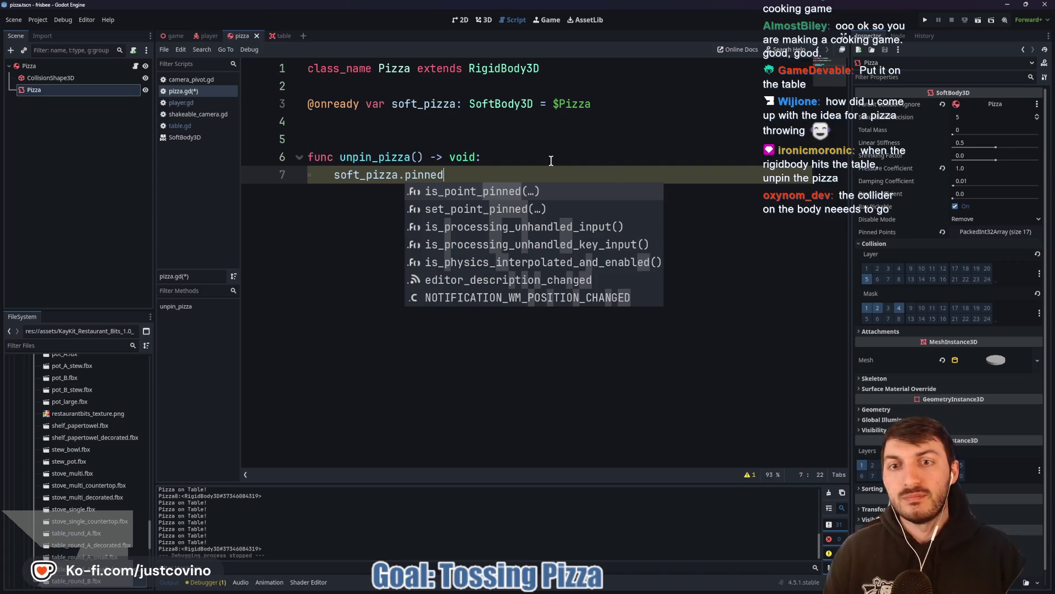
pyautogui.press('BackSpace')
pyautogui.press('BackSpace')
pyautogui.press('BackSpace')
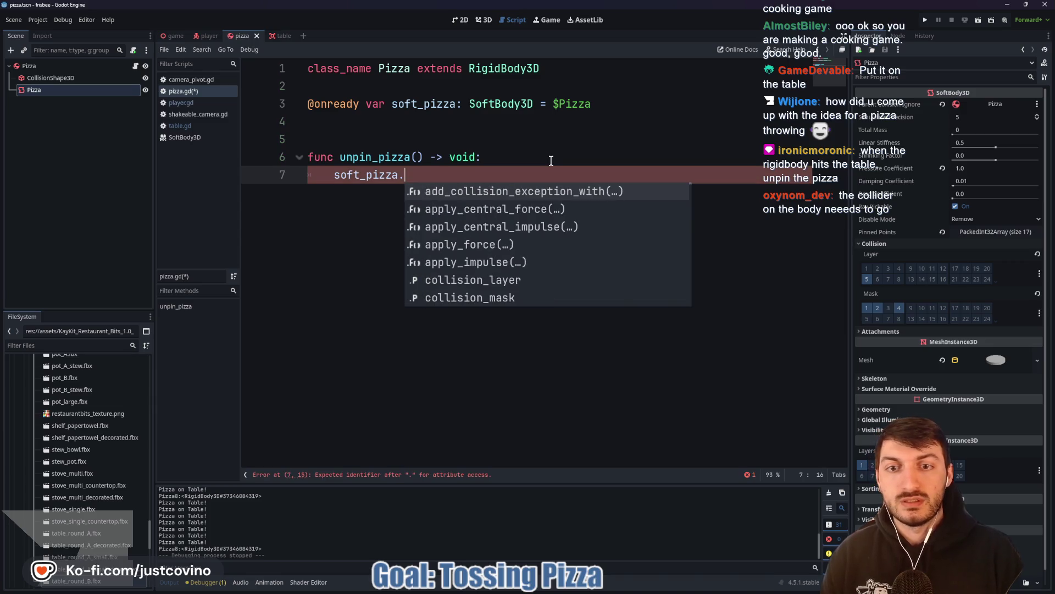
pyautogui.press('Up')
pyautogui.press('Up')
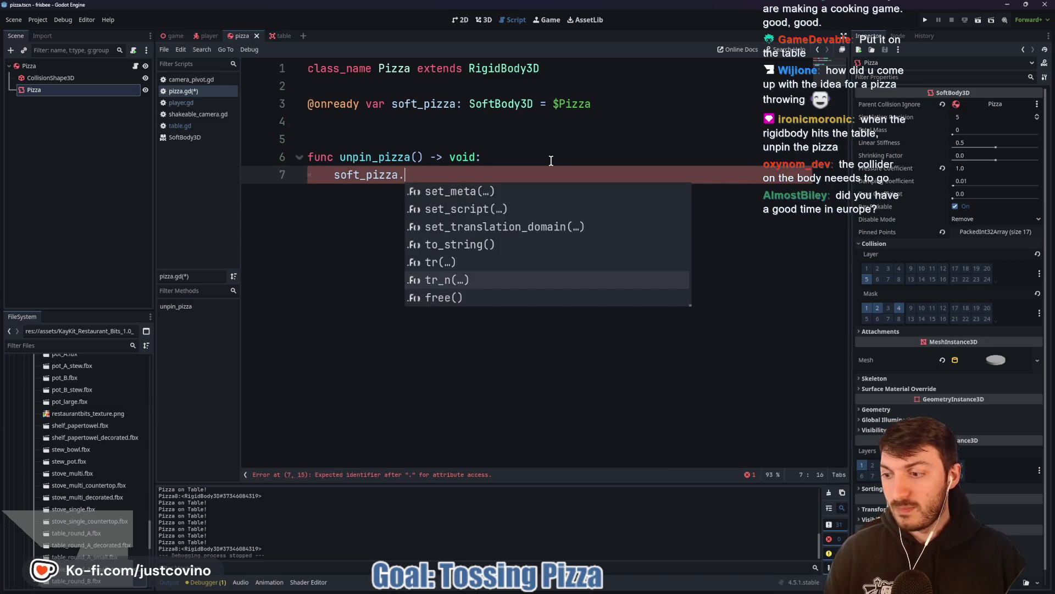
pyautogui.press('Up')
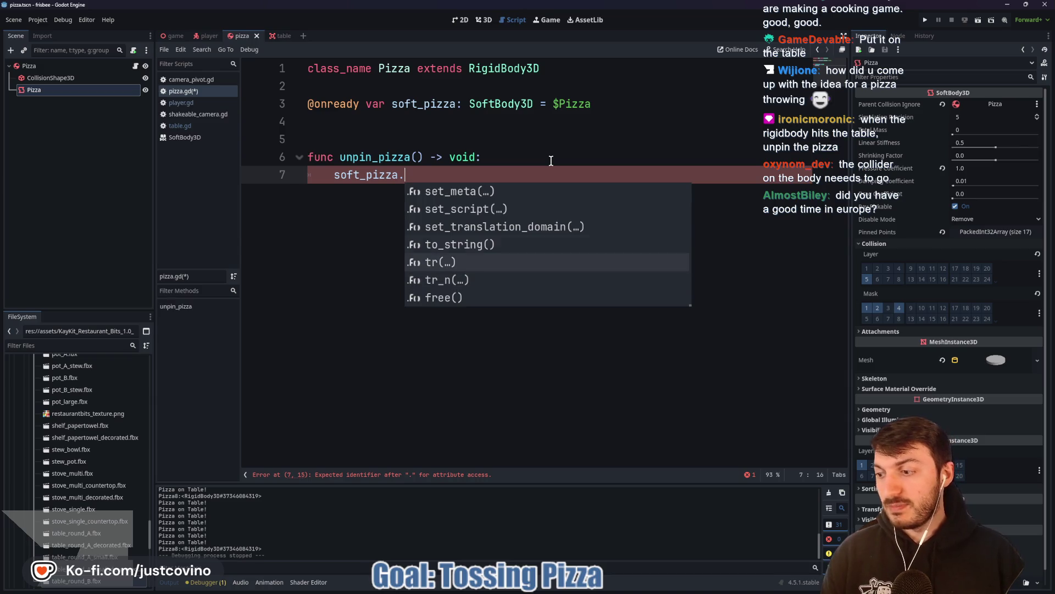
pyautogui.press('Up')
pyautogui.press('Up')
pyautogui.press('Up')
pyautogui.press('Up')
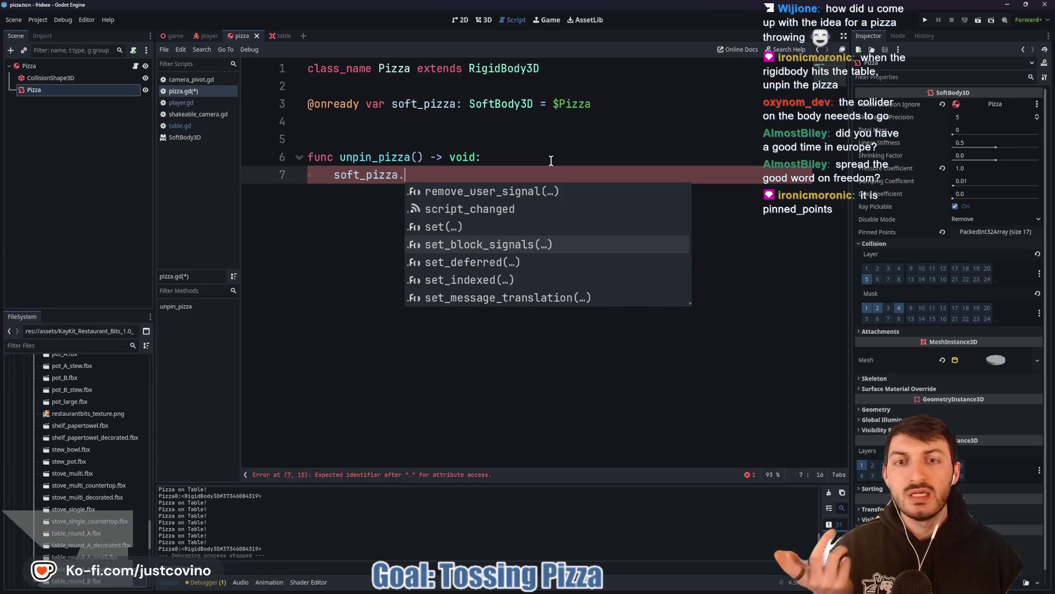
pyautogui.write('pinned_points')
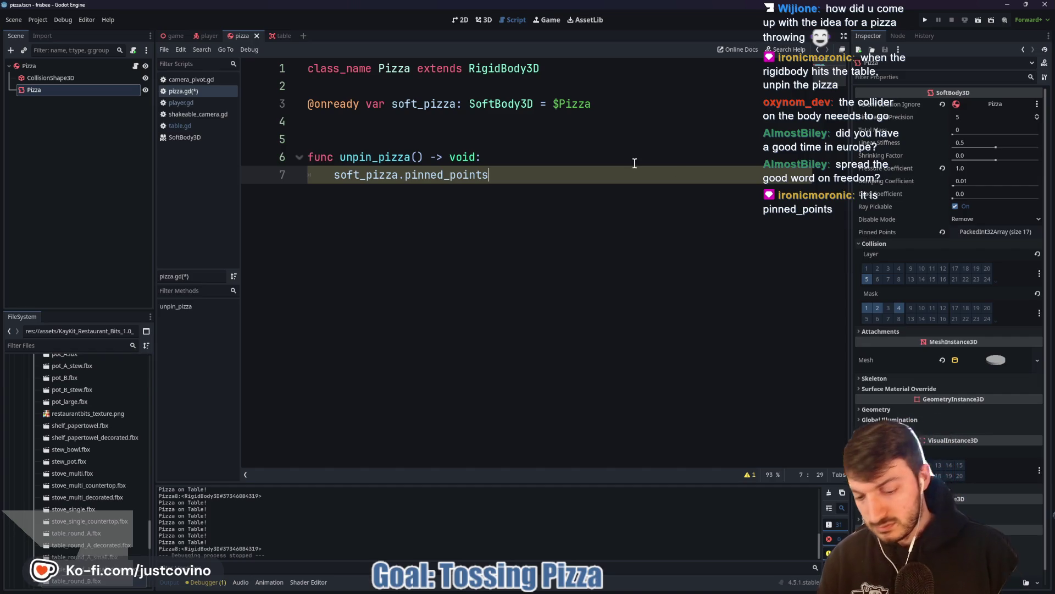
pyautogui.write('= []')
# - Save pizza.gd and launch the game from the game scene
pyautogui.hotkey('ctrl', 's')
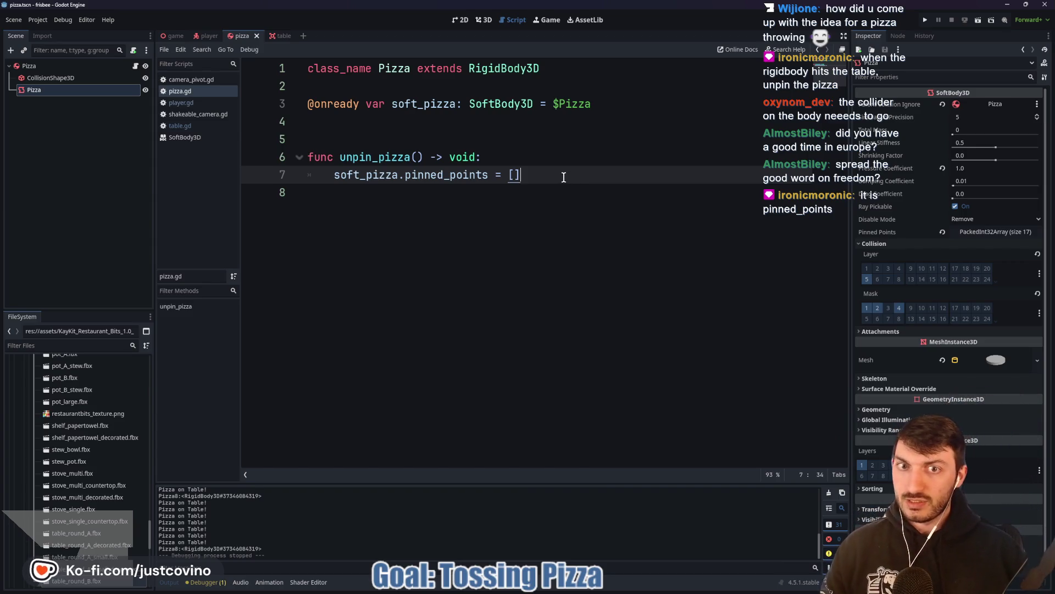
pyautogui.click(169, 36)
pyautogui.press('F5')
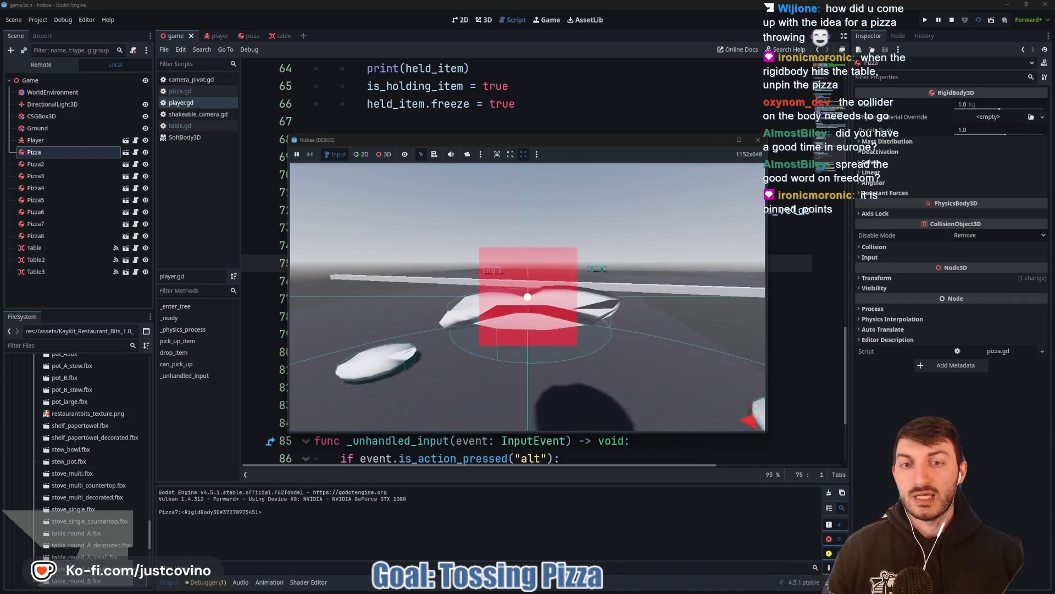
# - Try picking up pizzas, hit the SoftBody3D-to-RigidBody3D error at player.gd line 63, and stop the game
pyautogui.click(528, 297)
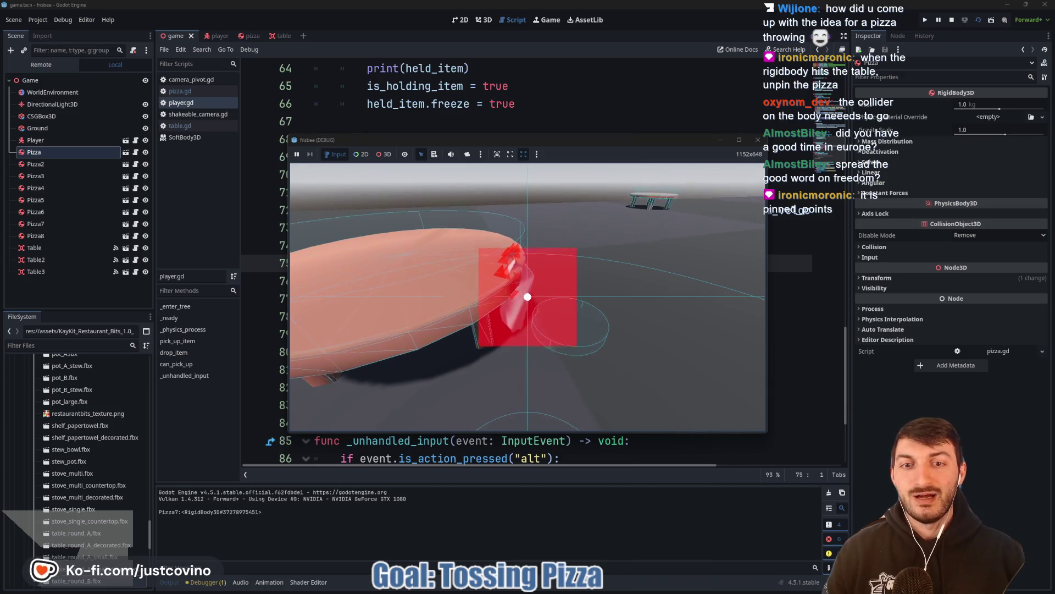
pyautogui.click(527, 297)
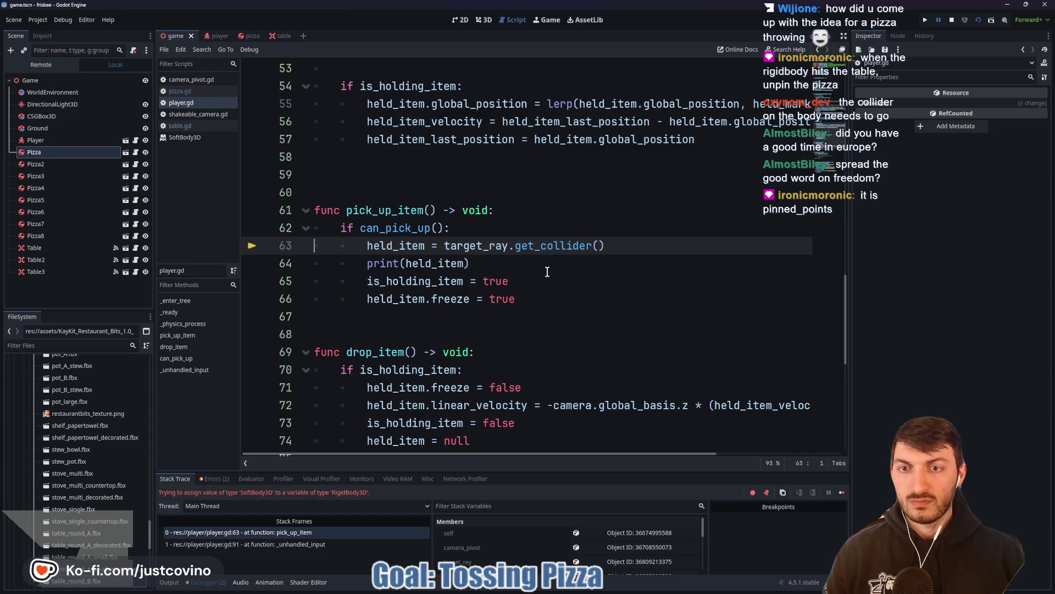
pyautogui.scroll(-5, 482, 265)
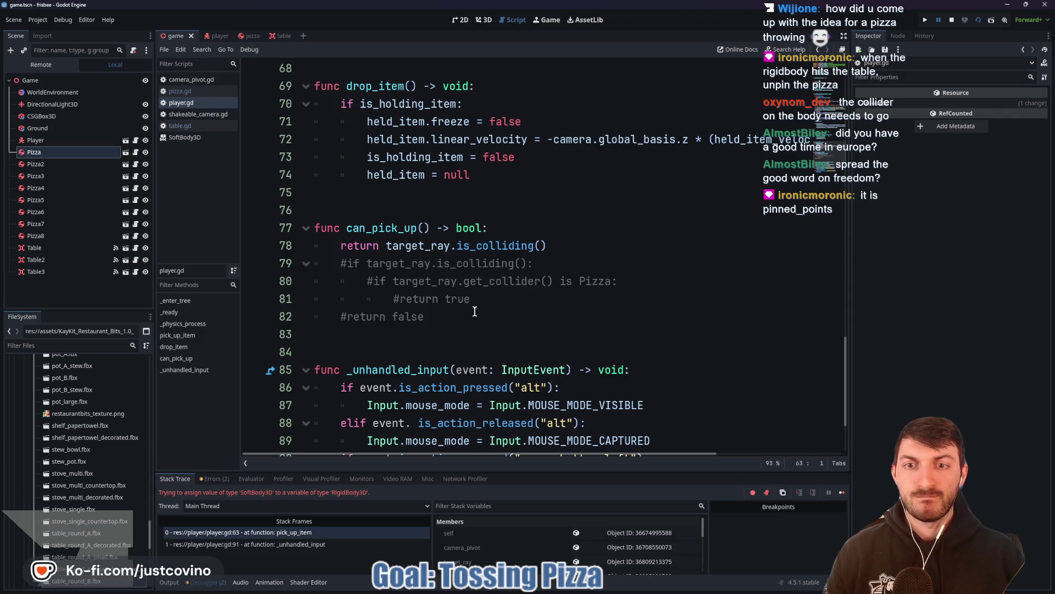
pyautogui.click(954, 19)
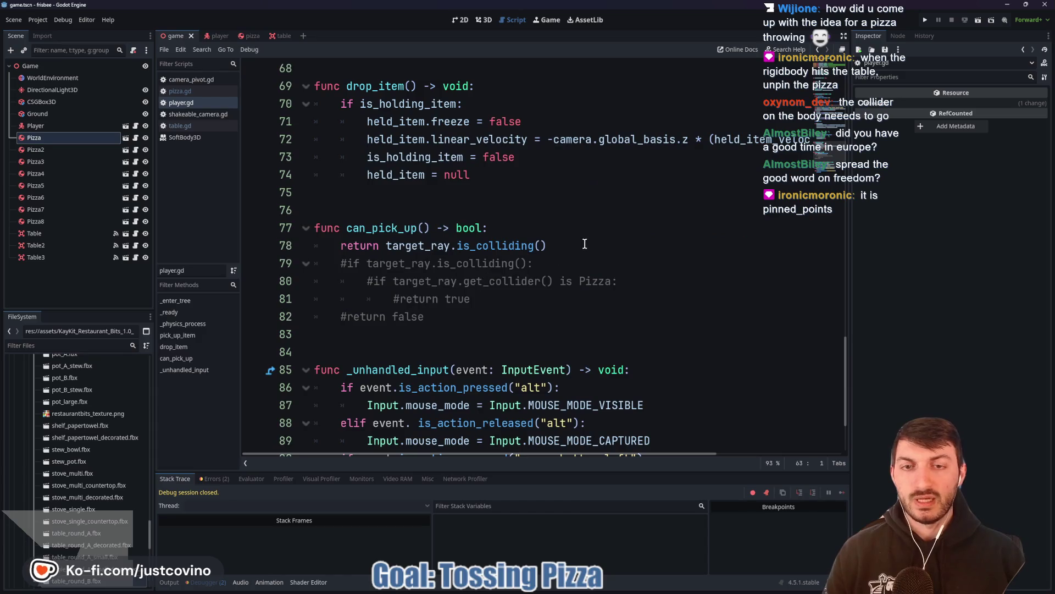
pyautogui.click(253, 35)
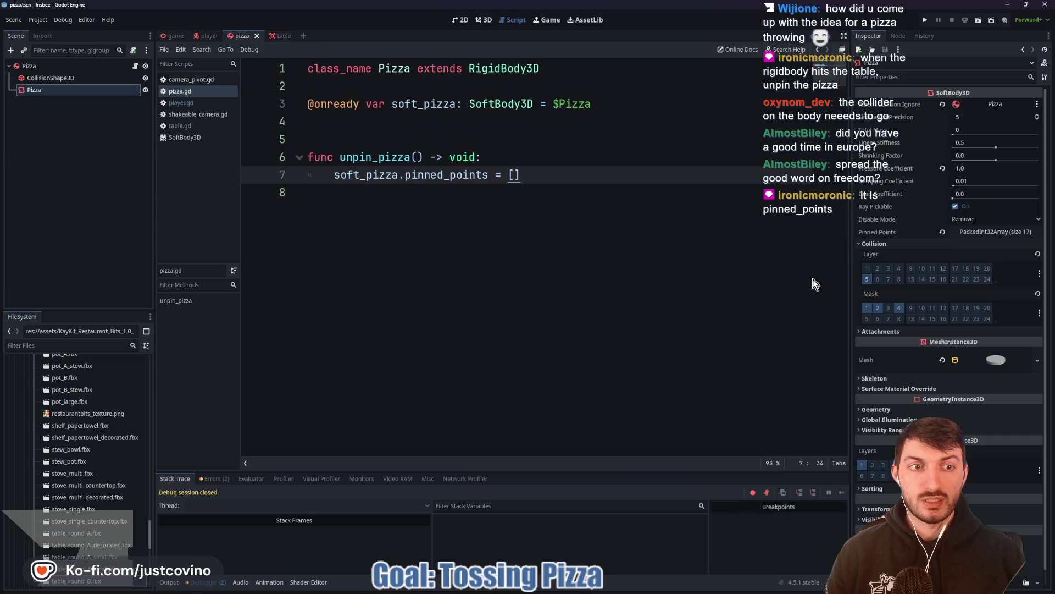
# - Put the pizza soft body on collision layer 6, rename the layer soft_item, and save
pyautogui.click(873, 303)
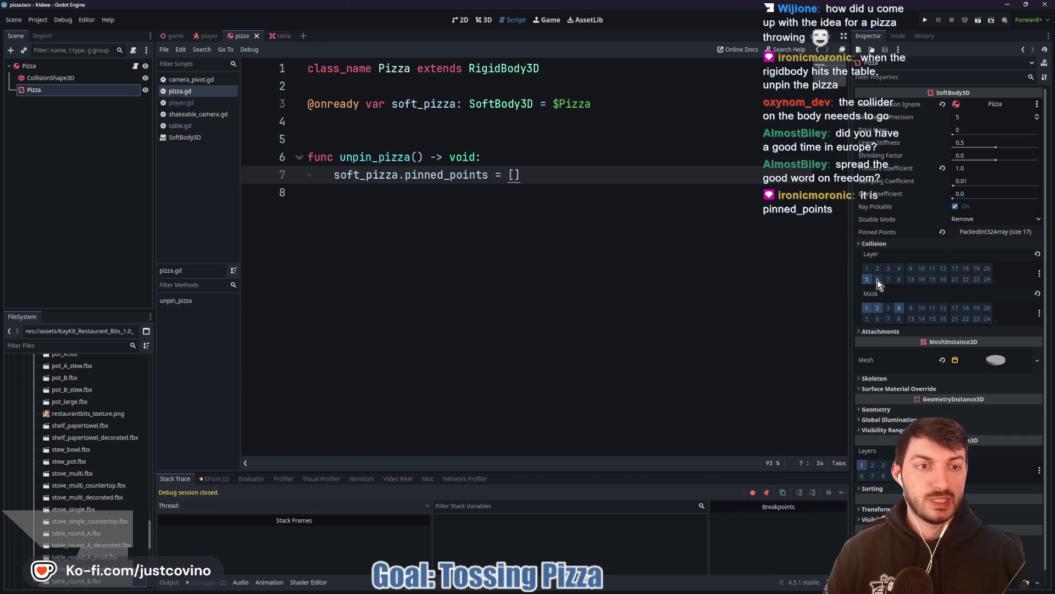
pyautogui.click(877, 279)
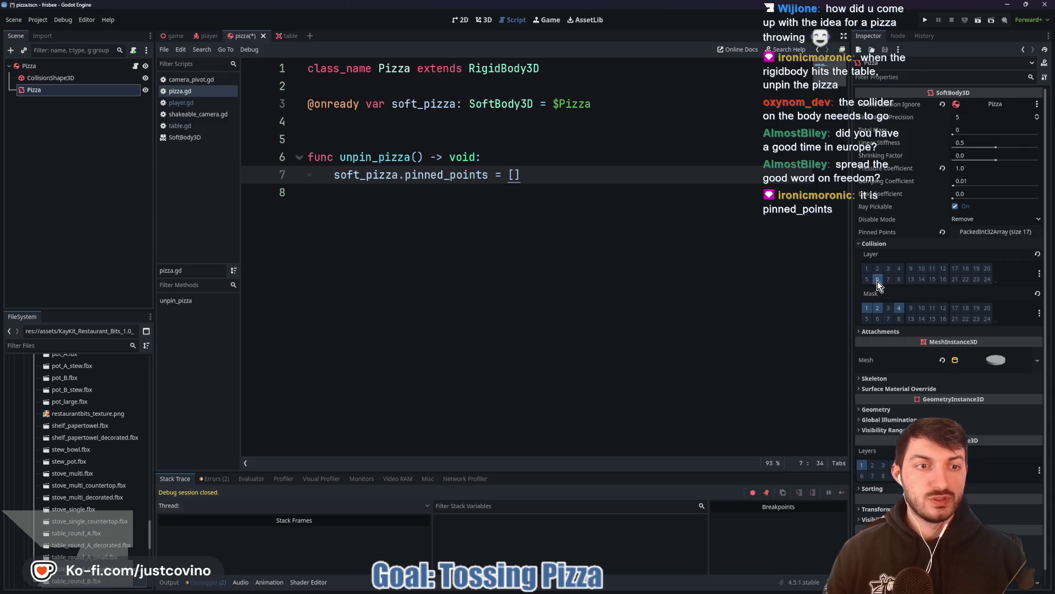
pyautogui.rightClick(881, 279)
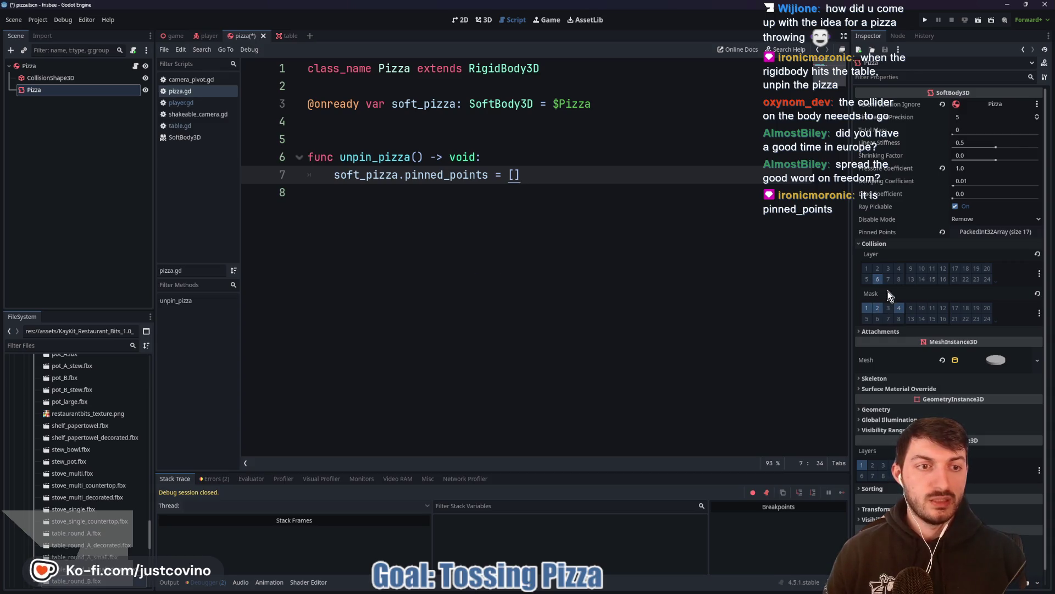
pyautogui.click(888, 291)
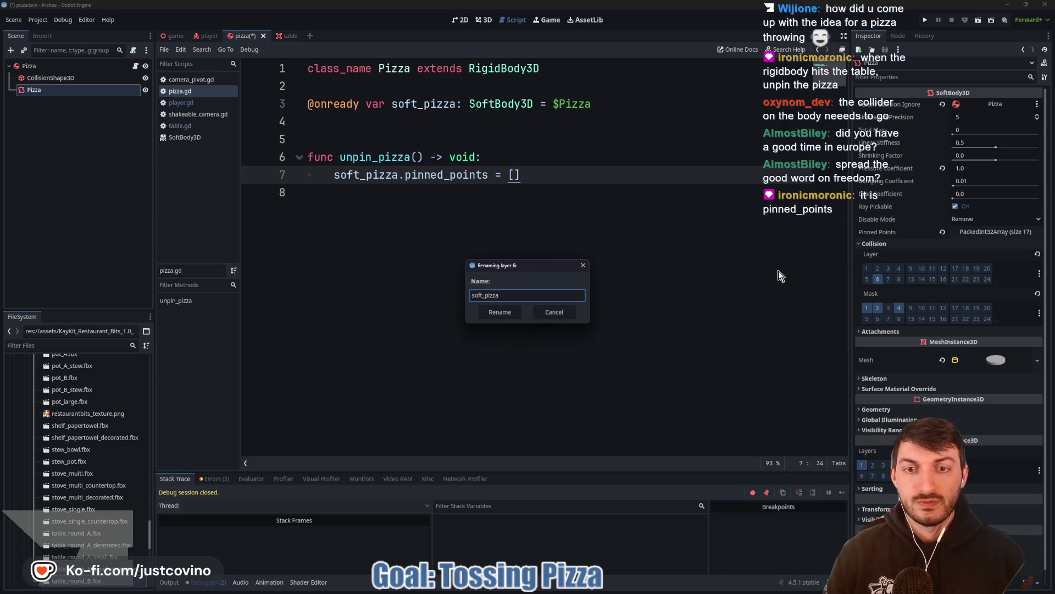
pyautogui.write('tem')
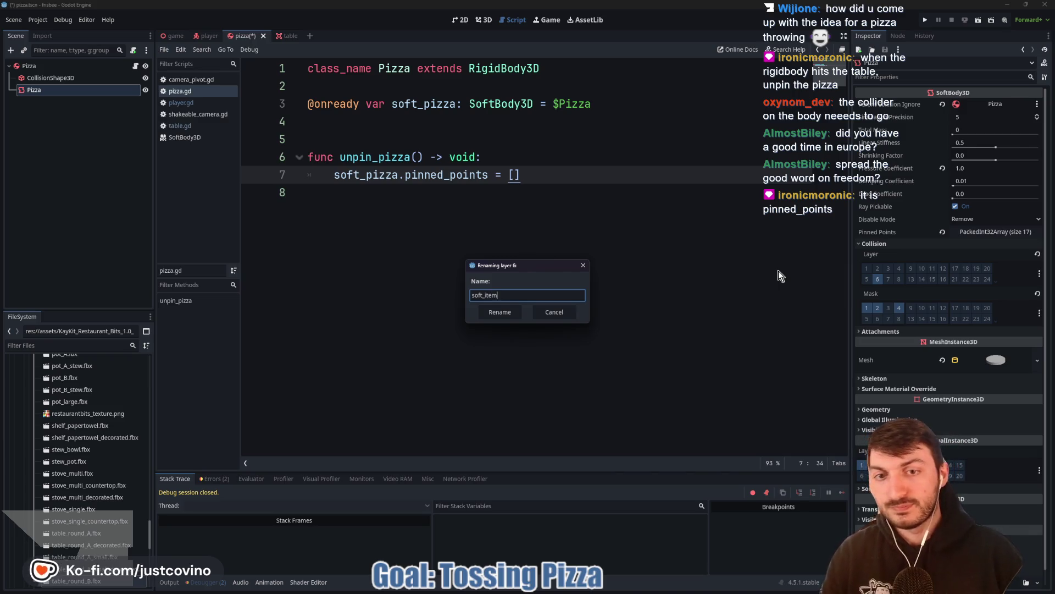
pyautogui.click(500, 312)
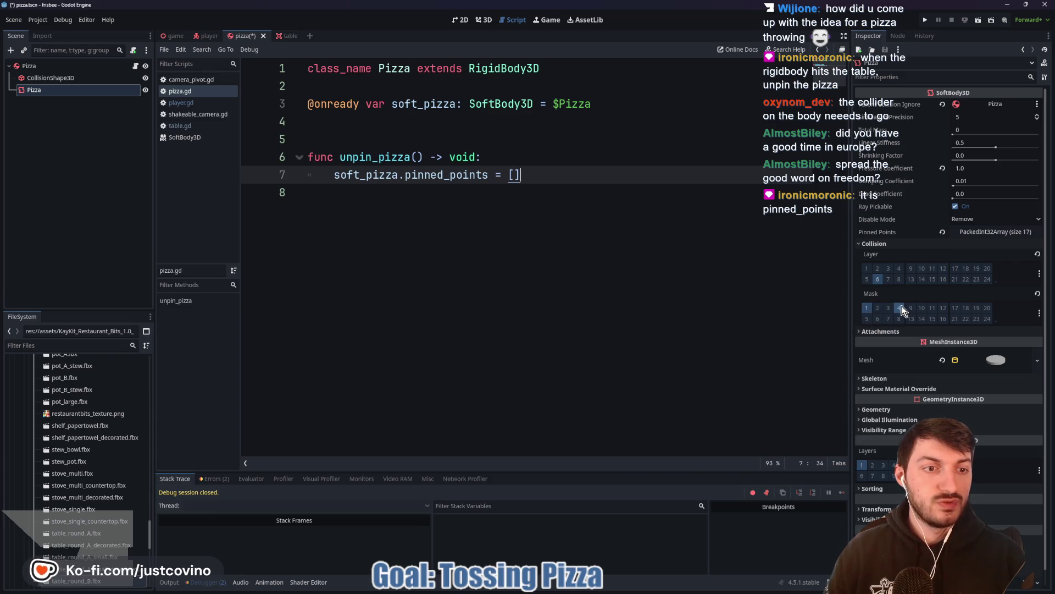
pyautogui.click(504, 247)
pyautogui.hotkey('ctrl', 's')
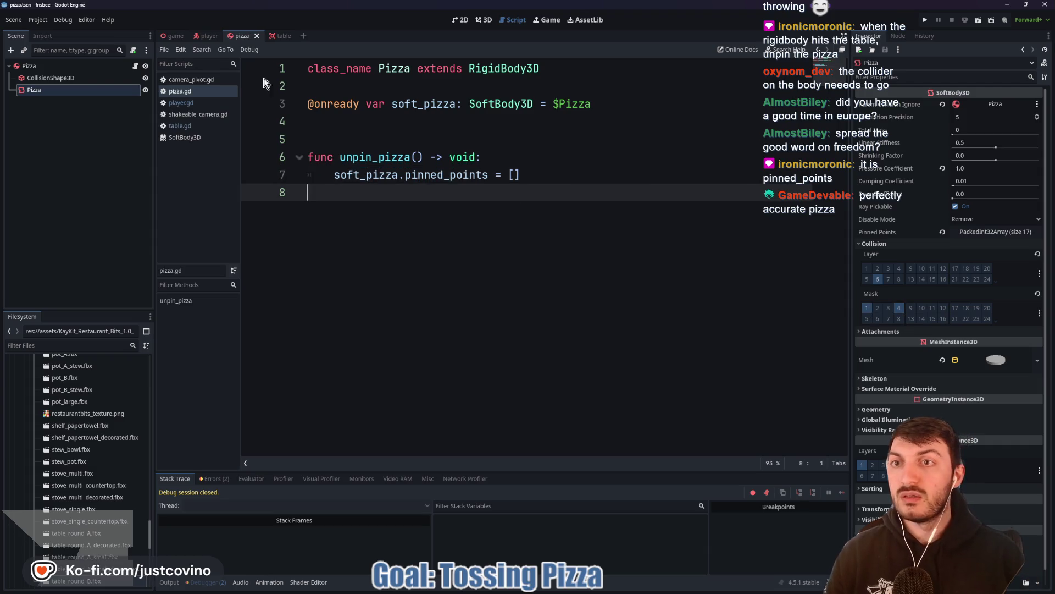
# - Enable mask bit 6 on the table so it detects soft_item, and save the table scene
pyautogui.click(280, 35)
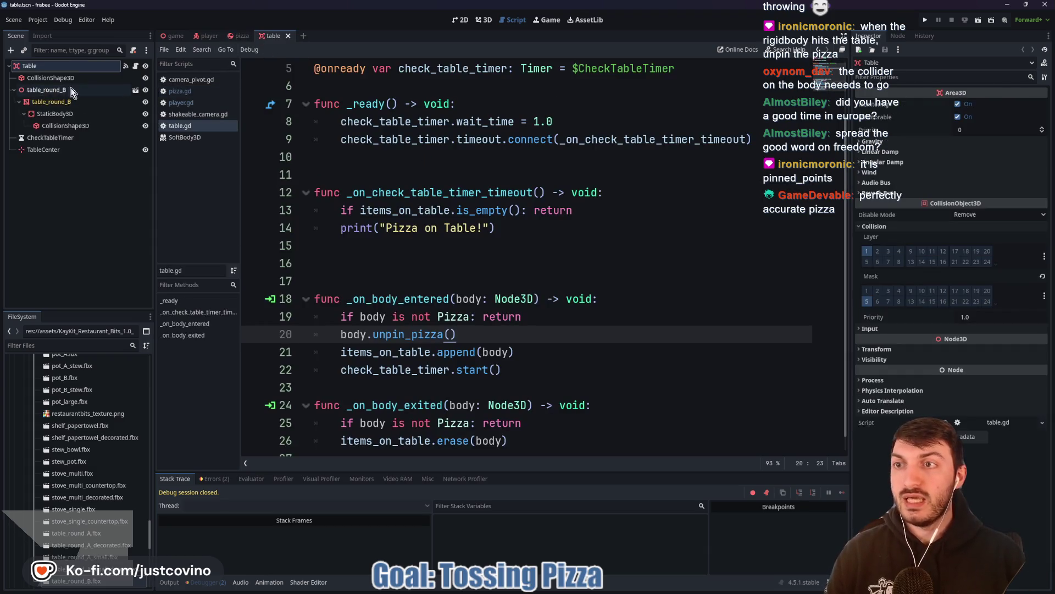
pyautogui.click(878, 301)
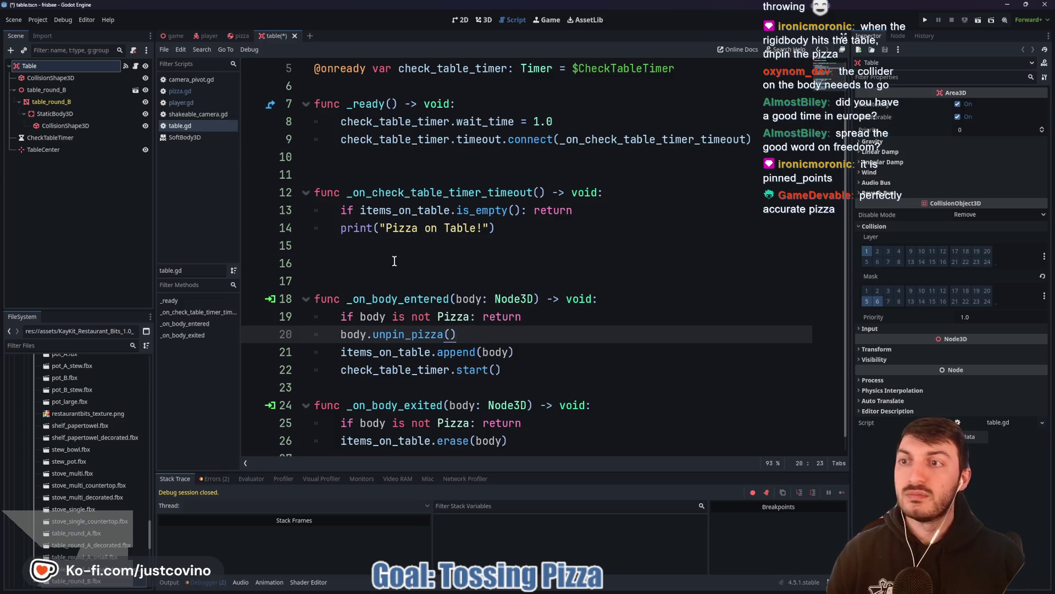
pyautogui.click(341, 263)
pyautogui.hotkey('ctrl', 's')
pyautogui.click(55, 114)
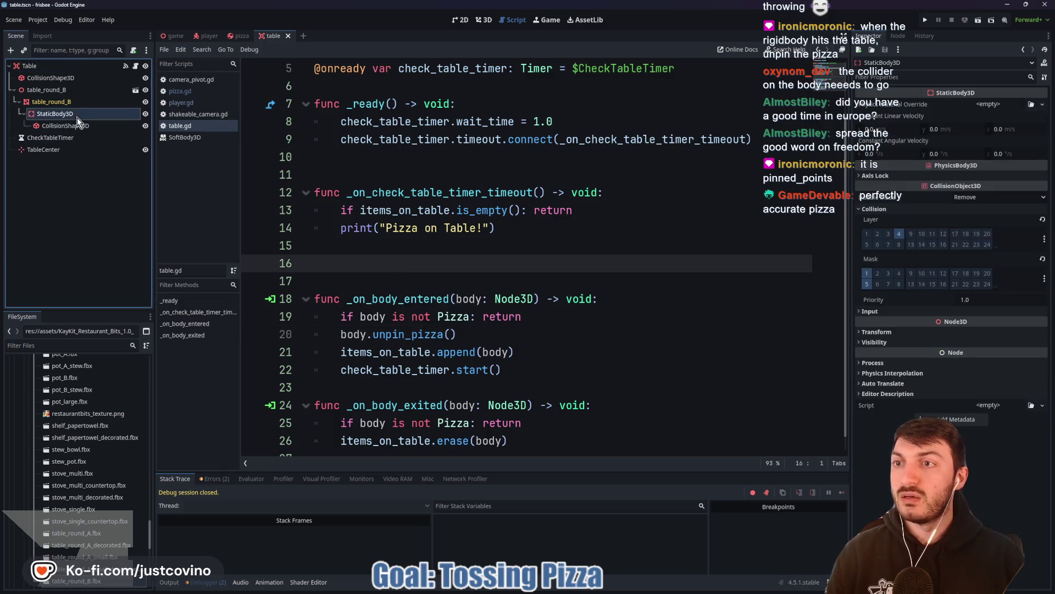
pyautogui.click(608, 275)
pyautogui.hotkey('ctrl', 's')
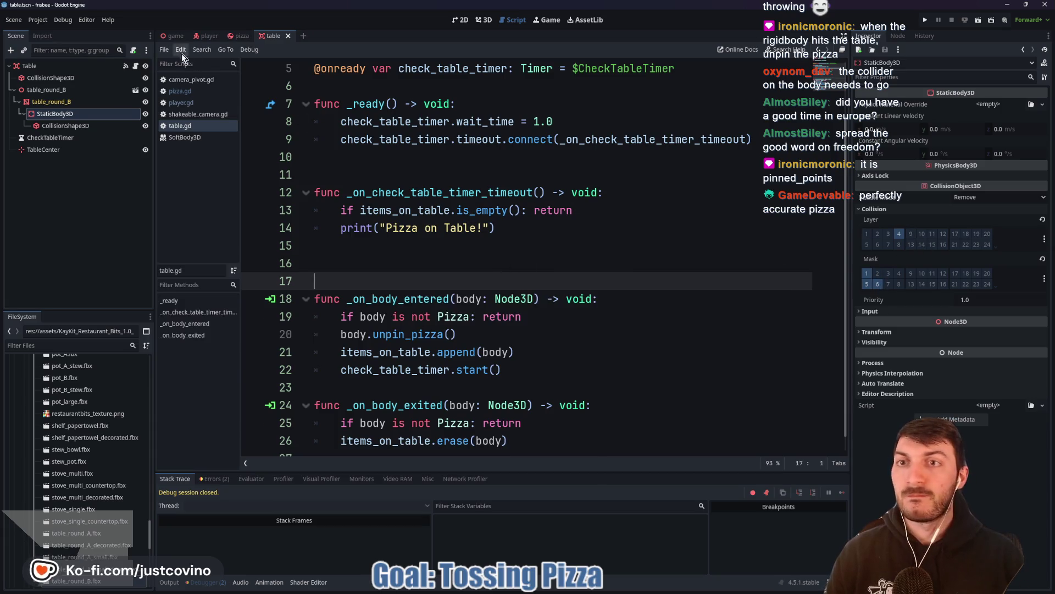
pyautogui.click(175, 36)
pyautogui.press('F6')
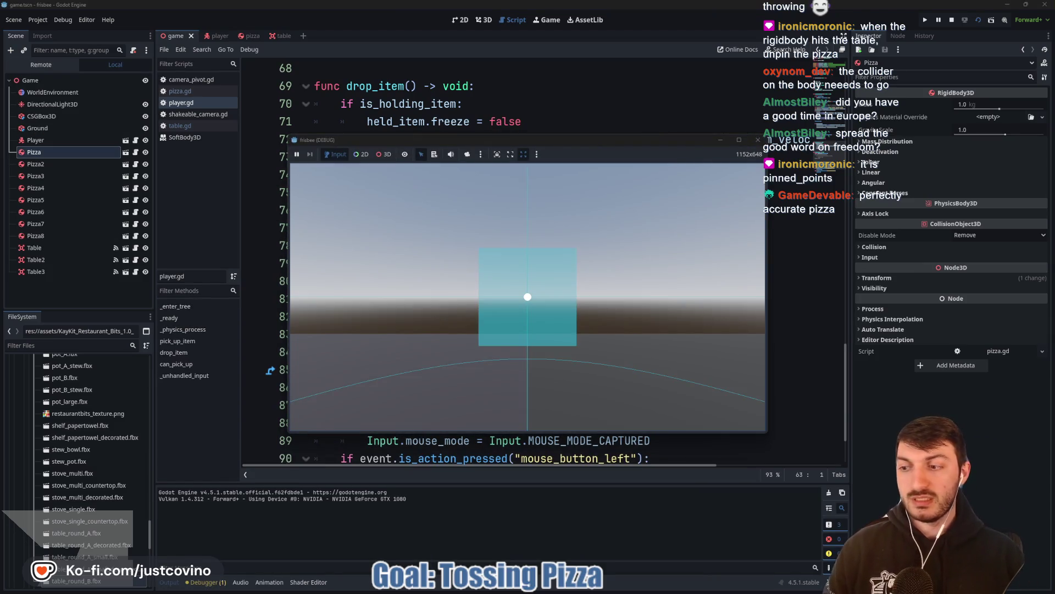
# - Grab and toss several pizzas, including Pizza7 and Pizza5, dropping one onto a table
pyautogui.click(528, 297)
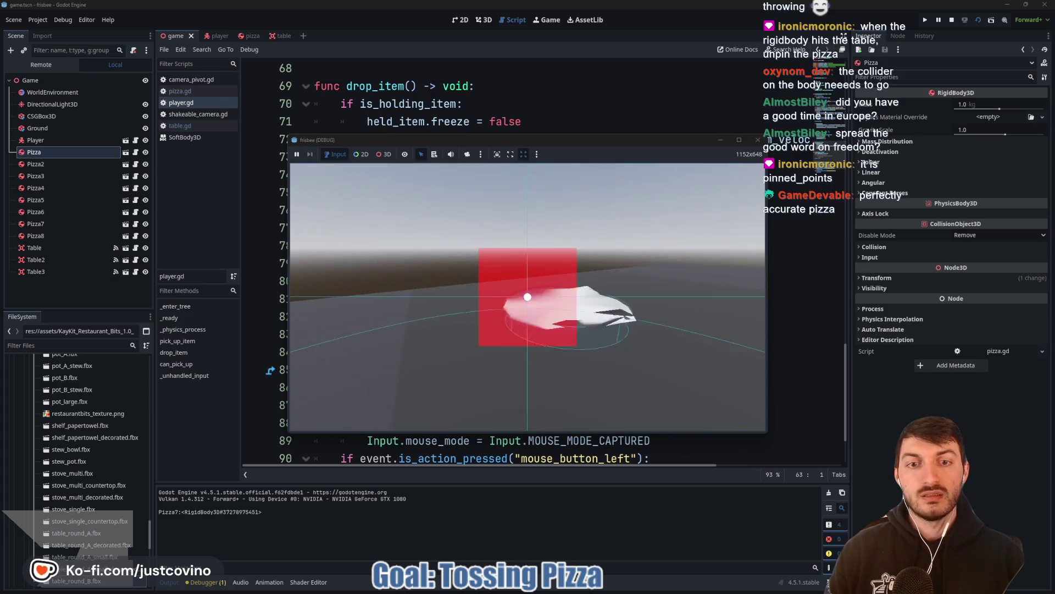
pyautogui.click(528, 296)
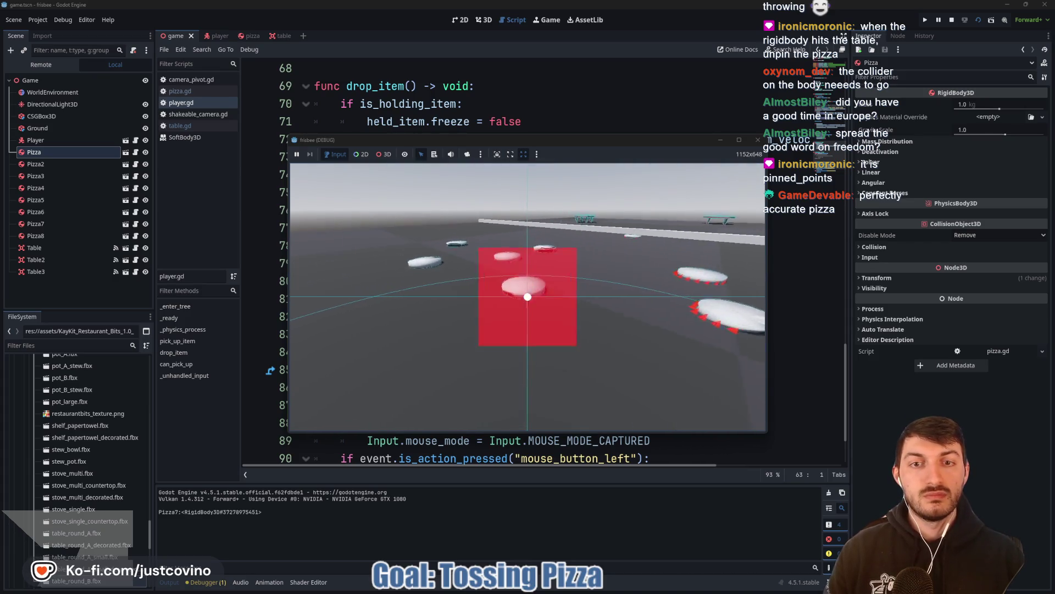
pyautogui.click(528, 297)
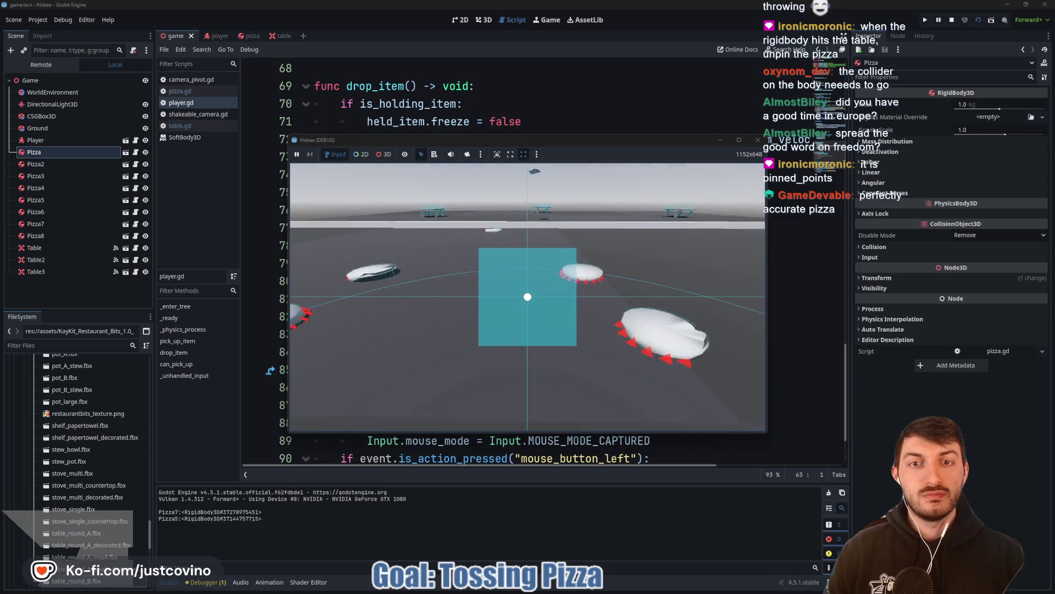
pyautogui.click(528, 296)
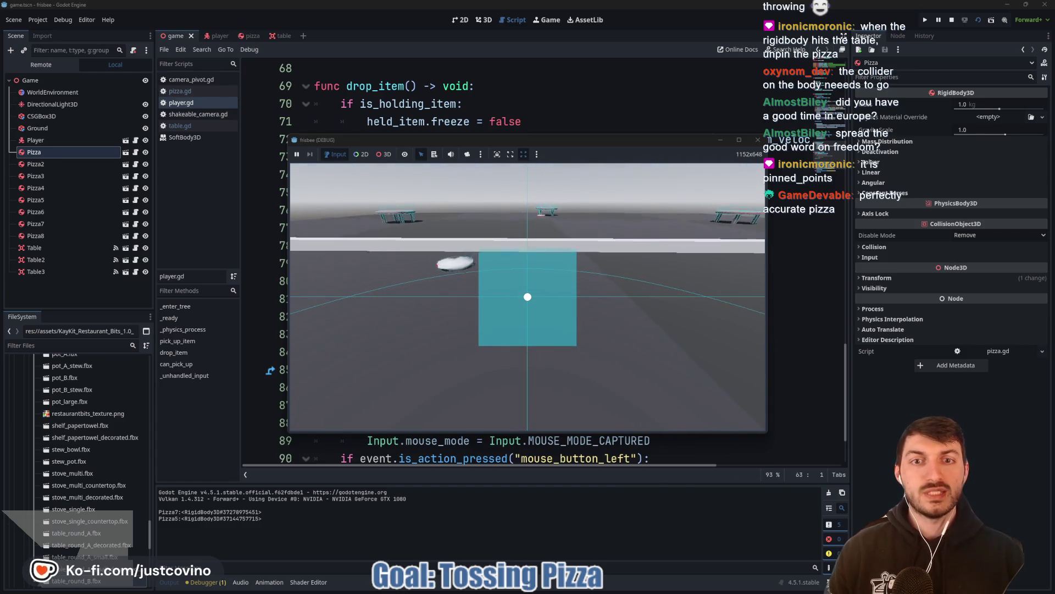
pyautogui.click(527, 297)
pyautogui.click(527, 297)
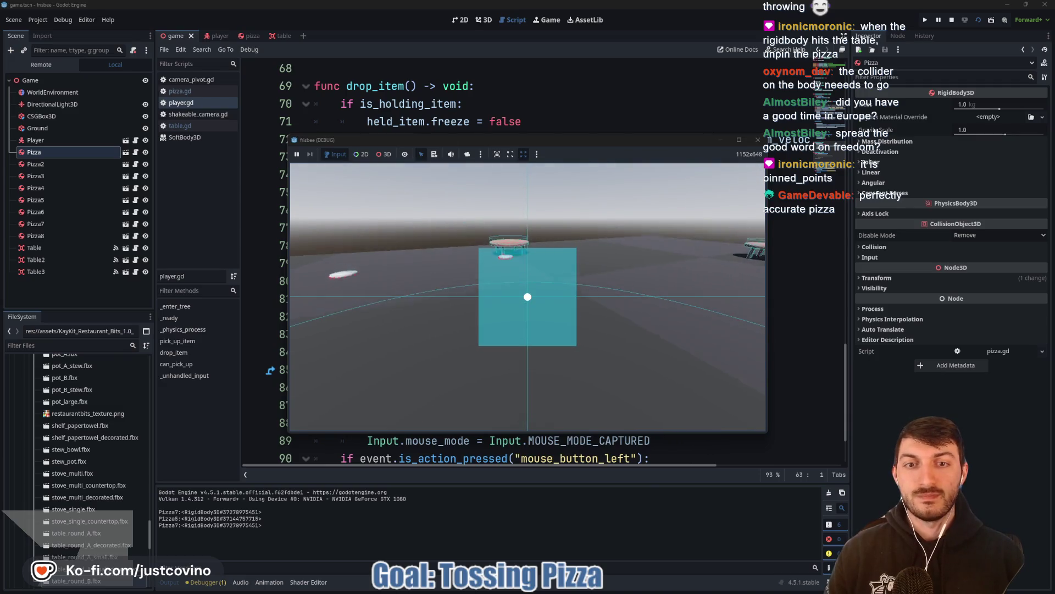
pyautogui.click(527, 297)
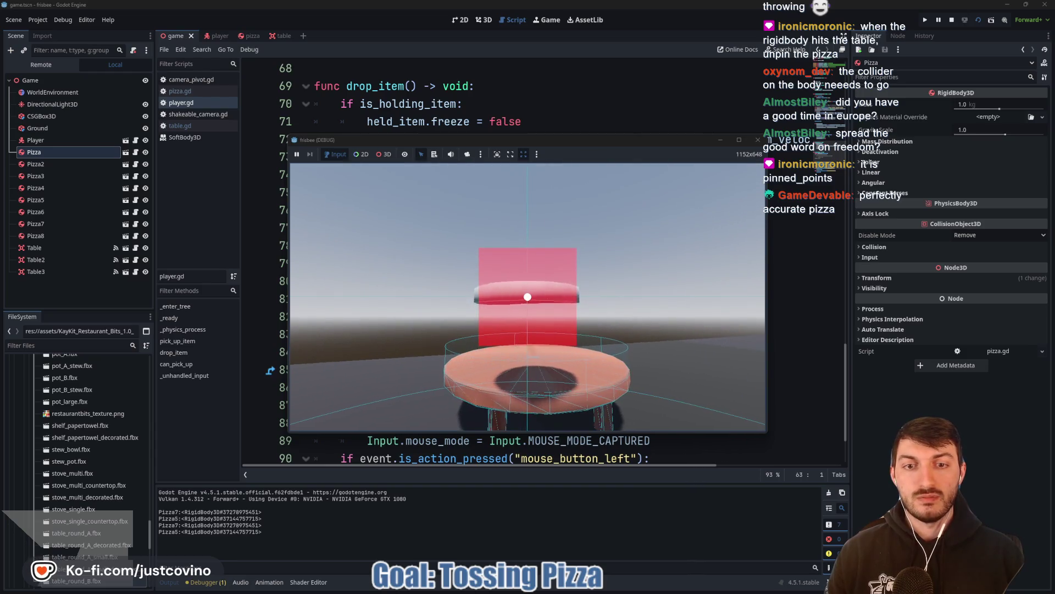
pyautogui.click(528, 297)
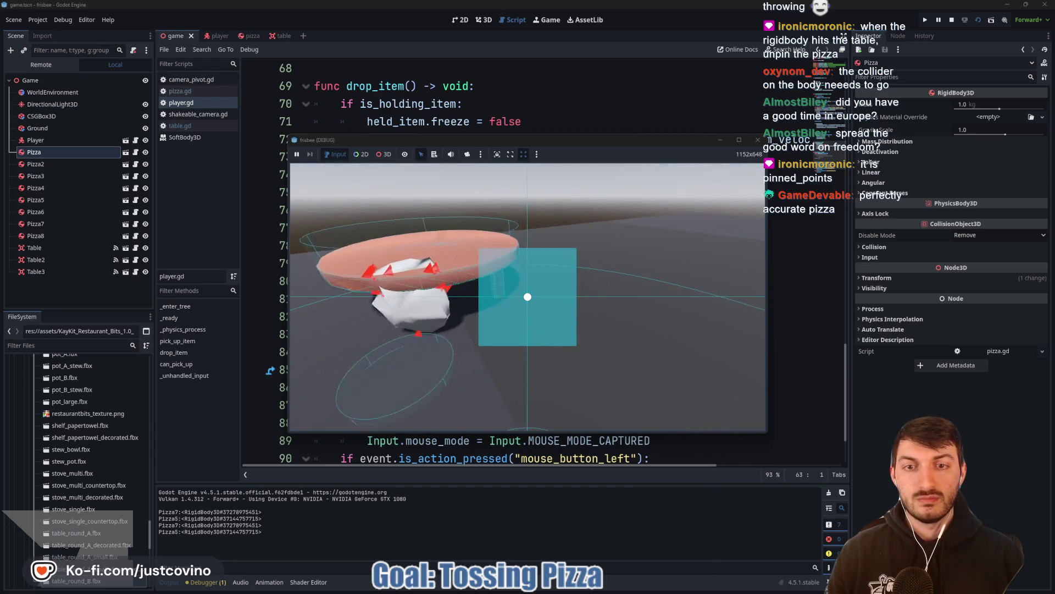